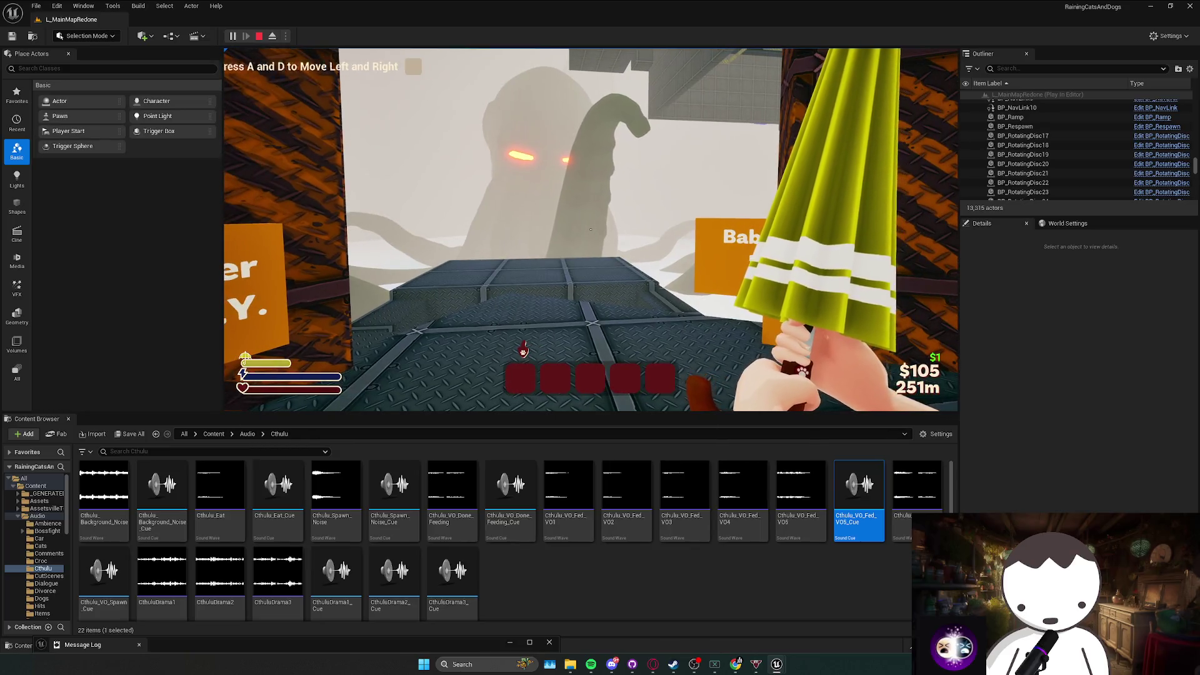
Restart the play-in-editor session of the level.
key(shift+F1)
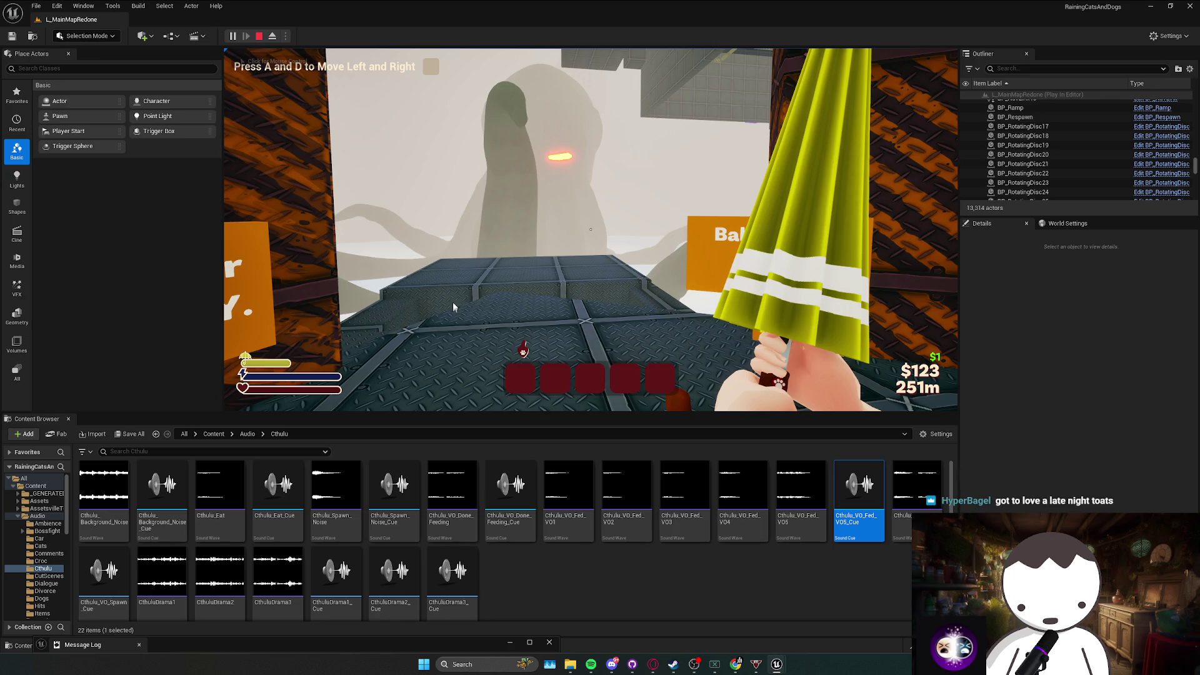
key(Escape)
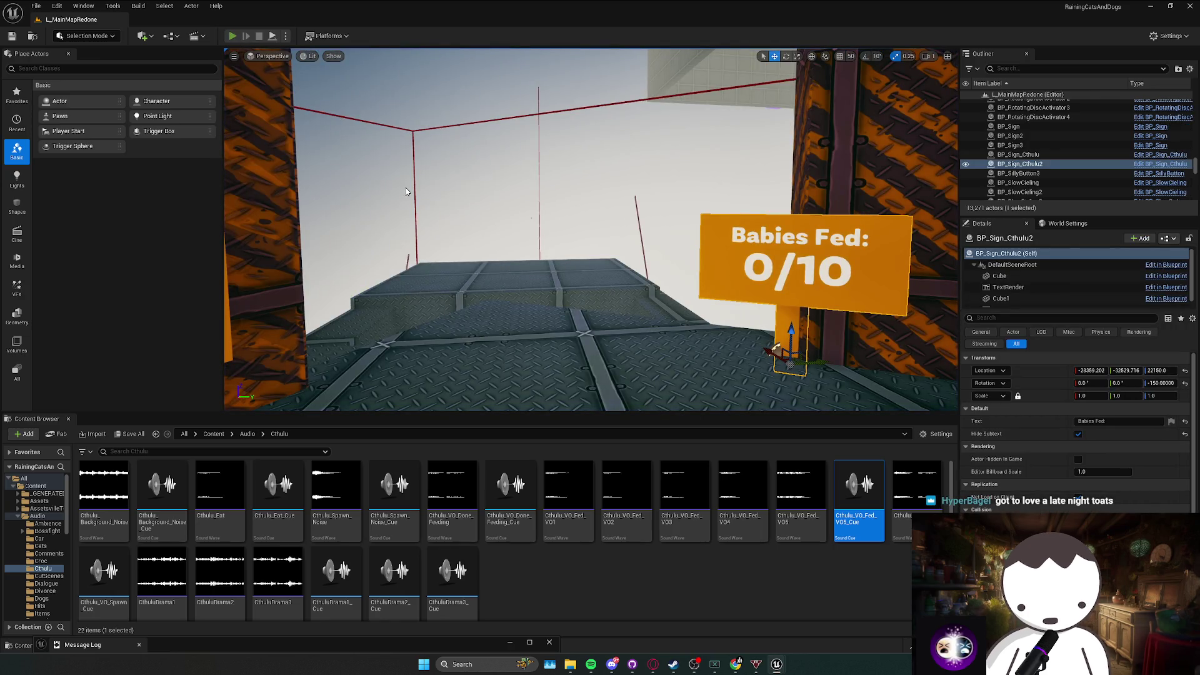
key(alt+p)
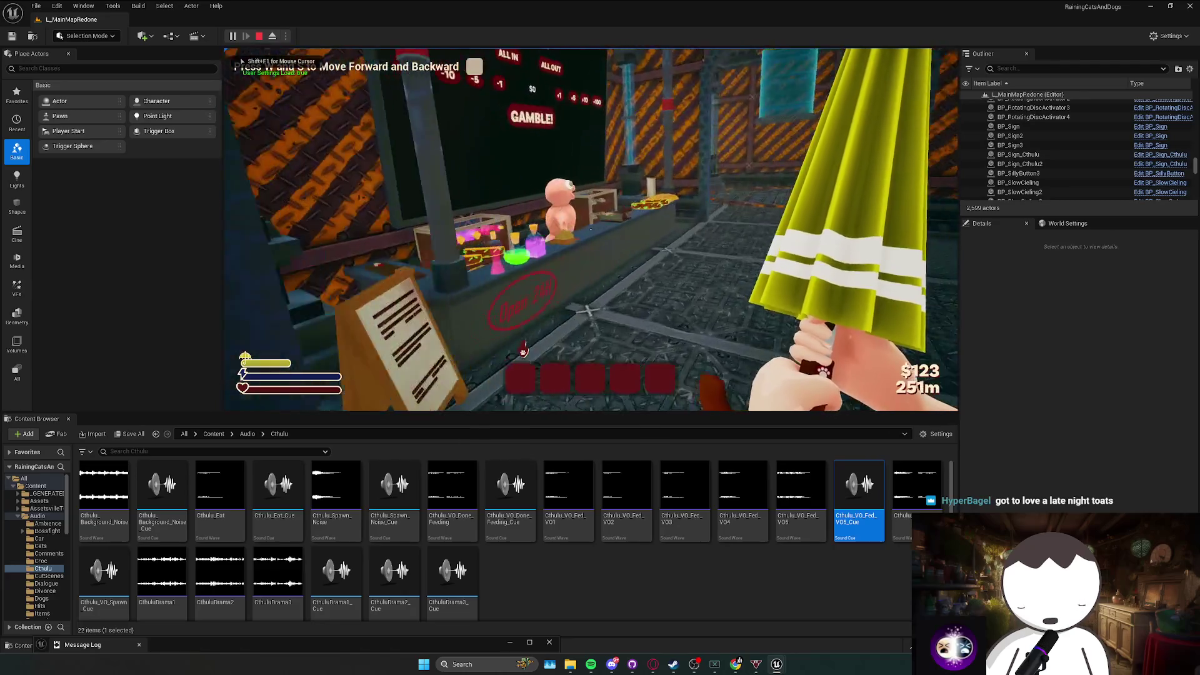
Browse the DOPE SHOP item list with Gun, Baby and Radio, then leave the shop.
key(e)
click(628, 228)
scroll(773, 335, down, 5)
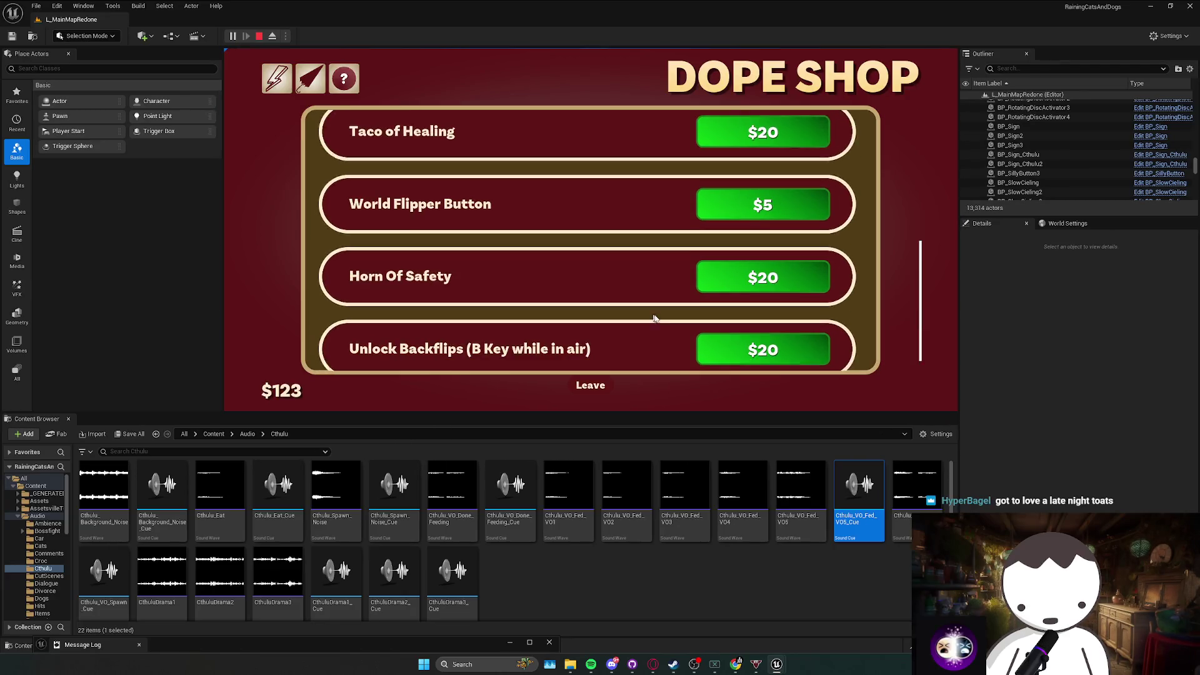
click(578, 384)
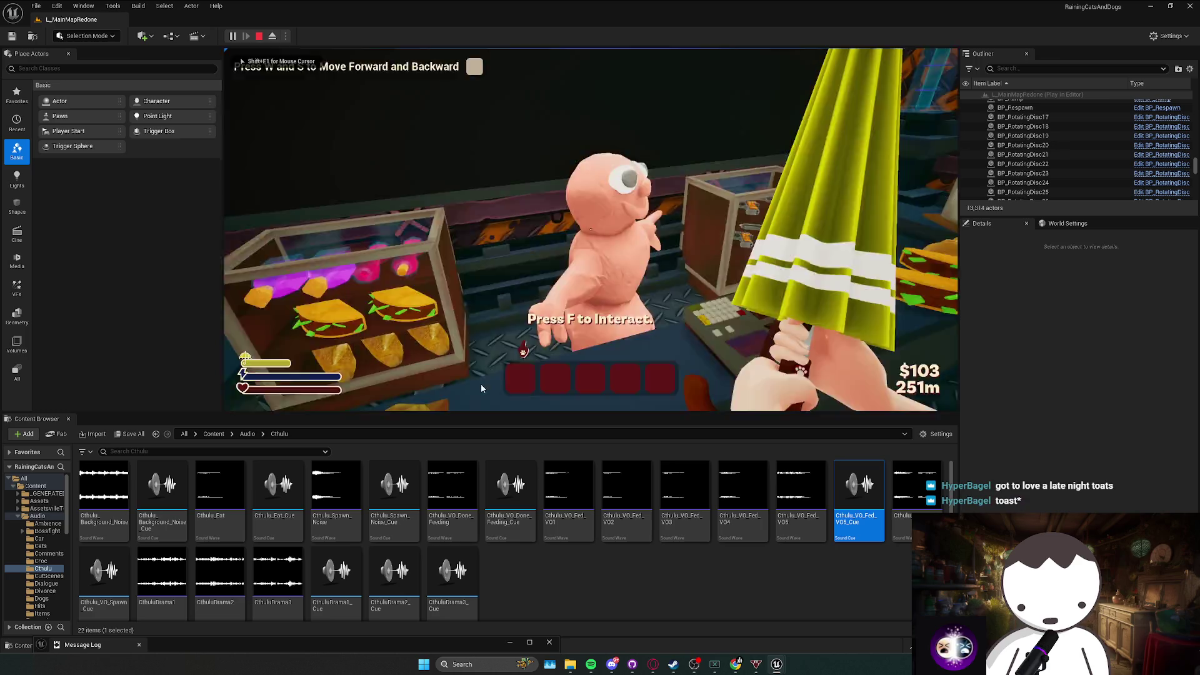
key(e)
click(344, 78)
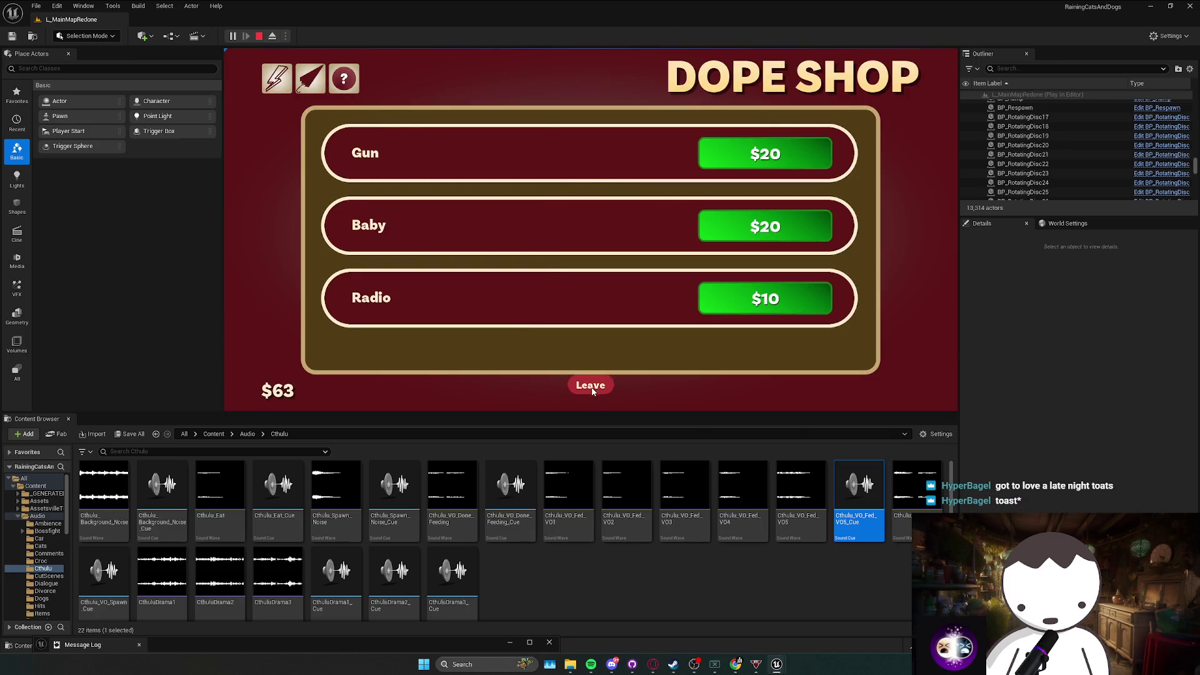
click(592, 388)
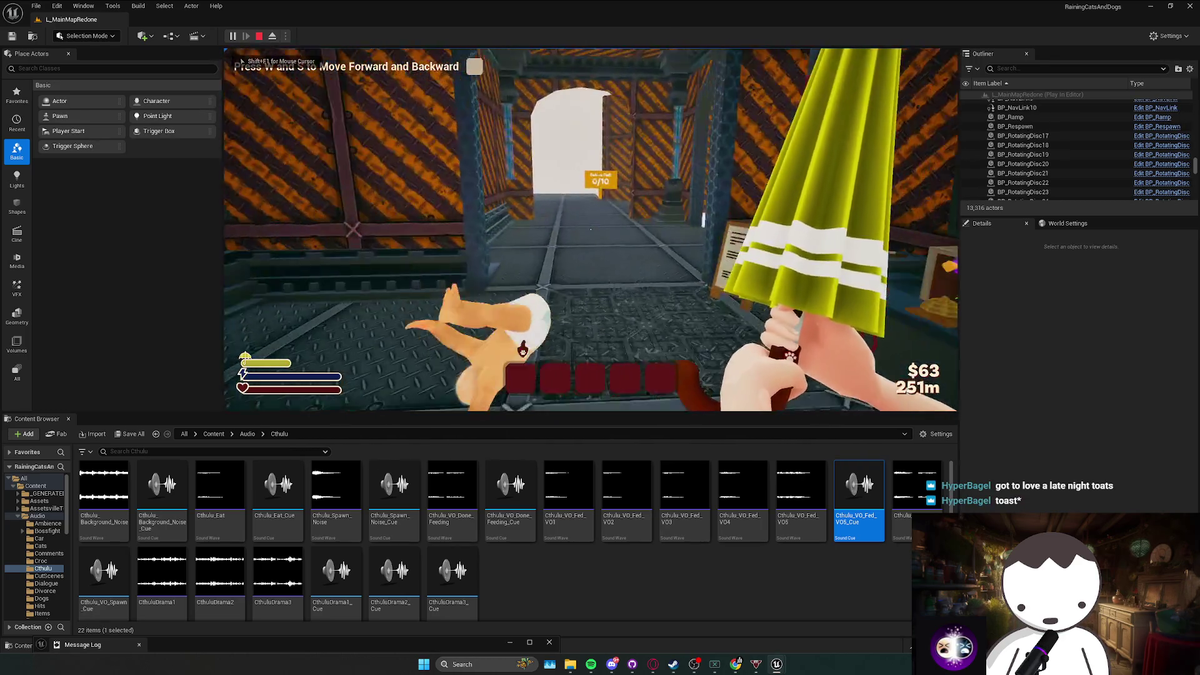
Walk to the Babies Fed sign showing 1/5 and stop the playtest.
key(w)
key(s)
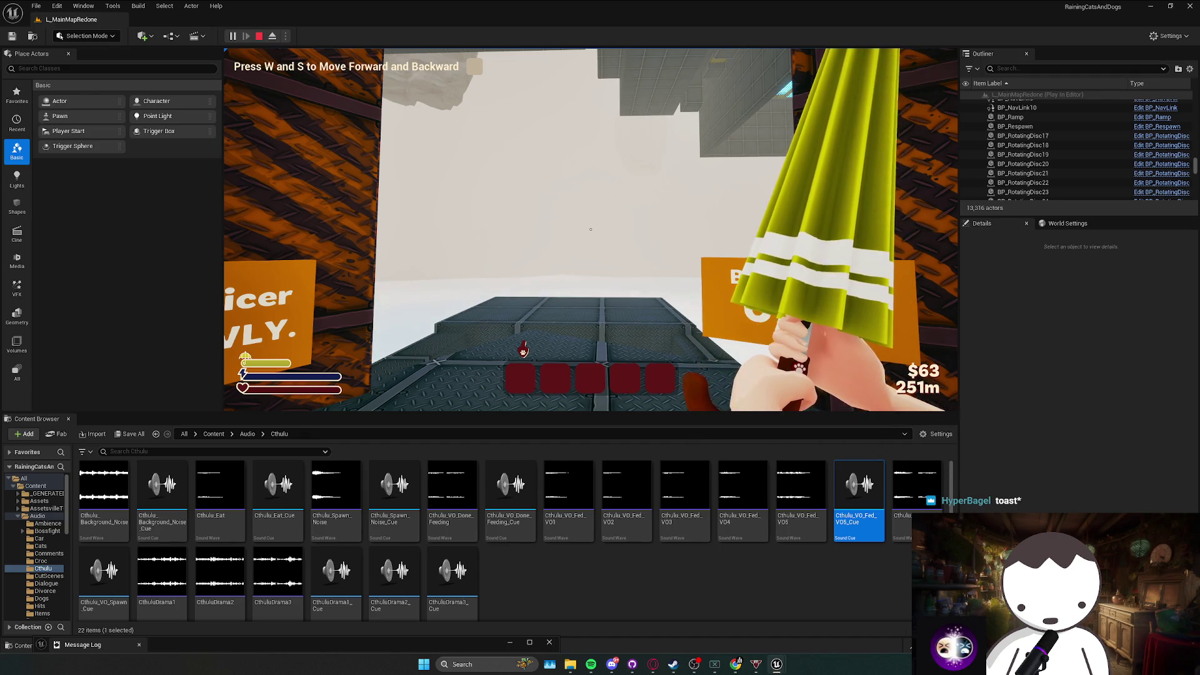
key(w)
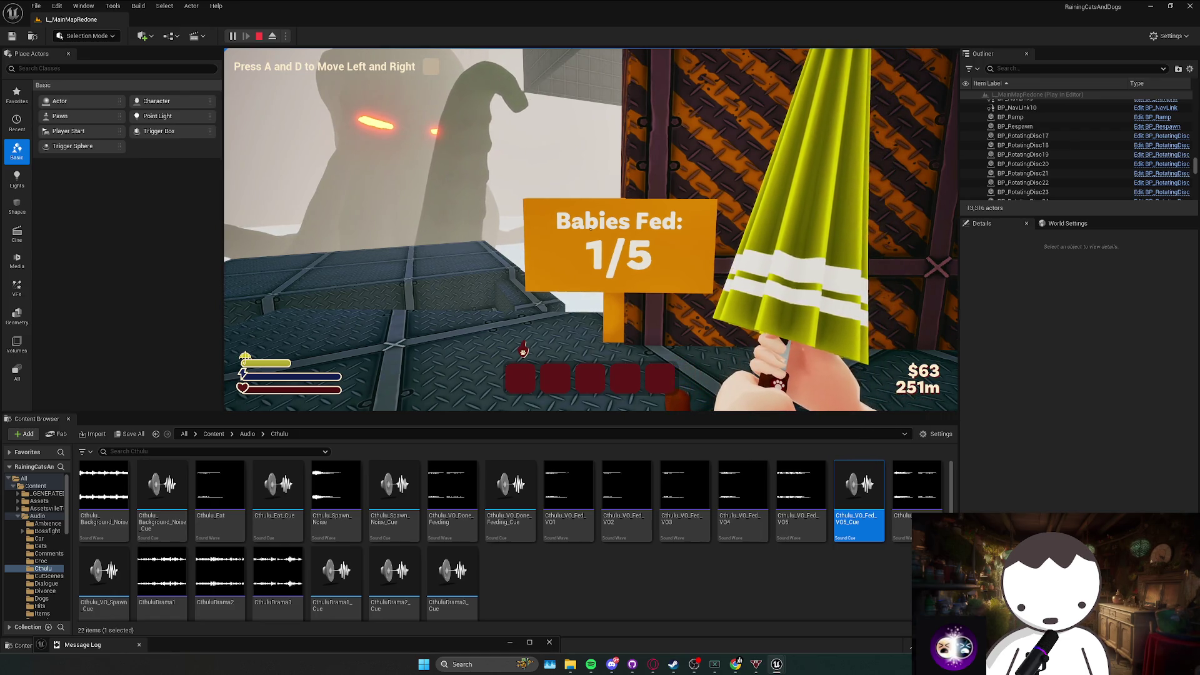
key(Escape)
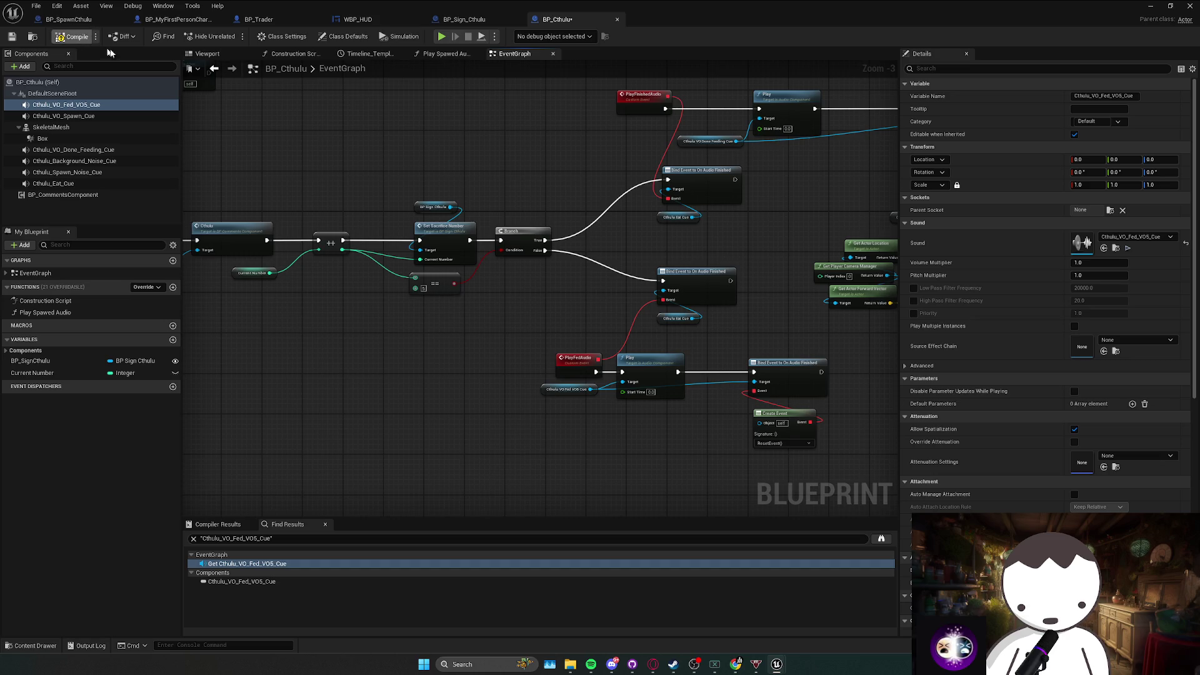
In BP_Sign_Cthulu, inspect the Subtext component and select the SetSacrificeNumber event.
click(464, 20)
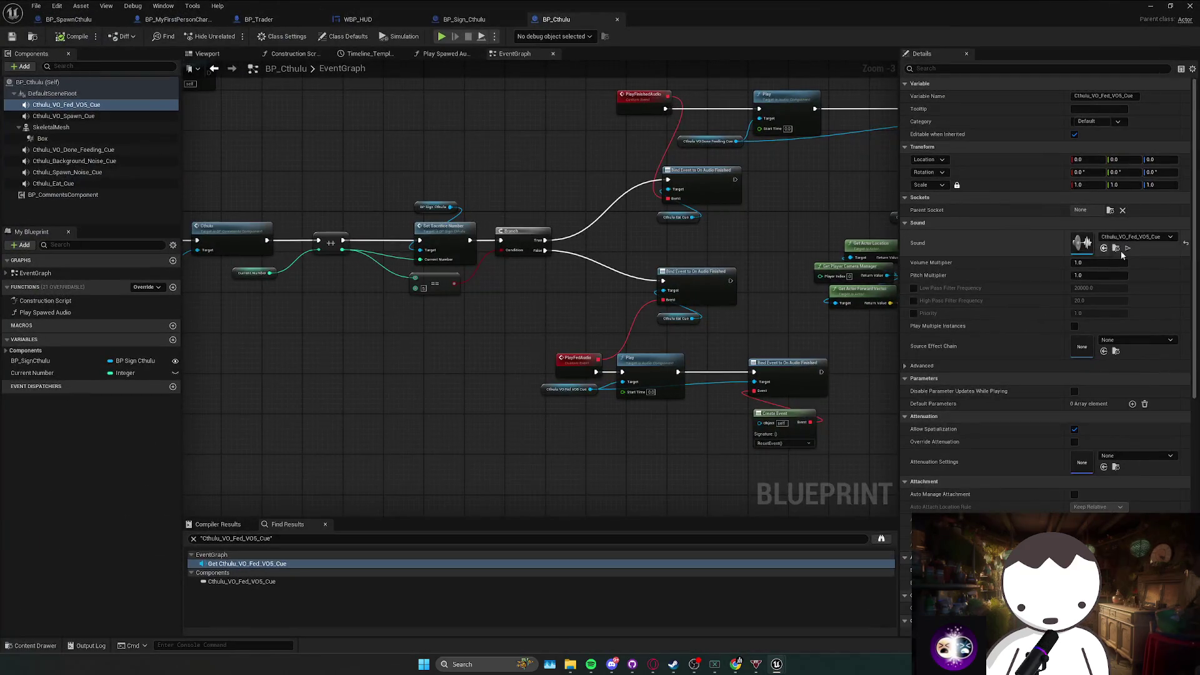
scroll(553, 262, down, 1)
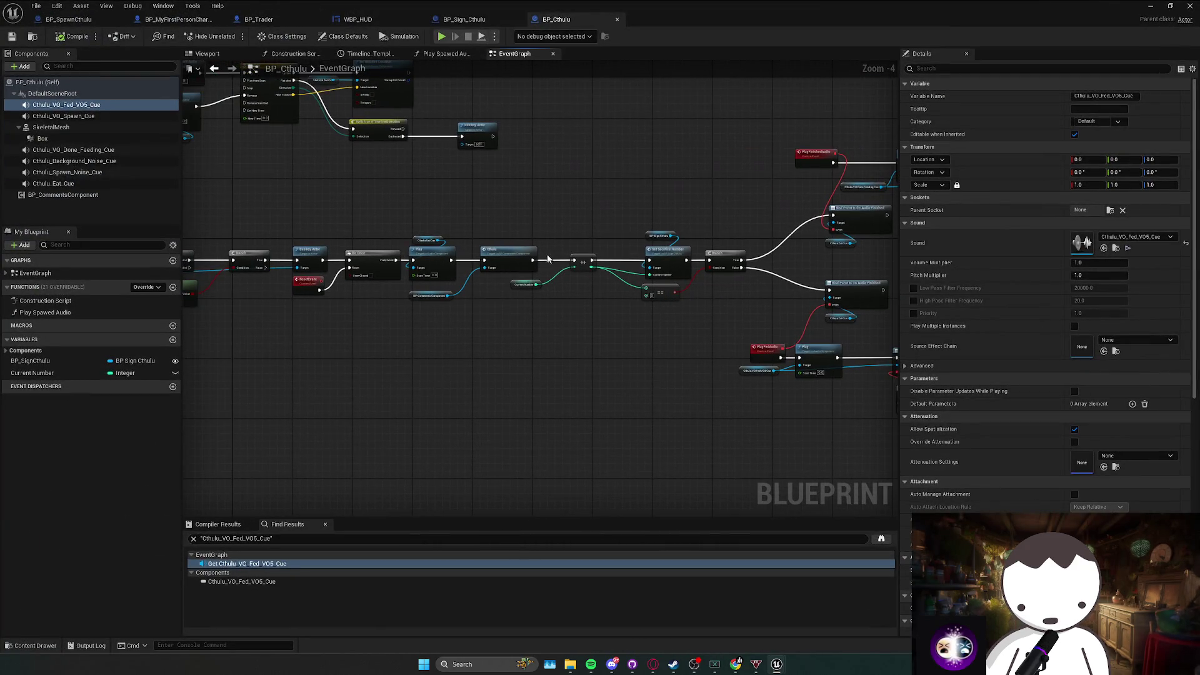
click(91, 26)
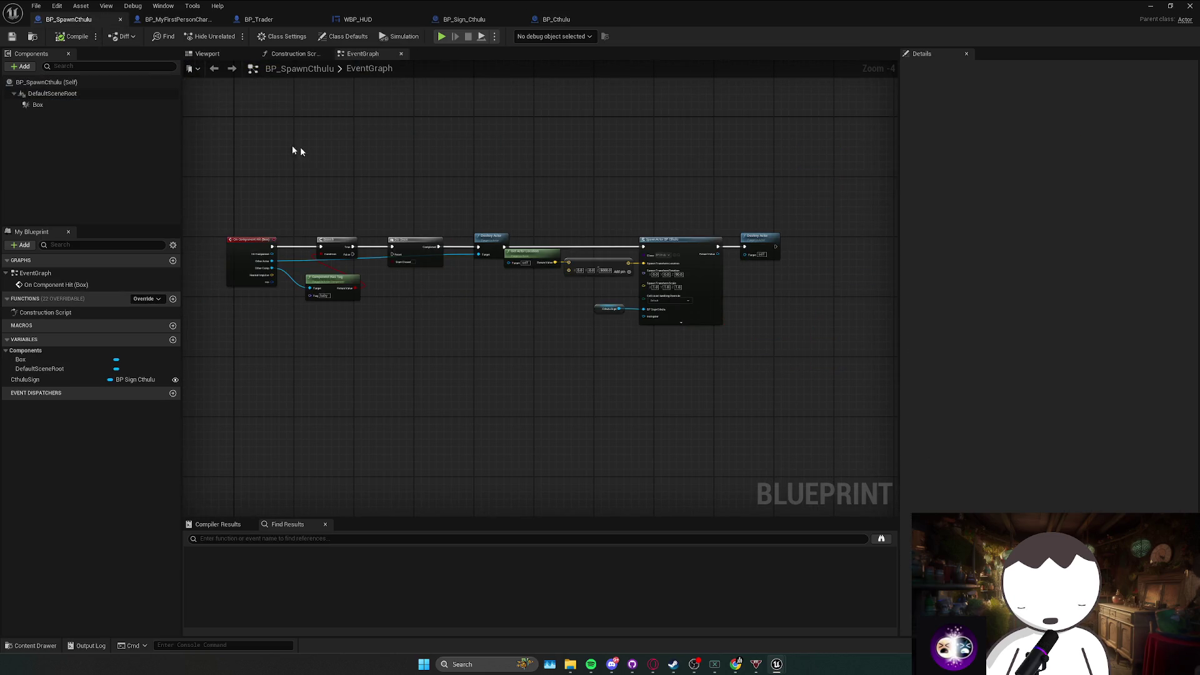
click(463, 20)
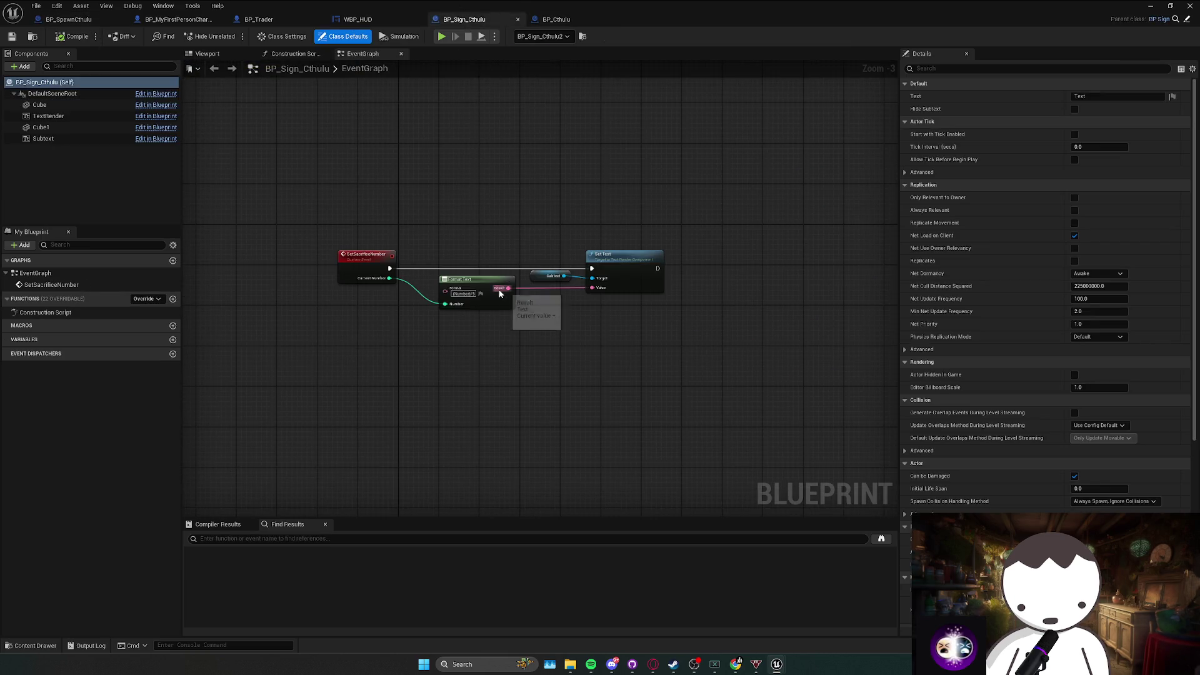
scroll(375, 250, up, 1)
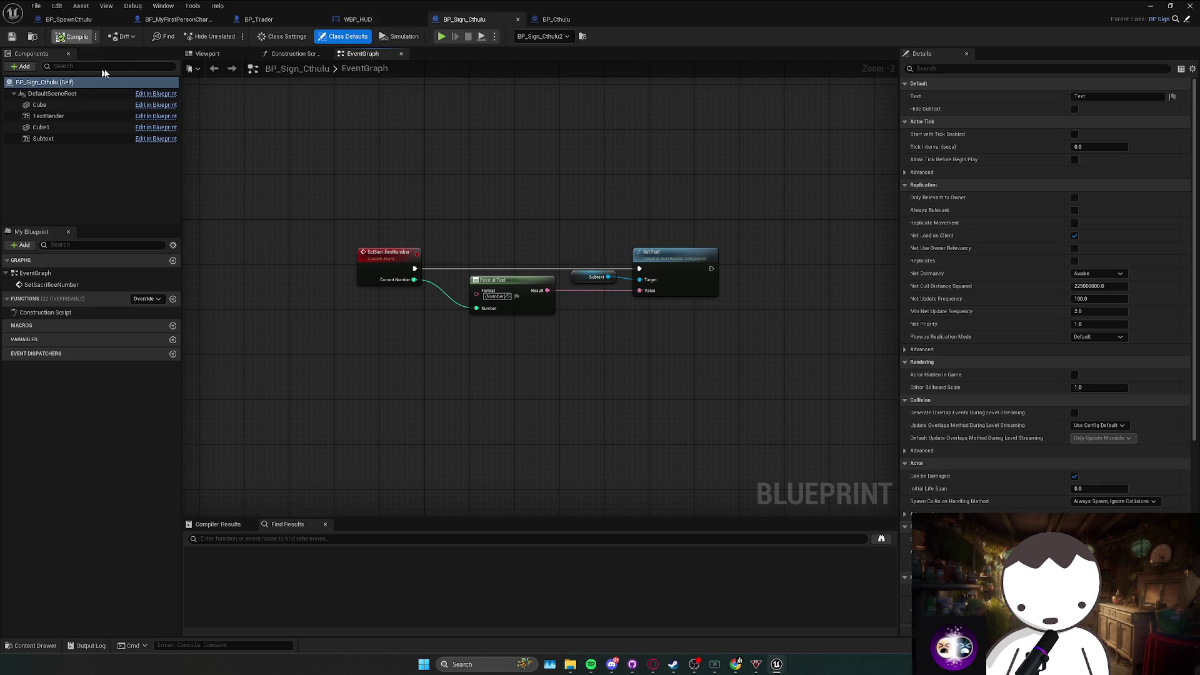
click(93, 139)
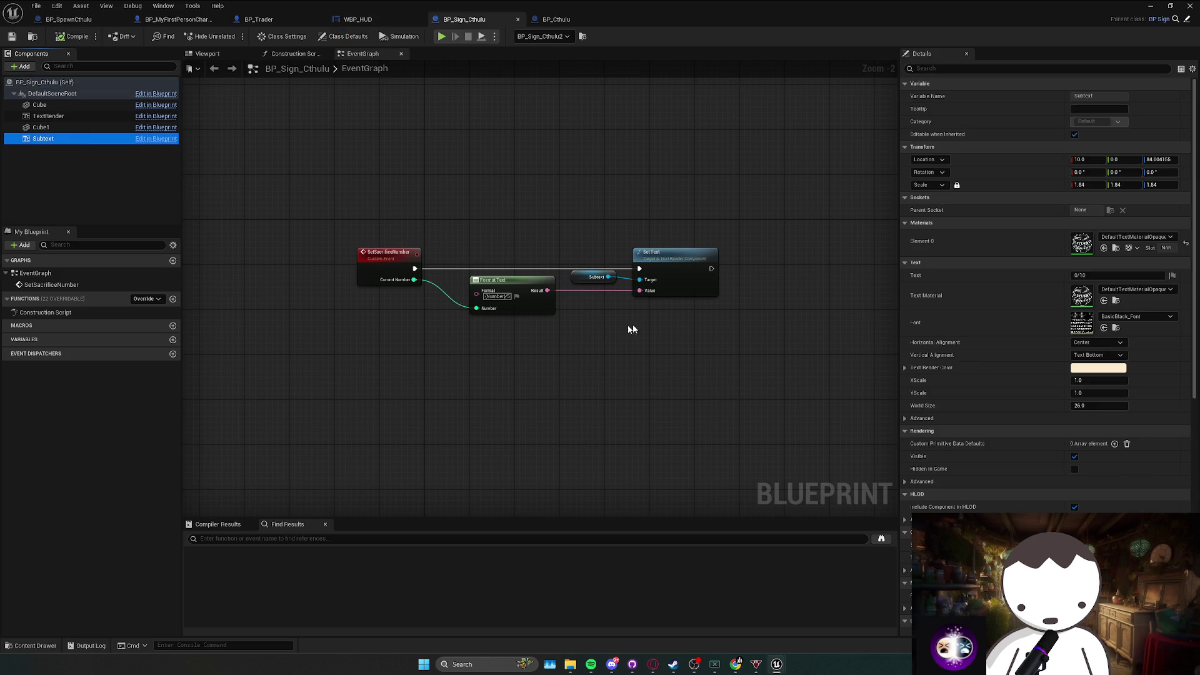
click(313, 53)
click(360, 53)
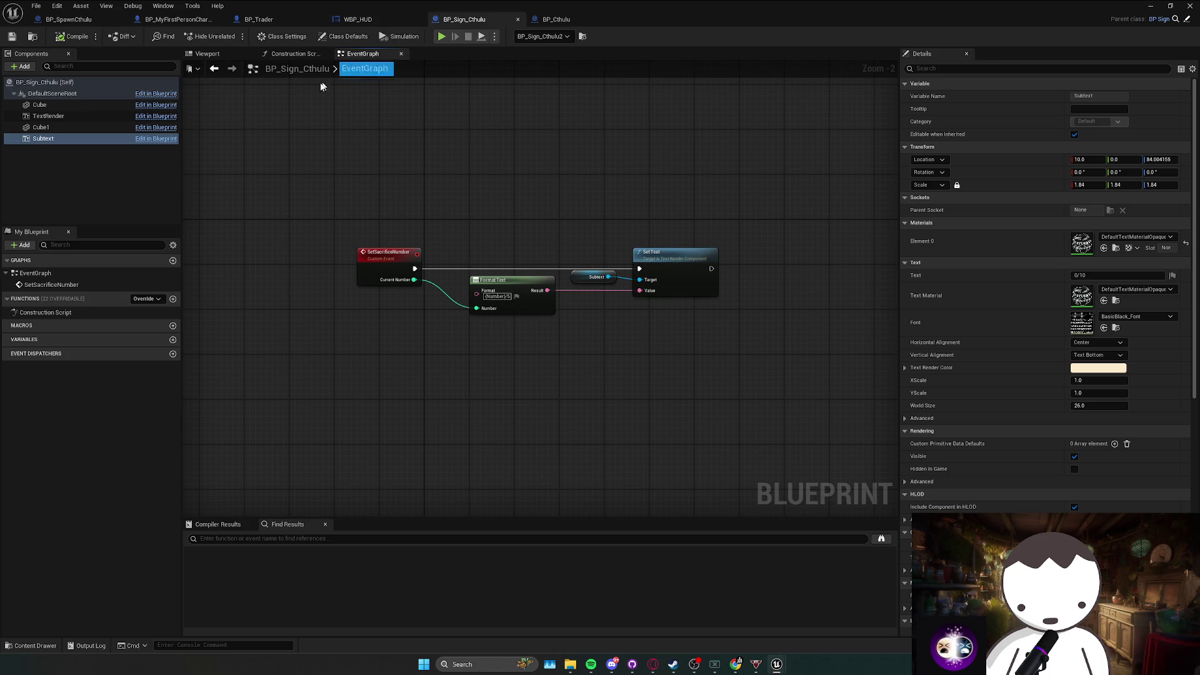
click(397, 265)
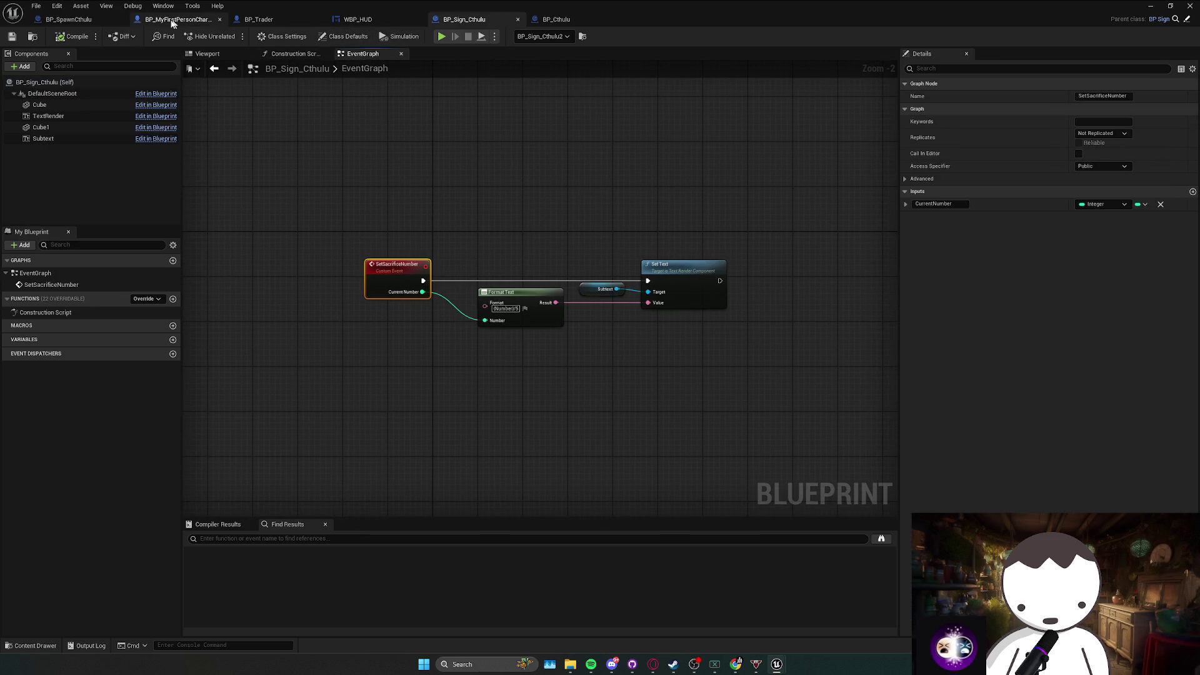
Return from BP_SpawnCthulu to BP_Sign_Cthulu's event graph via the construction script.
click(74, 21)
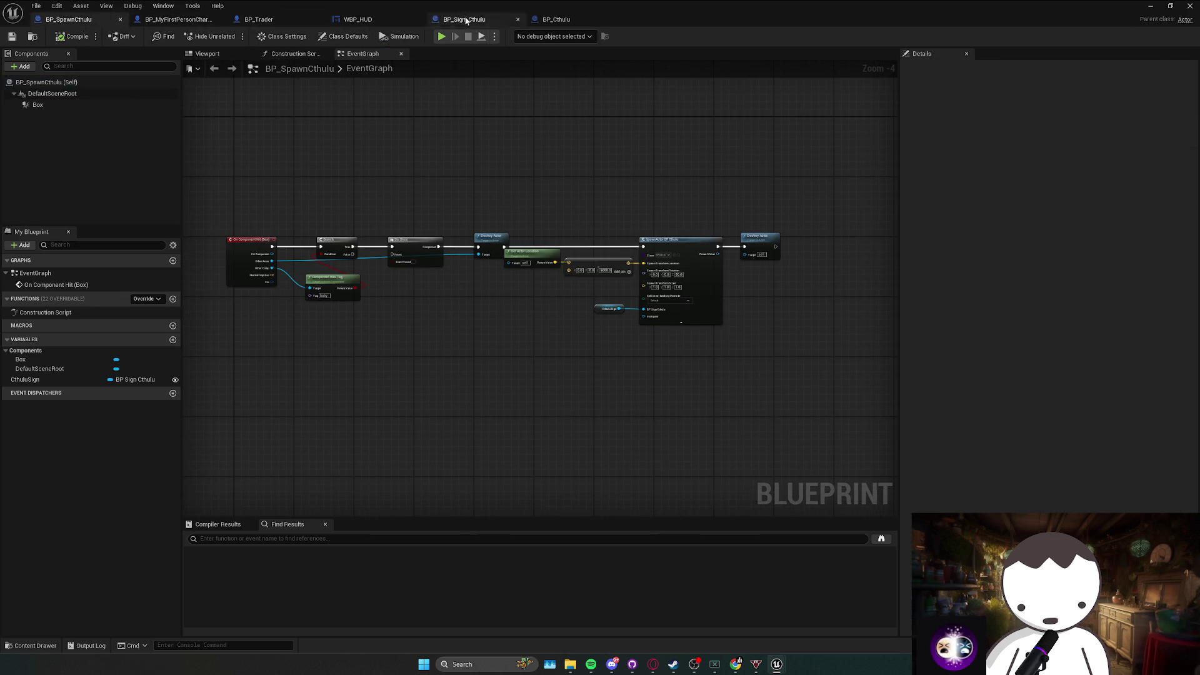
click(465, 21)
scroll(533, 214, up, 1)
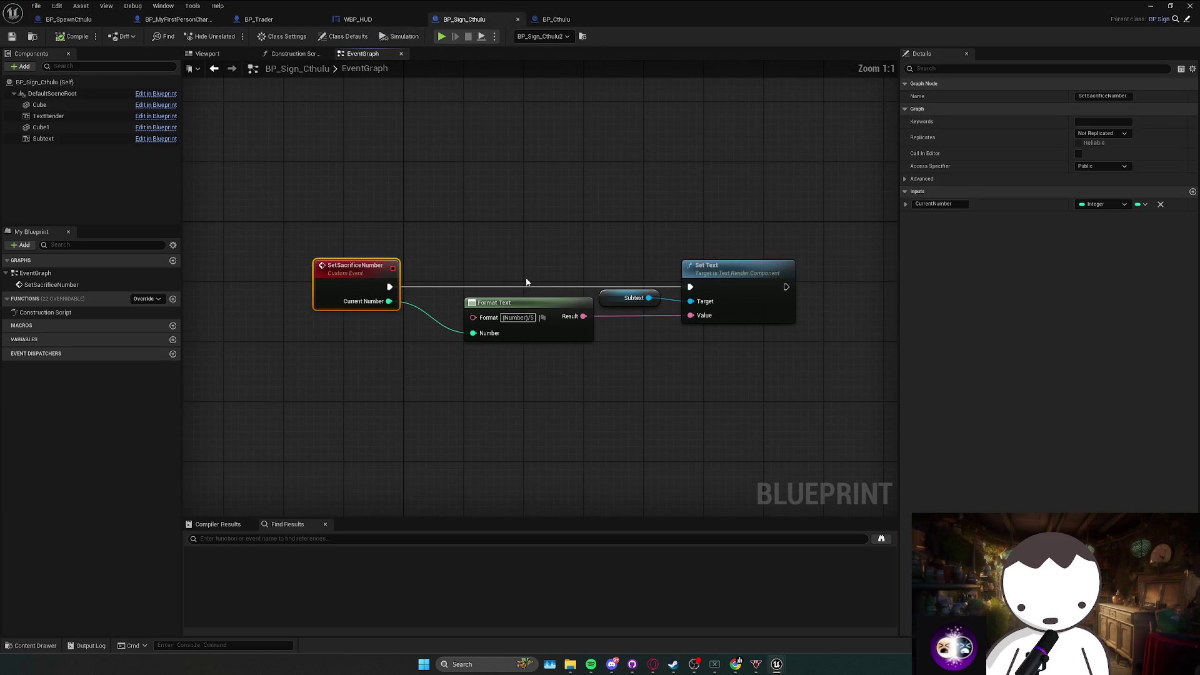
key(alt+Tab)
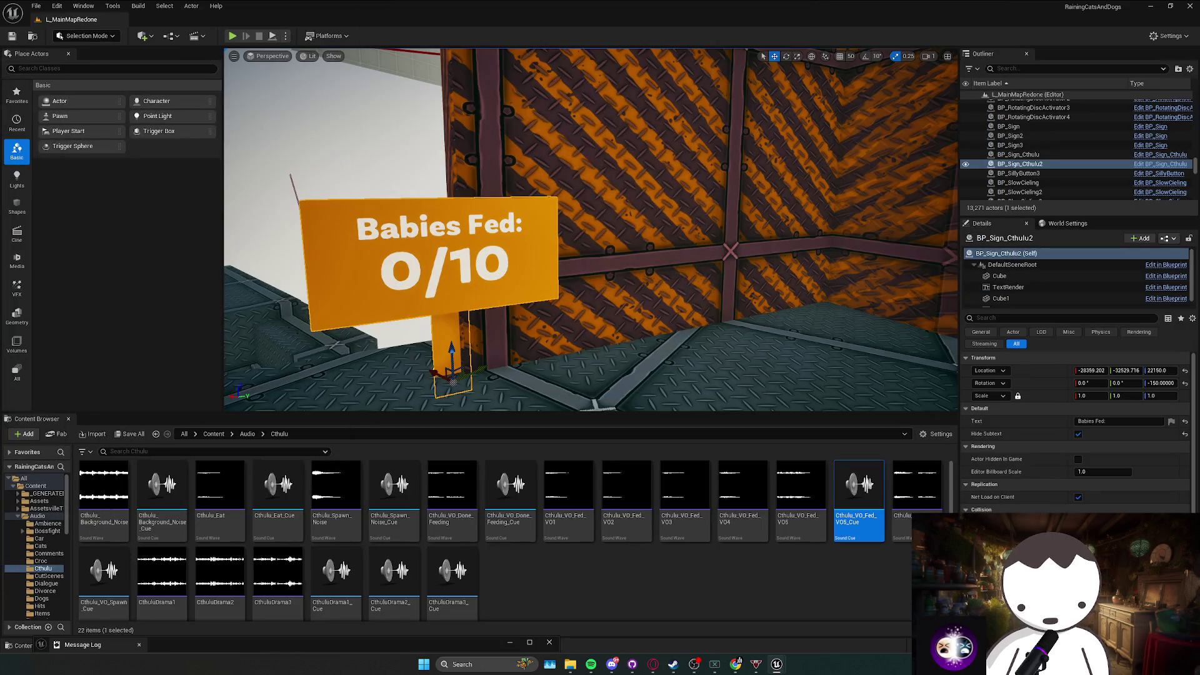
click(244, 31)
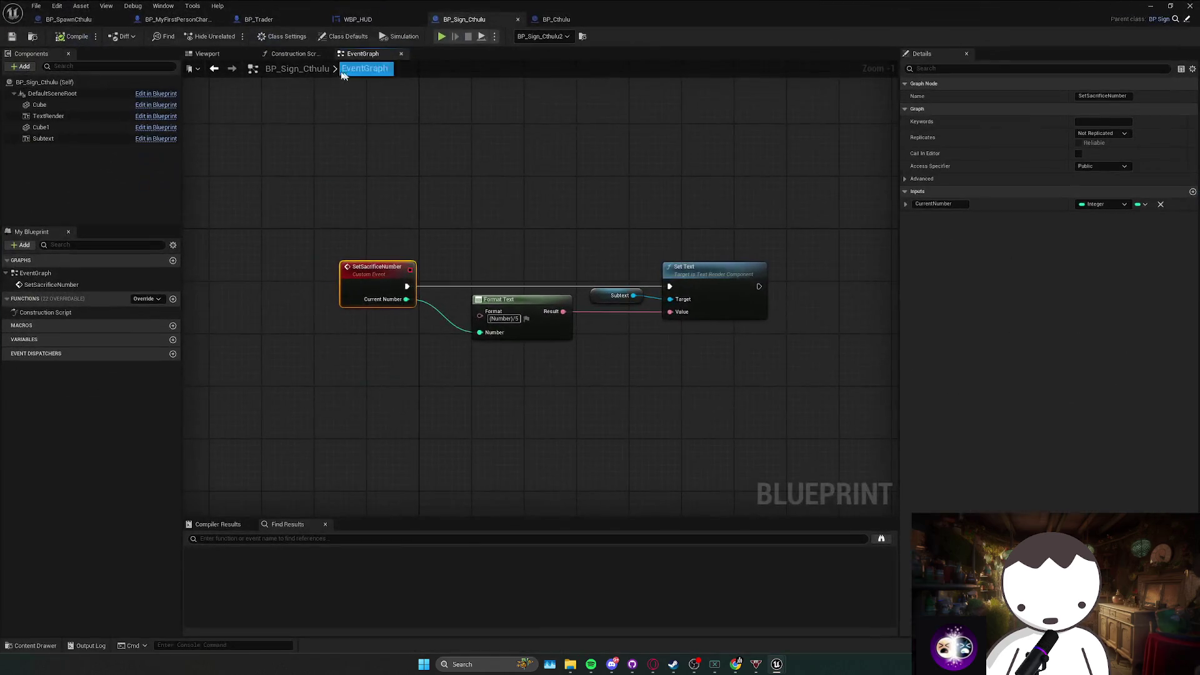
click(320, 57)
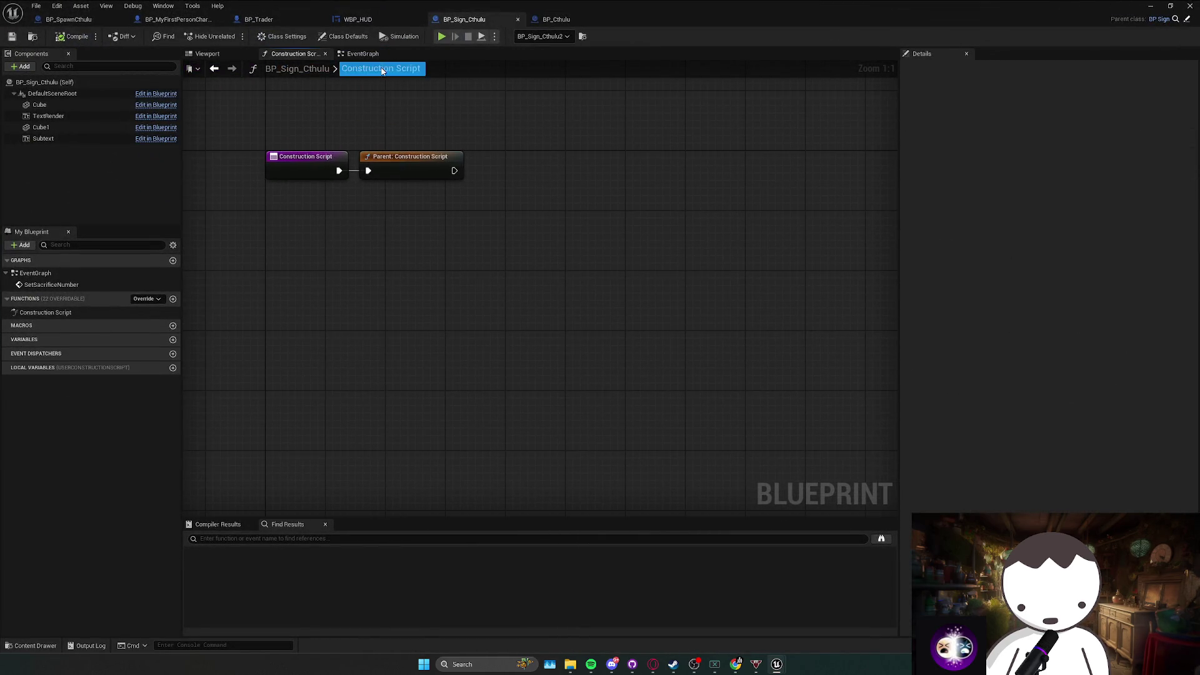
click(361, 54)
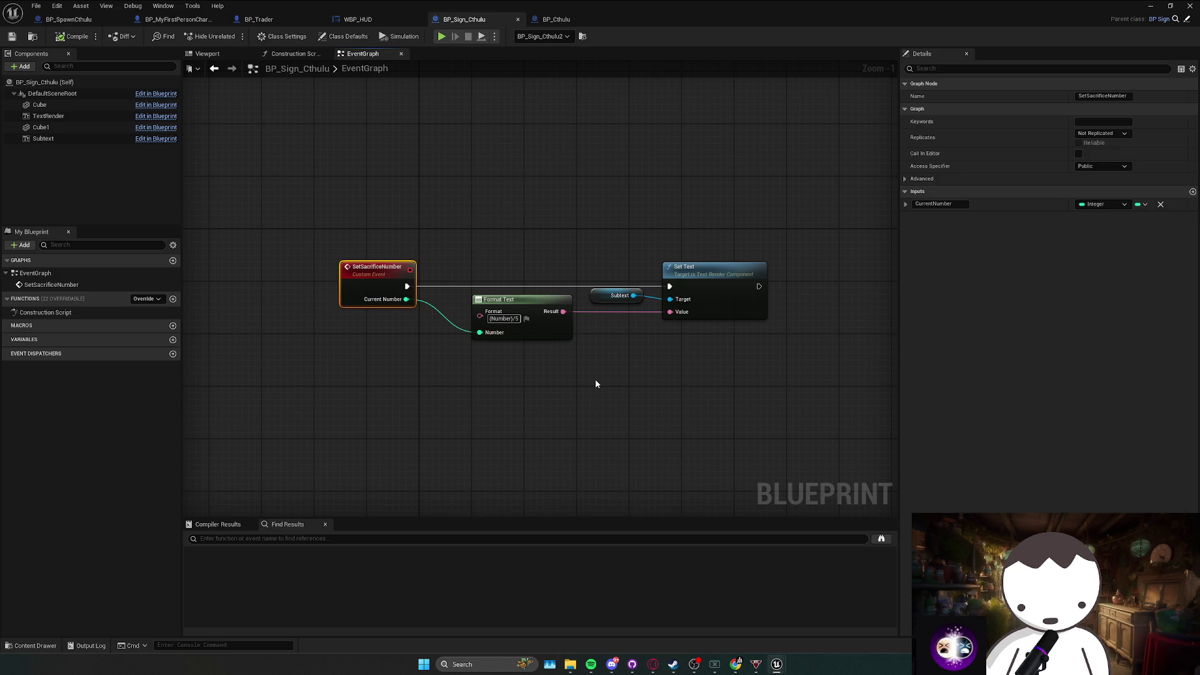
Inspect the Subtext and Format Text nodes, then bring up SetSacrificeNumber's actions.
click(608, 296)
click(549, 338)
scroll(410, 309, down, 11)
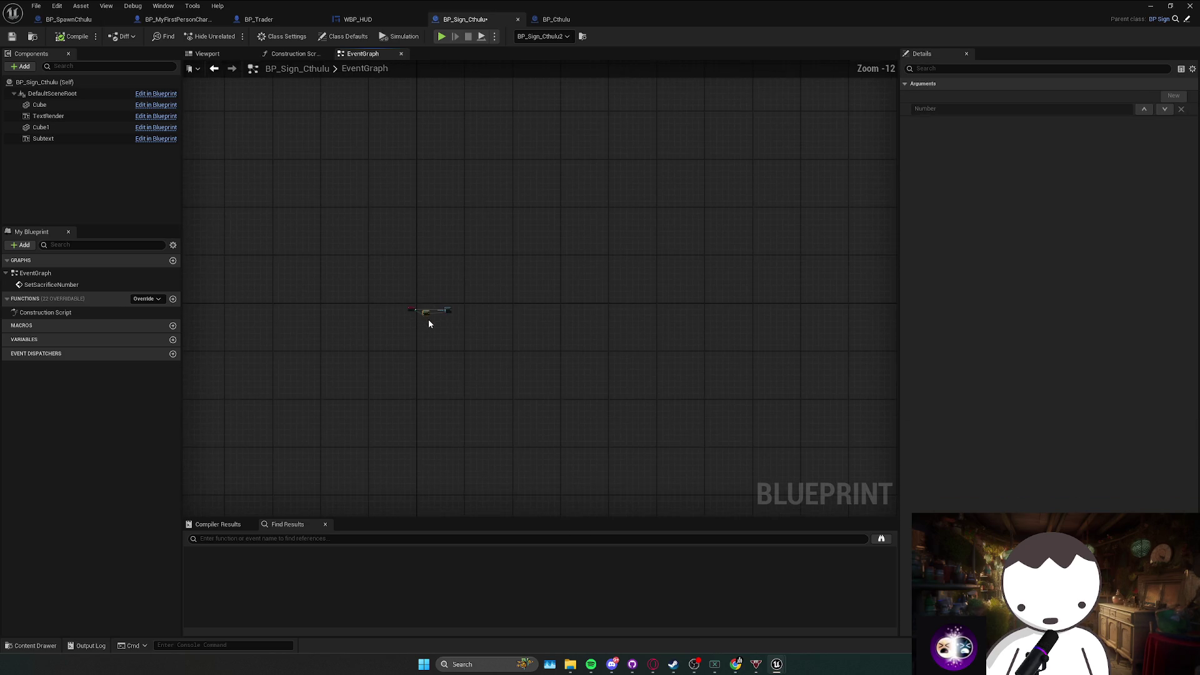
scroll(429, 322, up, 10)
right_click(311, 248)
Search all blueprints for SetSacrificeNumber, open the BP_Cthulhu call, then return to BP_Sign_Cthulu.
mouse_move(375, 343)
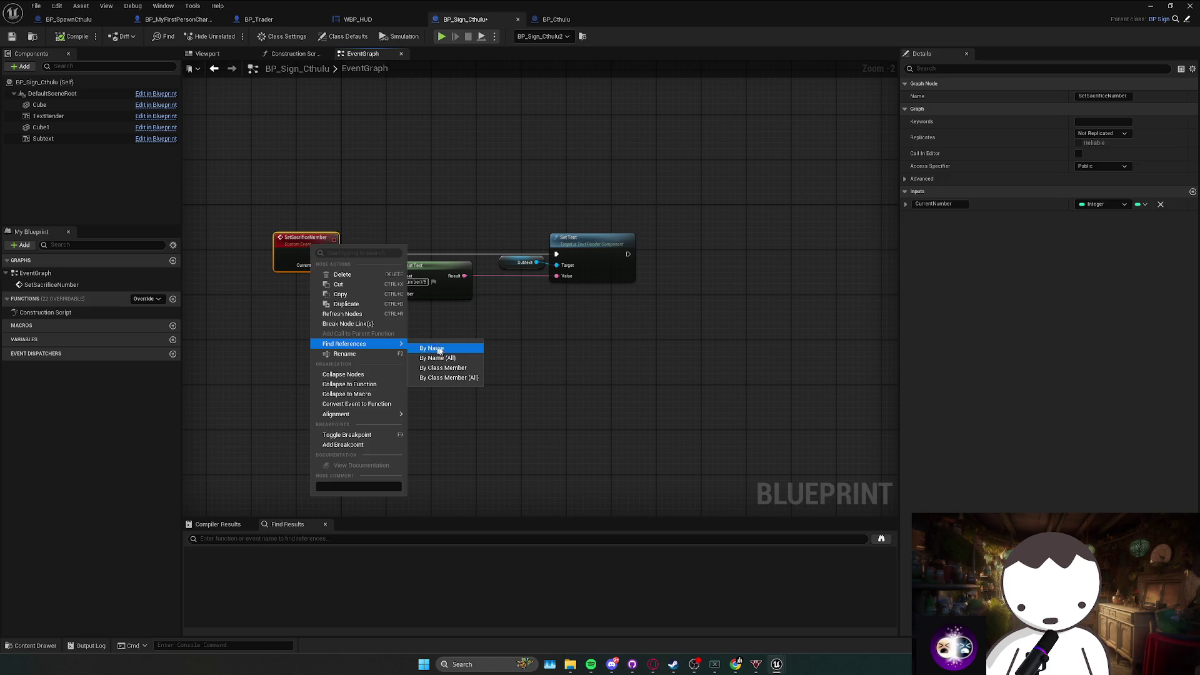
click(430, 348)
click(881, 538)
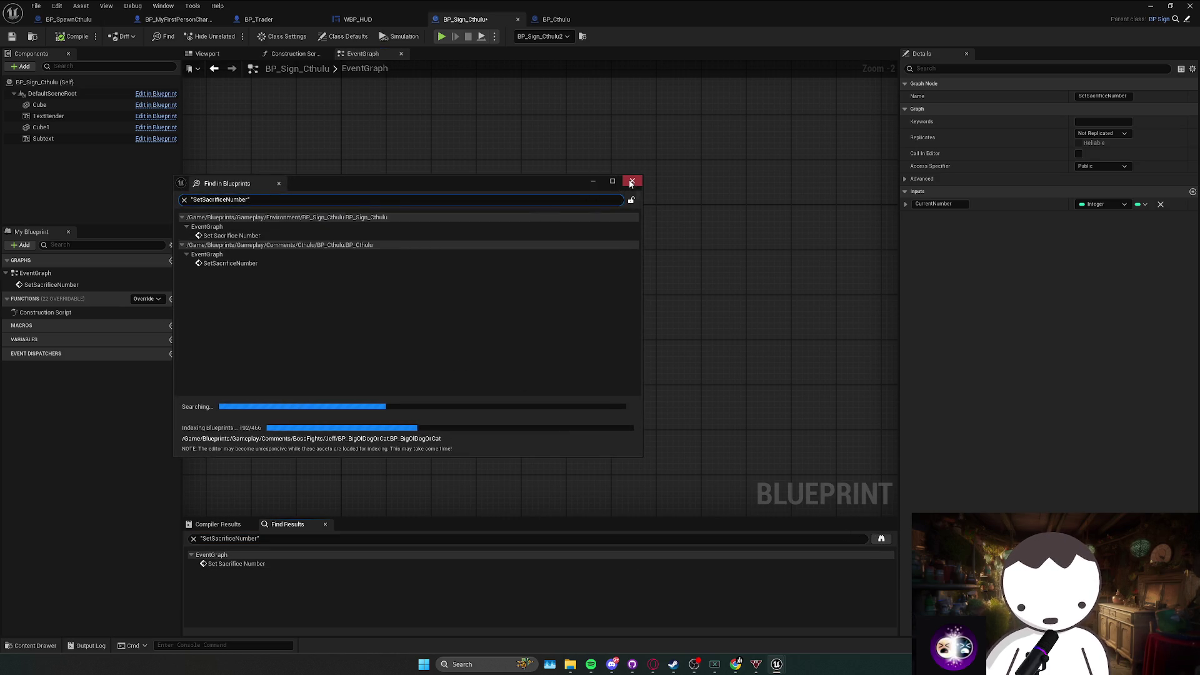
double_click(385, 263)
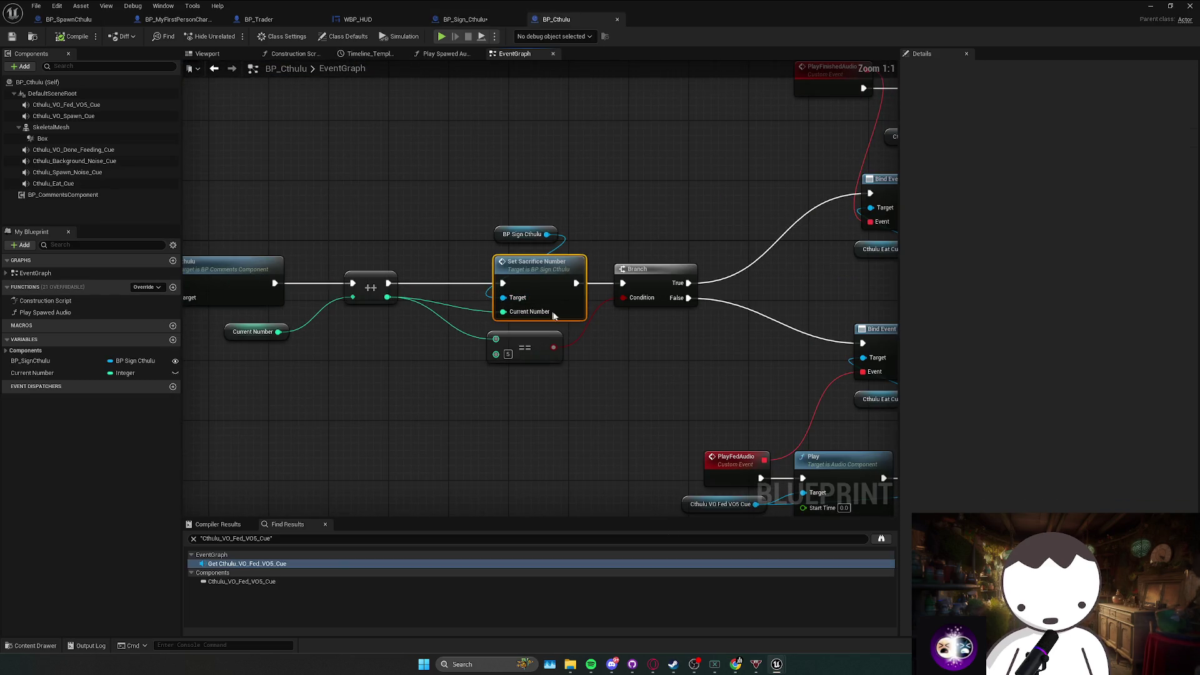
click(475, 20)
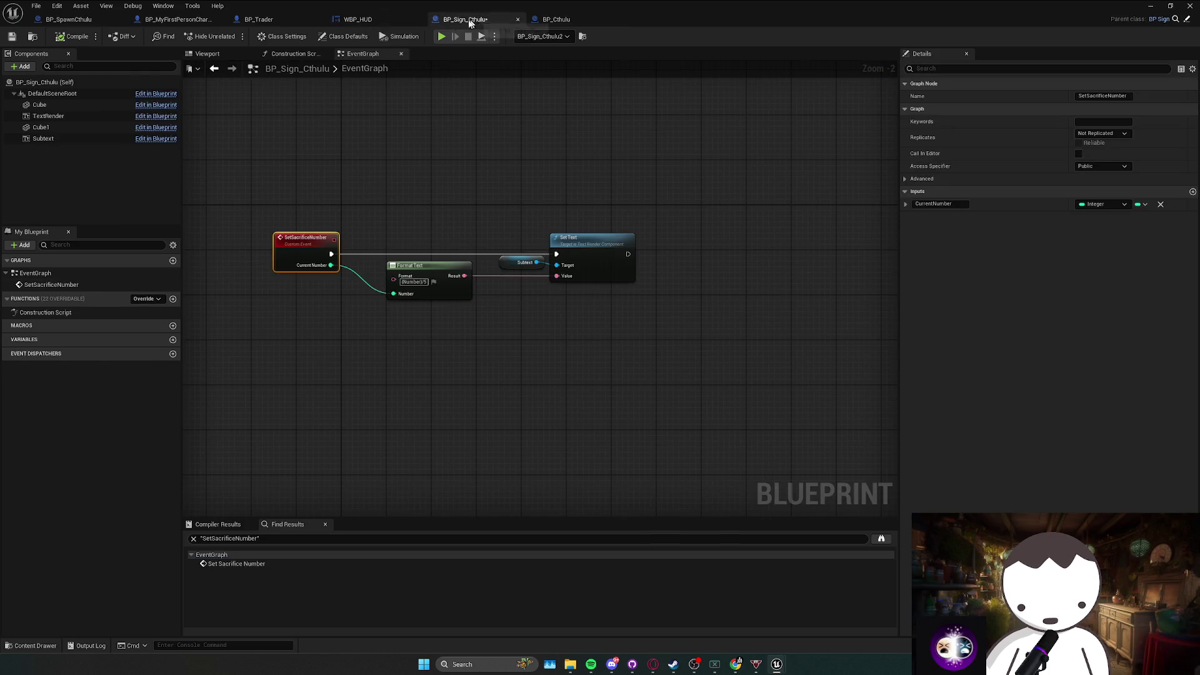
Select the Format Text, Subtext and Set Text nodes in the sign's event graph.
click(621, 297)
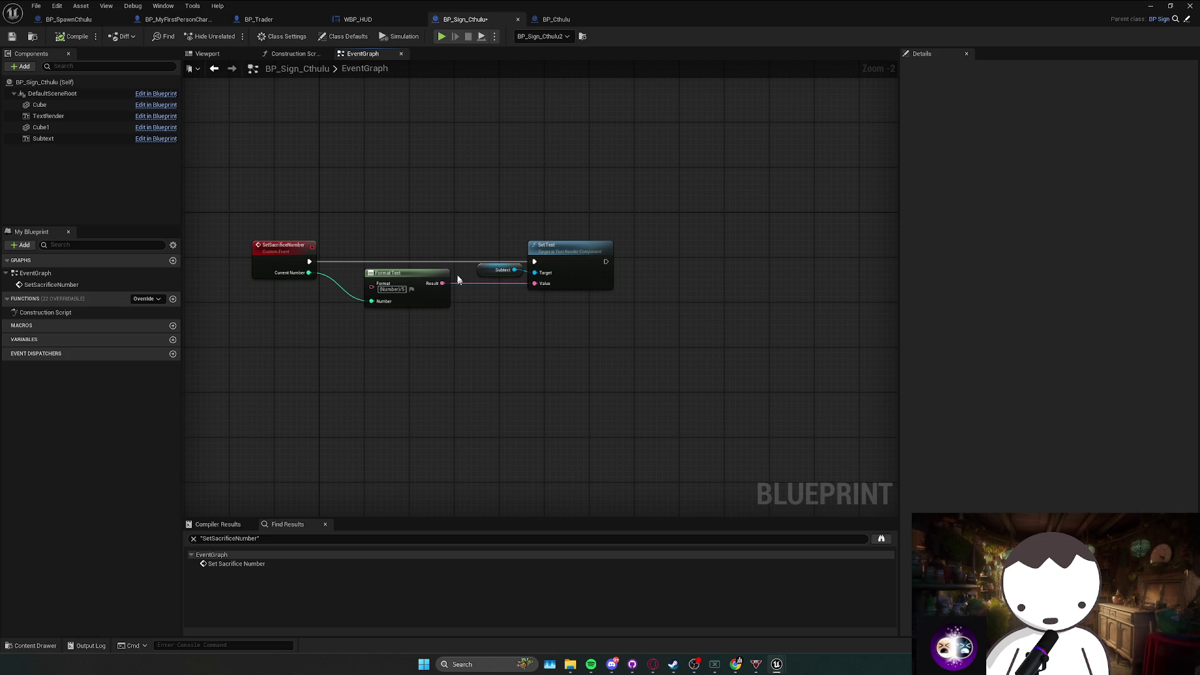
drag(478, 273, 586, 312)
click(575, 388)
drag(354, 263, 558, 387)
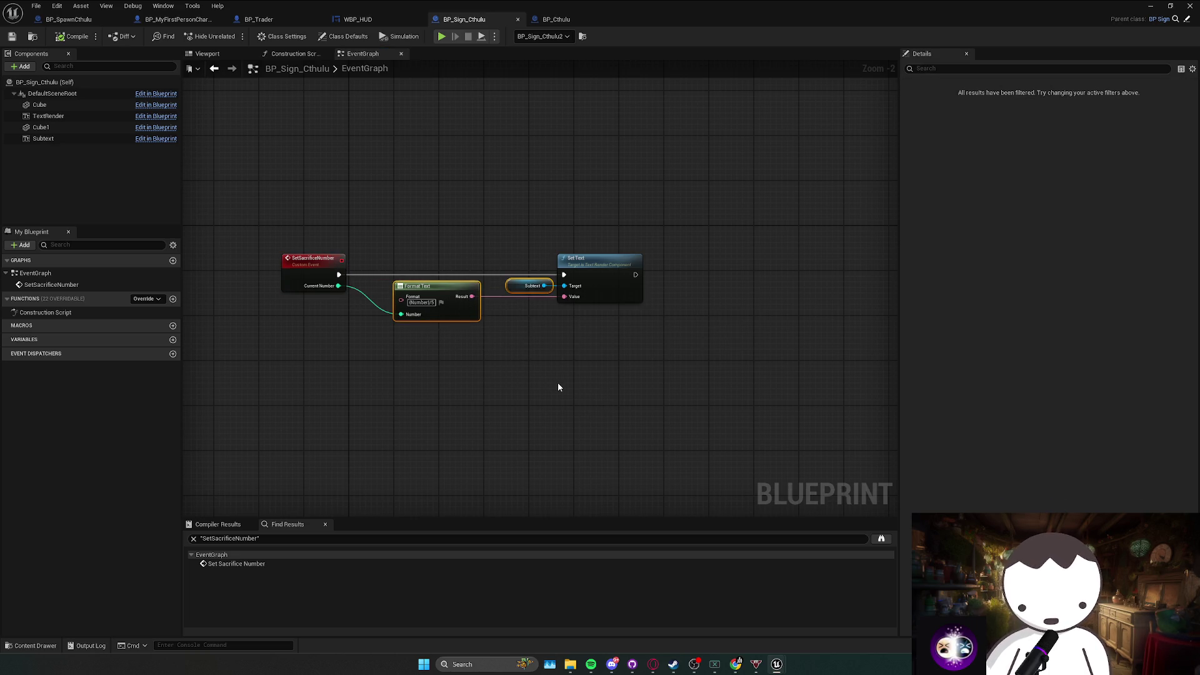
click(558, 388)
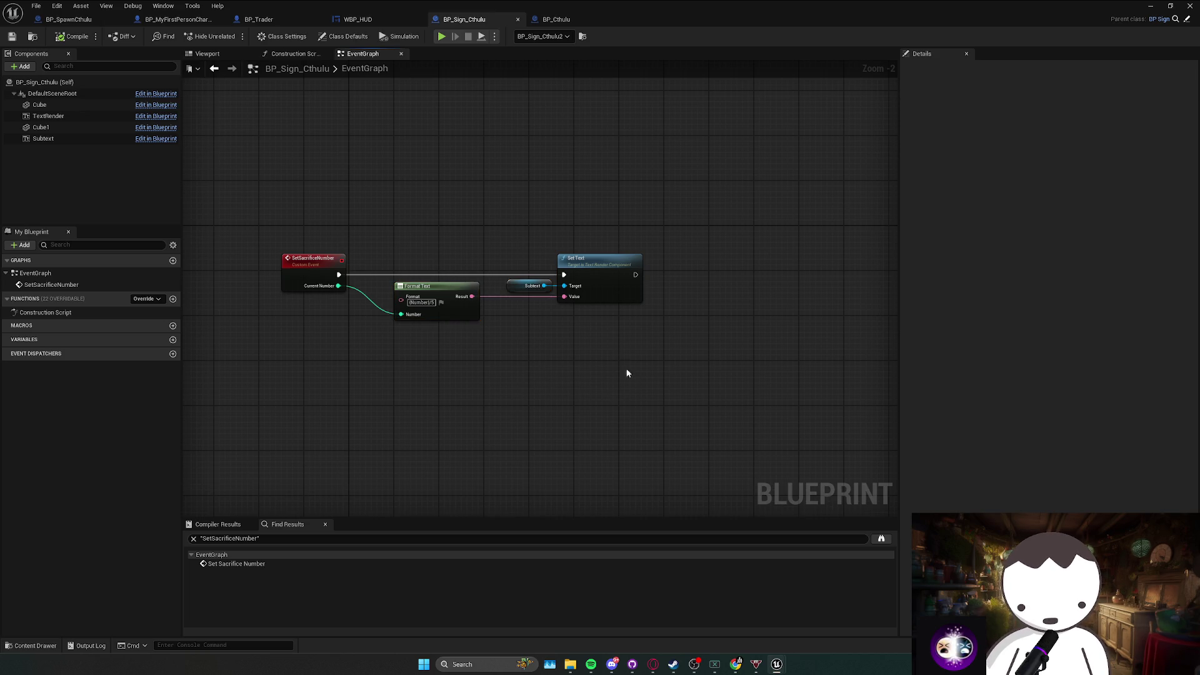
scroll(463, 225, down, 2)
scroll(298, 203, up, 1)
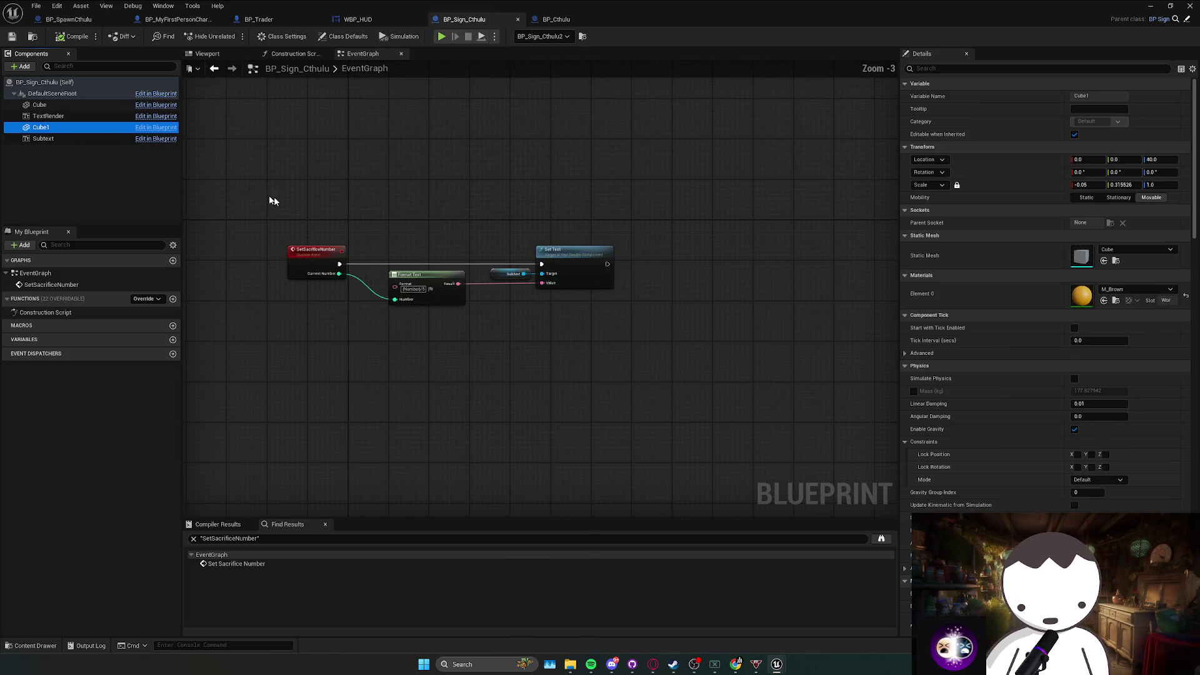
Set the Subtext component's default text to 0/5 and close the Blueprint and search windows.
click(51, 116)
click(56, 138)
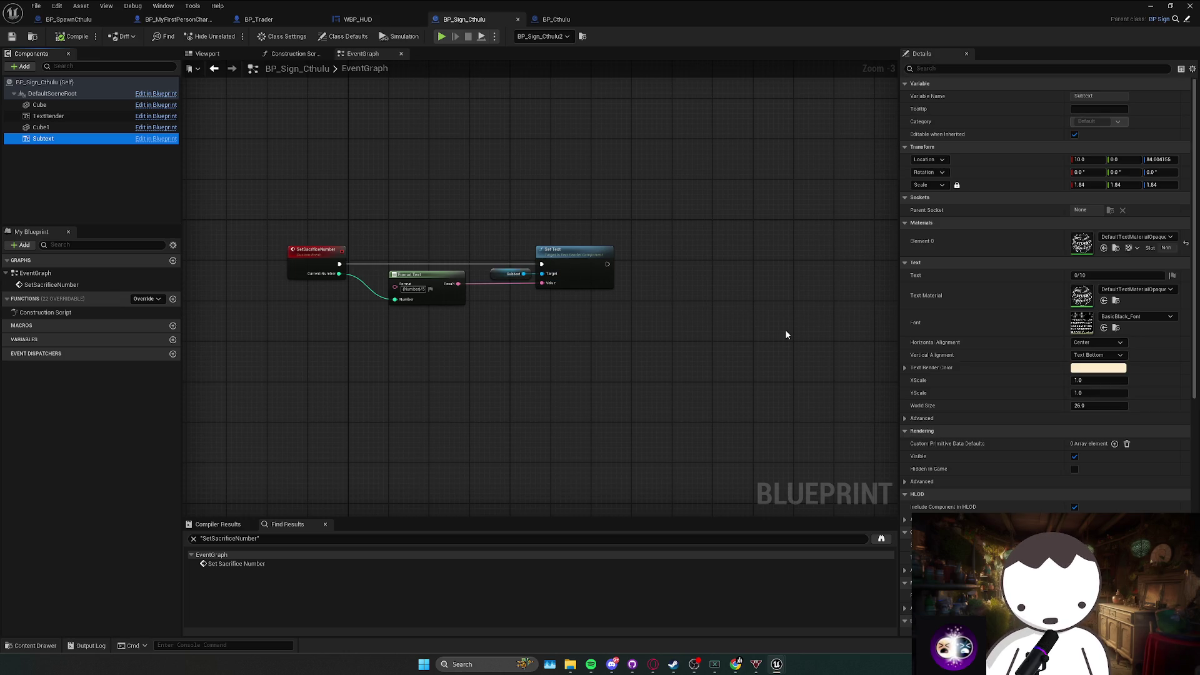
click(1103, 275)
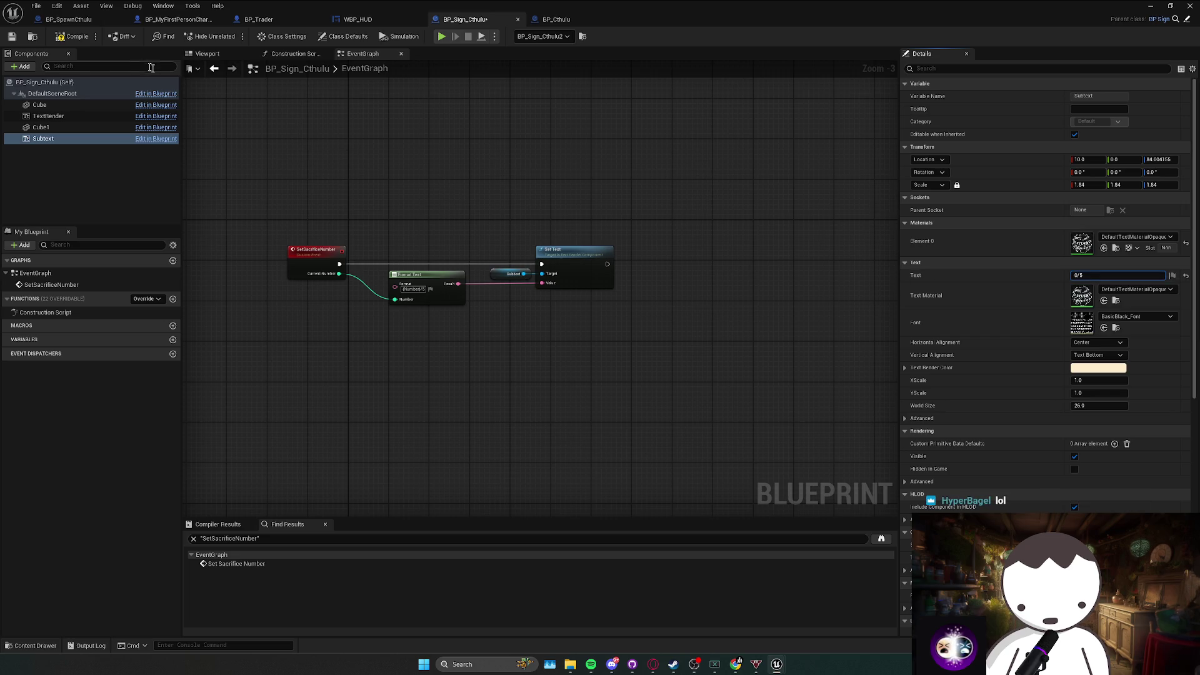
click(1150, 6)
click(632, 181)
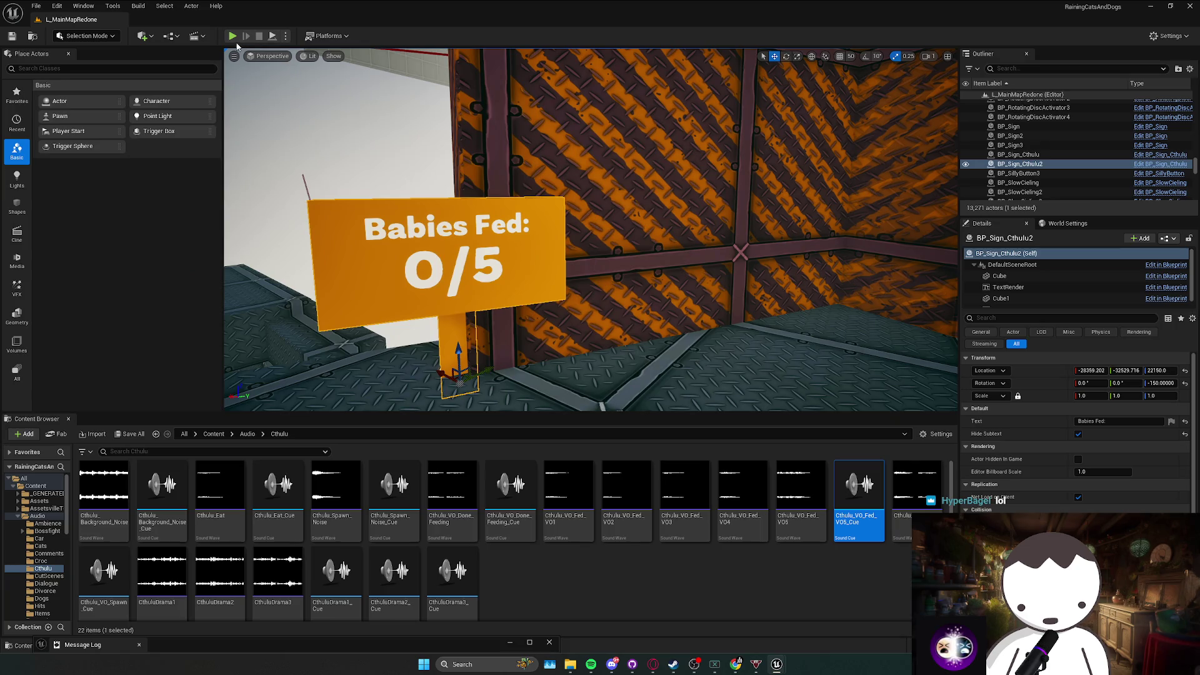
After a quick playtest, enlarge the striped wall block Box2162 and shift it to a new spot.
key(alt+p)
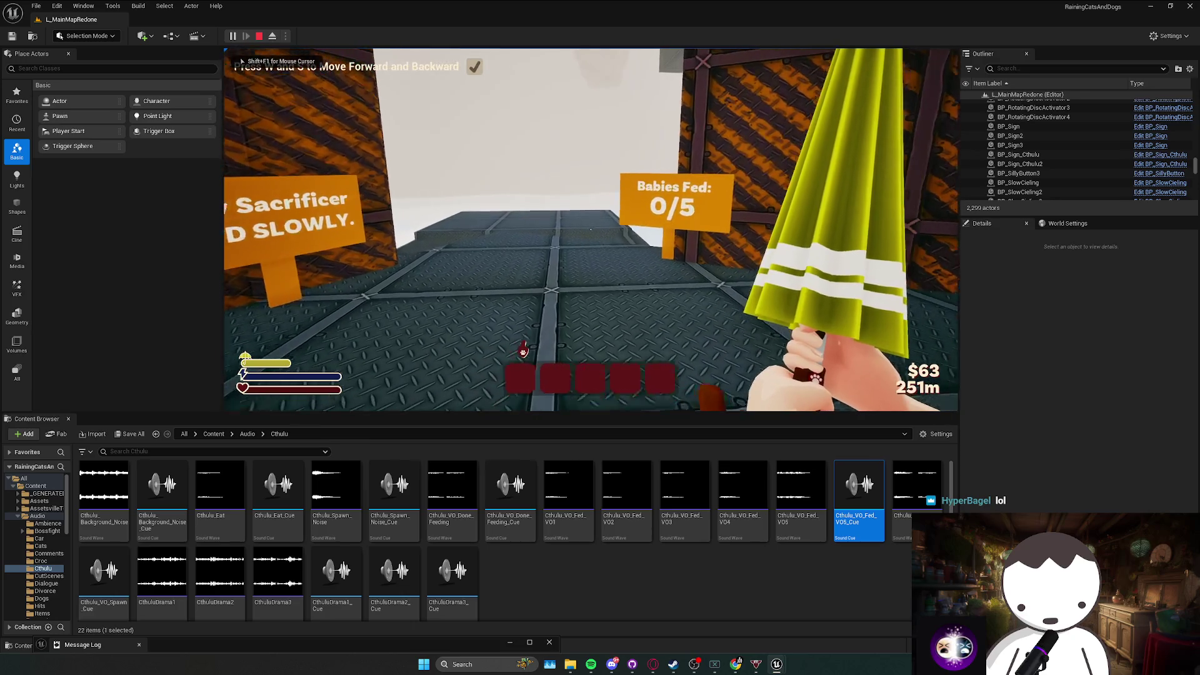
key(Escape)
click(688, 208)
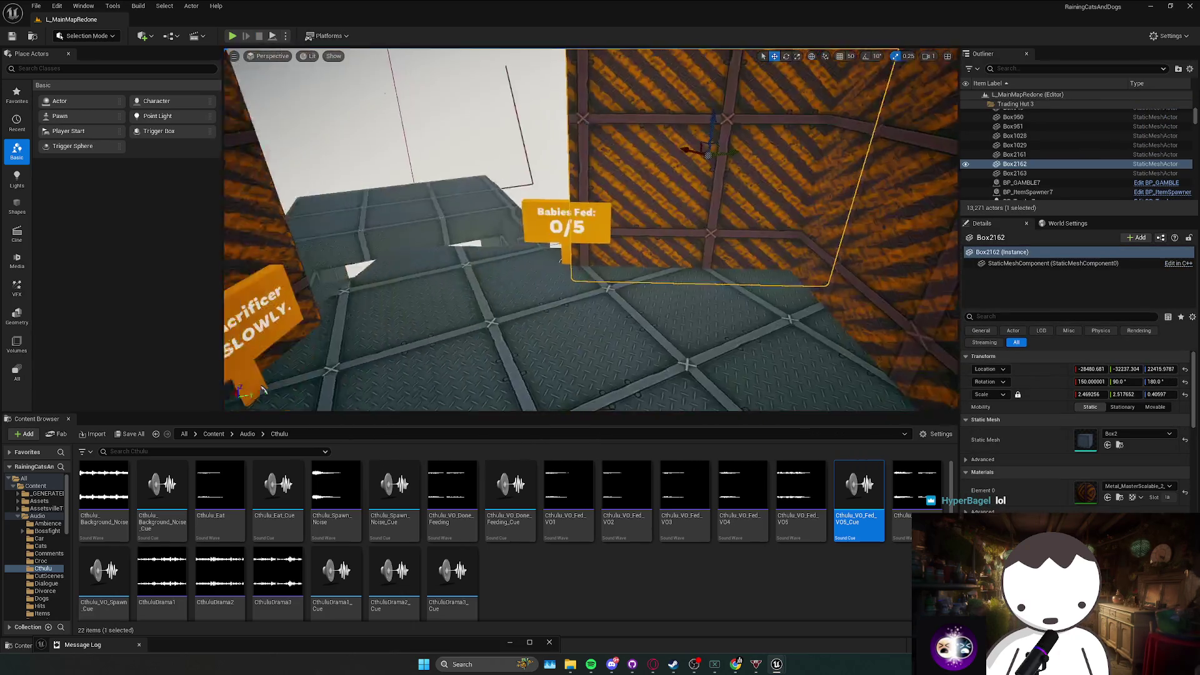
mouse_move(670, 220)
mouse_down()
mouse_move(678, 200)
mouse_move(698, 206)
mouse_up()
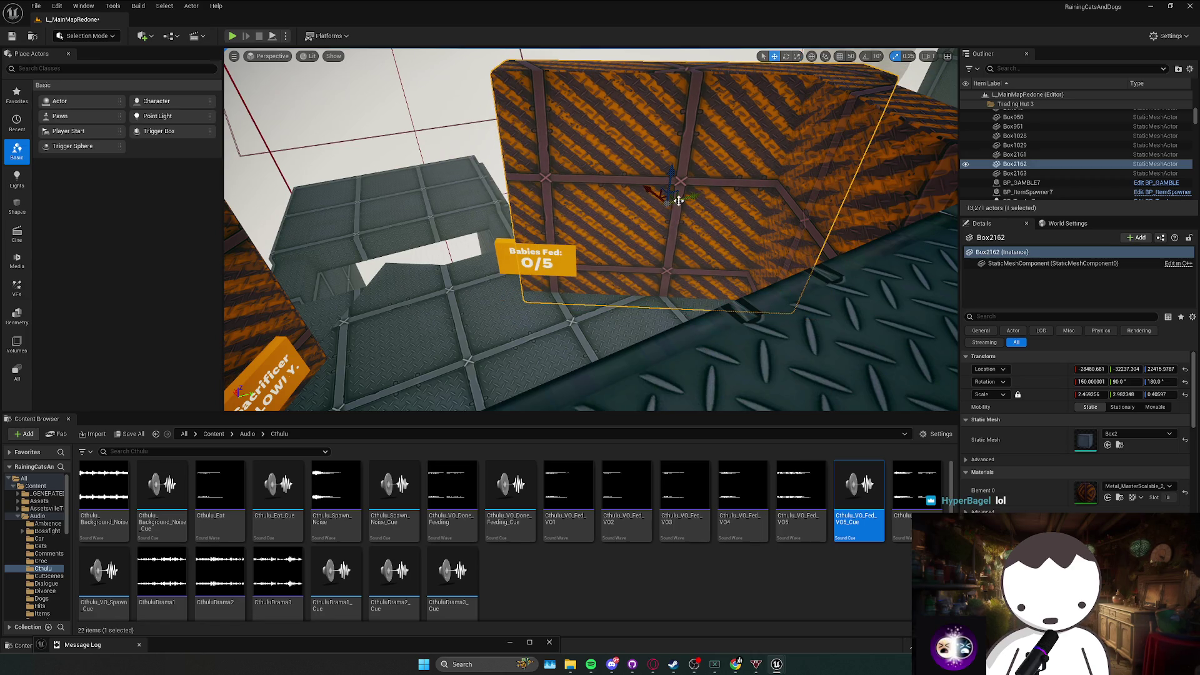
mouse_move(704, 203)
mouse_down()
mouse_move(657, 199)
mouse_move(541, 243)
mouse_up()
Rotate the Babies Fed sign BP_Sign_Cthulu2 toward the gap.
key(e)
click(538, 248)
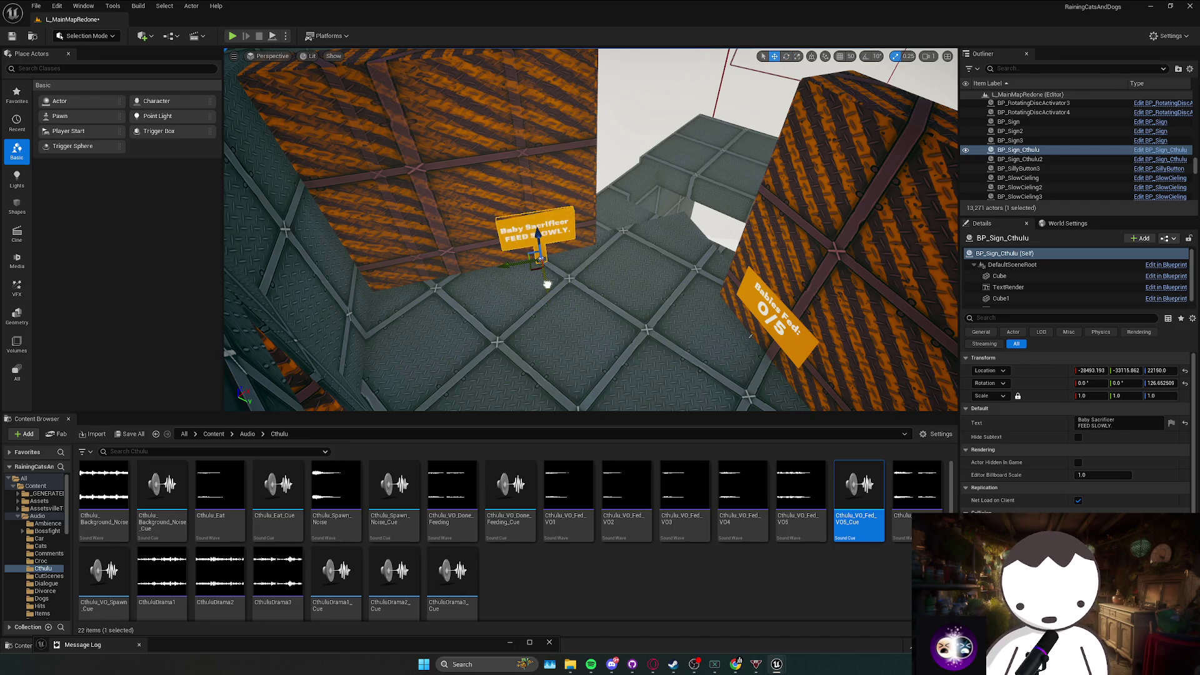
click(759, 316)
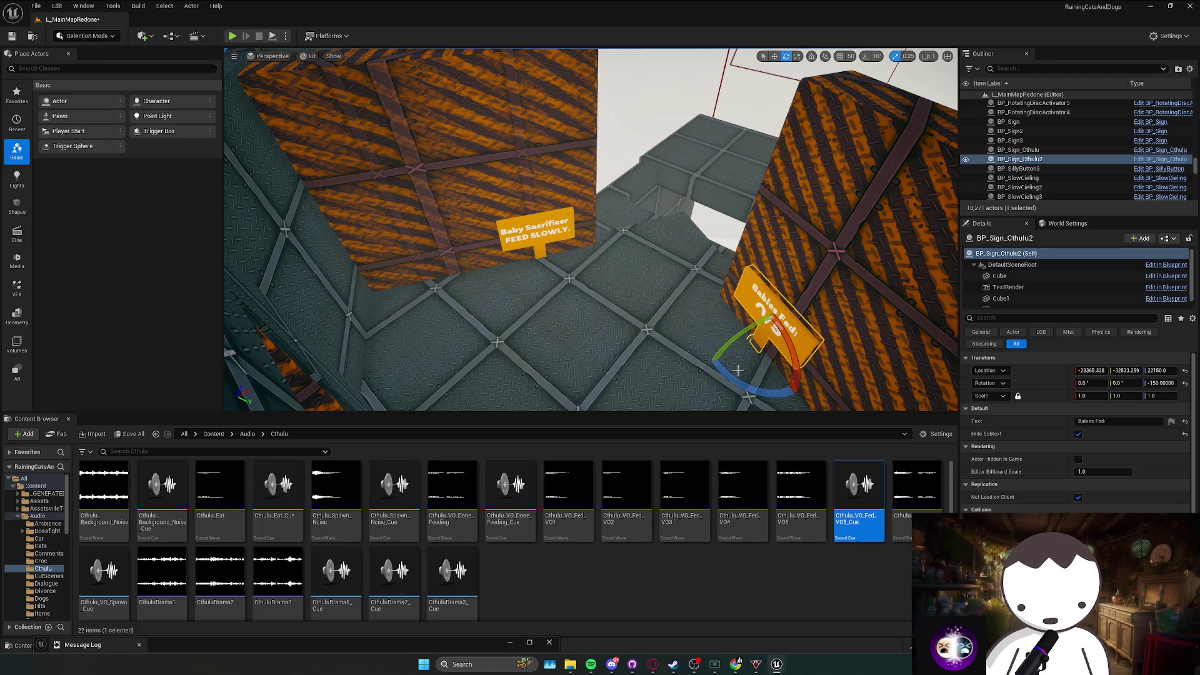
drag(752, 340, 778, 325)
key(Escape)
mouse_move(811, 267)
mouse_down()
mouse_move(637, 318)
mouse_move(605, 342)
mouse_move(654, 218)
mouse_move(649, 175)
mouse_move(606, 231)
mouse_move(587, 221)
mouse_up()
Save the L_MainMapRedone level with Ctrl+S.
scroll(587, 222, up, 1)
drag(670, 290, 619, 305)
scroll(670, 290, down, 1)
key(ctrl+s)
Fly around the two Cthulhu signs, centring the Babies Fed sign, then view the caged corridor.
scroll(670, 290, up, 2)
scroll(670, 290, down, 3)
scroll(670, 290, up, 3)
scroll(669, 289, down, 2)
scroll(619, 305, down, 1)
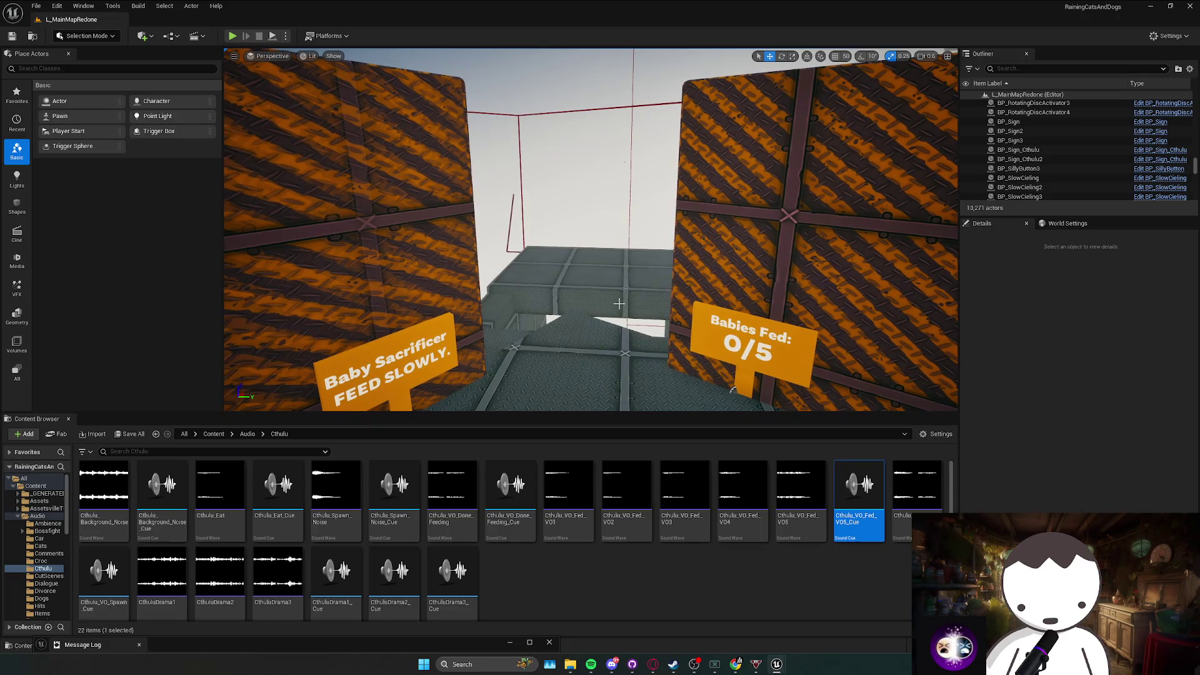
drag(511, 290, 492, 288)
scroll(492, 287, up, 2)
scroll(492, 287, up, 4)
drag(618, 300, 563, 382)
scroll(563, 381, up, 3)
scroll(563, 382, up, 1)
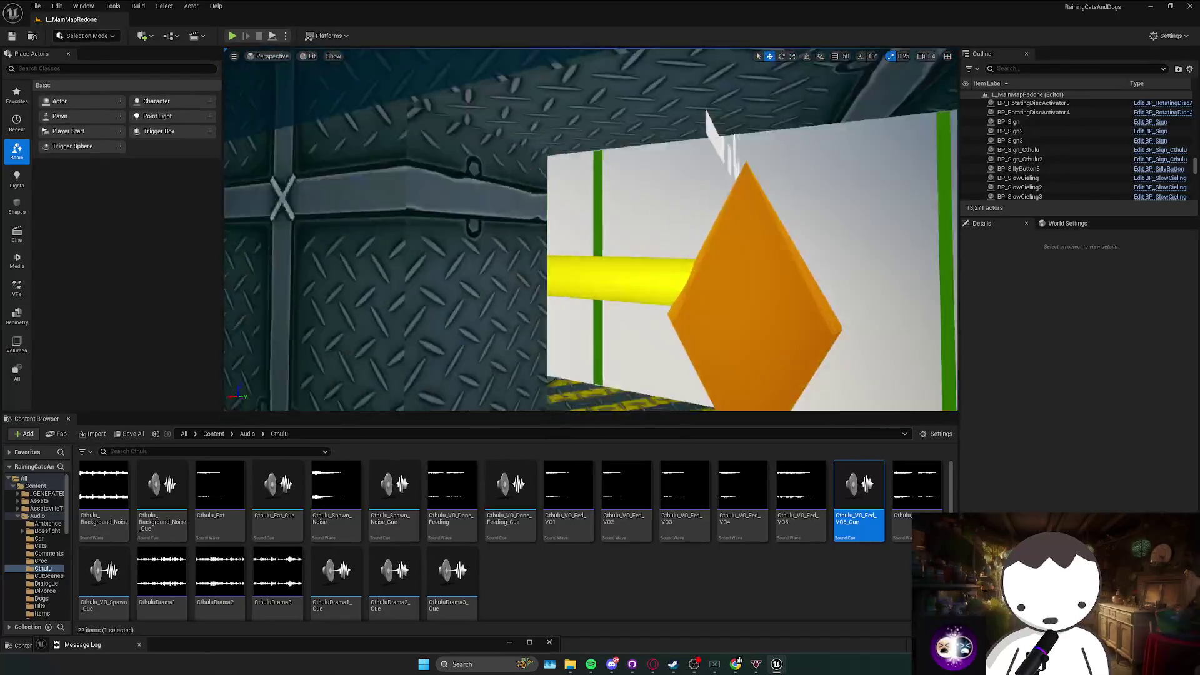
mouse_move(591, 229)
mouse_down()
mouse_move(590, 249)
mouse_move(591, 206)
mouse_move(590, 238)
mouse_move(590, 225)
mouse_move(562, 238)
mouse_move(562, 263)
mouse_move(575, 212)
mouse_move(600, 225)
mouse_move(581, 212)
mouse_move(593, 238)
mouse_move(562, 225)
mouse_move(590, 250)
mouse_move(590, 275)
mouse_move(590, 244)
mouse_move(587, 297)
mouse_move(641, 187)
mouse_move(625, 213)
mouse_move(616, 200)
mouse_move(616, 219)
mouse_move(607, 213)
mouse_move(625, 206)
mouse_move(622, 225)
mouse_move(628, 212)
mouse_move(609, 210)
mouse_move(625, 212)
mouse_up()
Fly to the green-framed lever corridor, then bring Discord forward to fill the screen.
scroll(588, 297, up, 1)
scroll(618, 207, up, 1)
scroll(606, 212, up, 2)
scroll(609, 210, down, 2)
scroll(615, 213, up, 1)
scroll(616, 212, down, 2)
scroll(616, 212, up, 1)
drag(650, 300, 651, 302)
scroll(643, 300, down, 1)
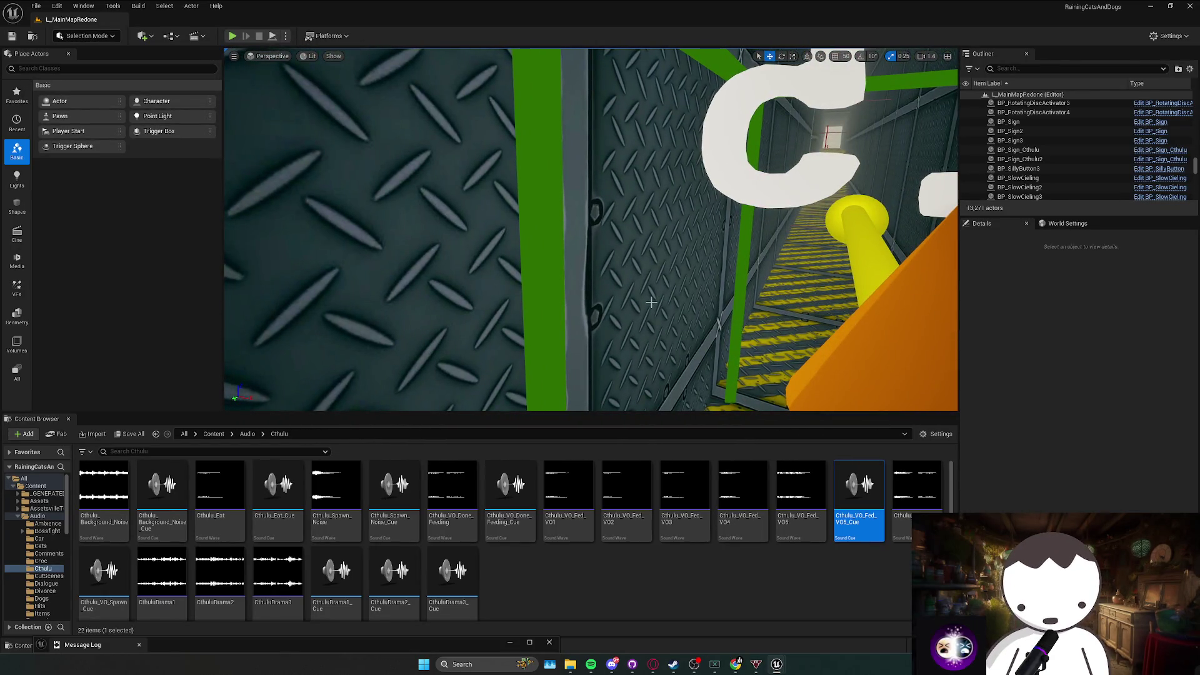
drag(651, 303, 664, 303)
scroll(665, 303, down, 1)
scroll(664, 303, down, 1)
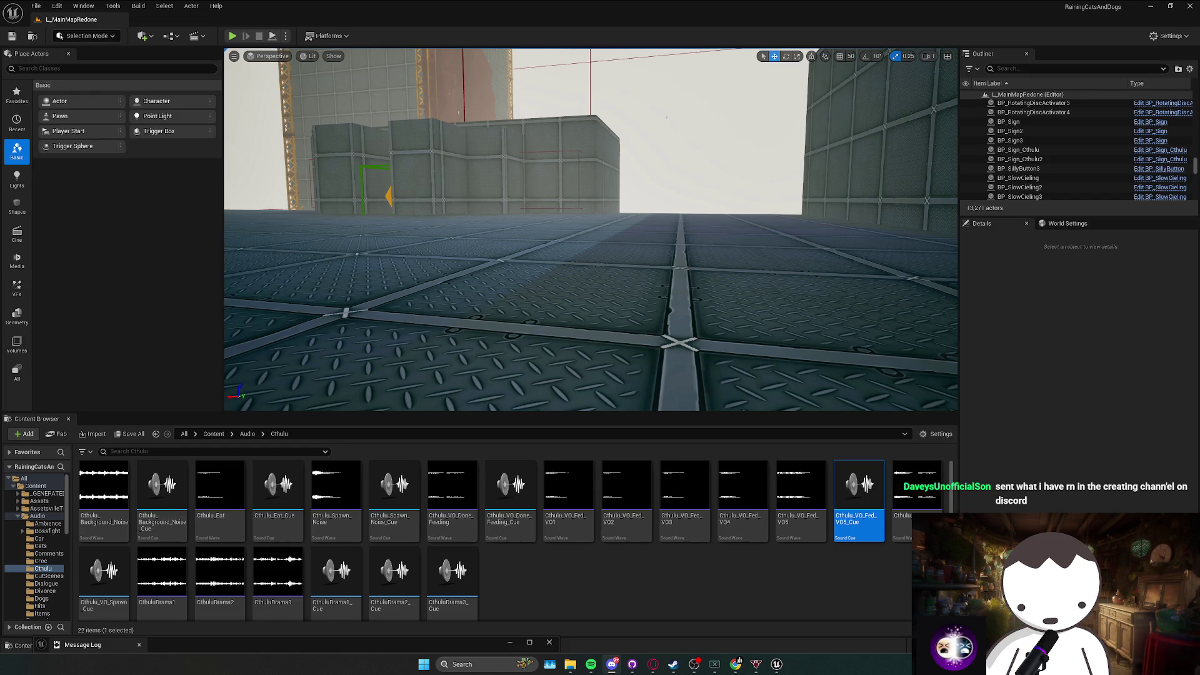
click(611, 664)
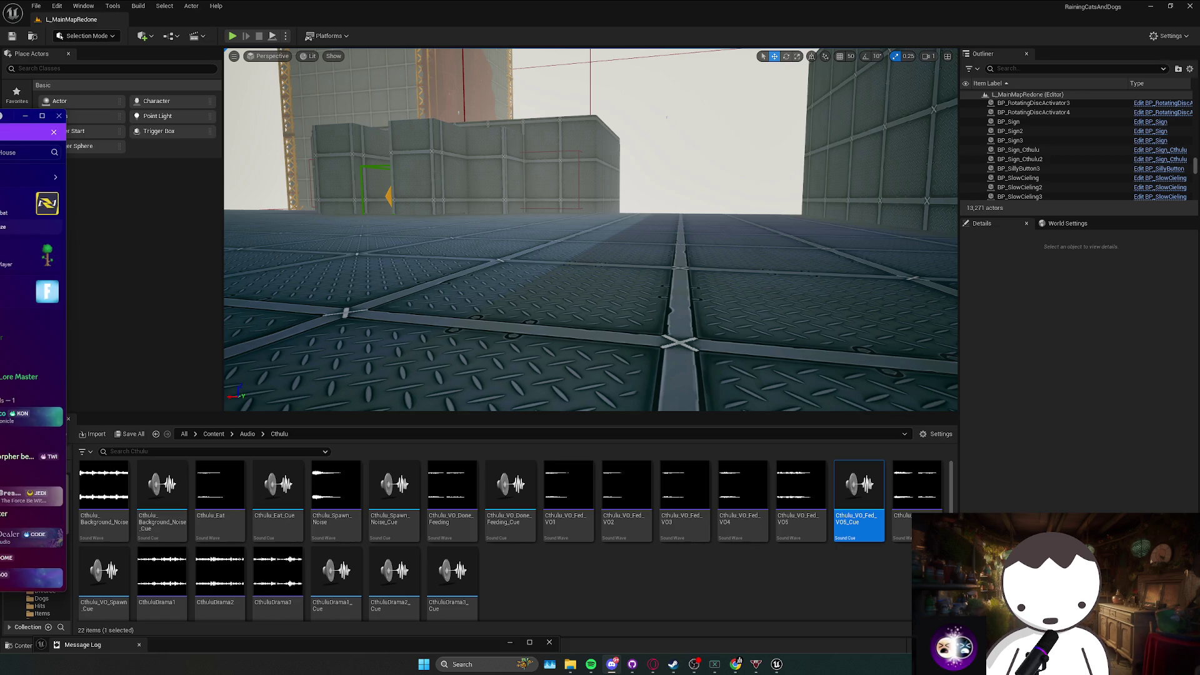
key(super+shift+Right)
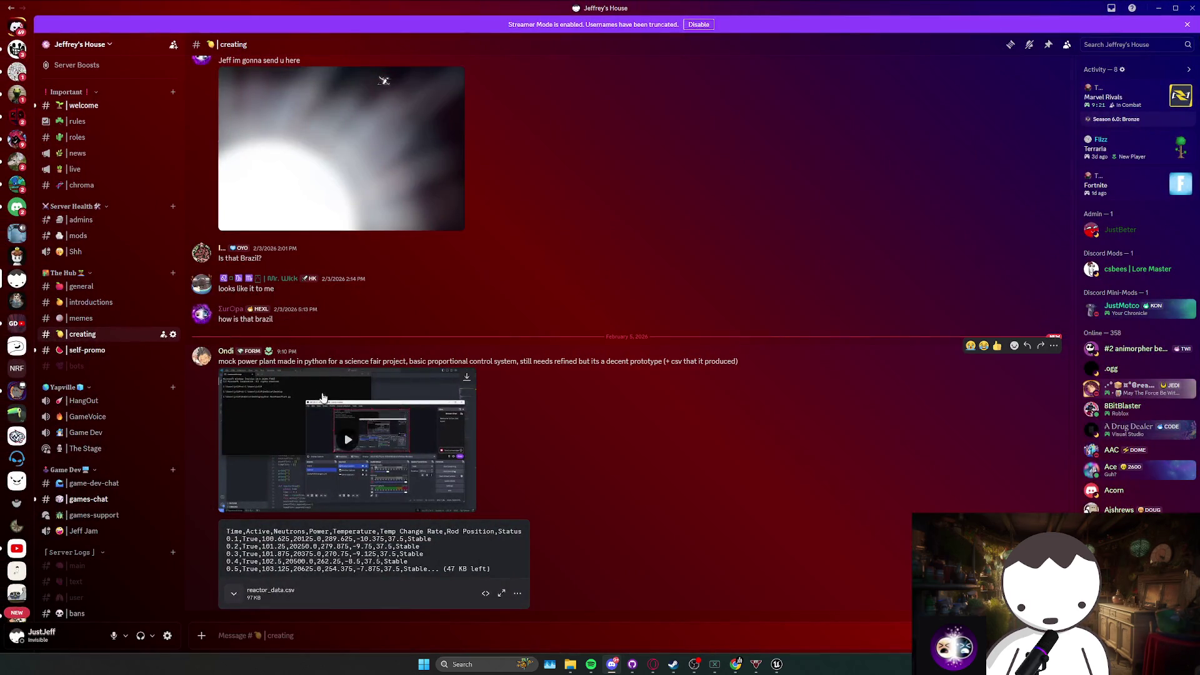
triple_click(308, 360)
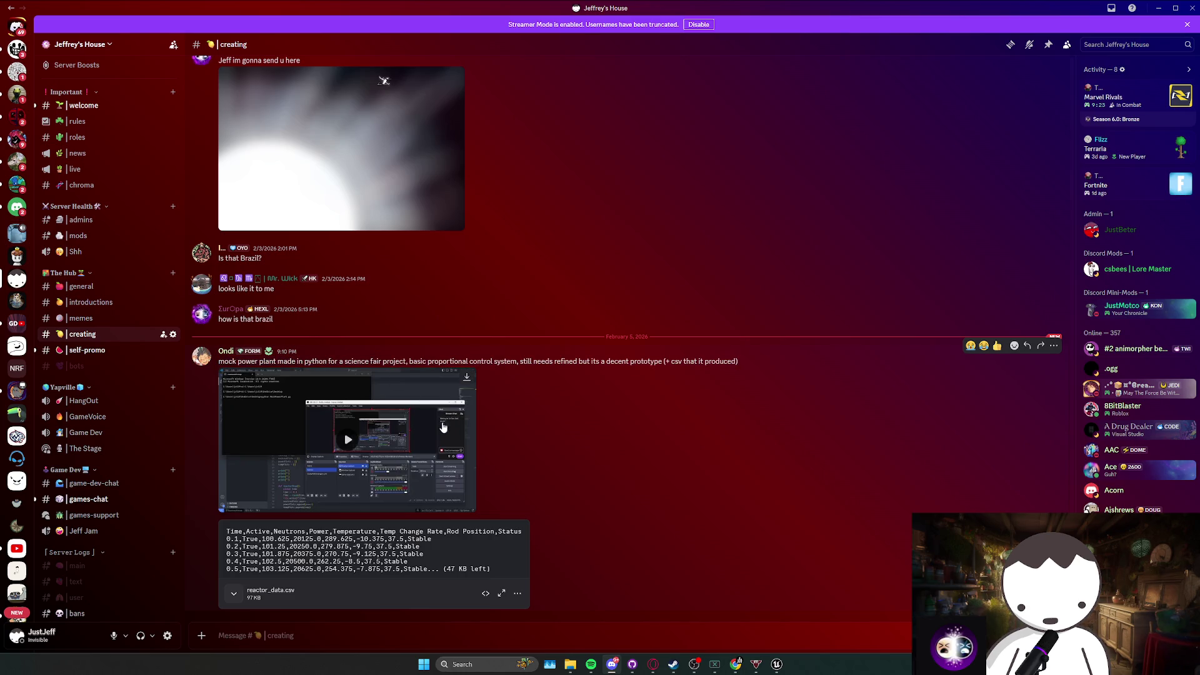
click(422, 435)
click(465, 506)
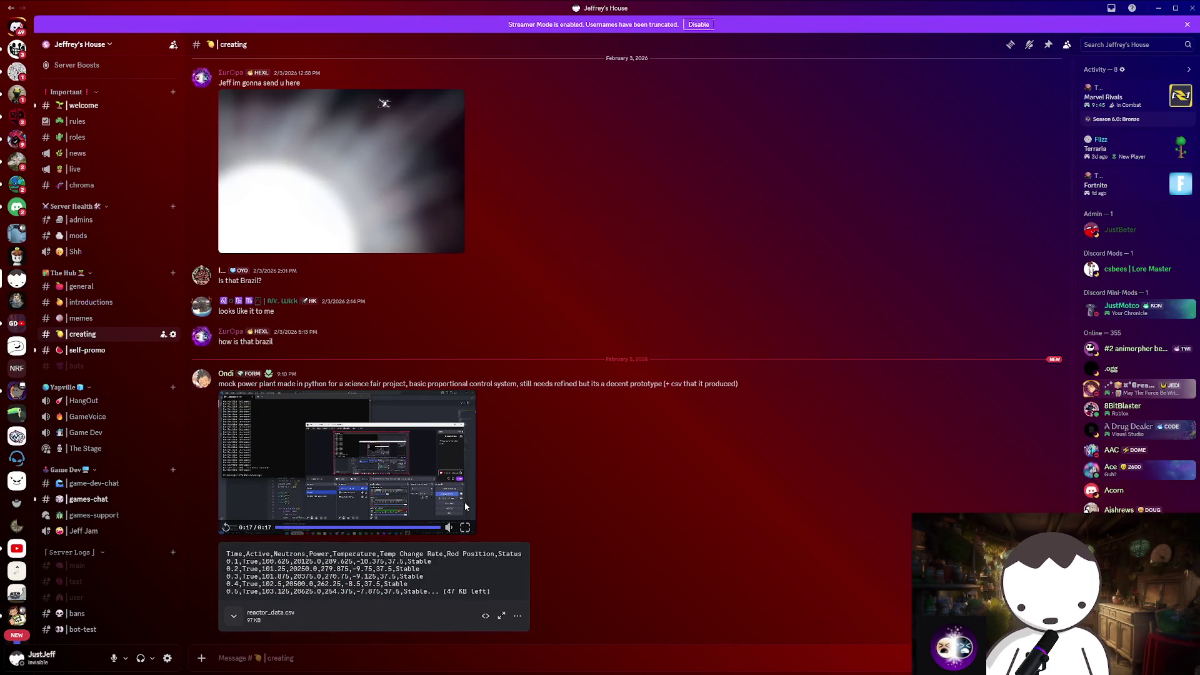
click(465, 506)
key(Escape)
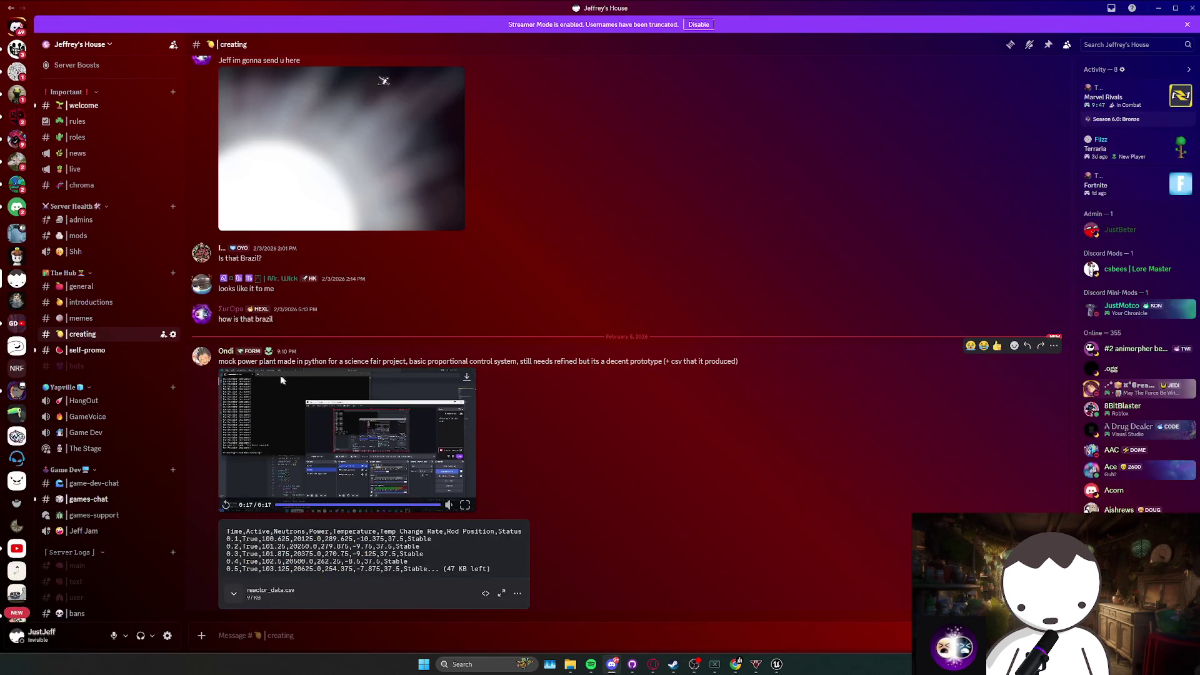
mouse_move(236, 361)
mouse_down()
mouse_move(737, 365)
mouse_move(317, 366)
mouse_move(492, 371)
mouse_up()
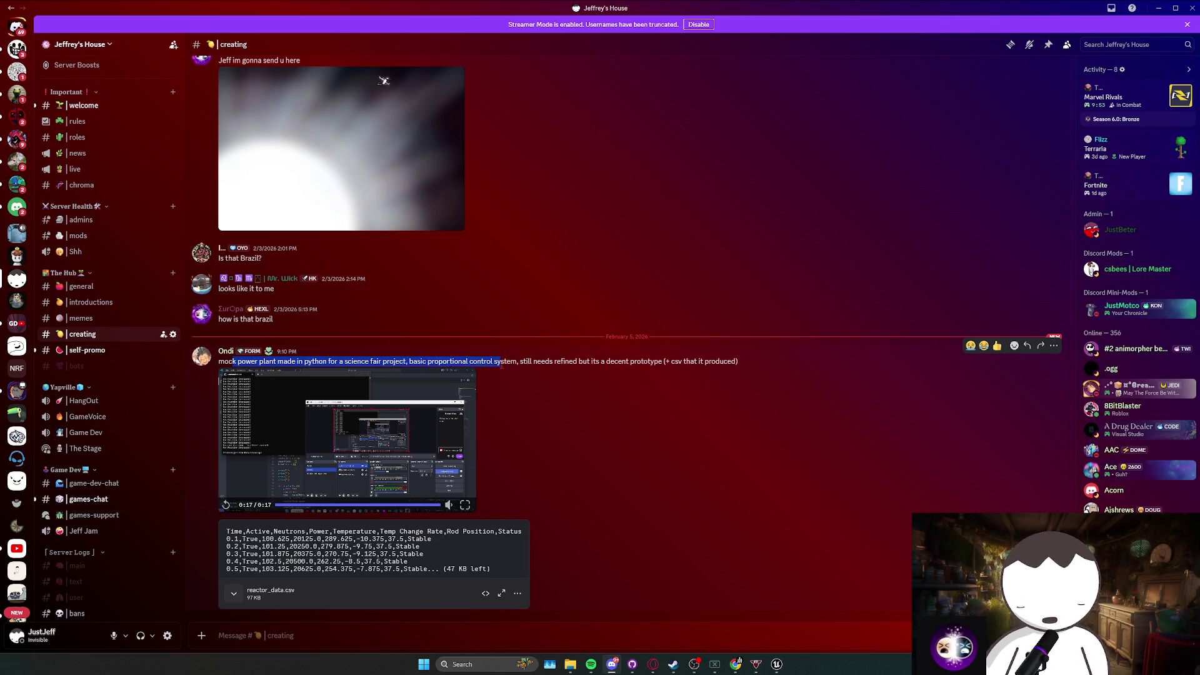
triple_click(637, 364)
click(637, 378)
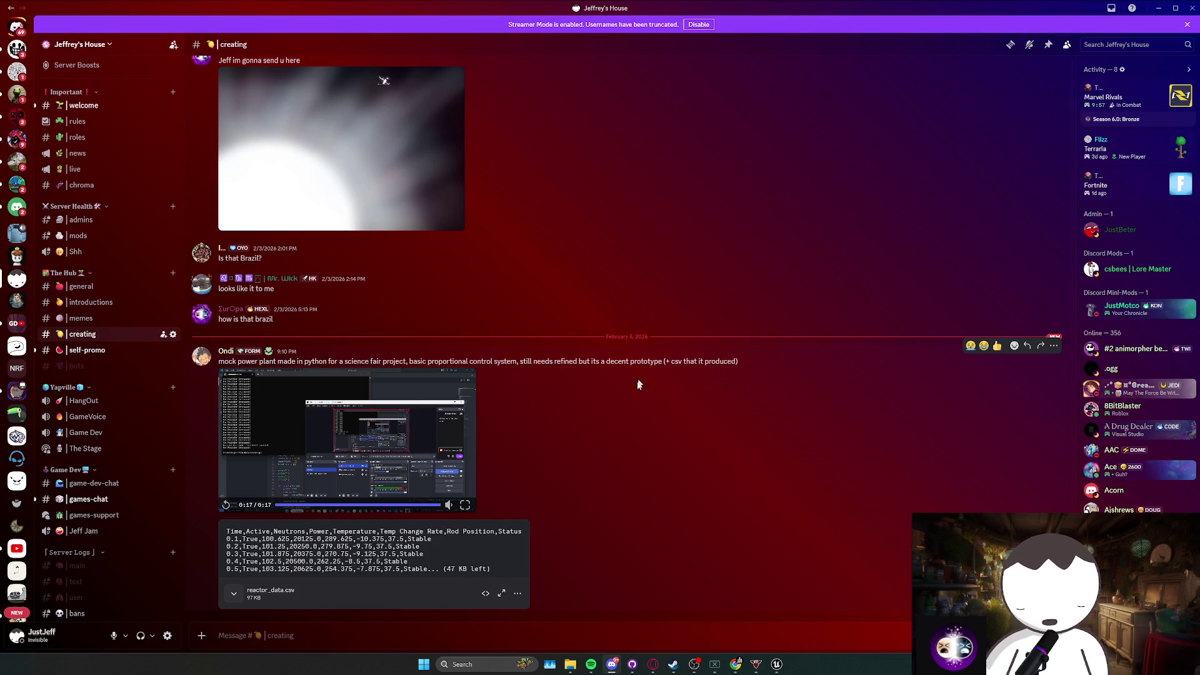
click(475, 505)
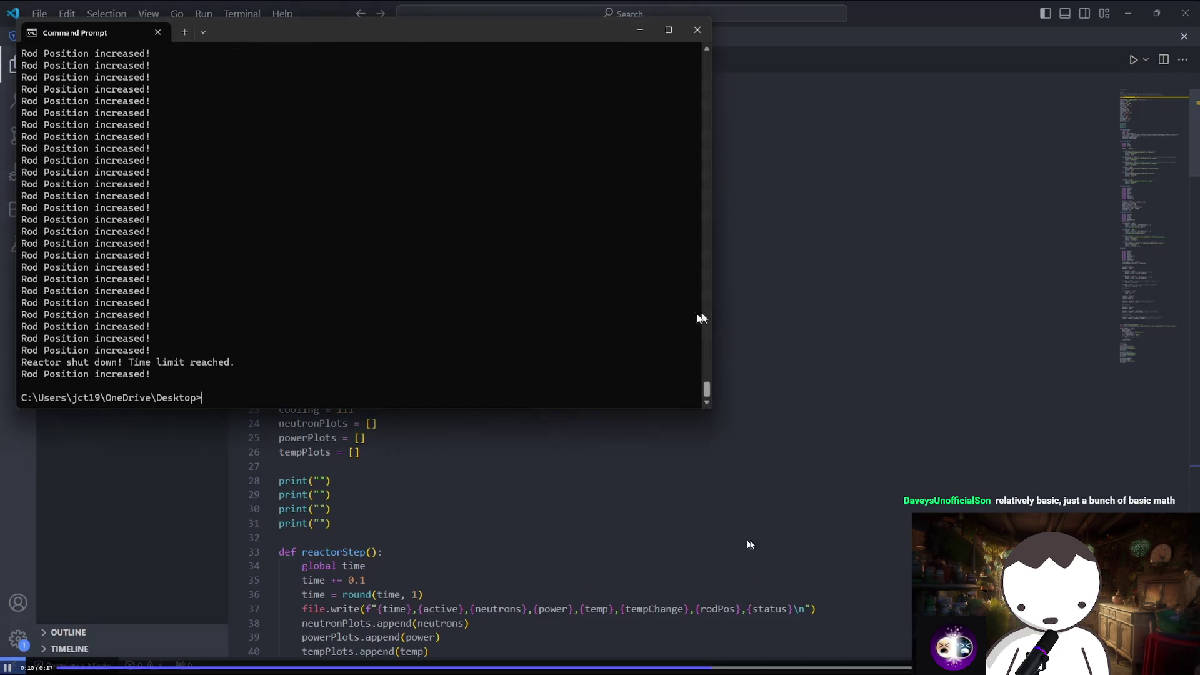
key(Escape)
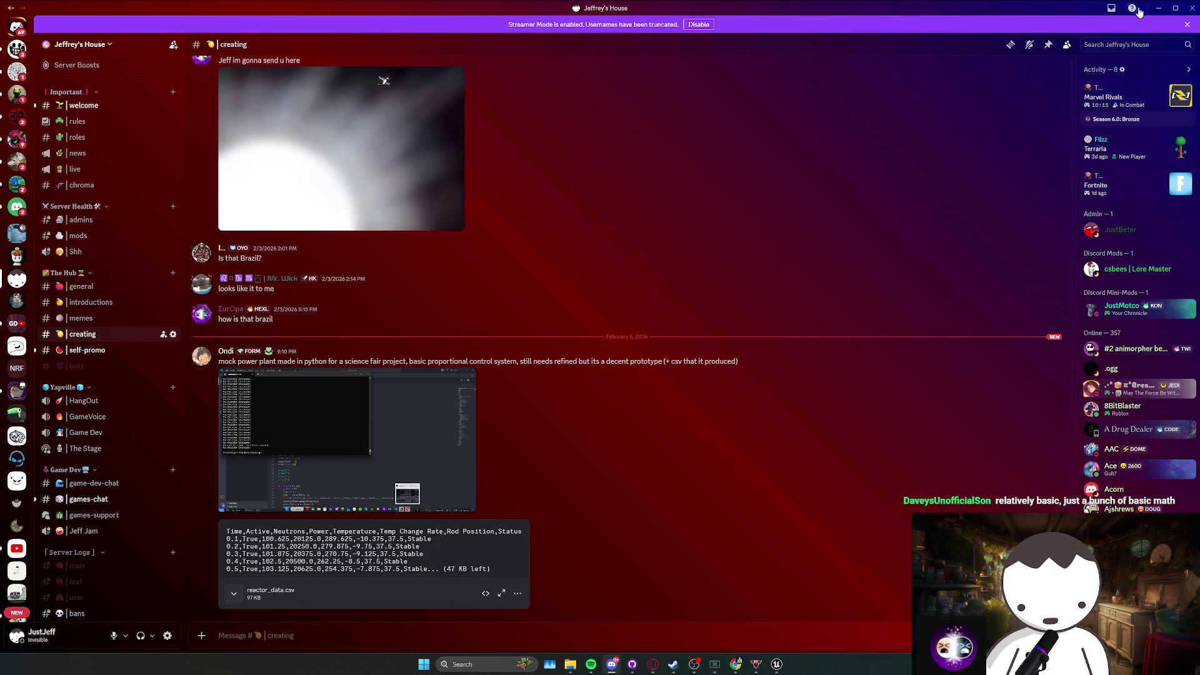
key(alt+Tab)
key(w)
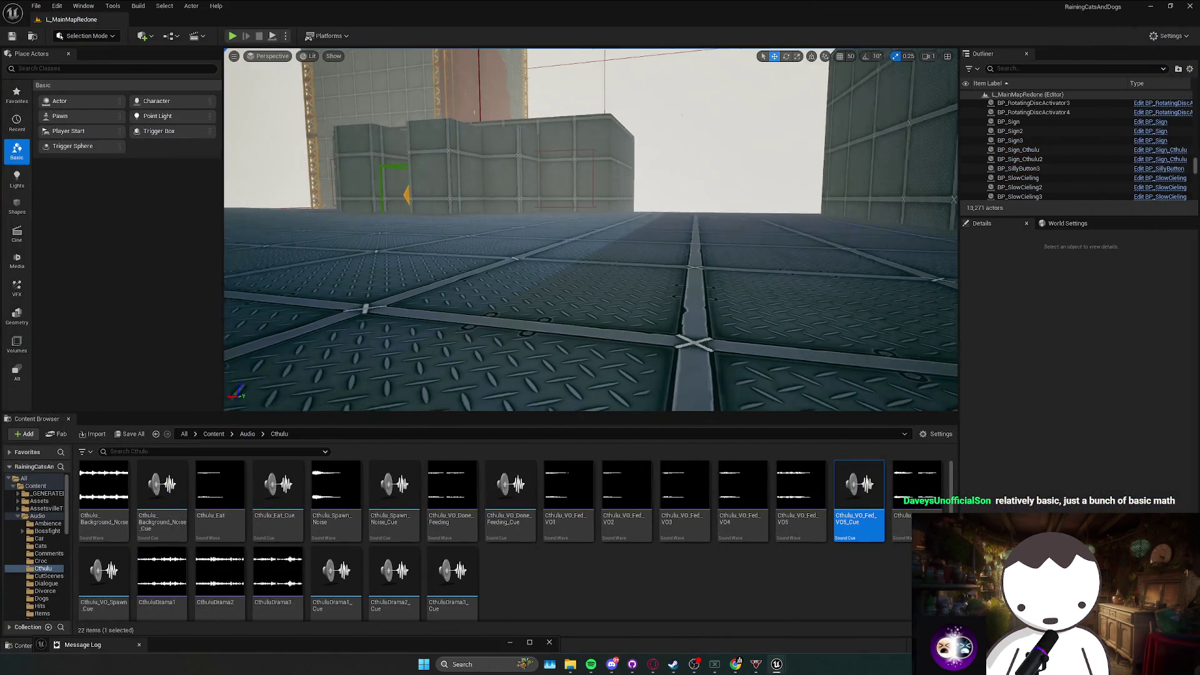
Fly the camera through the corridors and rooms to the orange-striped room with the sign.
key(s)
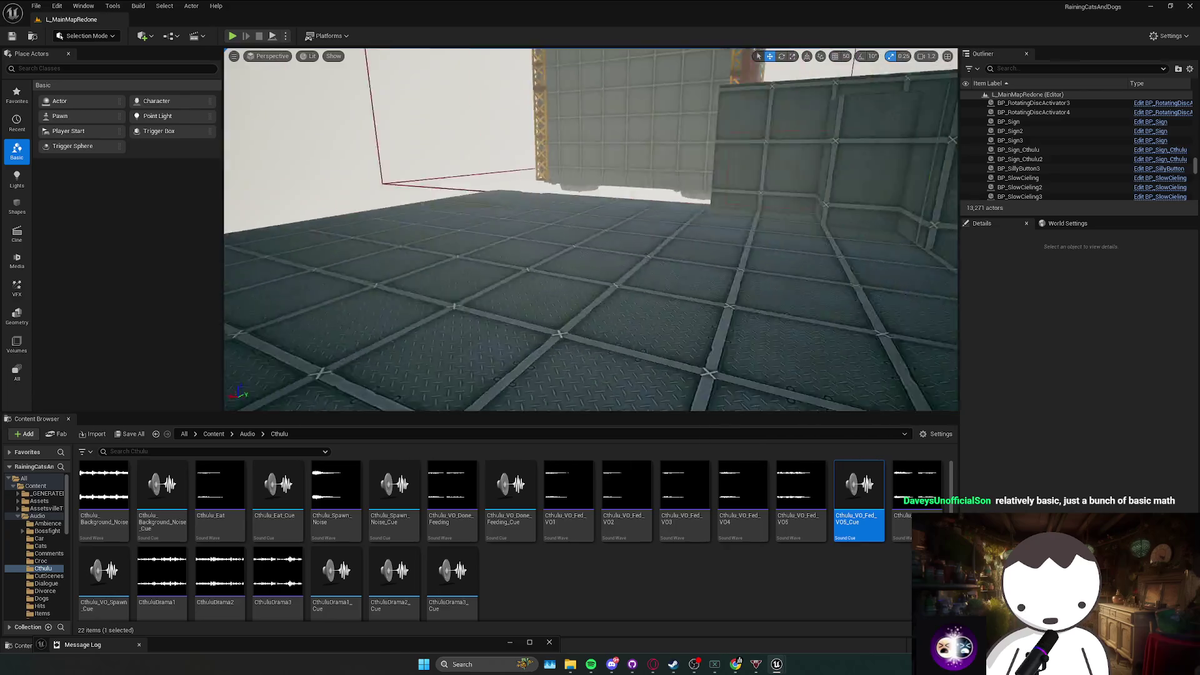
key(w)
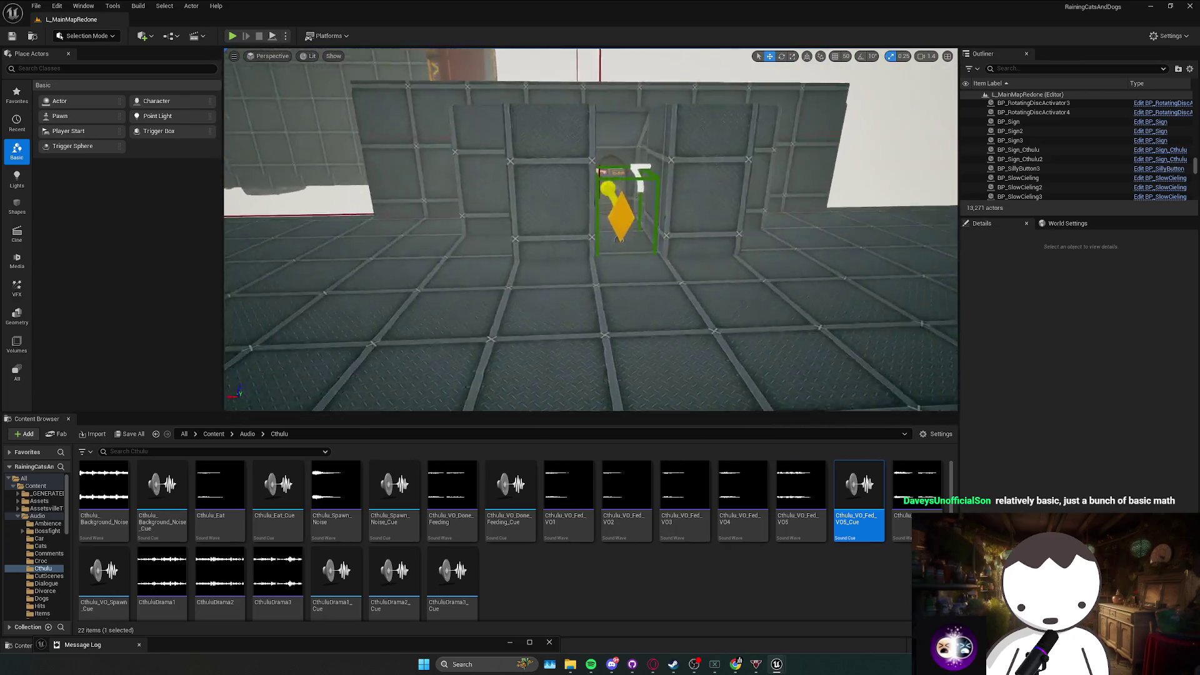
key(w)
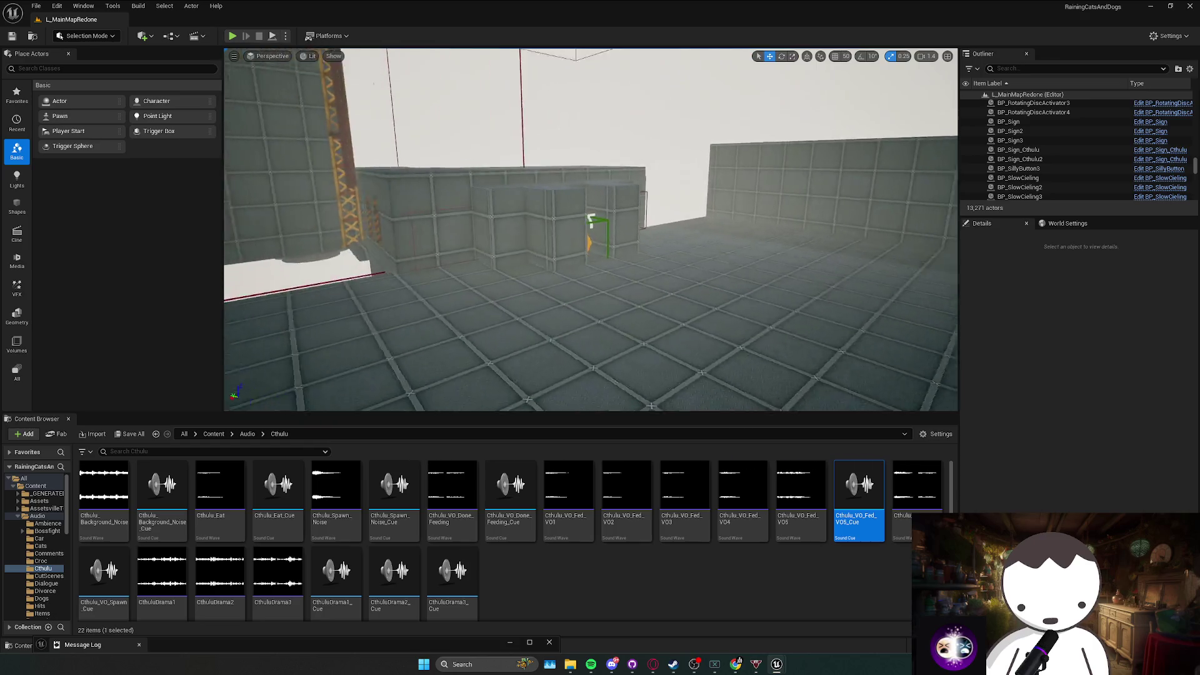
key(w)
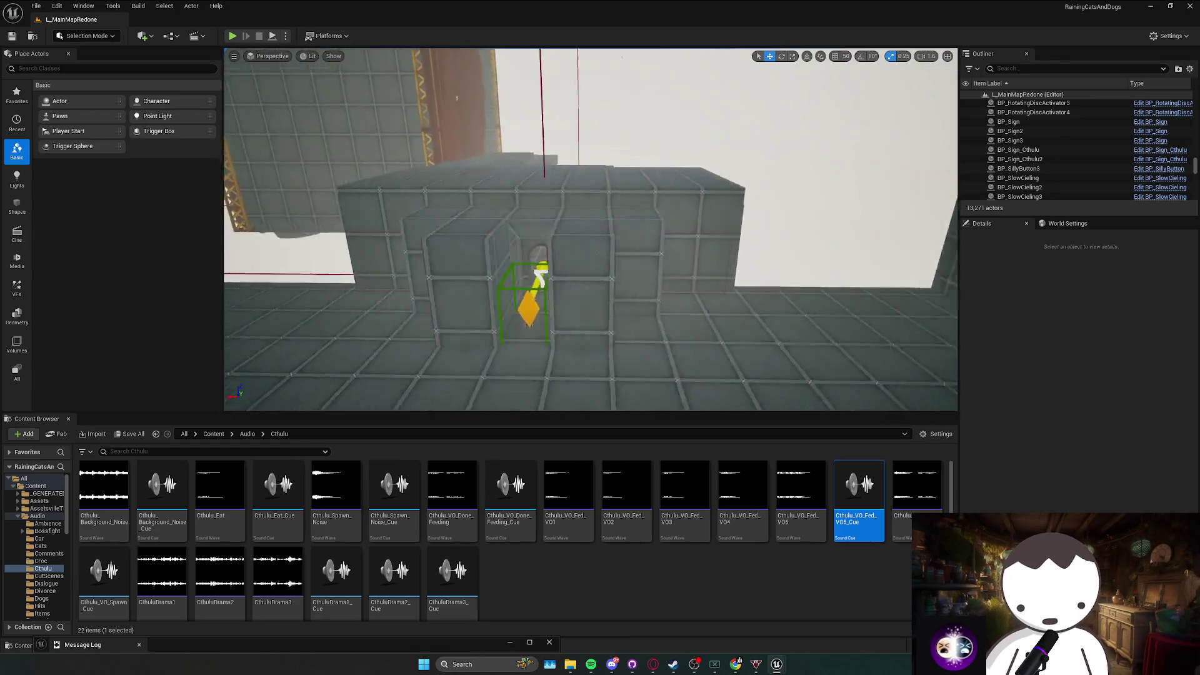
key(w)
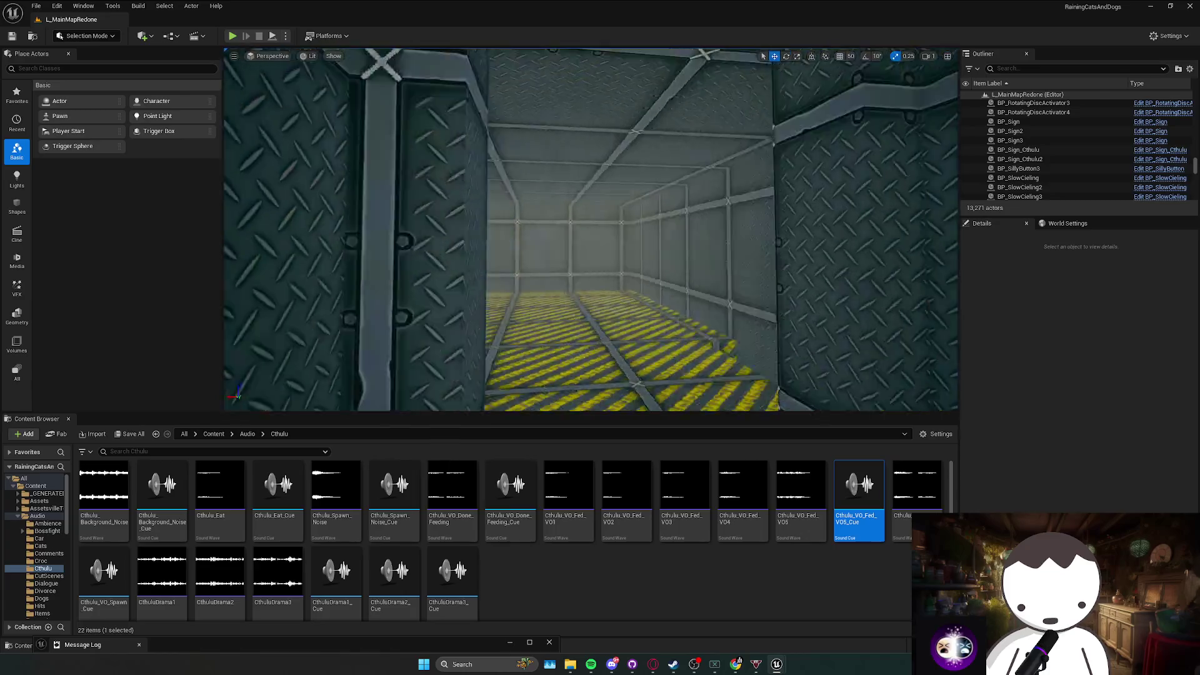
key(w)
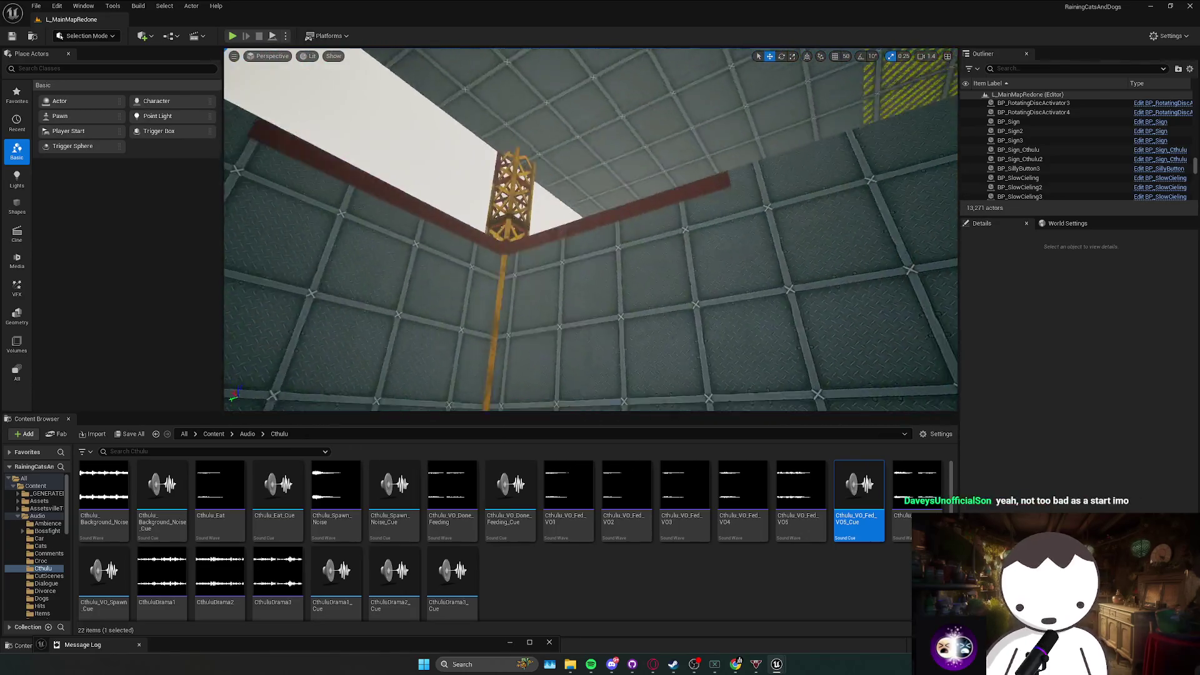
key(w)
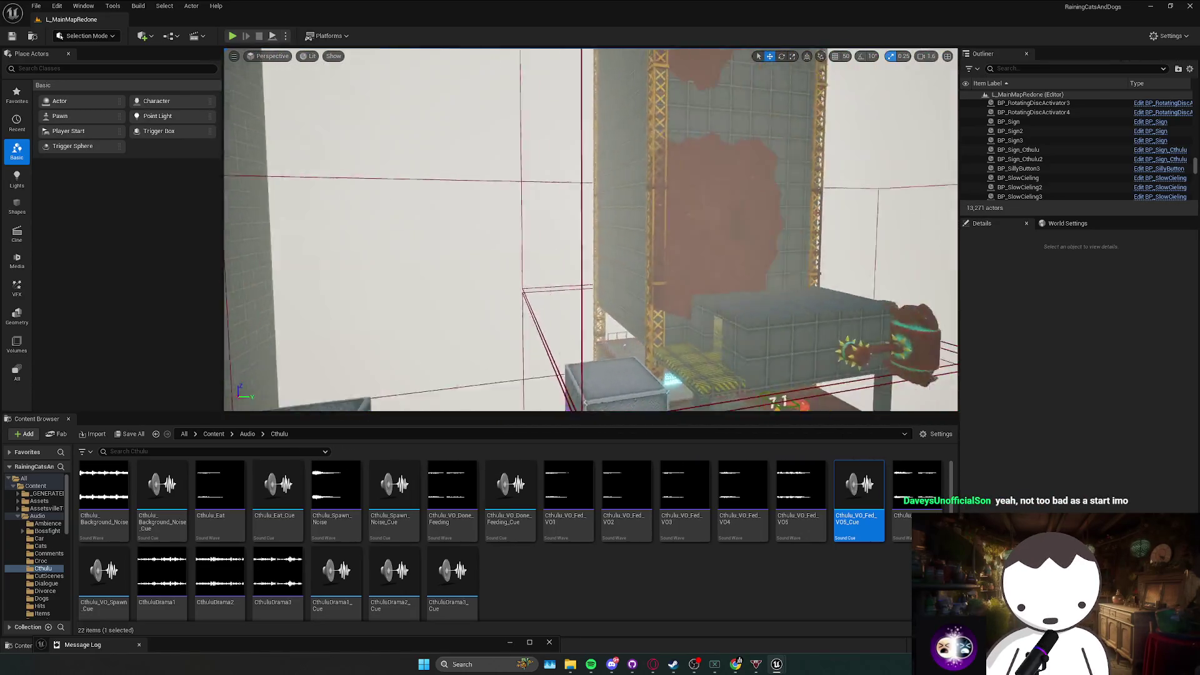
key(w)
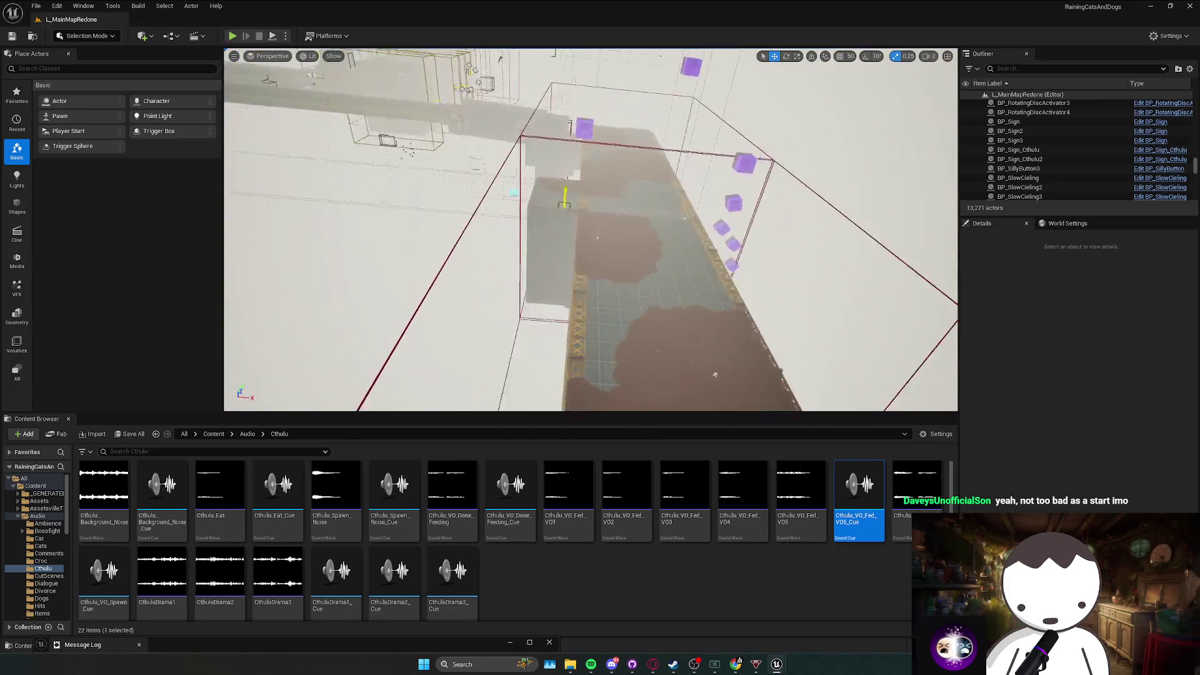
key(w)
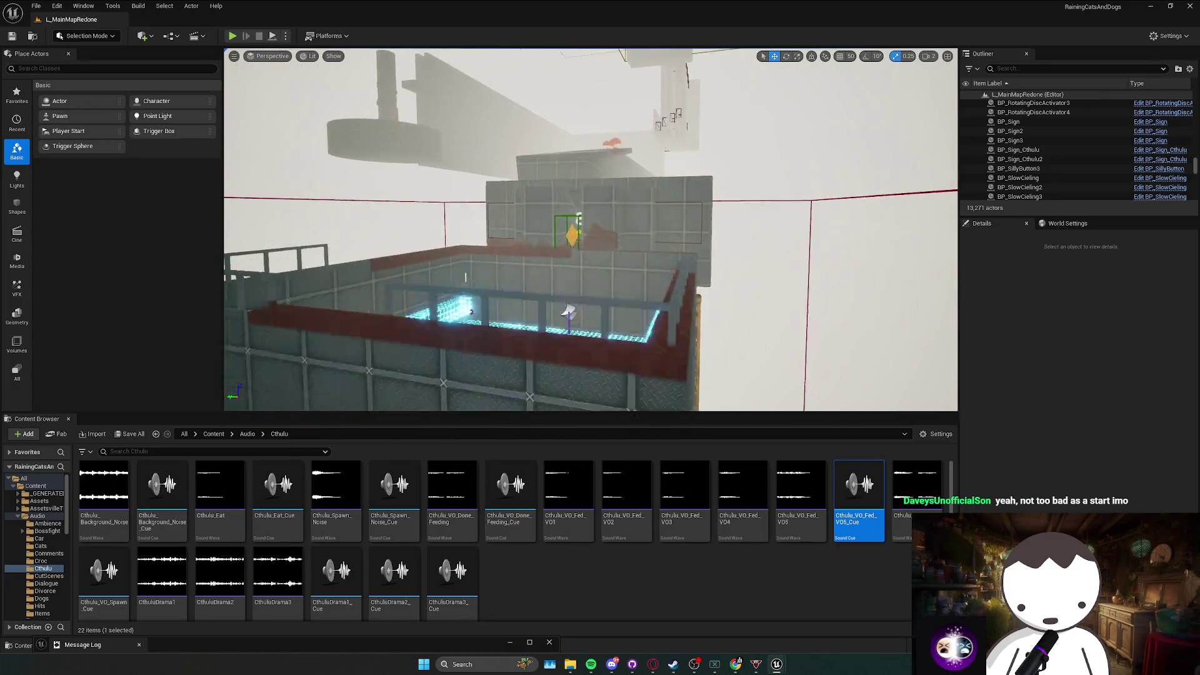
key(w)
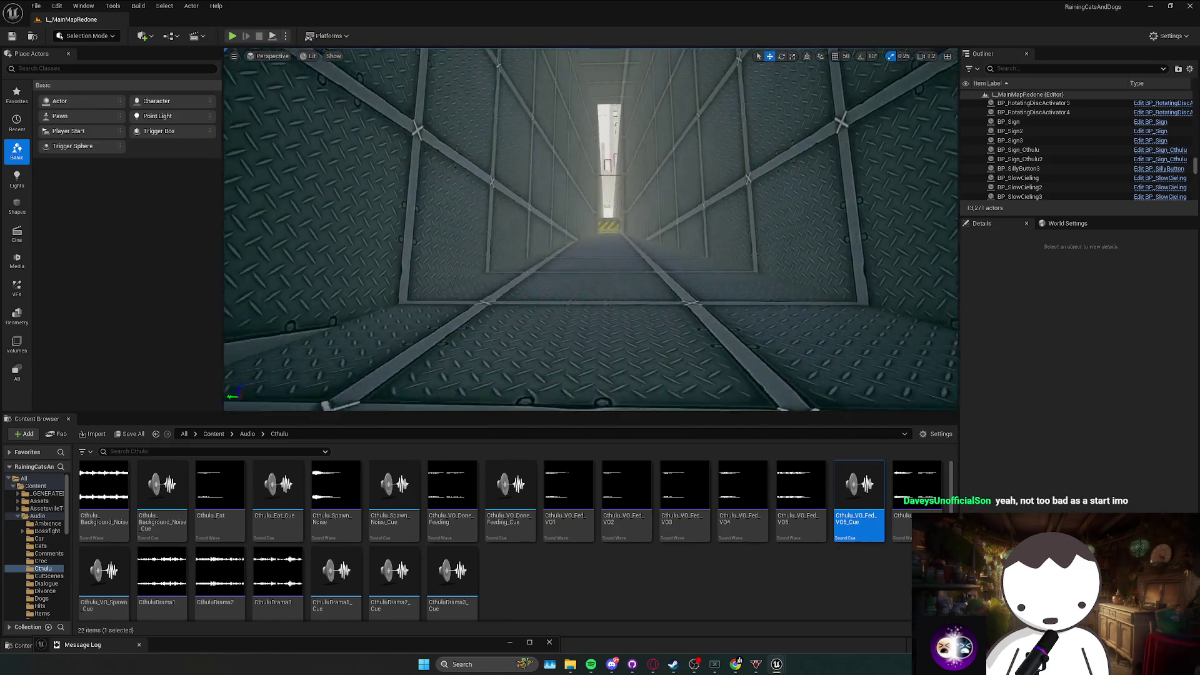
key(w)
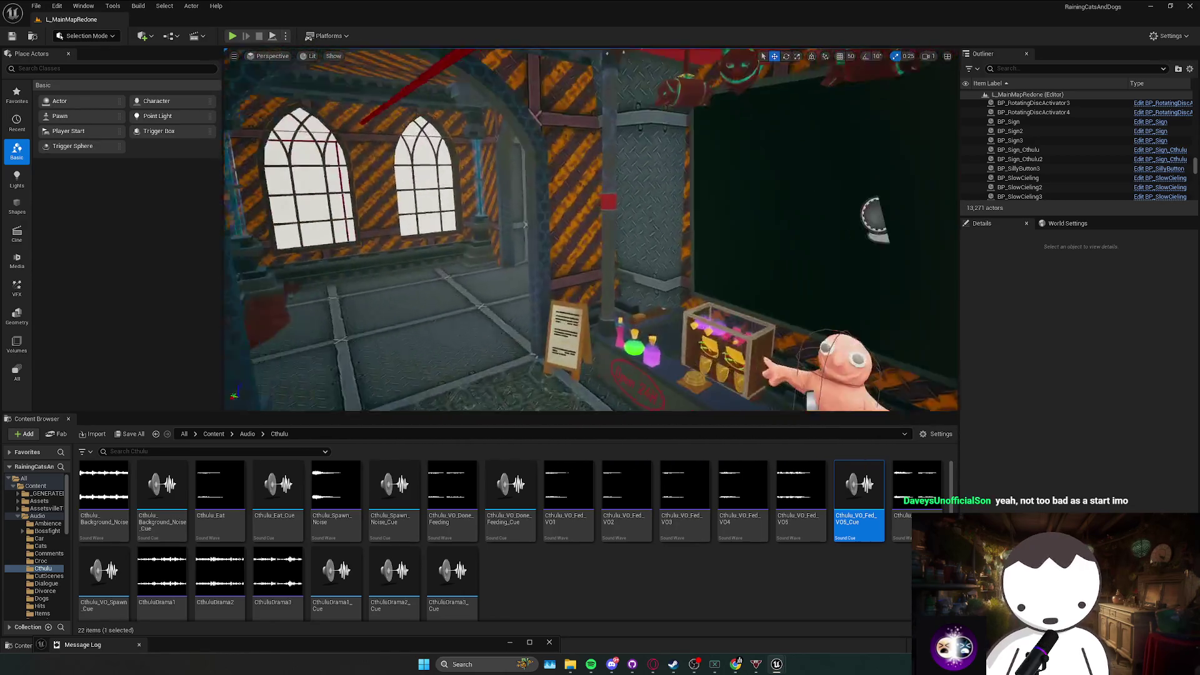
Save the level, then select the cornice pieces below the windows.
key(w)
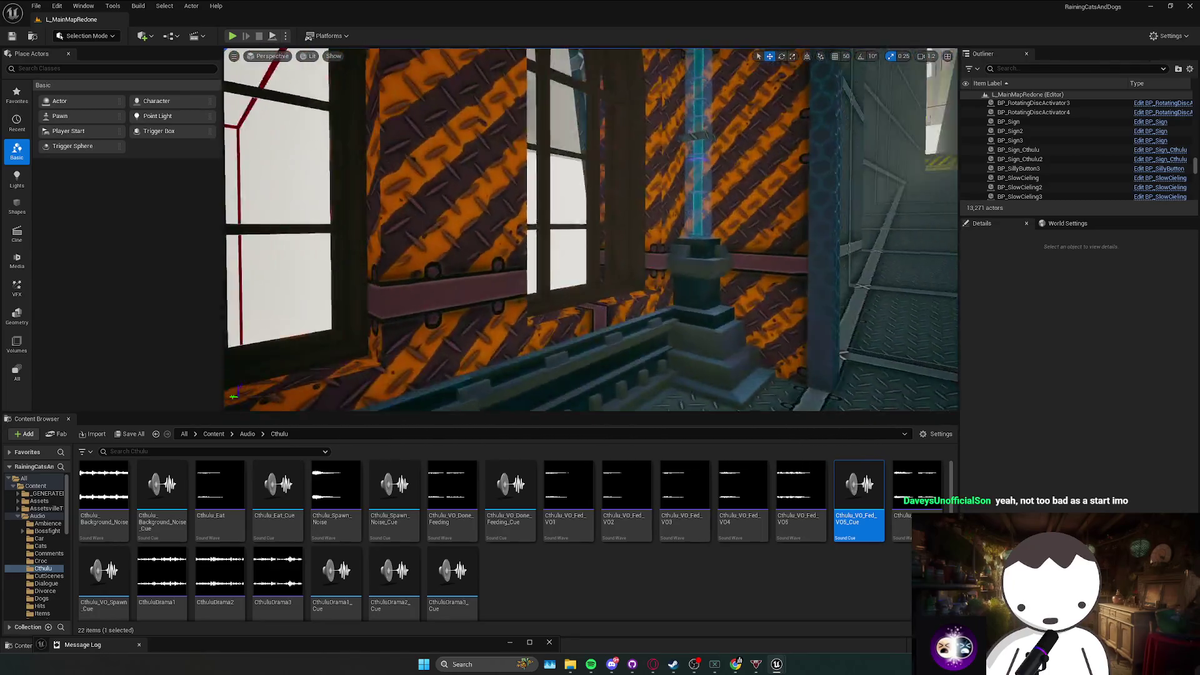
key(ctrl+s)
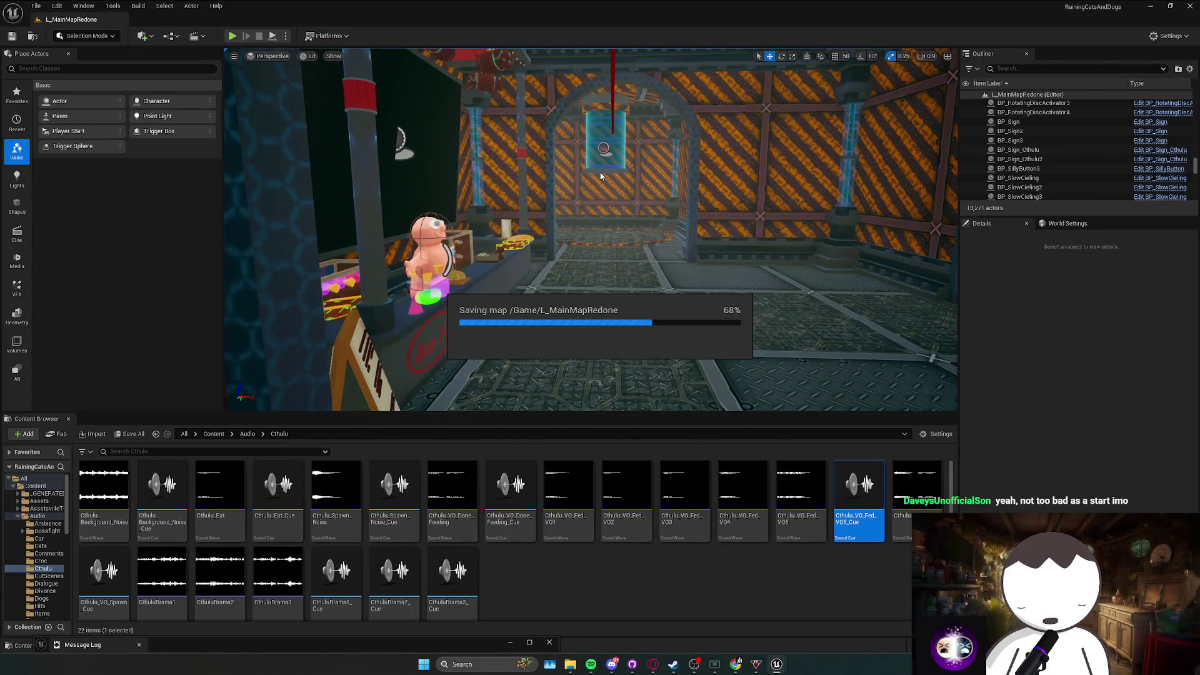
key(w)
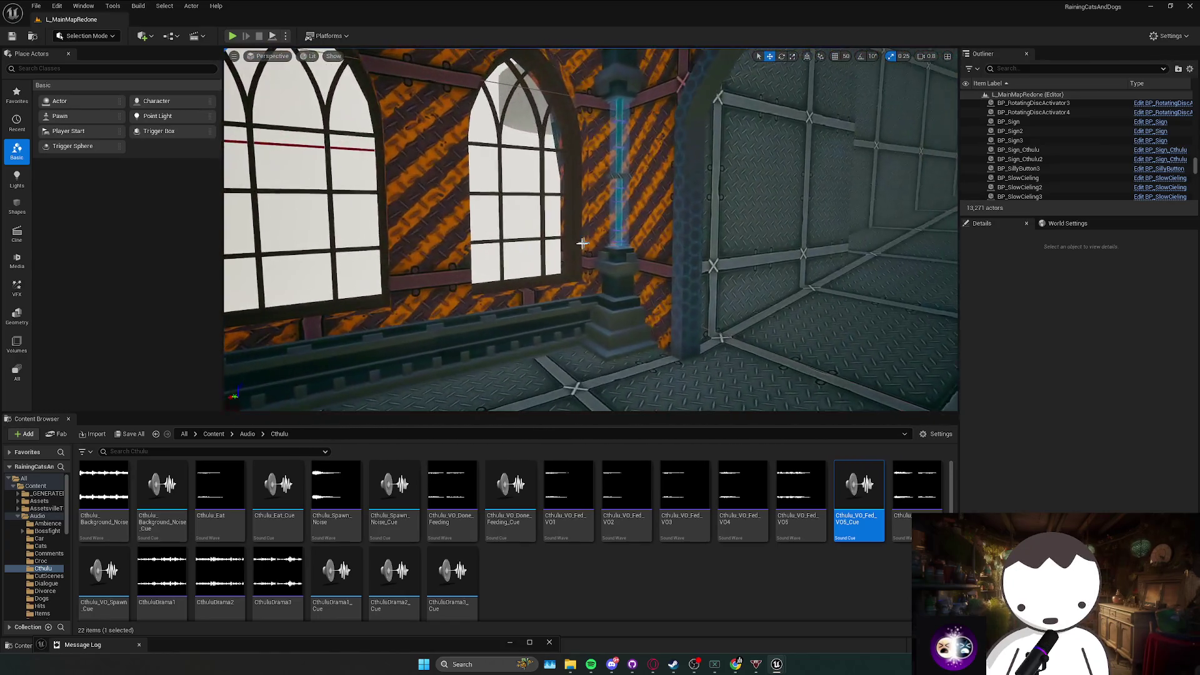
click(576, 317)
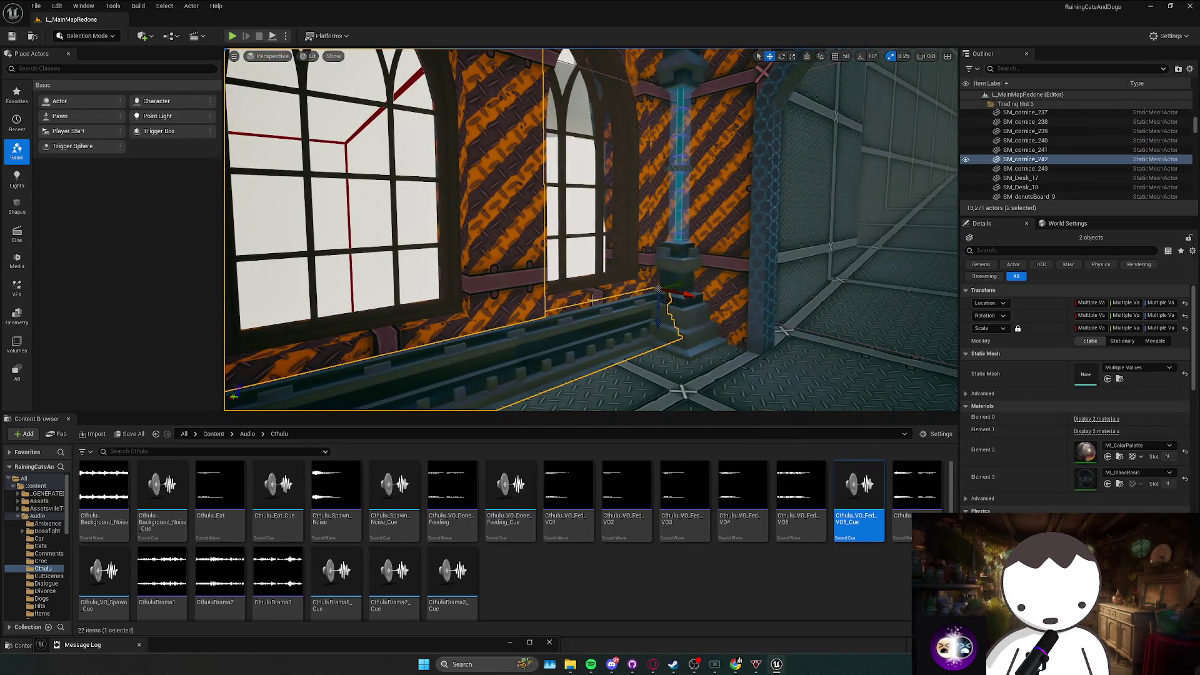
Undo an accidental window rotation, then scale ceiling box Box2164 down along X.
ctrl+click(591, 310)
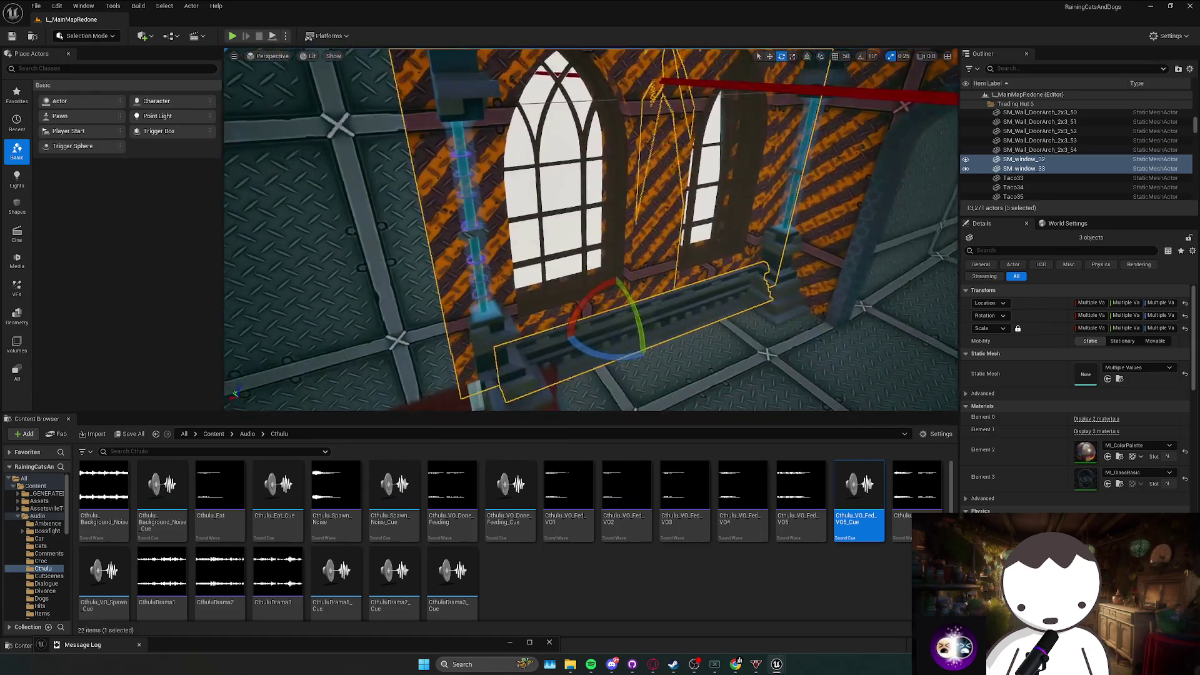
key(e)
key(ctrl+z)
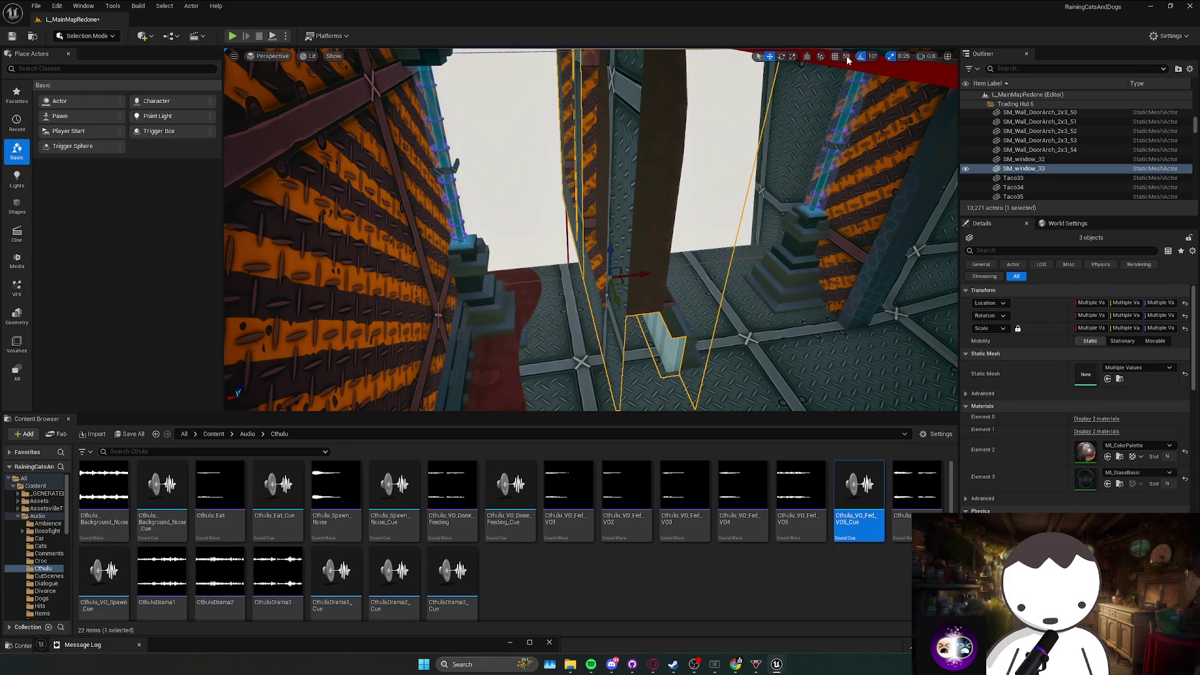
mouse_move(519, 286)
mouse_down()
mouse_move(846, 396)
mouse_move(477, 268)
mouse_move(741, 258)
mouse_move(724, 258)
mouse_move(737, 278)
mouse_move(639, 258)
mouse_up()
mouse_move(535, 269)
mouse_down()
mouse_move(508, 267)
mouse_move(481, 190)
mouse_move(581, 268)
mouse_move(581, 309)
mouse_move(594, 306)
mouse_move(572, 292)
mouse_up()
click(520, 261)
key(w)
Select the cornice with SM_window_32 and SM_window_33 and drag a copy sideways into place.
click(656, 254)
scroll(650, 237, up, 5)
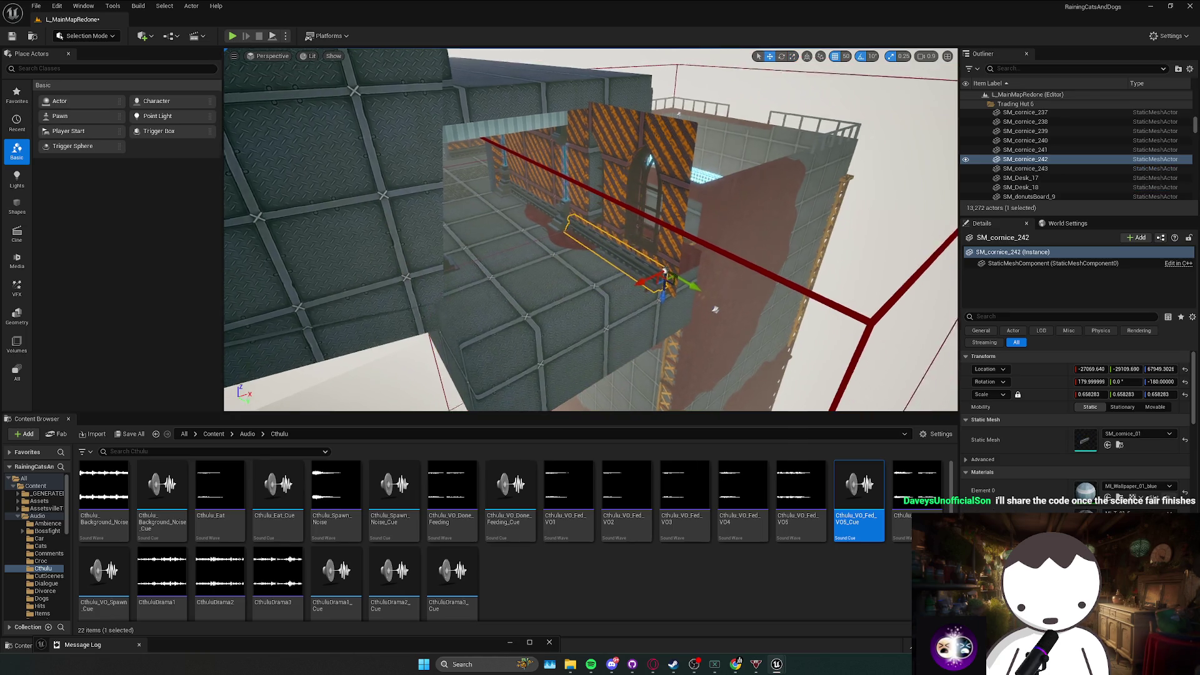
ctrl+click(656, 234)
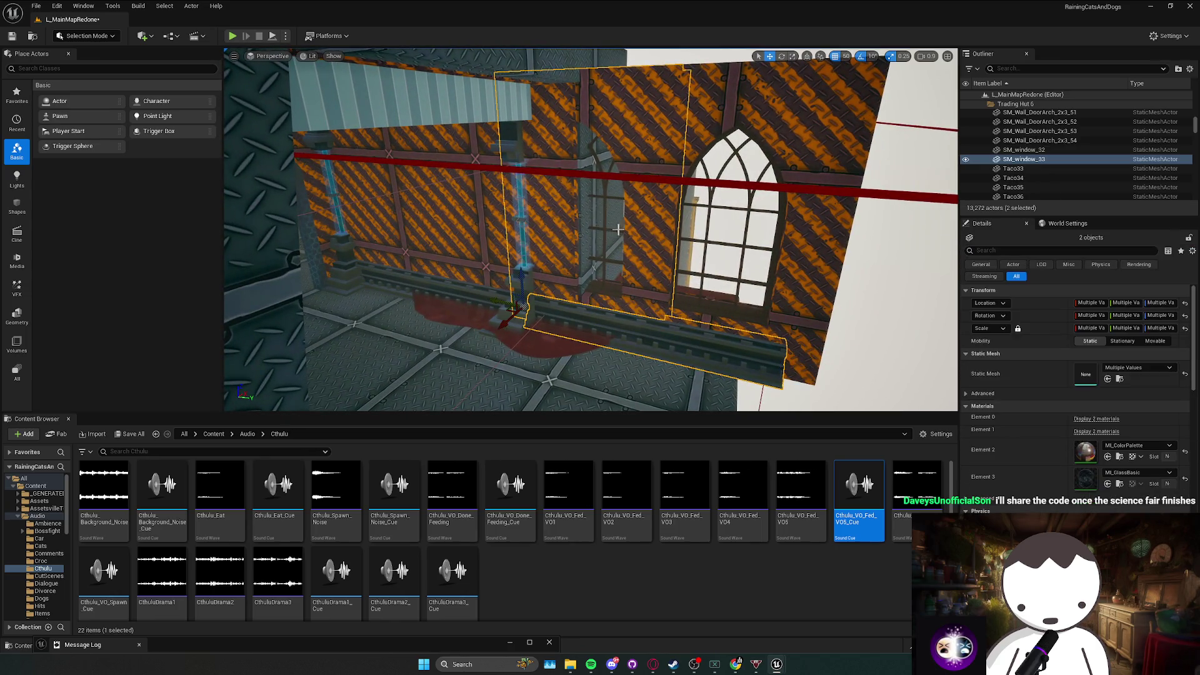
ctrl+click(650, 244)
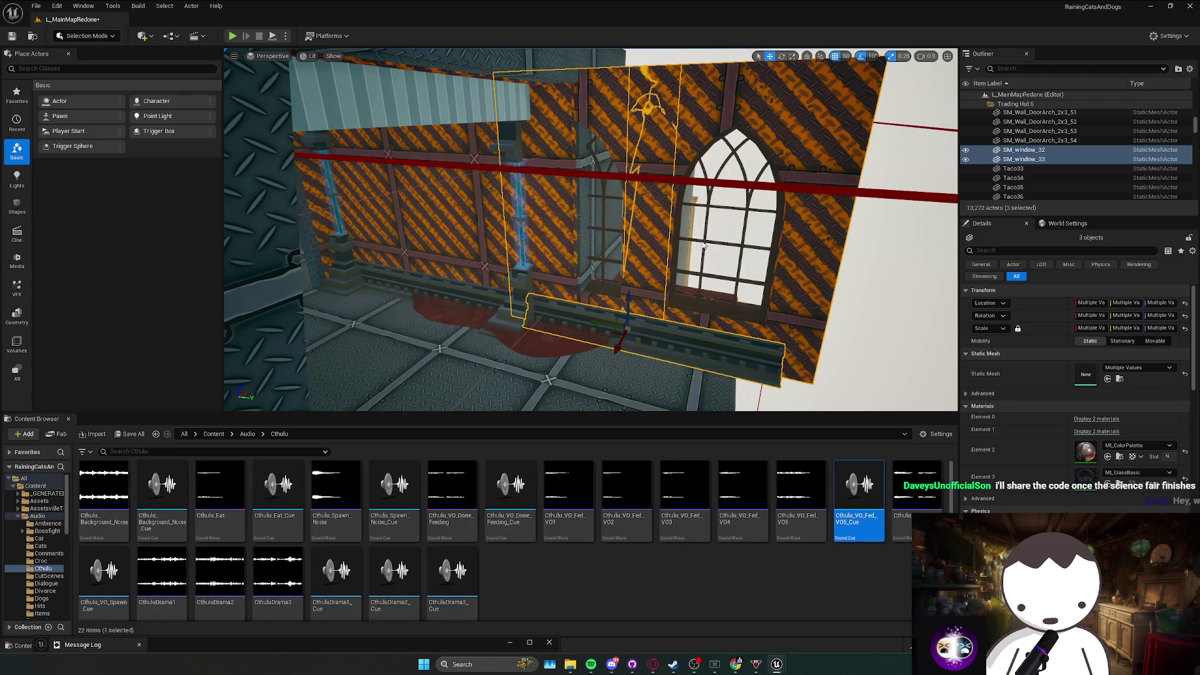
key(f)
key(e)
mouse_move(540, 306)
mouse_down()
mouse_move(587, 308)
mouse_move(592, 321)
mouse_up()
key(f)
key(e)
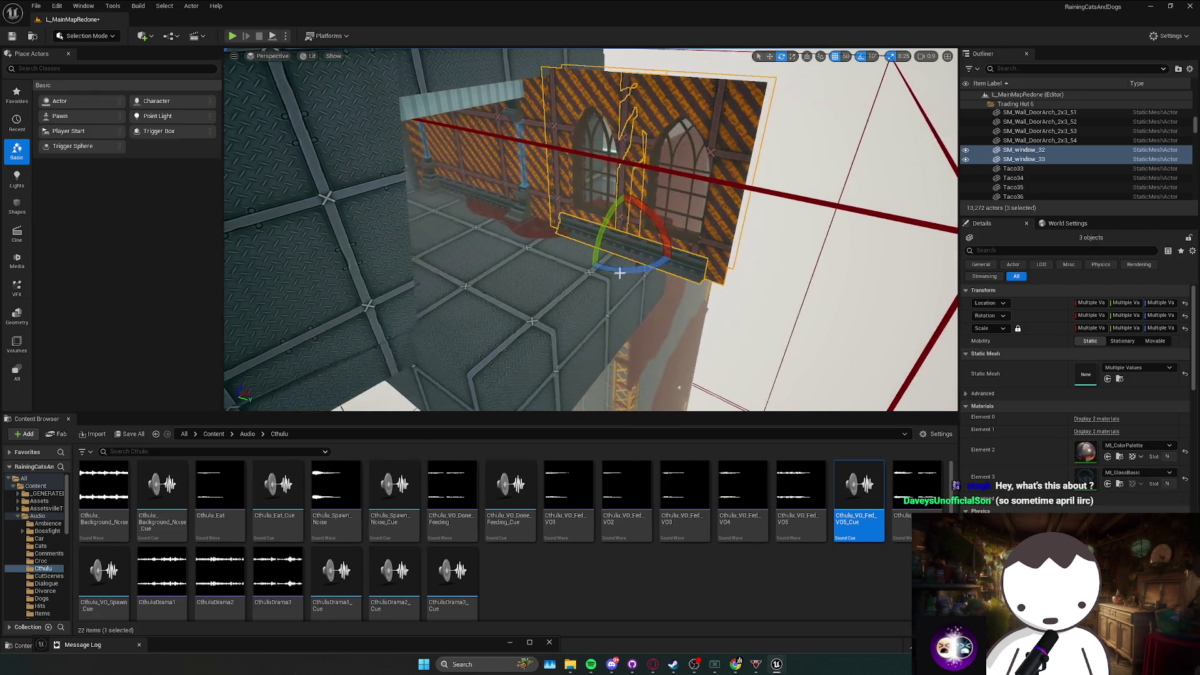
key(w)
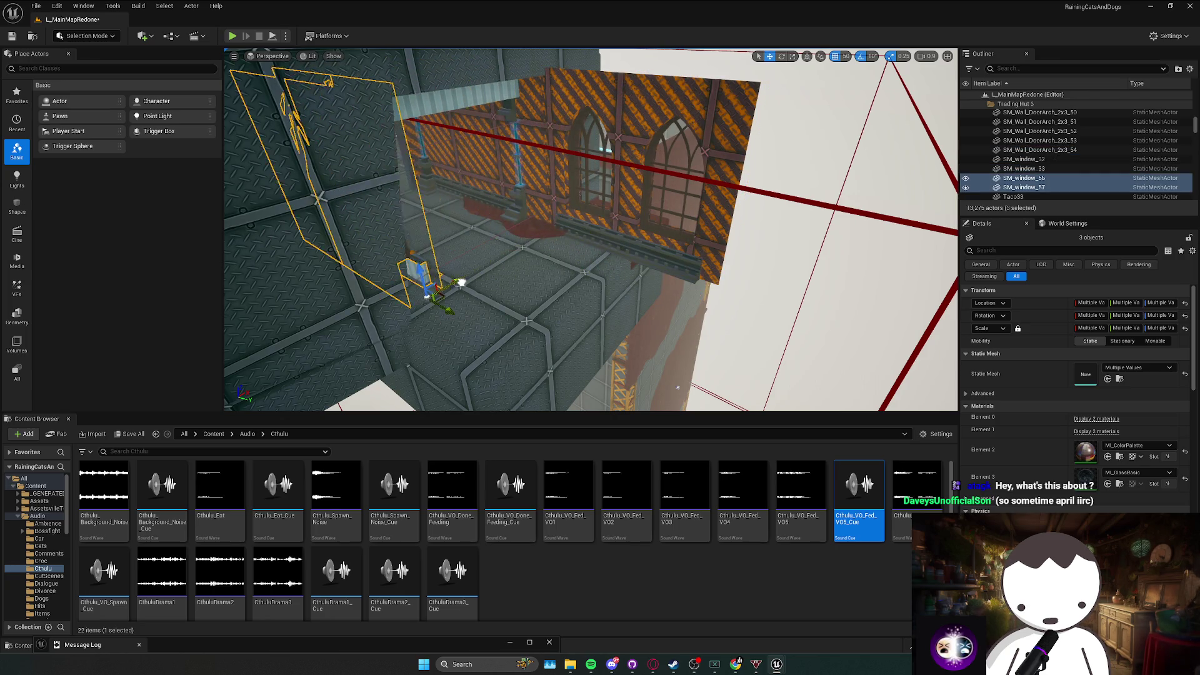
Duplicate roof box Box1115 800 units along Y, creating Box2165 over the hut.
drag(446, 290, 475, 263)
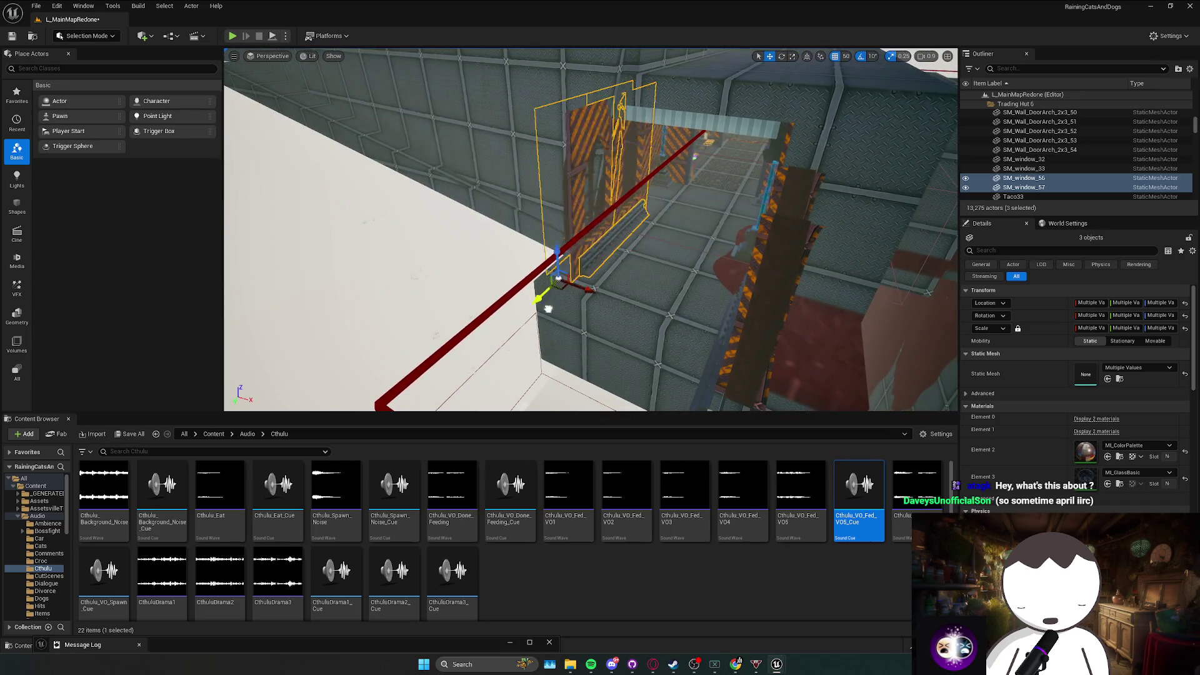
drag(518, 341, 461, 317)
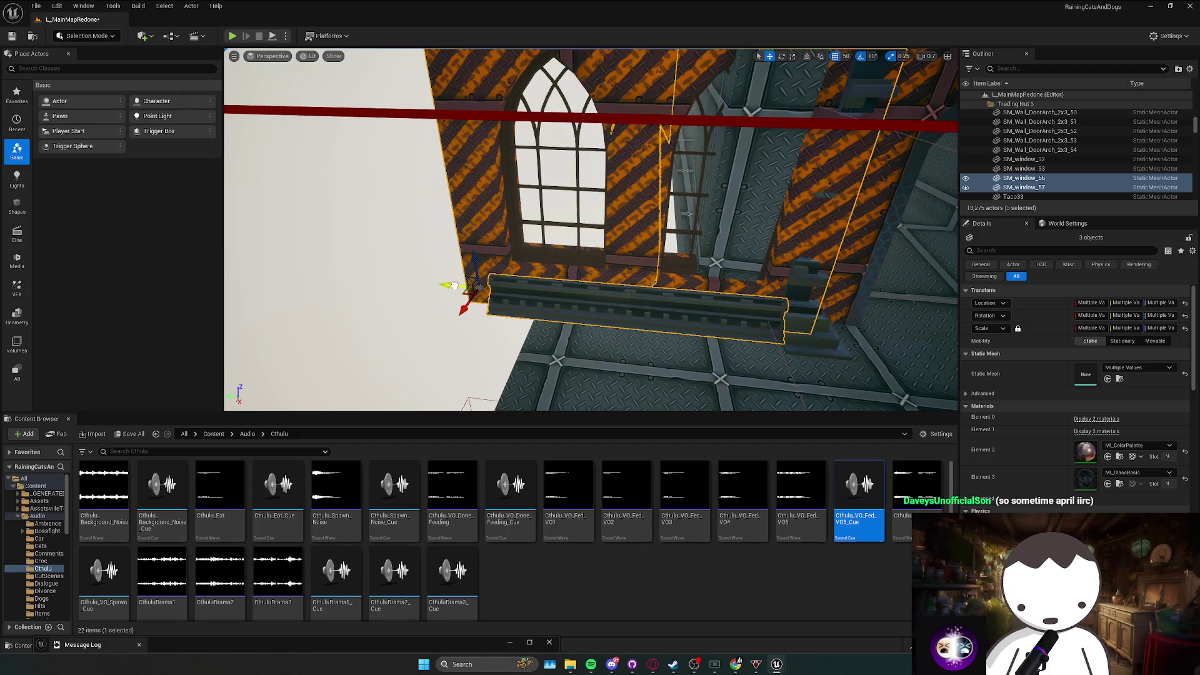
drag(459, 311, 331, 362)
mouse_move(481, 314)
mouse_down()
mouse_move(526, 305)
mouse_move(473, 300)
mouse_move(473, 288)
mouse_move(525, 289)
mouse_up()
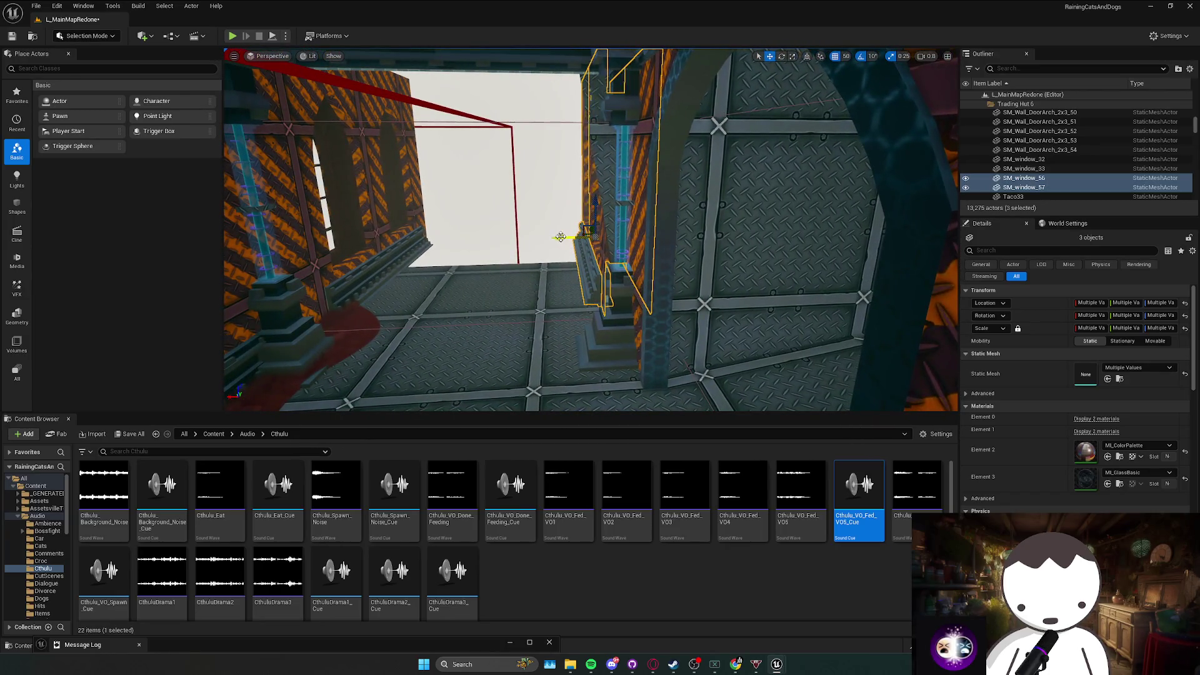
mouse_move(589, 240)
mouse_down()
mouse_move(537, 233)
mouse_move(611, 251)
mouse_up()
mouse_move(713, 250)
mouse_down()
mouse_move(697, 295)
mouse_move(578, 228)
mouse_up()
click(718, 268)
drag(584, 176, 624, 203)
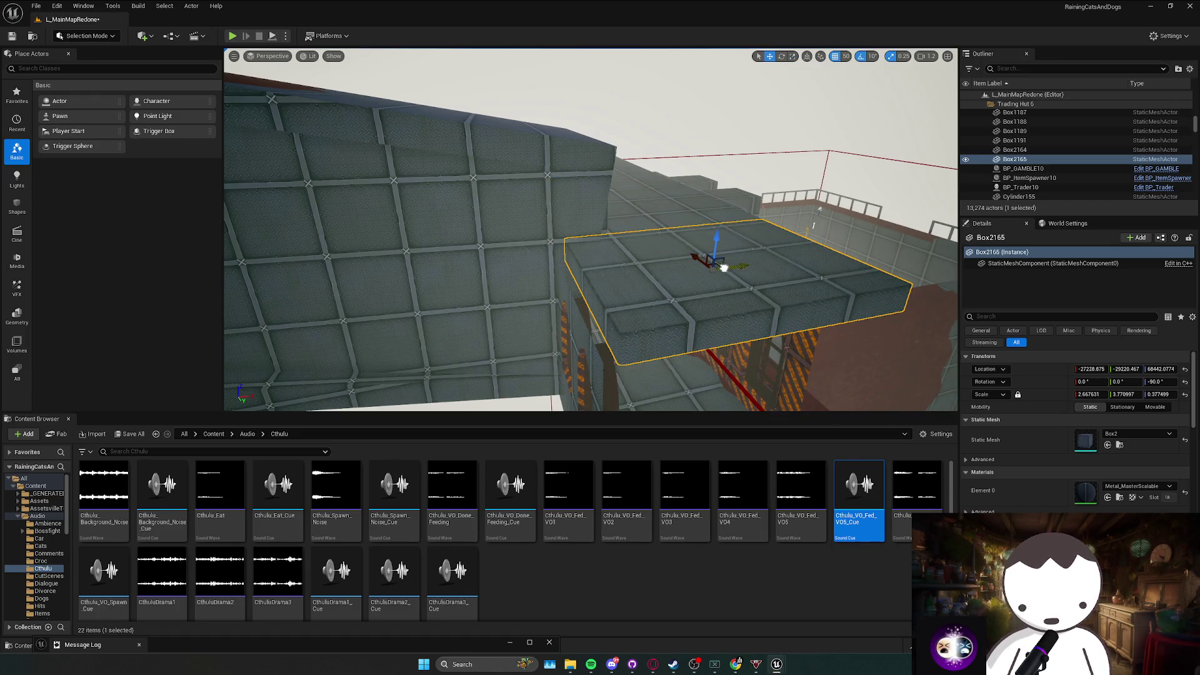
drag(591, 274, 584, 284)
key(Escape)
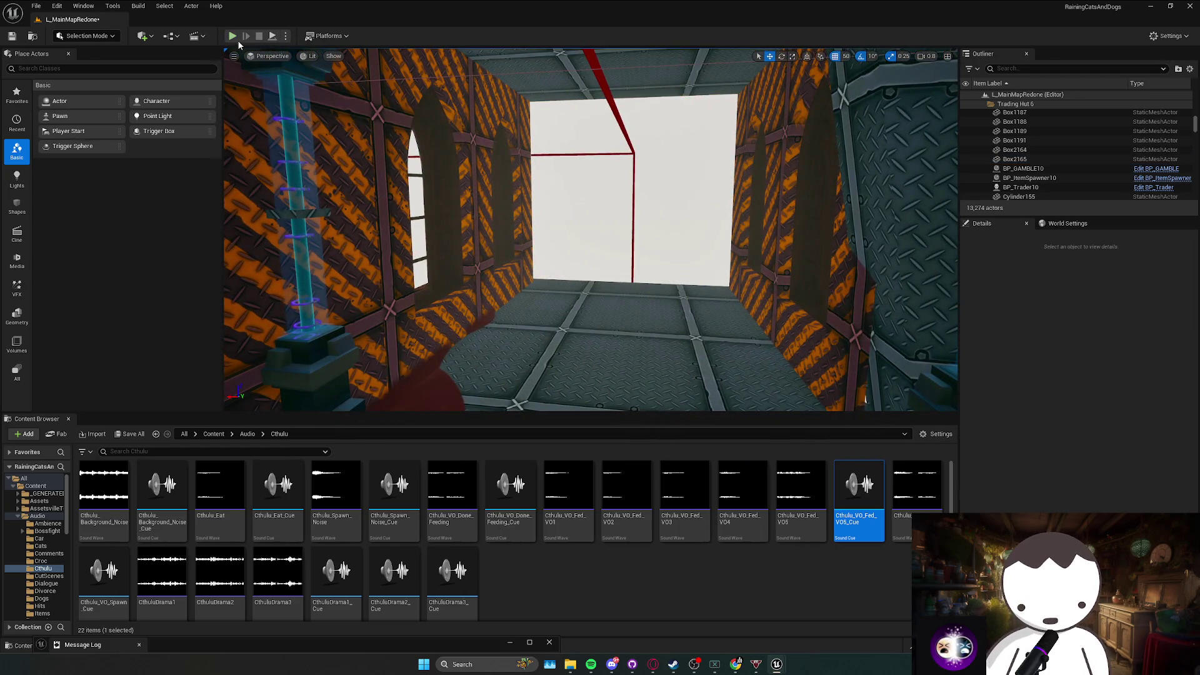
click(239, 41)
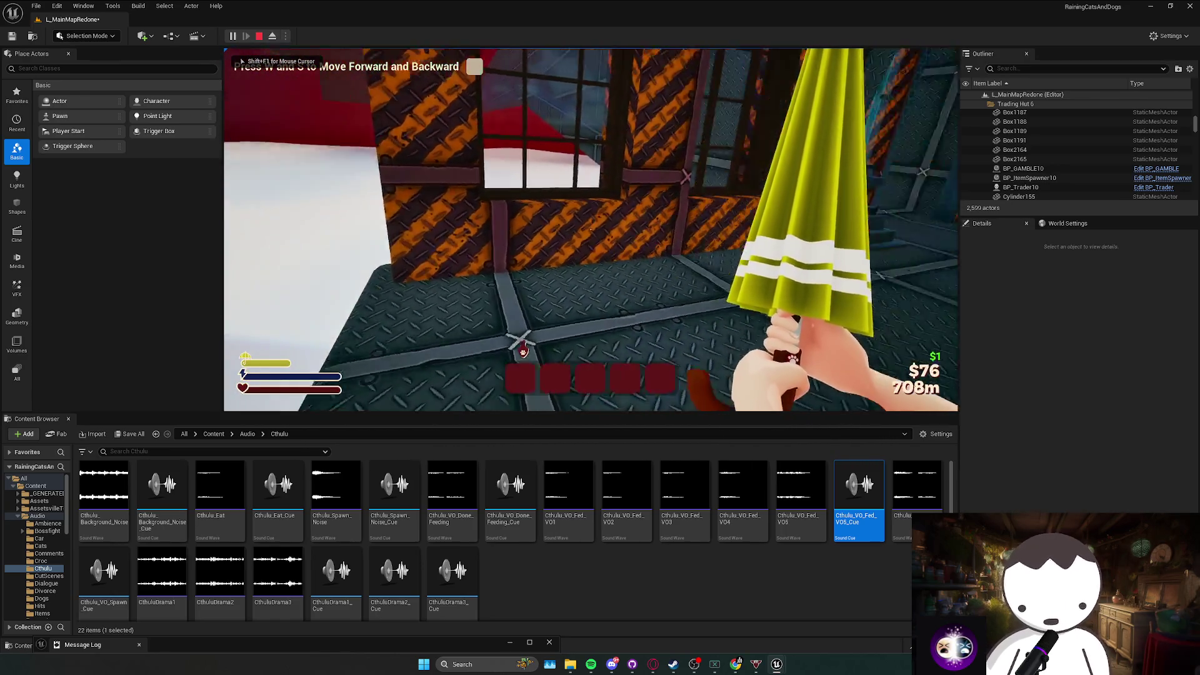
key(w)
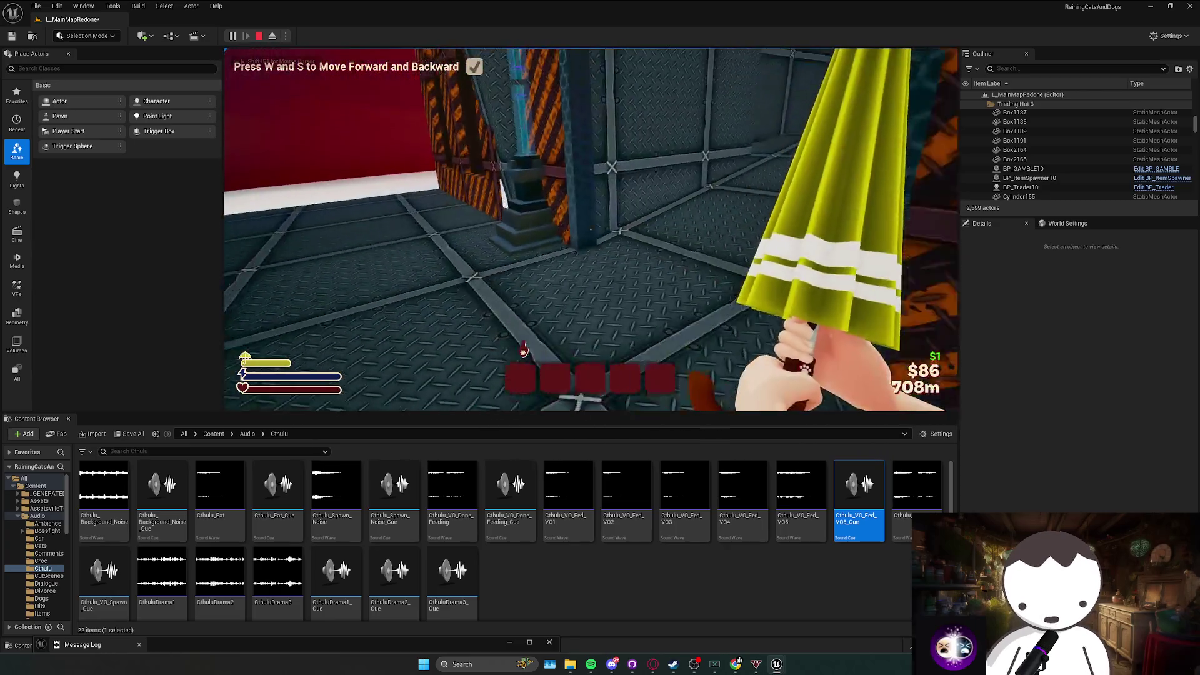
key(Escape)
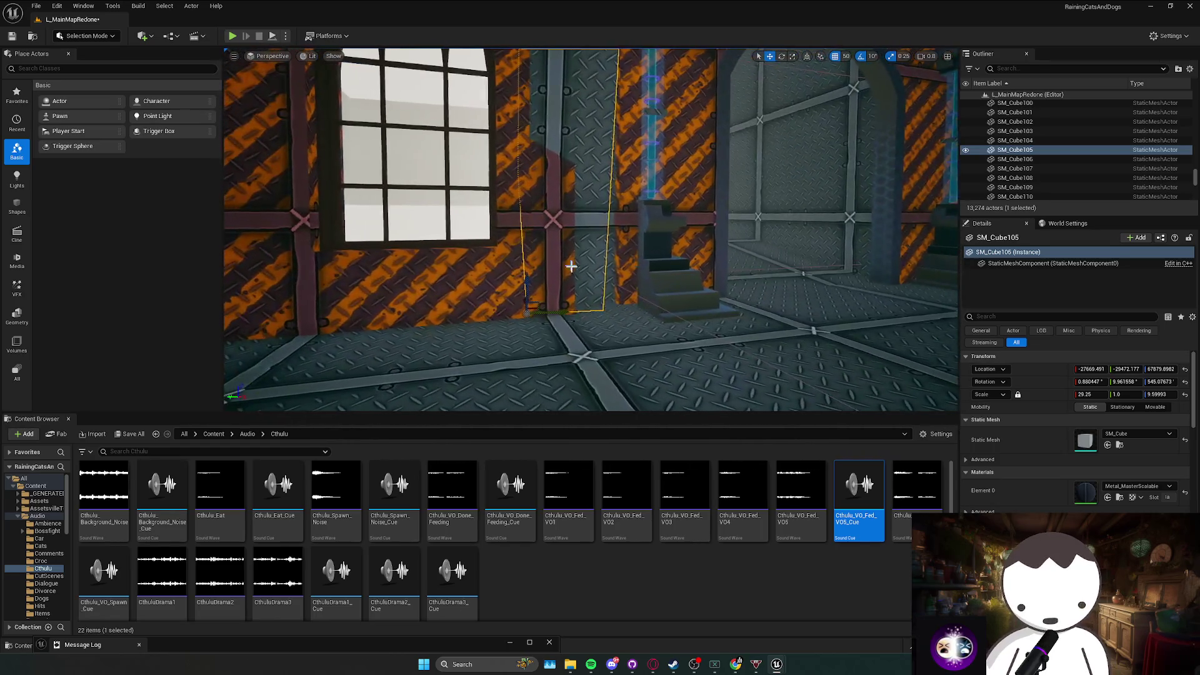
Duplicate ceiling box Box2165, tilt the copy 100° and shift it 50 units along Y.
click(571, 286)
click(559, 223)
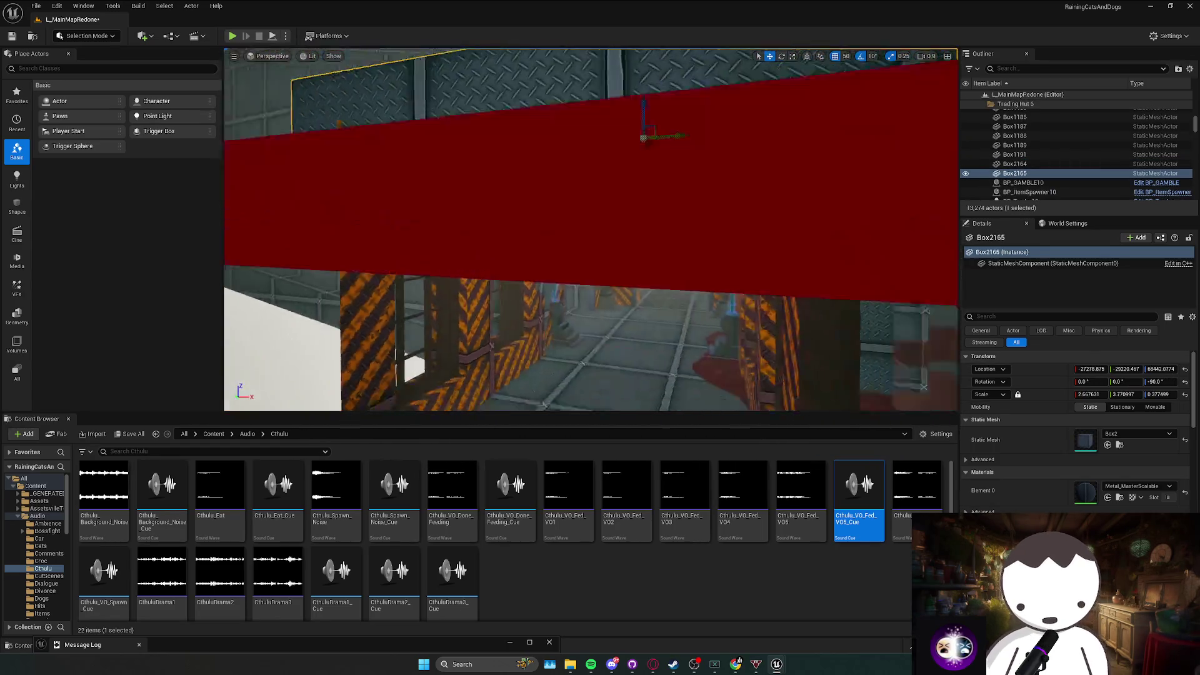
drag(692, 95, 747, 157)
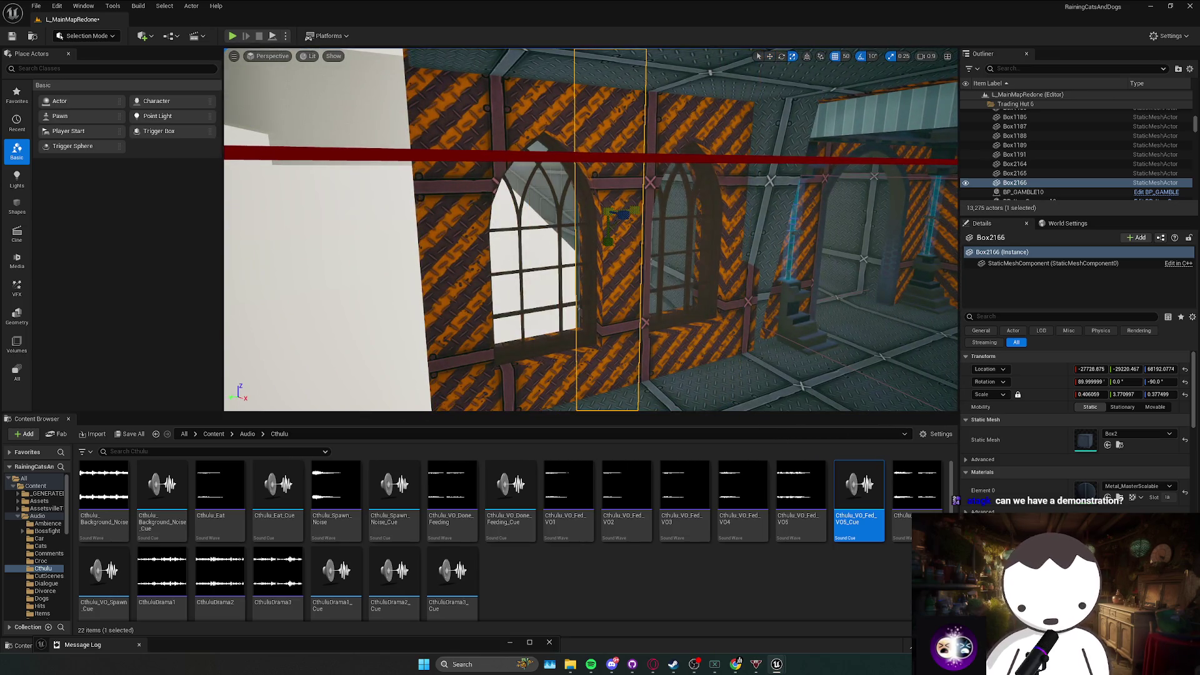
drag(761, 202, 727, 209)
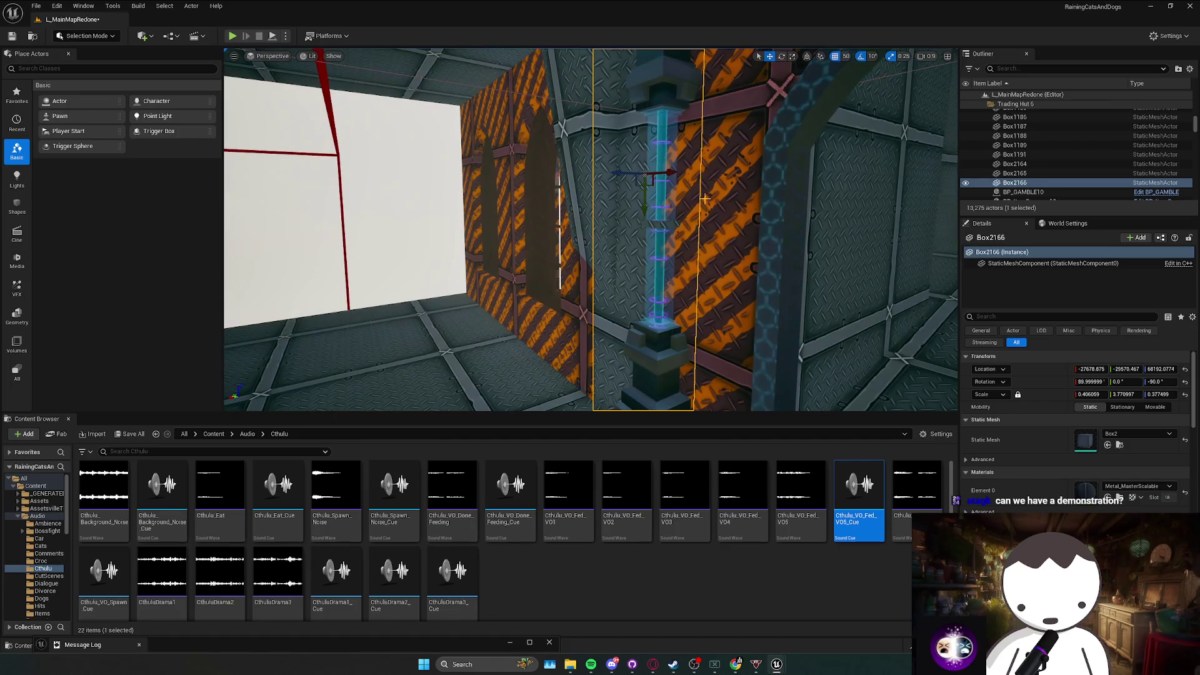
key(Escape)
Check the arched-window wall and corridor pillar, then remove the stray Boolean145 actor.
key(a)
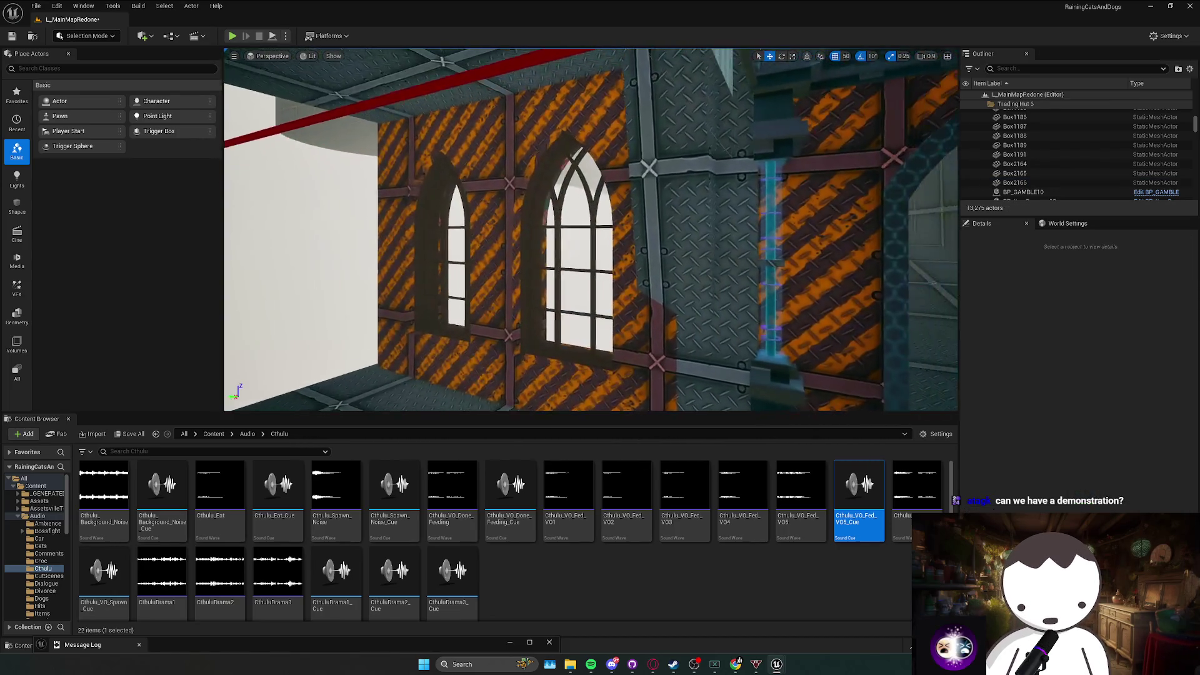
click(665, 244)
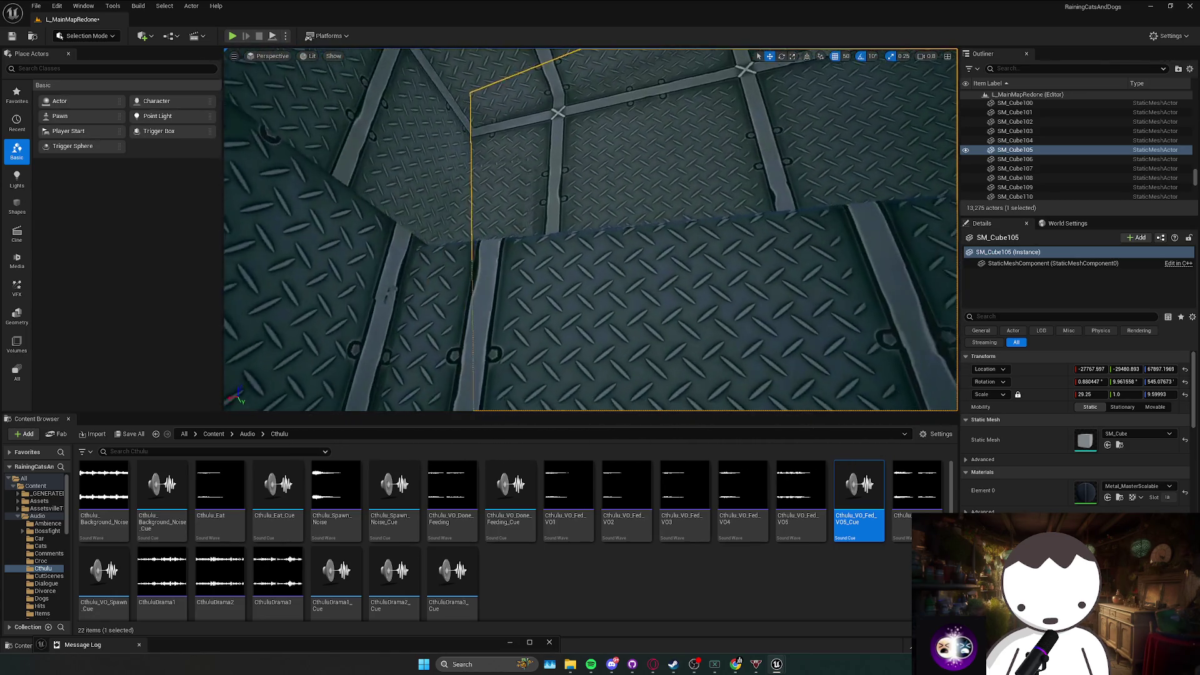
key(Escape)
drag(679, 325, 700, 321)
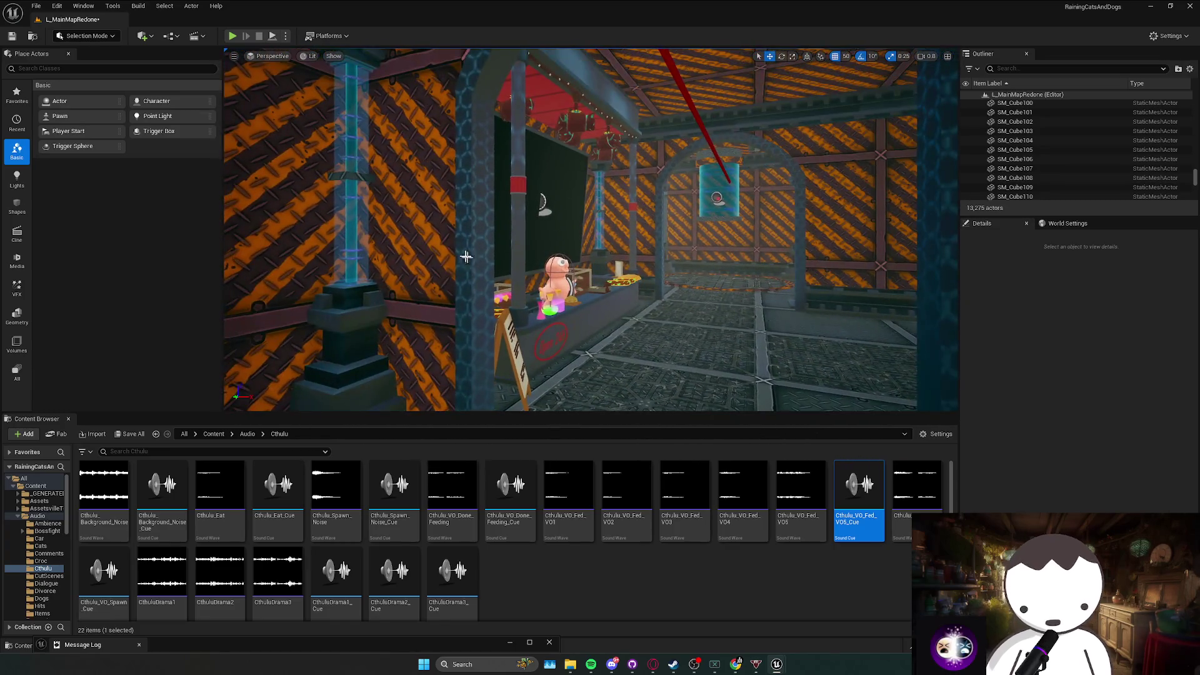
click(470, 257)
mouse_move(570, 210)
mouse_down()
mouse_move(597, 220)
mouse_move(516, 230)
mouse_move(585, 217)
mouse_move(648, 247)
mouse_move(615, 225)
mouse_up()
key(ctrl+z)
Save the L_MainMapRedone level with Ctrl+S.
mouse_move(685, 289)
mouse_down()
mouse_move(581, 230)
mouse_move(578, 169)
mouse_move(531, 150)
mouse_move(562, 151)
mouse_move(544, 153)
mouse_move(631, 262)
mouse_up()
key(ctrl+s)
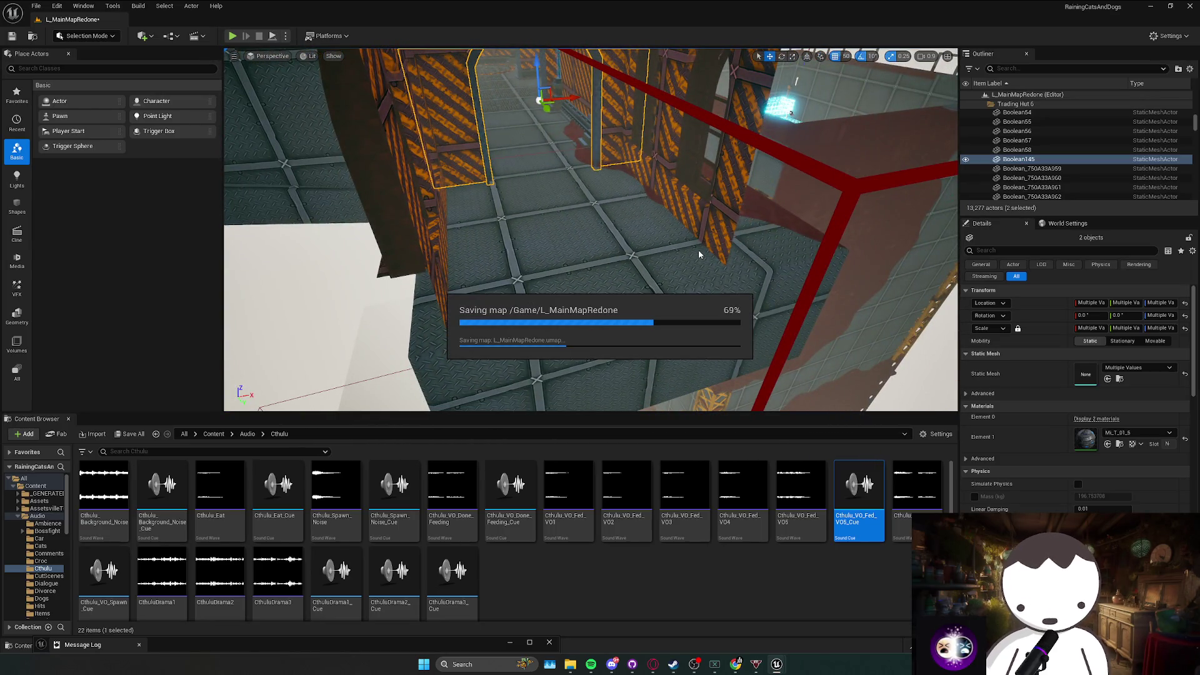
mouse_move(699, 254)
mouse_down()
mouse_move(501, 270)
mouse_move(308, 163)
mouse_up()
click(673, 664)
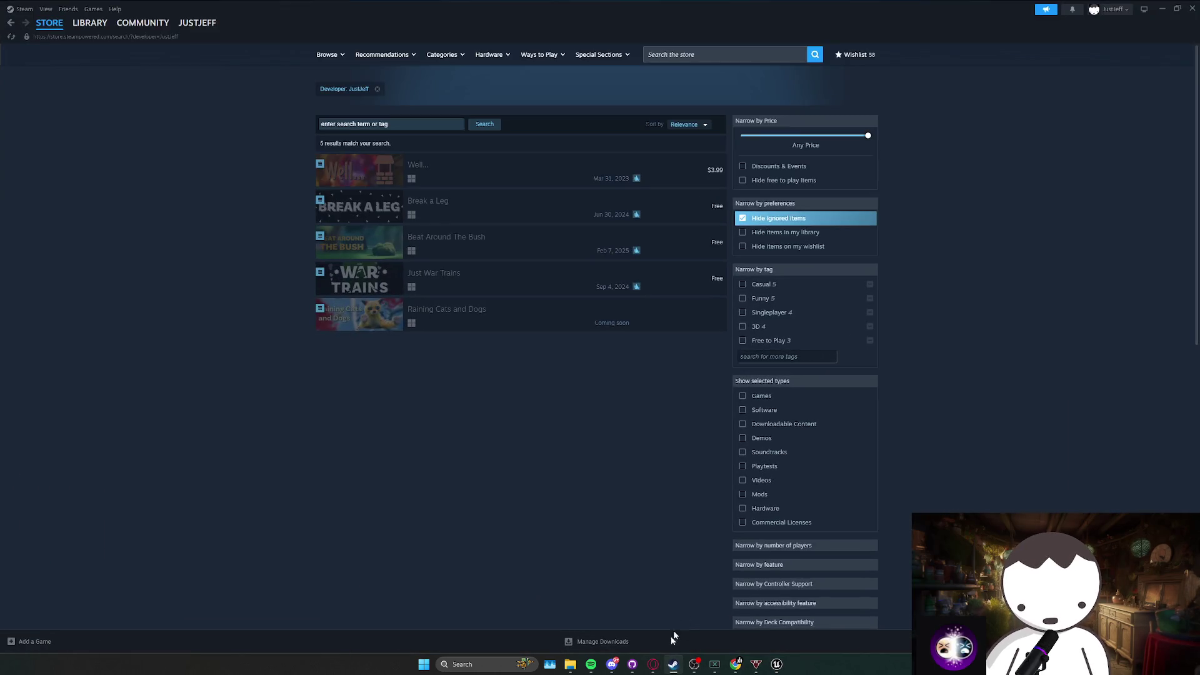
click(673, 664)
mouse_move(590, 231)
mouse_down()
mouse_move(562, 207)
mouse_move(550, 249)
mouse_move(590, 225)
mouse_move(582, 238)
mouse_move(569, 225)
mouse_move(563, 250)
mouse_move(575, 232)
mouse_move(562, 238)
mouse_move(259, 113)
mouse_up()
Start Play-In-Editor fullscreen and complete the walk, strafe, jump and crouch tutorial hints.
key(Escape)
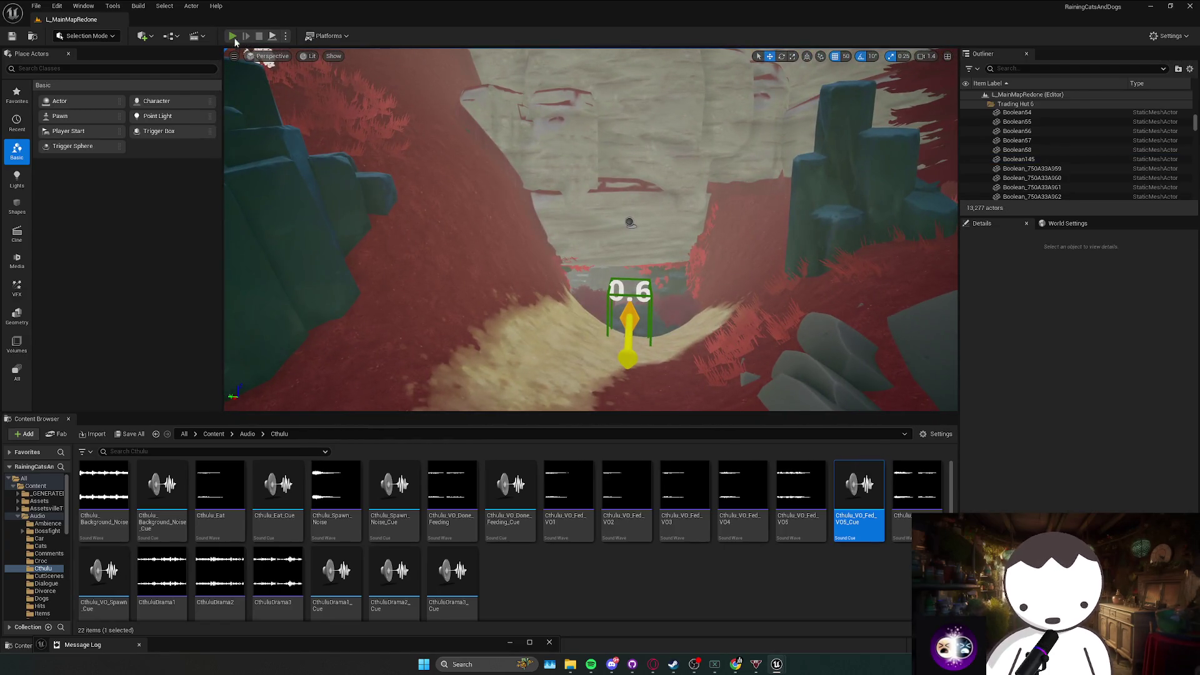
key(alt+p)
key(F11)
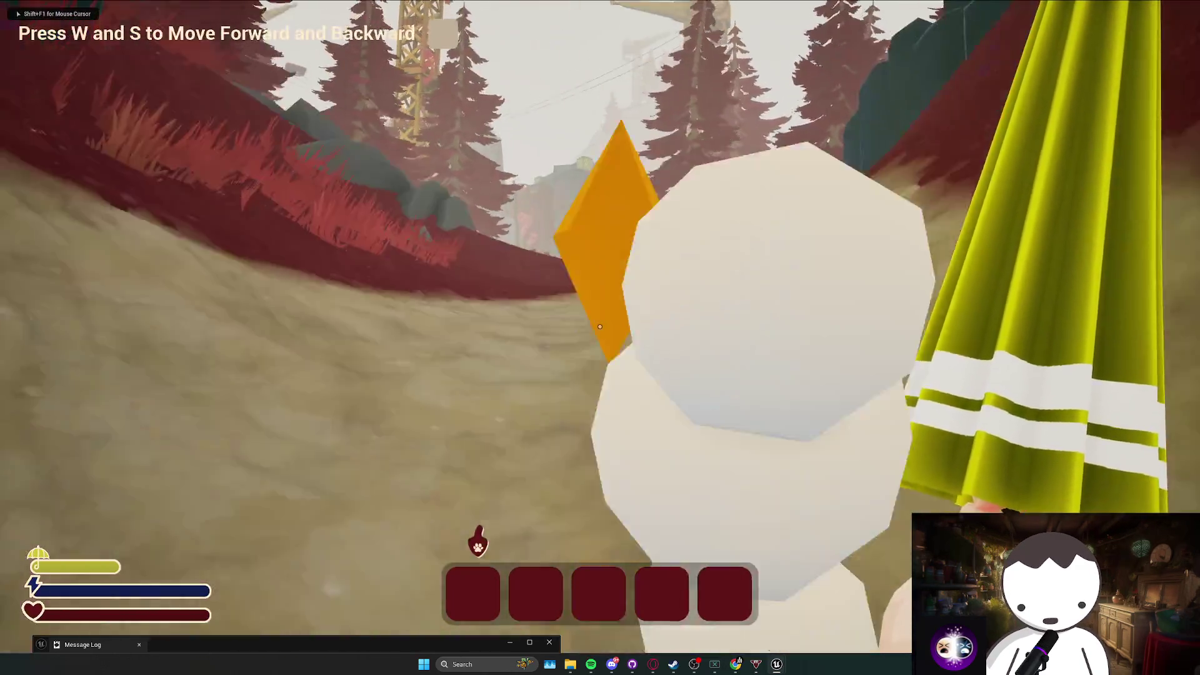
key(w)
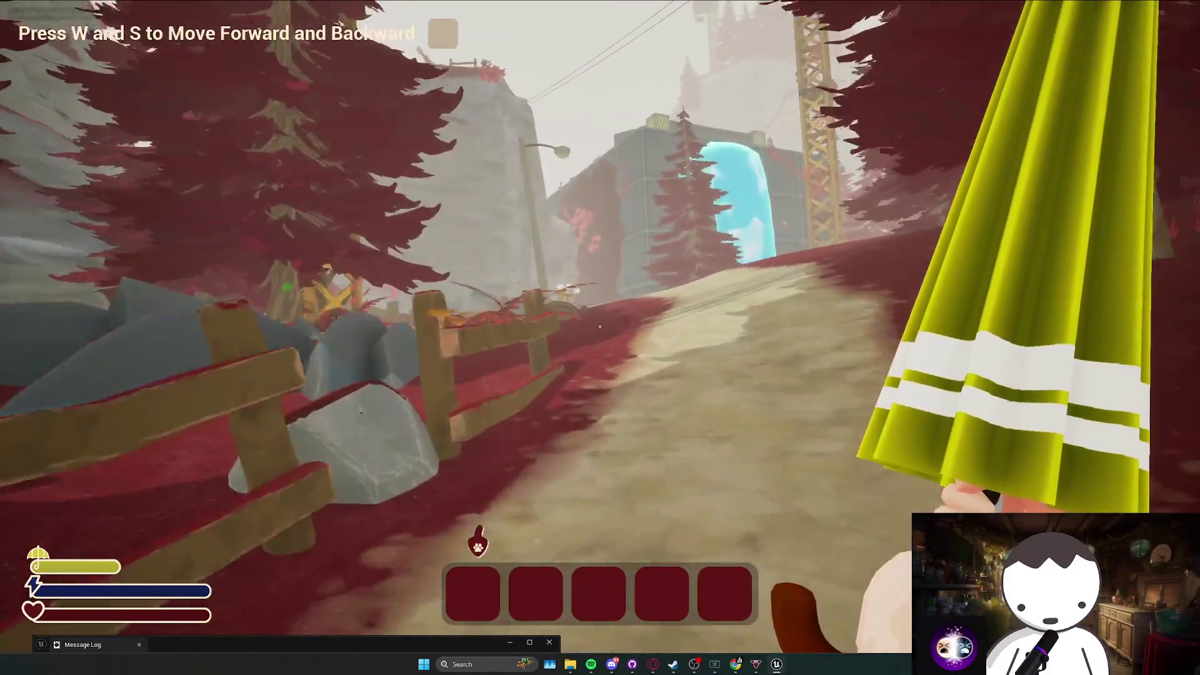
key(s)
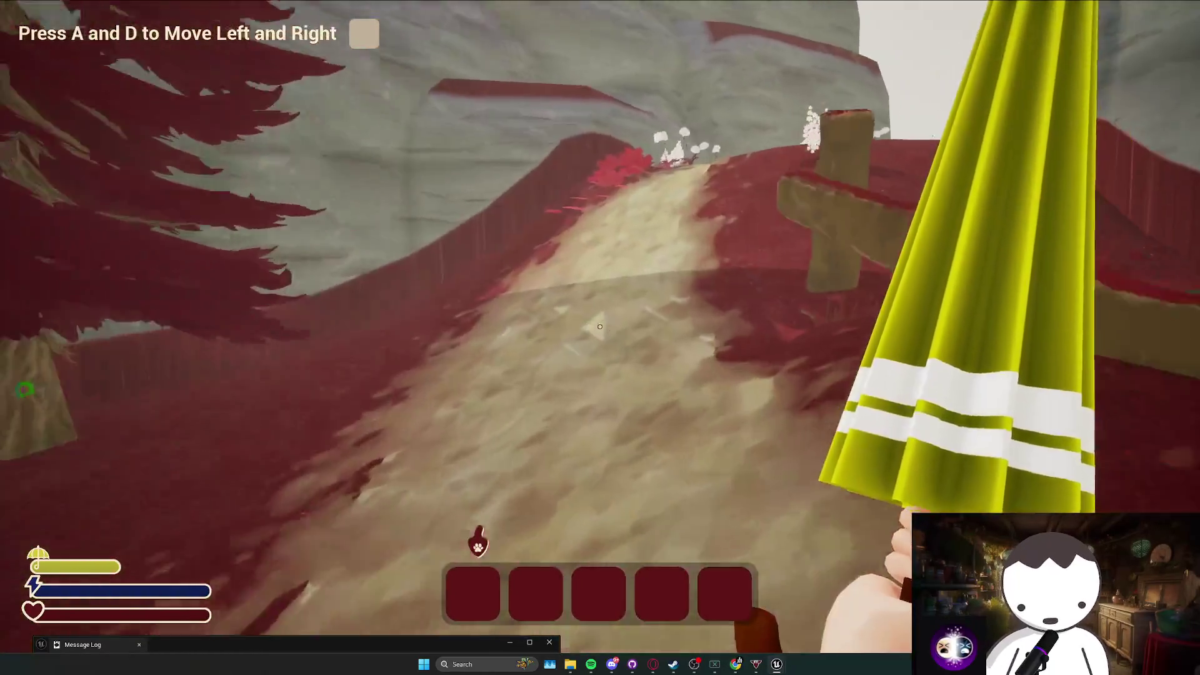
key(d)
key(Tab)
key(space)
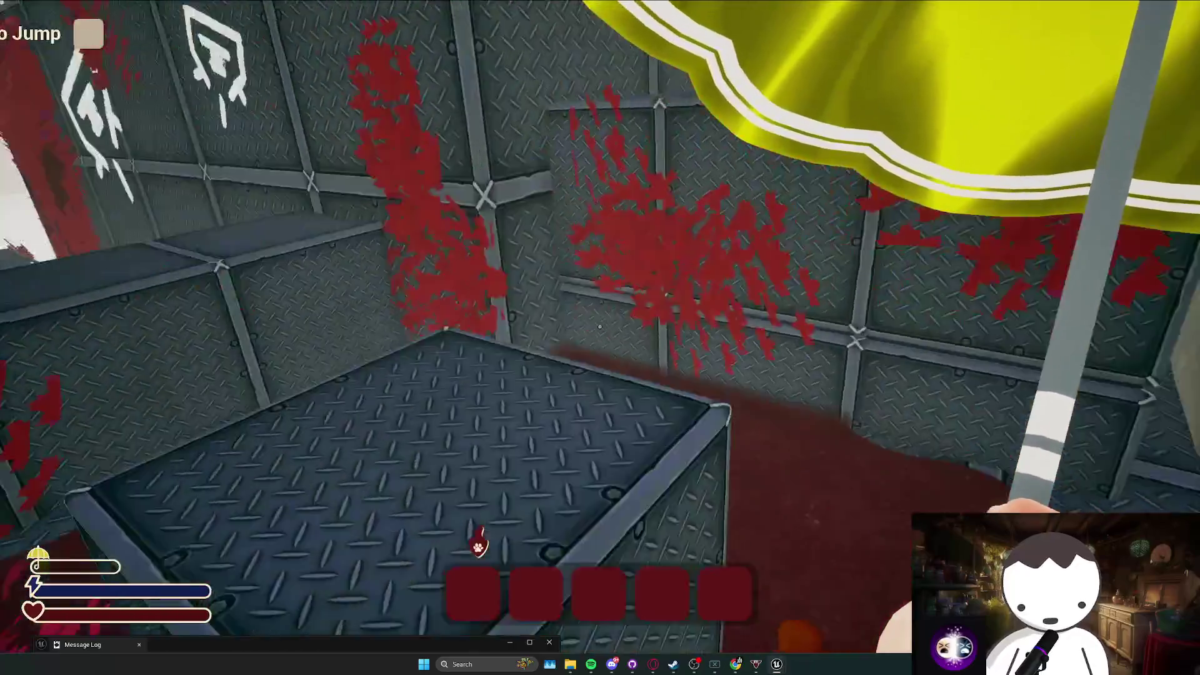
key(space)
key(c)
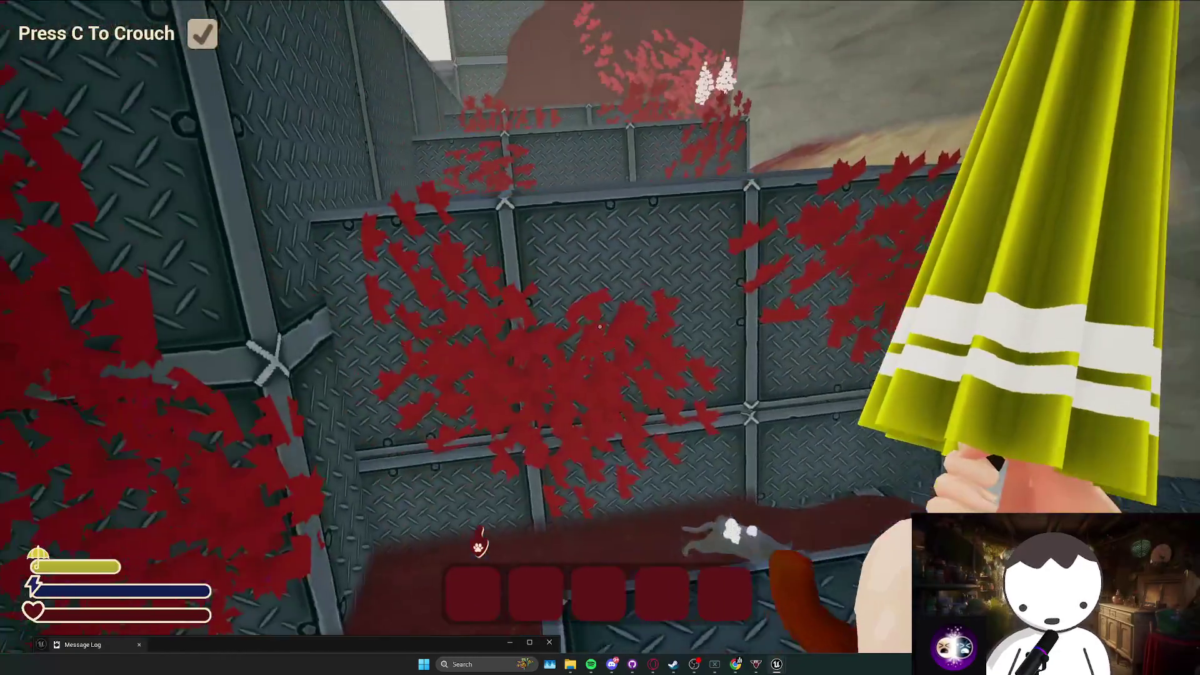
Sprint across the metal crates and climb the pink rock steps, dropping into the water.
key(w)
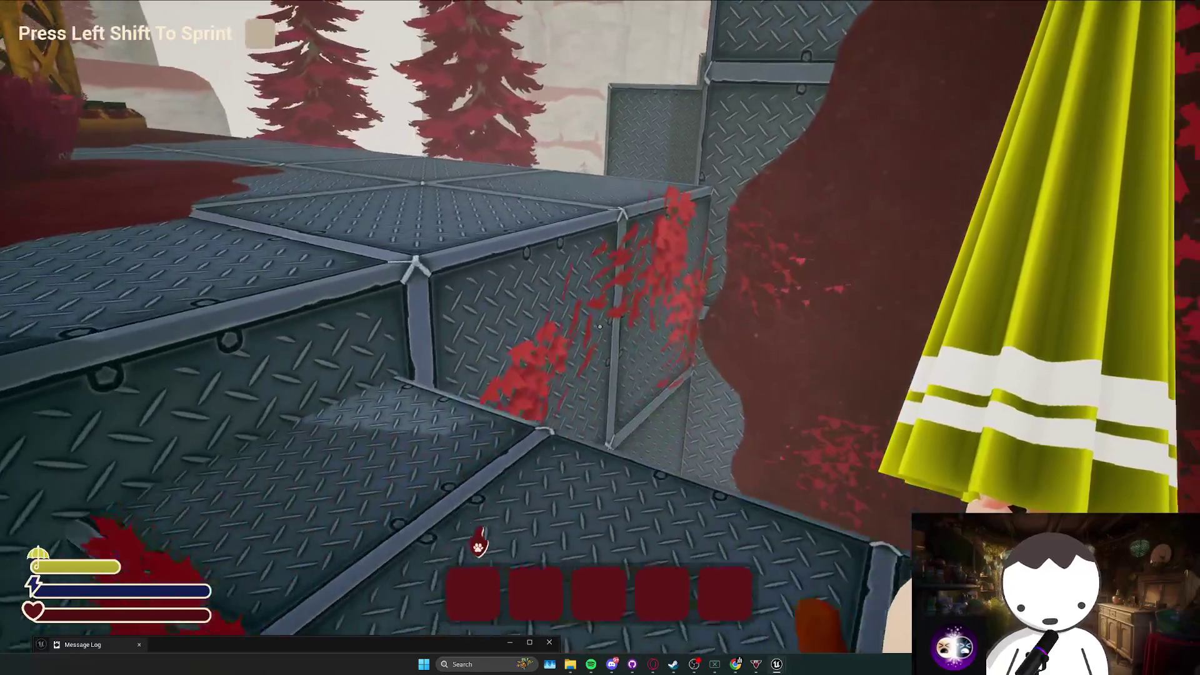
key(shift)
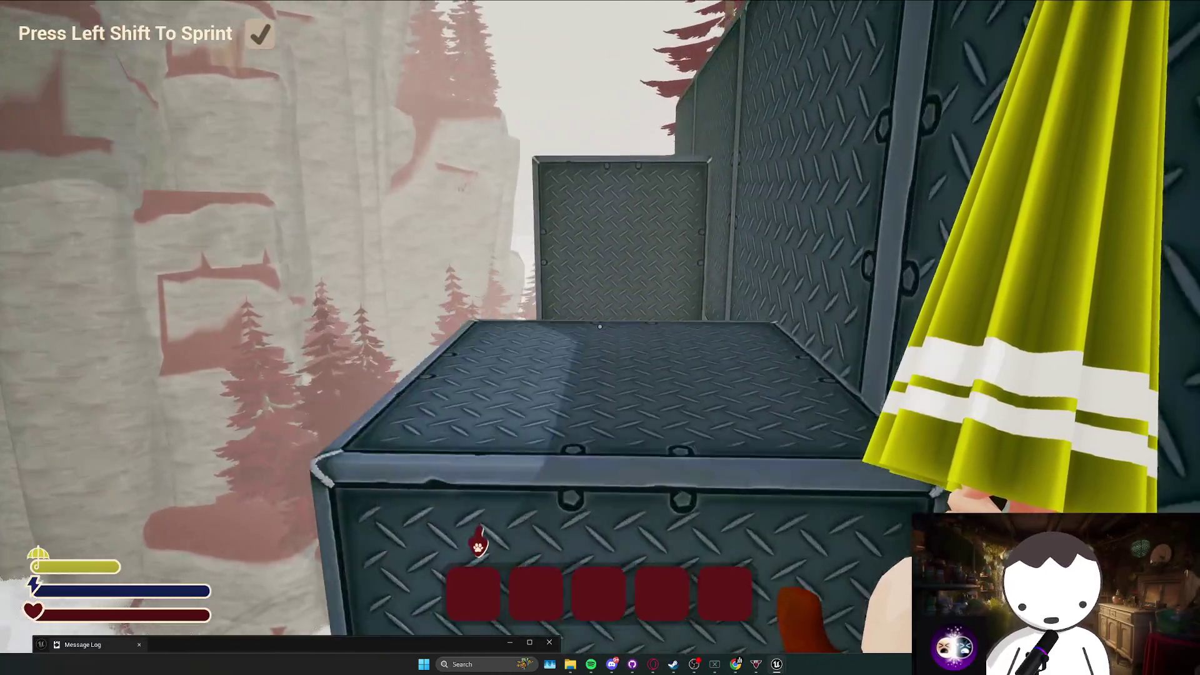
key(w)
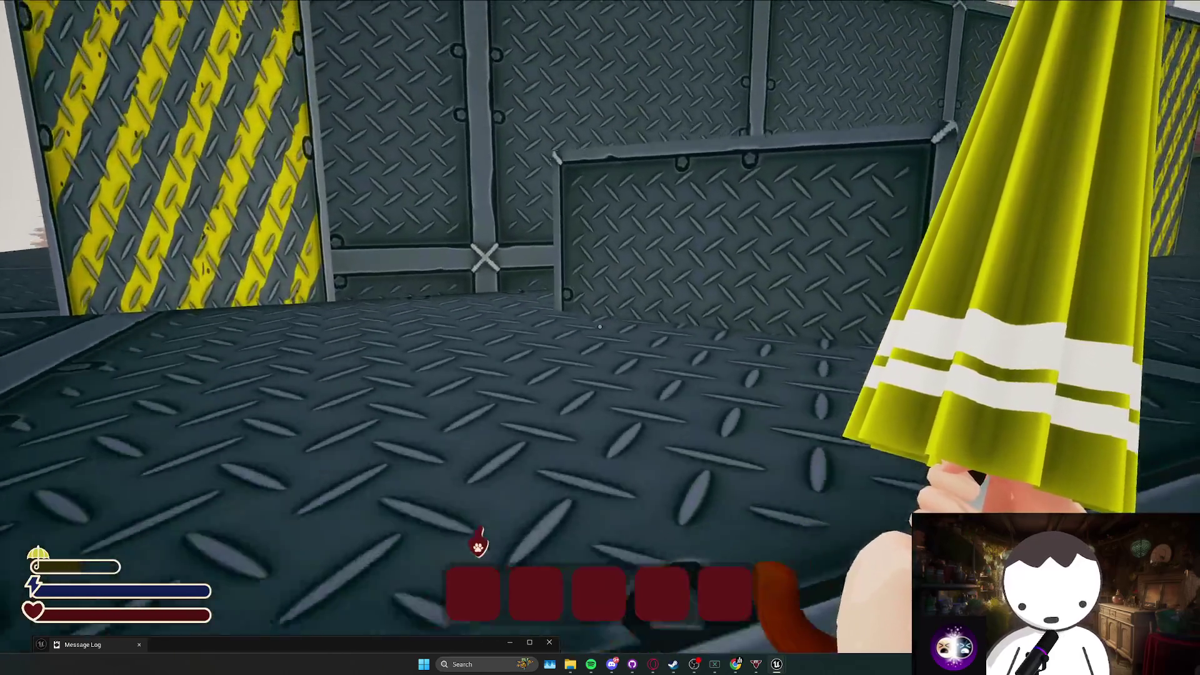
key(w)
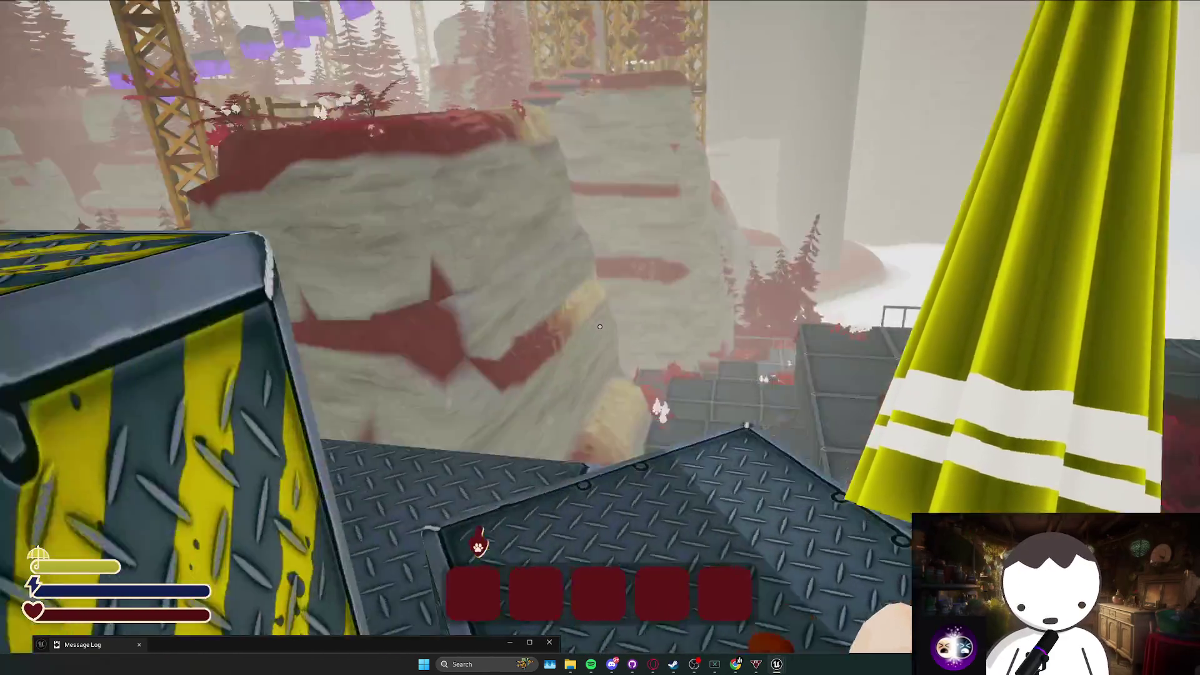
key(w)
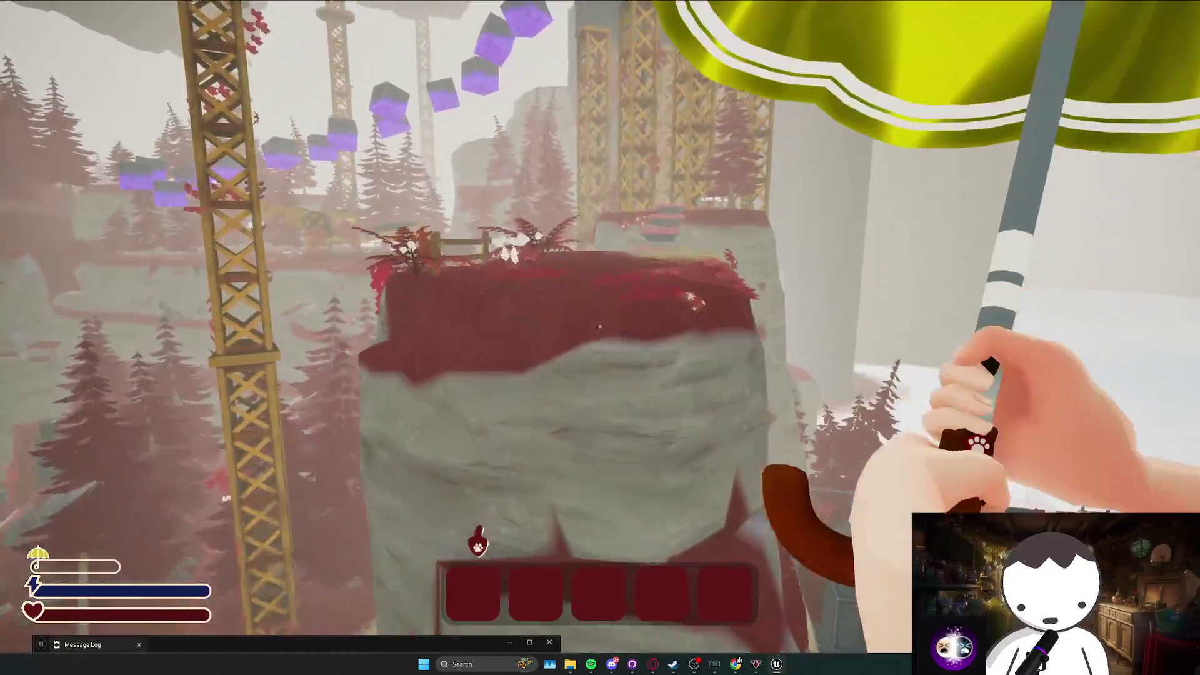
key(w)
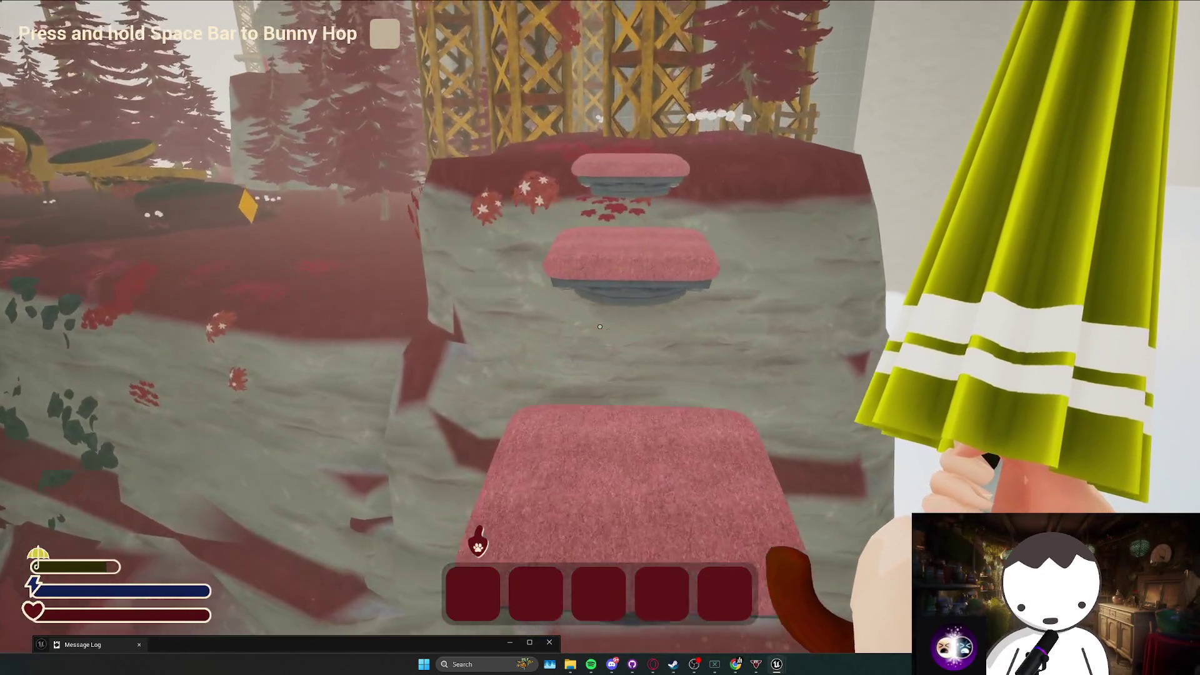
key(w)
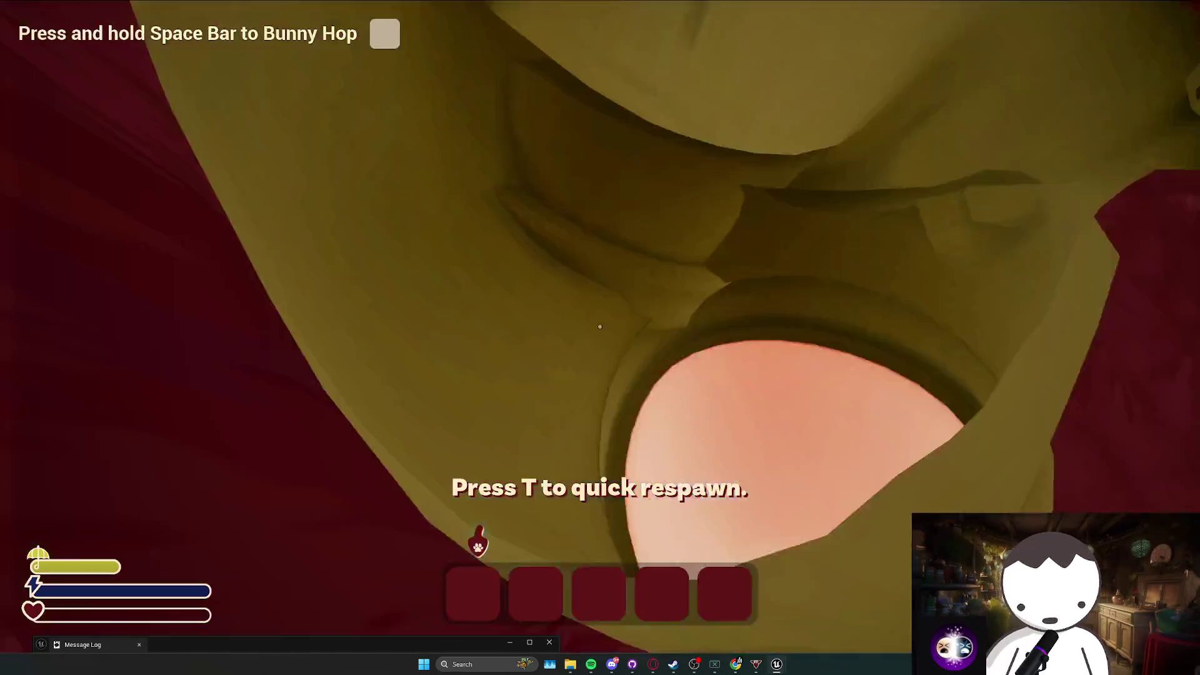
Respawn with T and follow the forest path up the metal stairs to the crates.
key(t)
key(w)
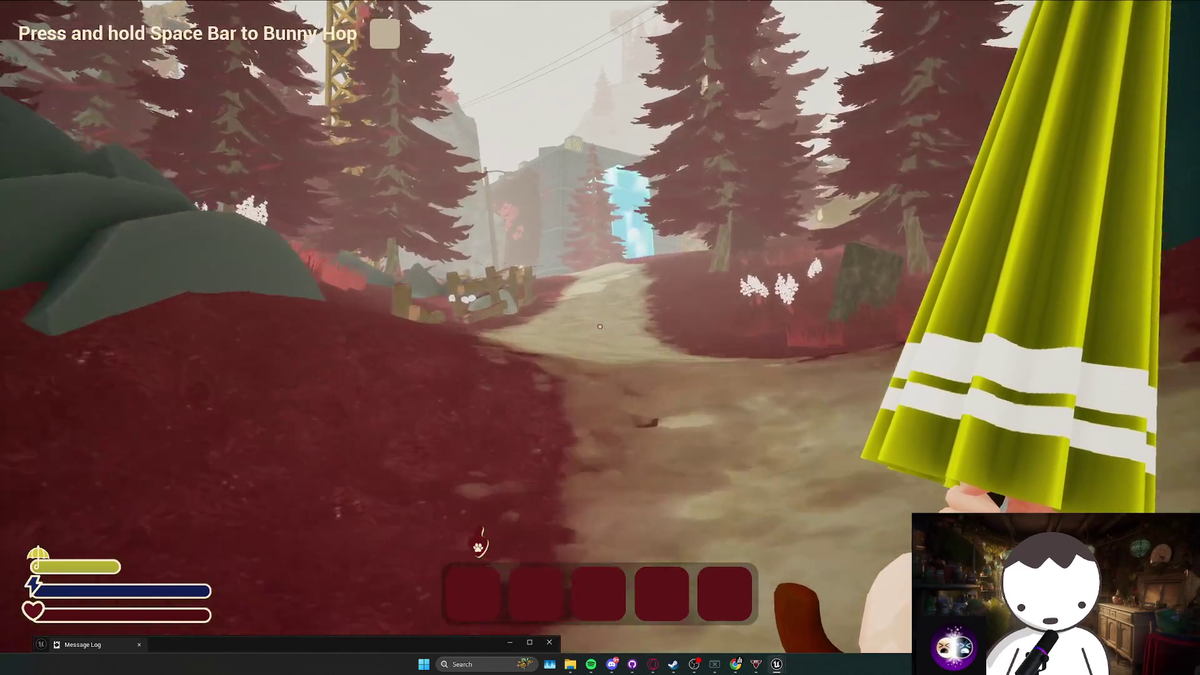
key(w)
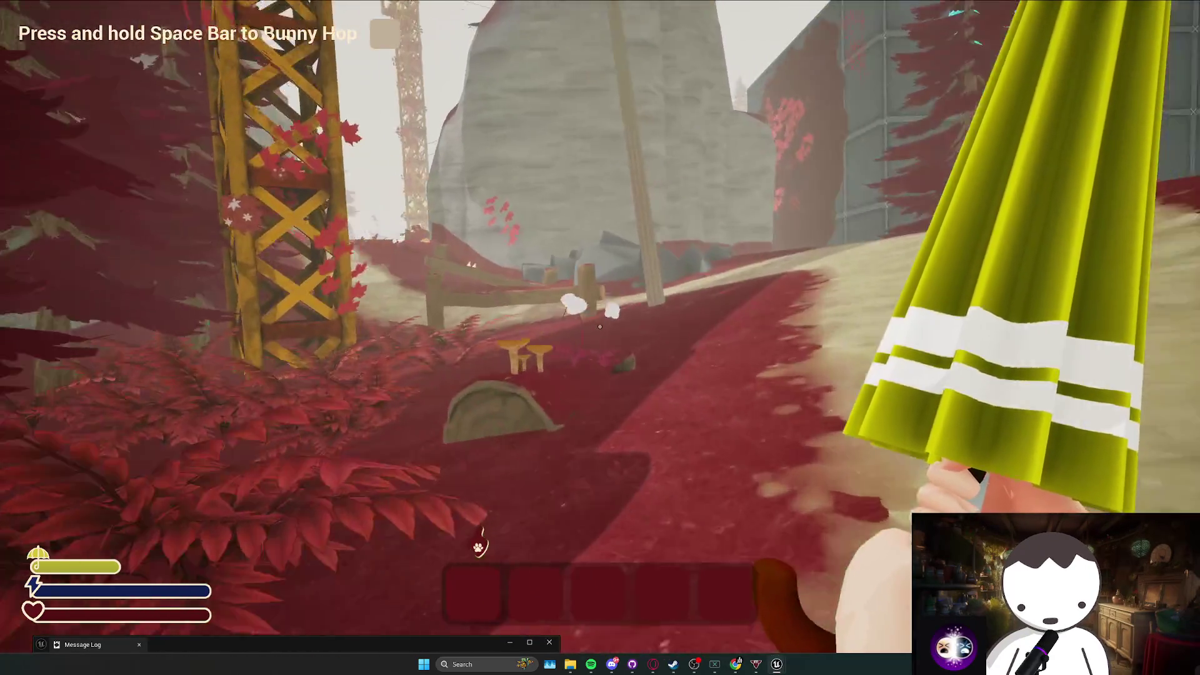
key(w)
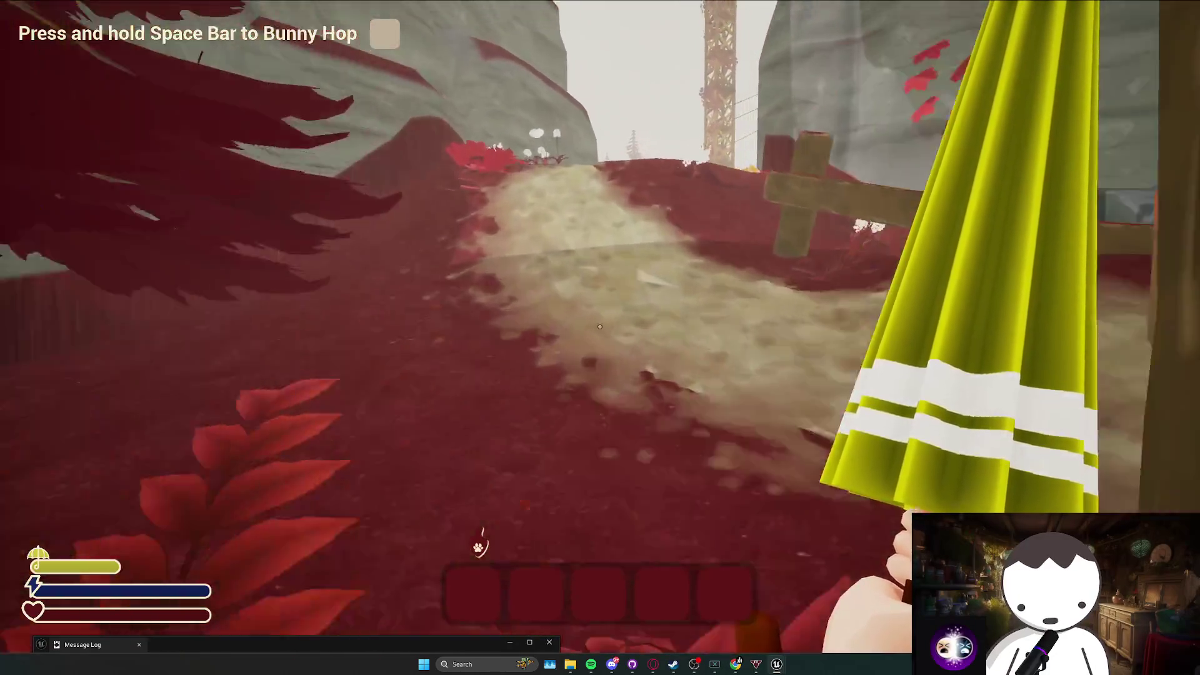
key(w)
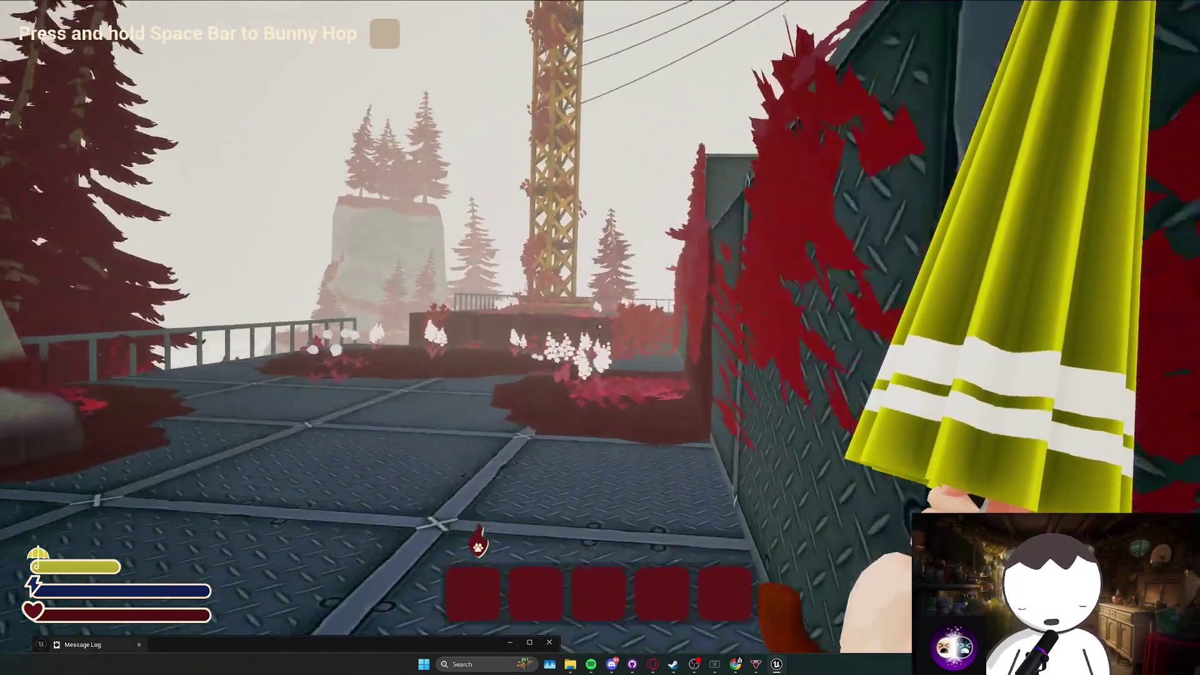
key(w)
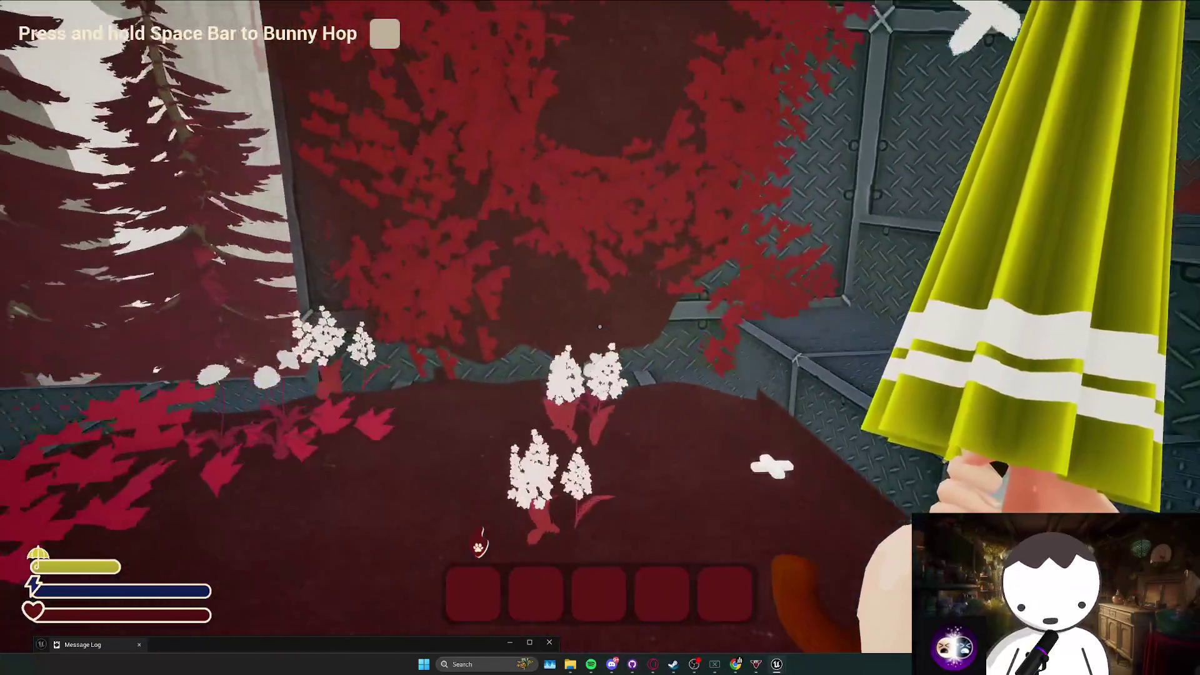
key(w)
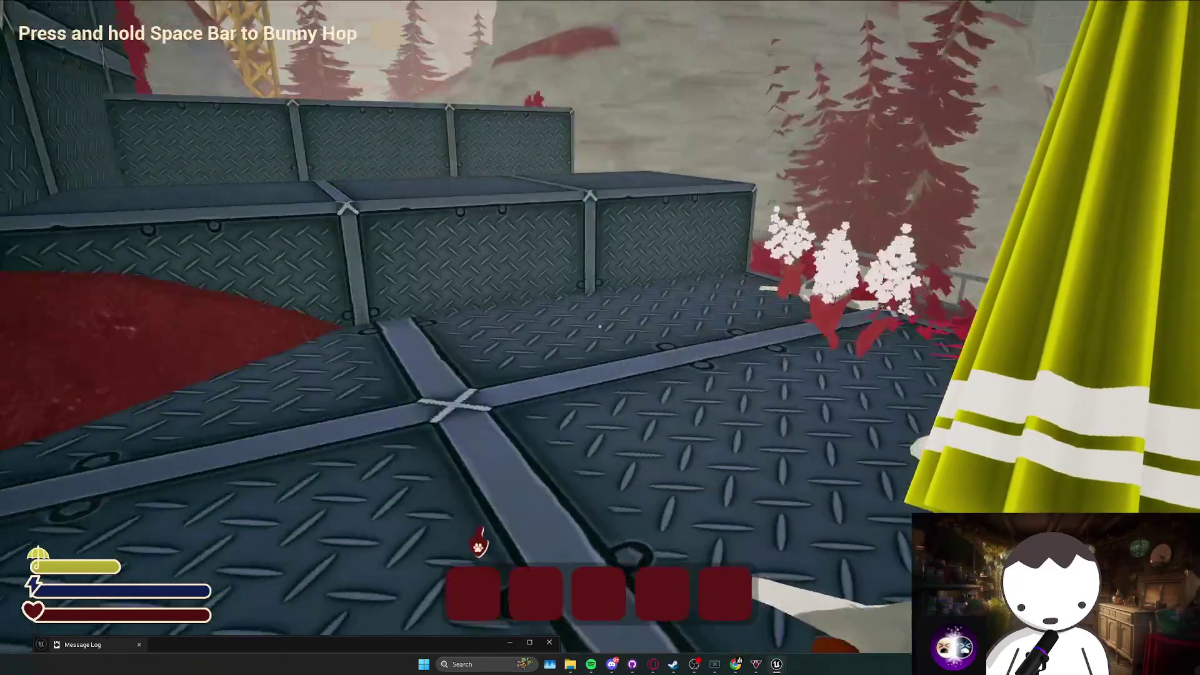
key(w)
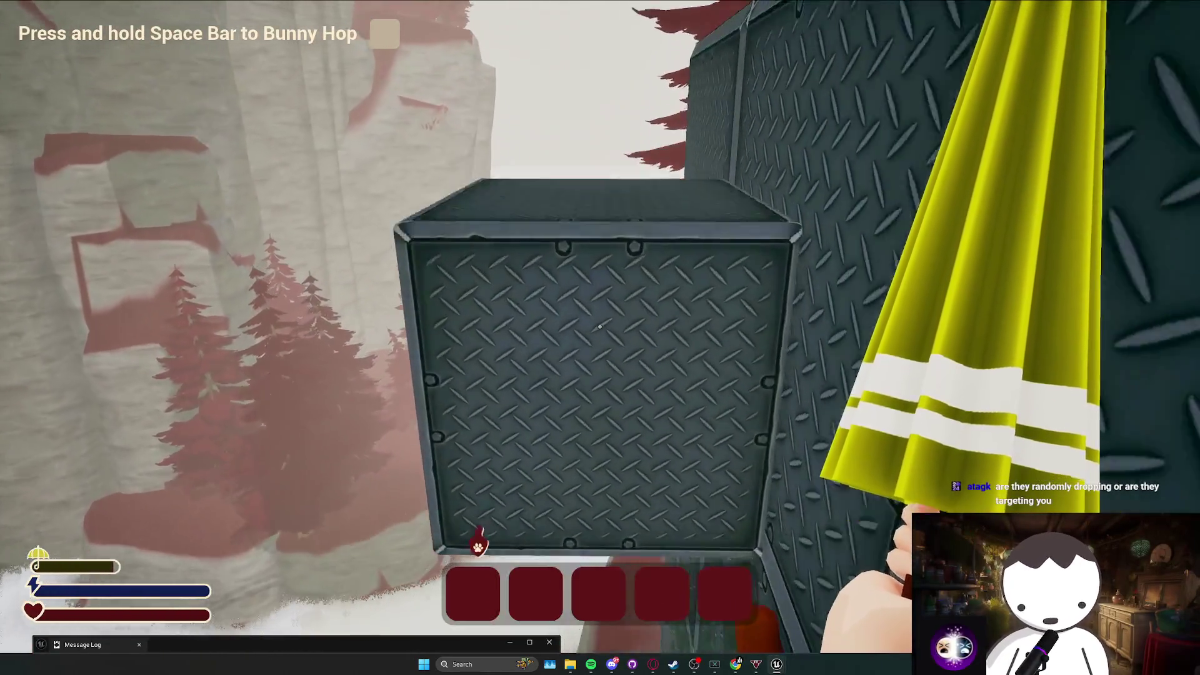
Jump across the crate ledge, pink platforms and dark ramp to the yellow machine.
key(space)
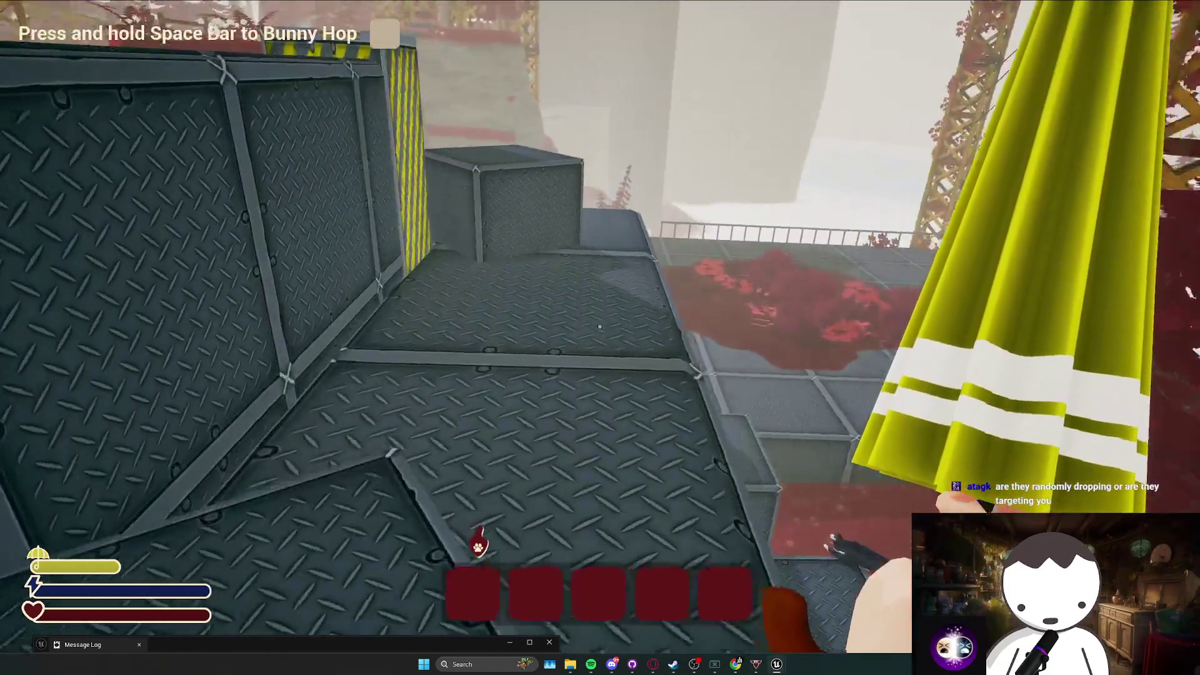
key(space)
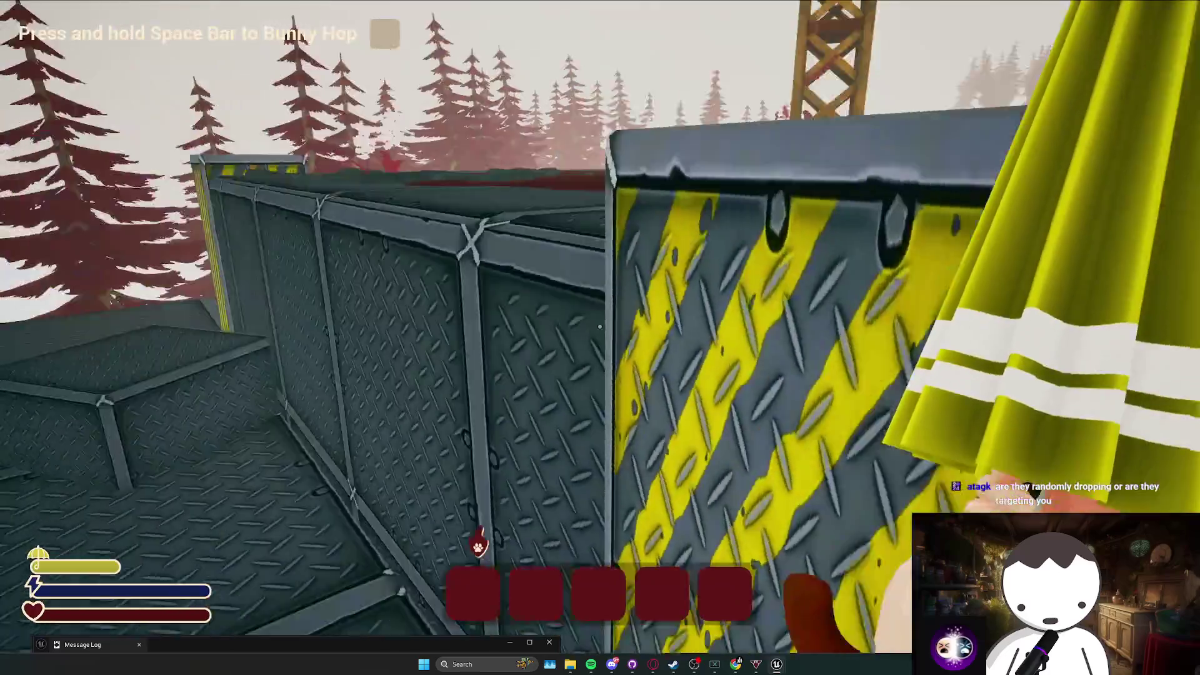
key(space)
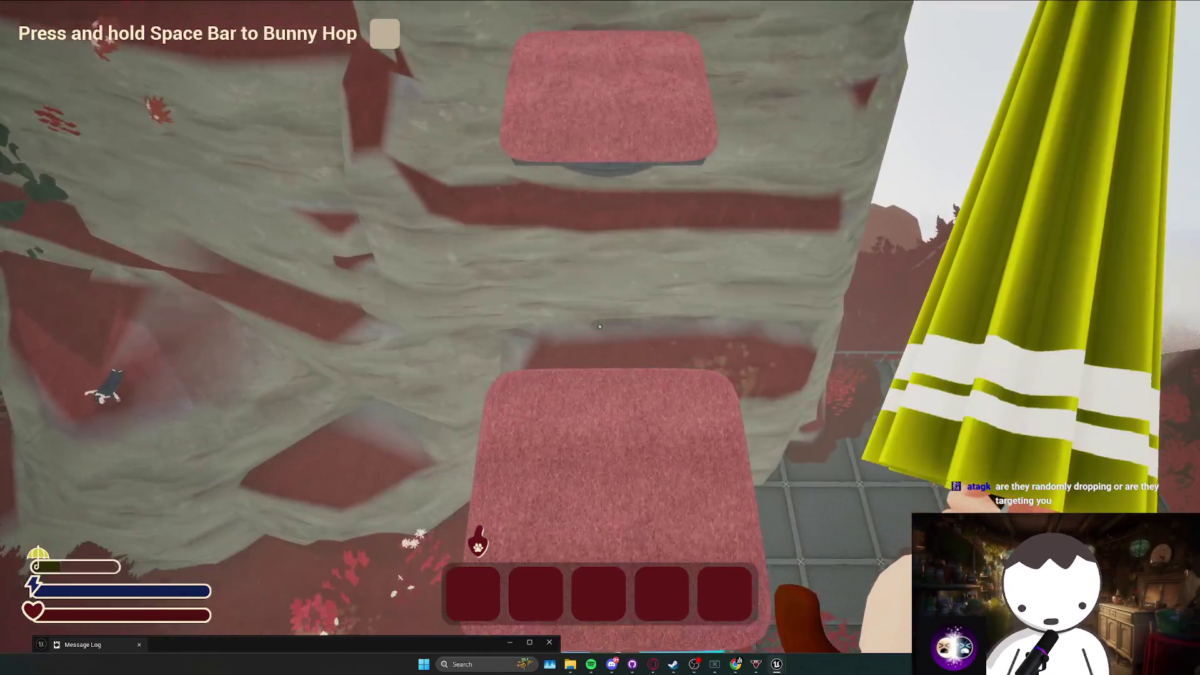
key(space)
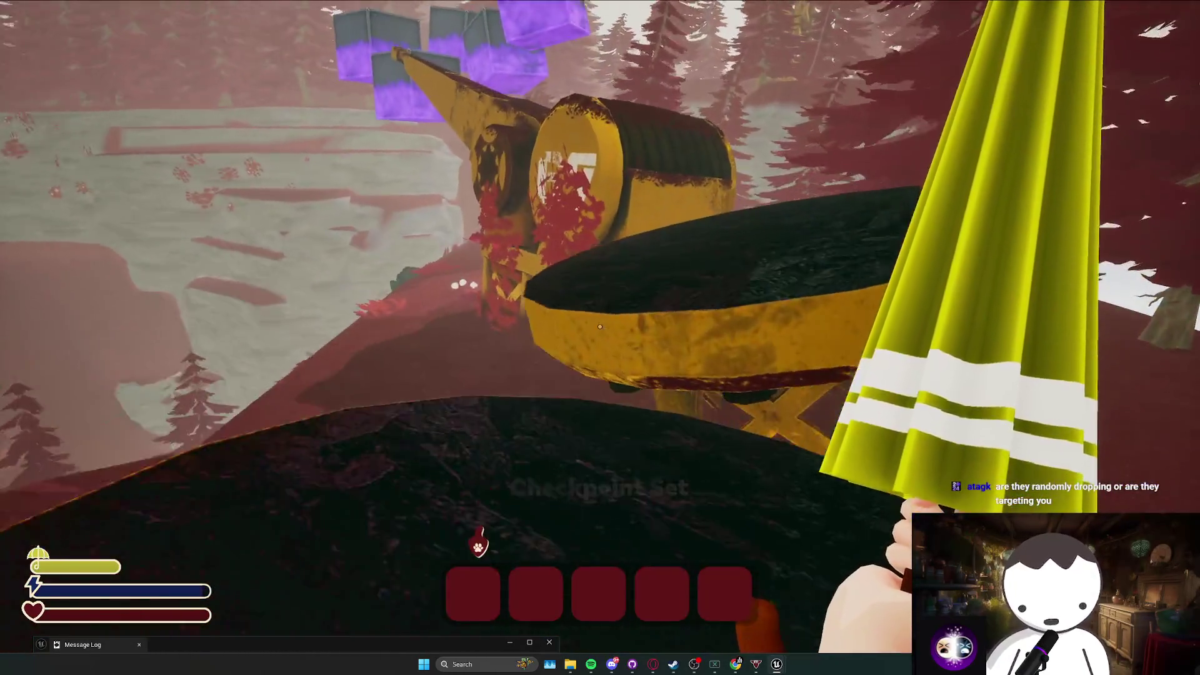
key(space)
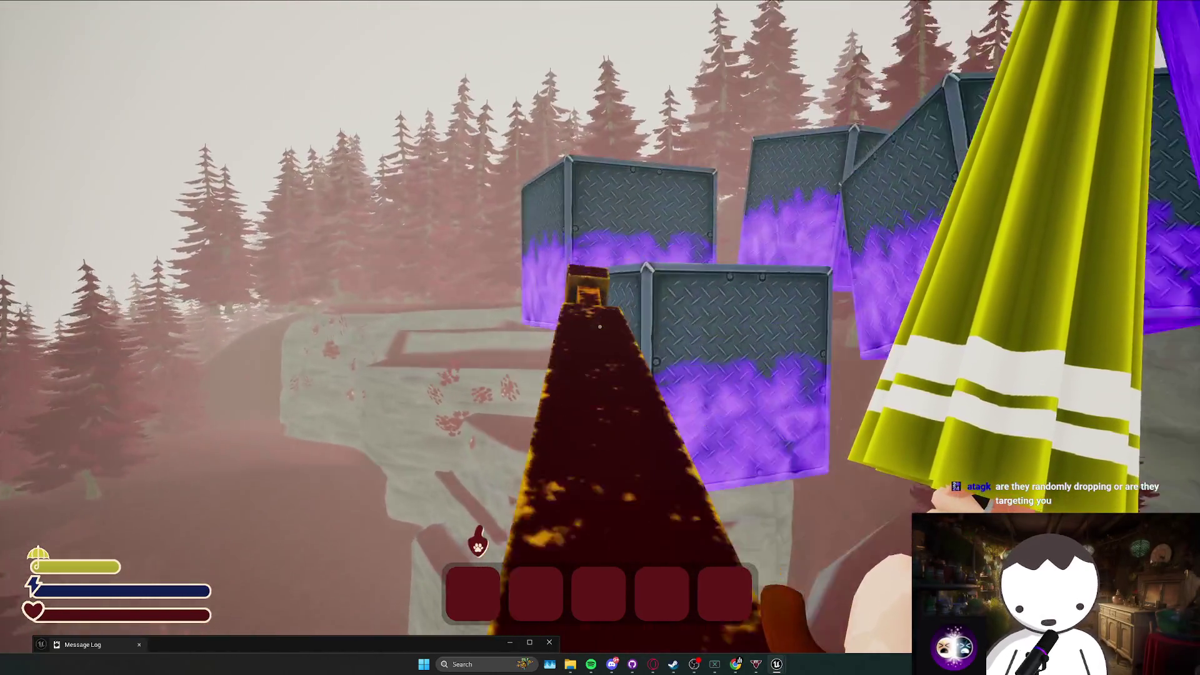
key(space)
key(space)
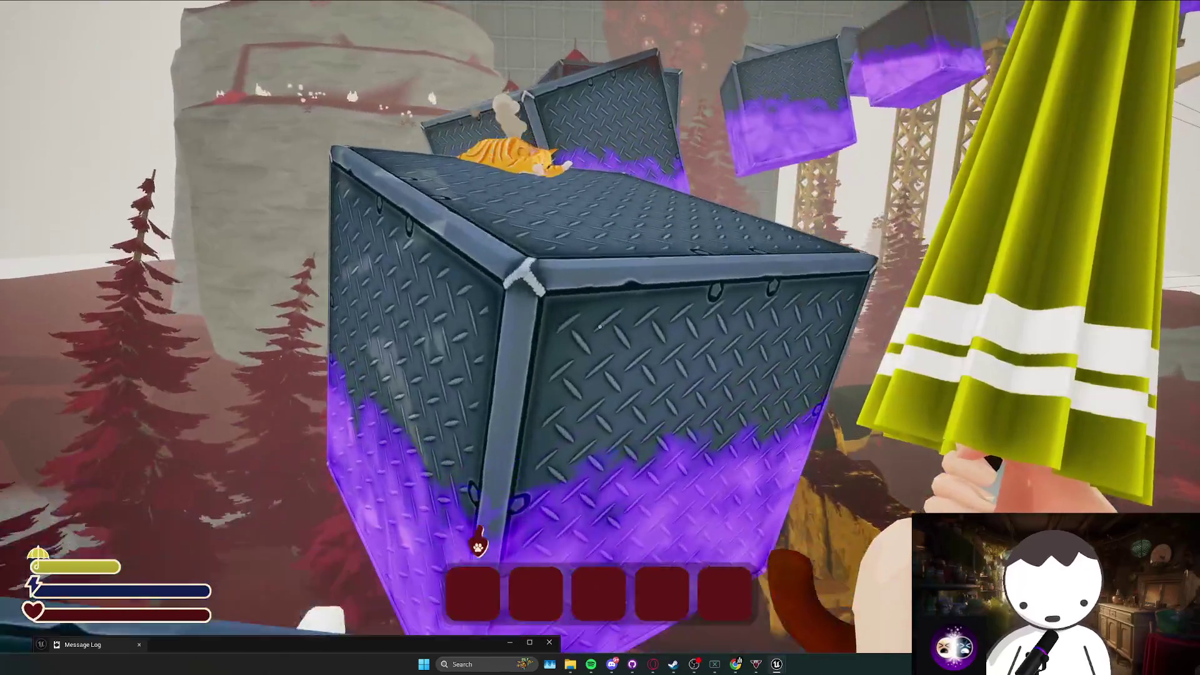
key(space)
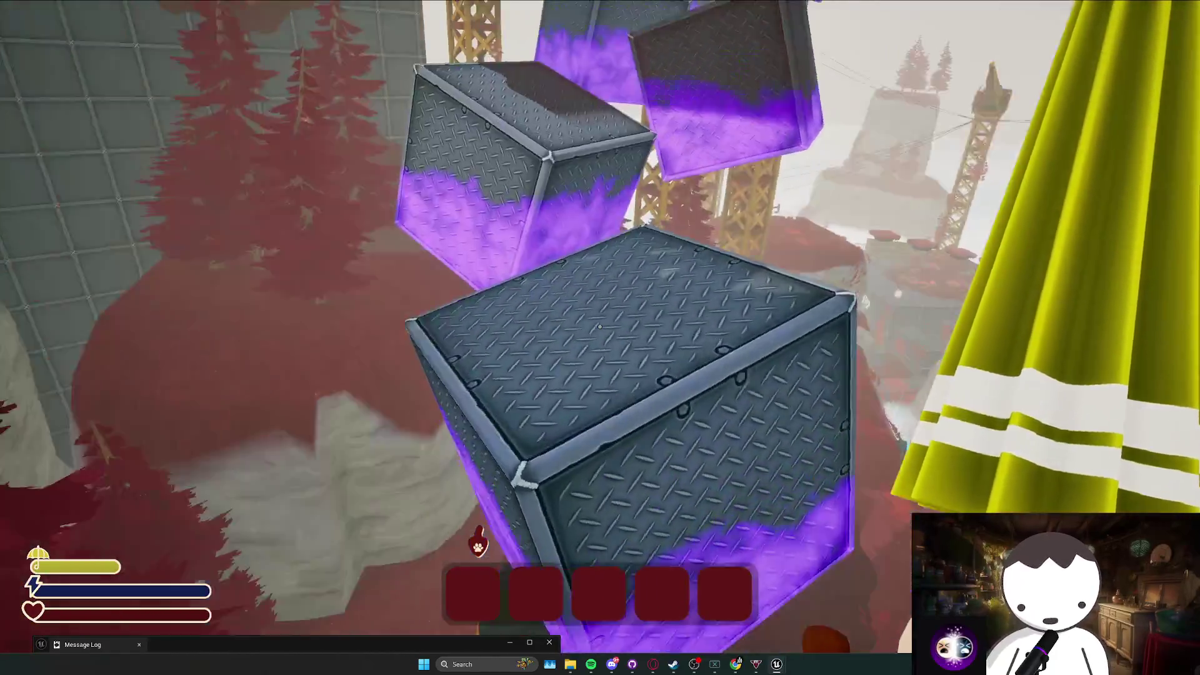
key(w)
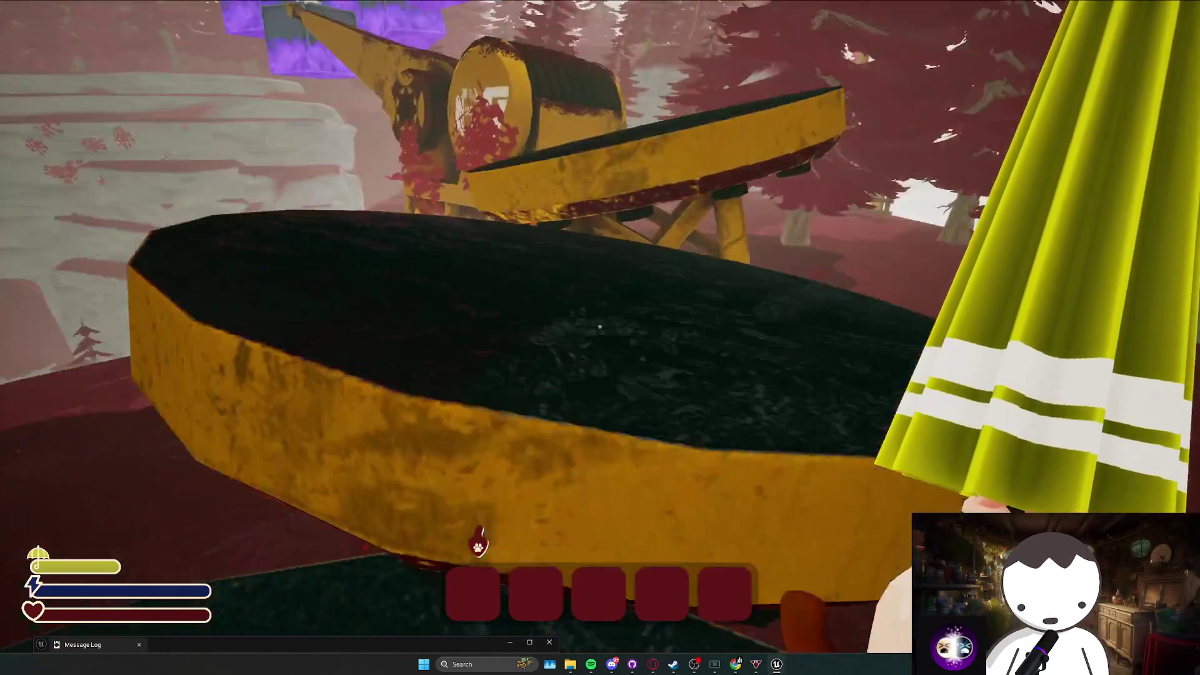
key(w)
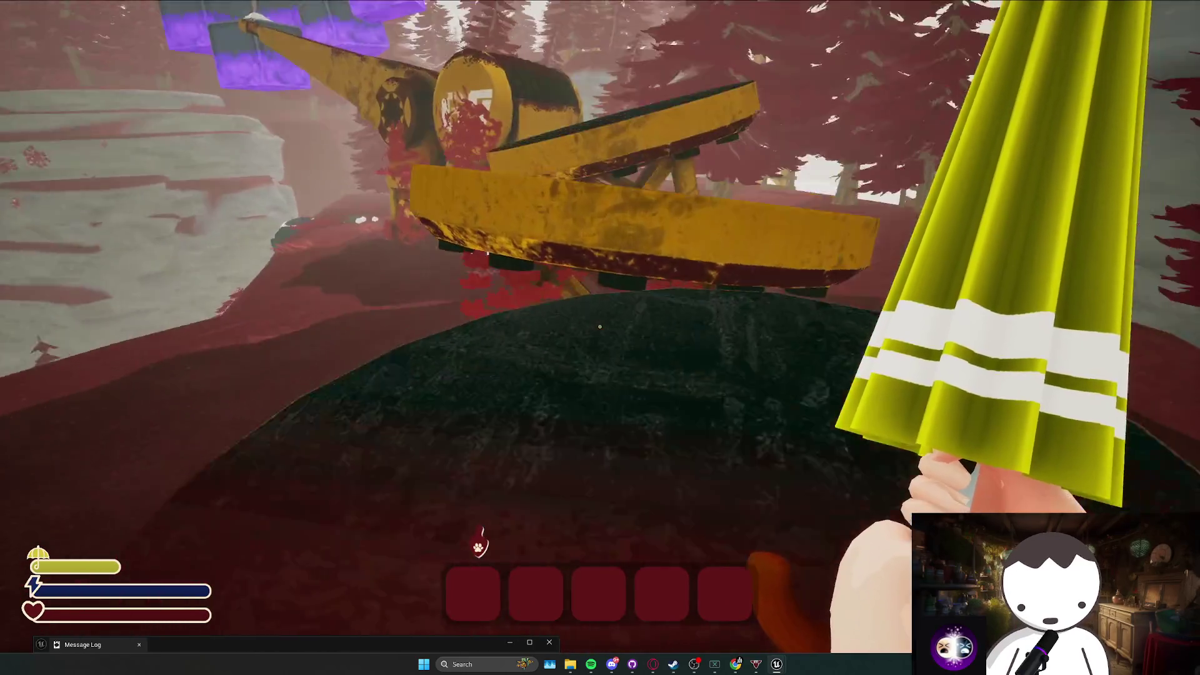
key(w)
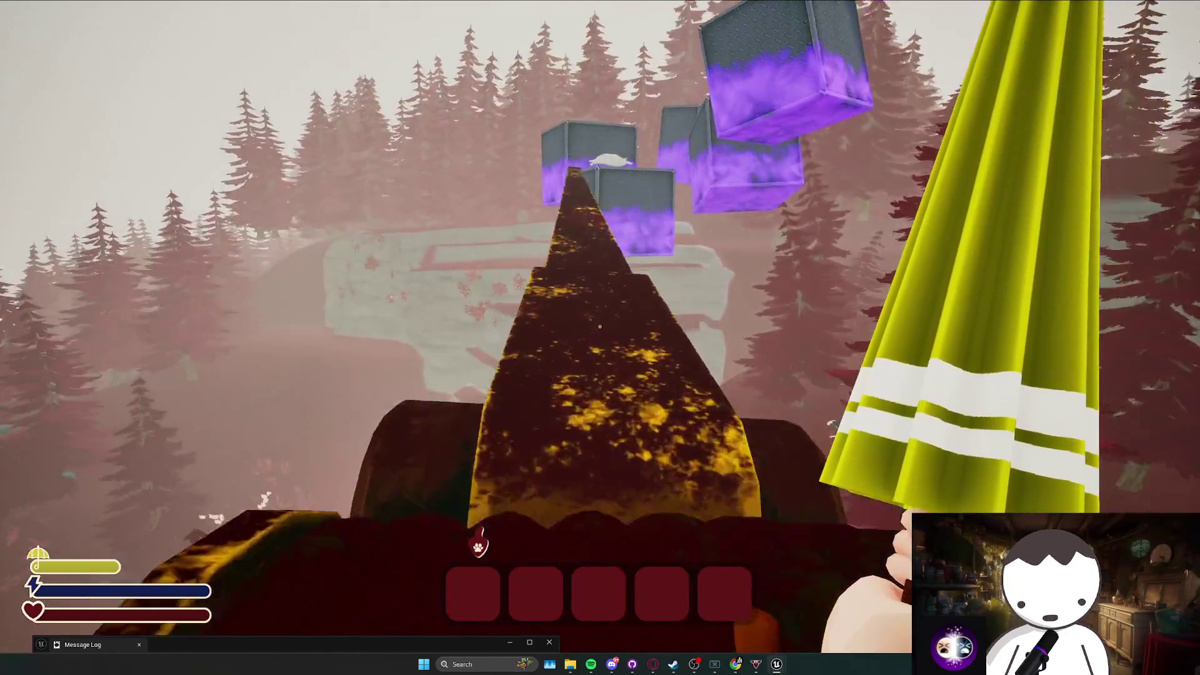
Hop across the floating purple crates into the metal room checkpoint.
key(space)
key(w)
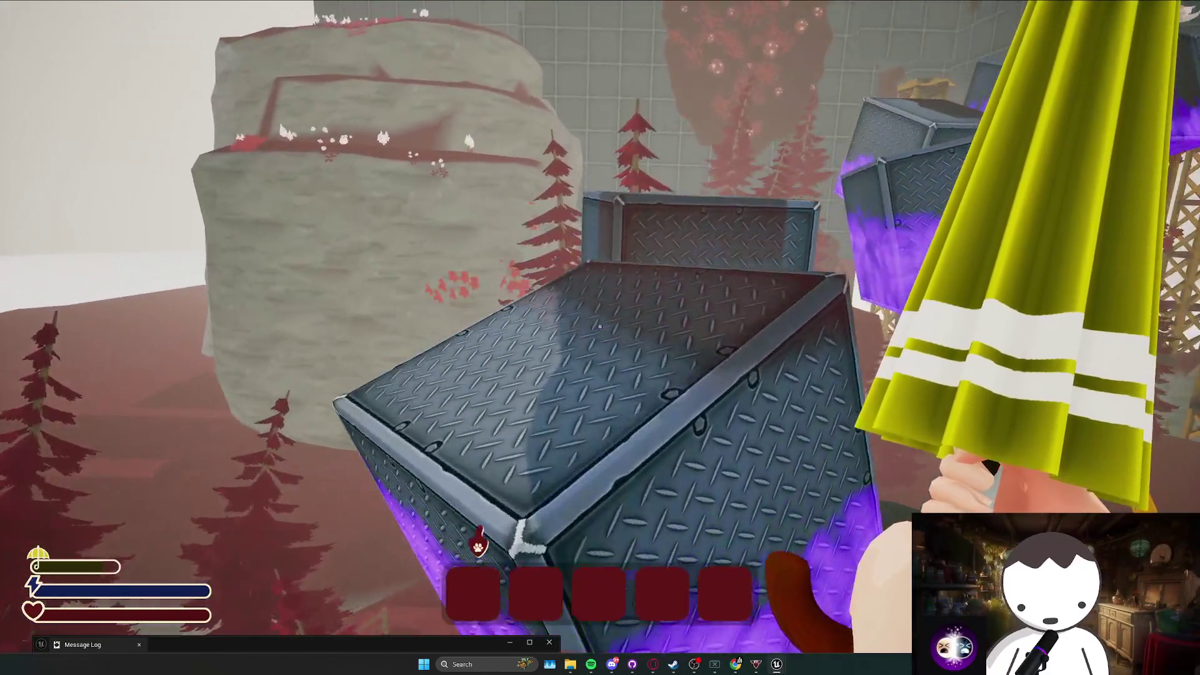
key(w)
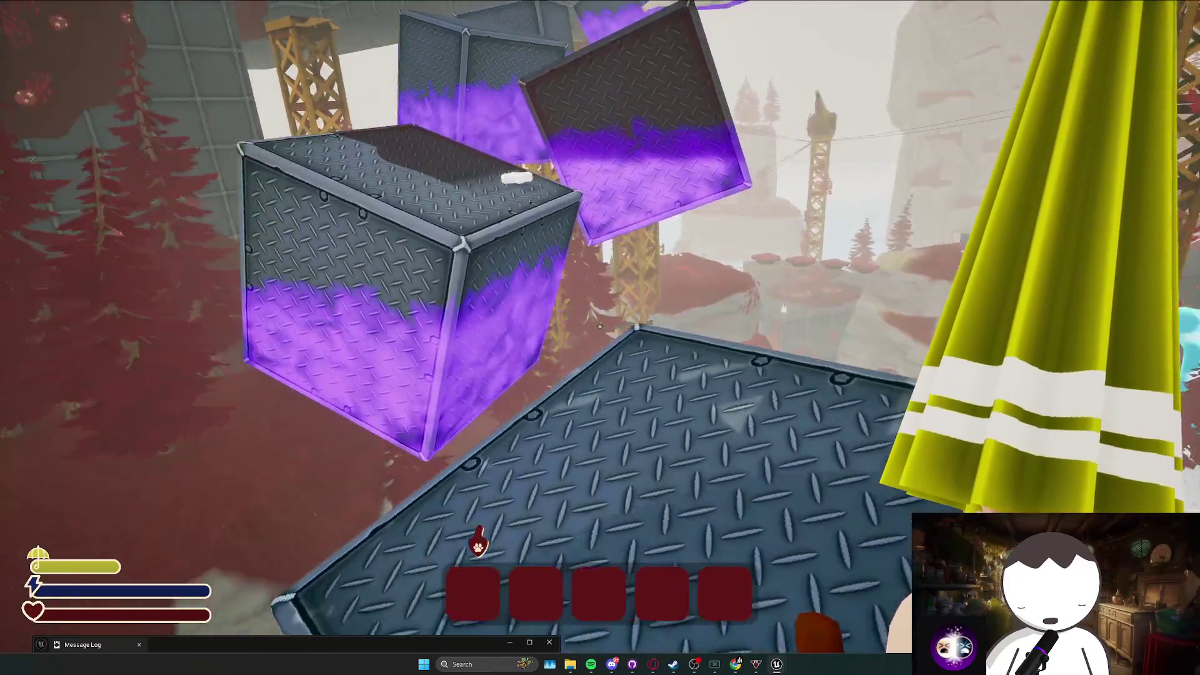
key(space)
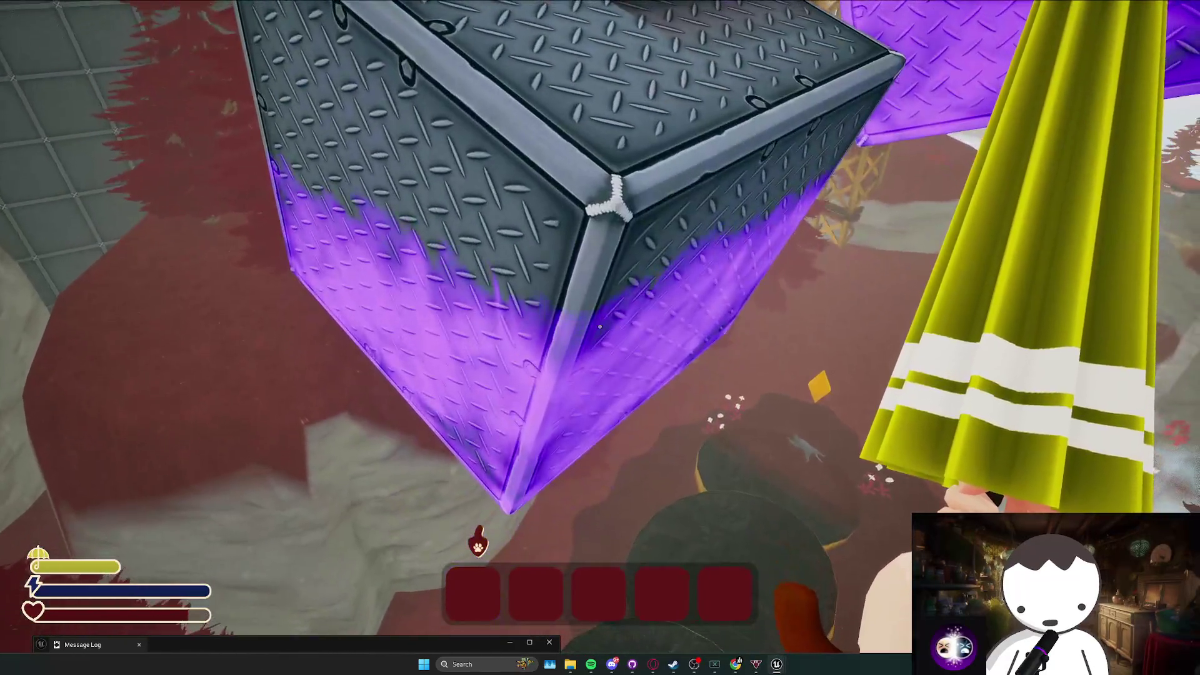
key(space)
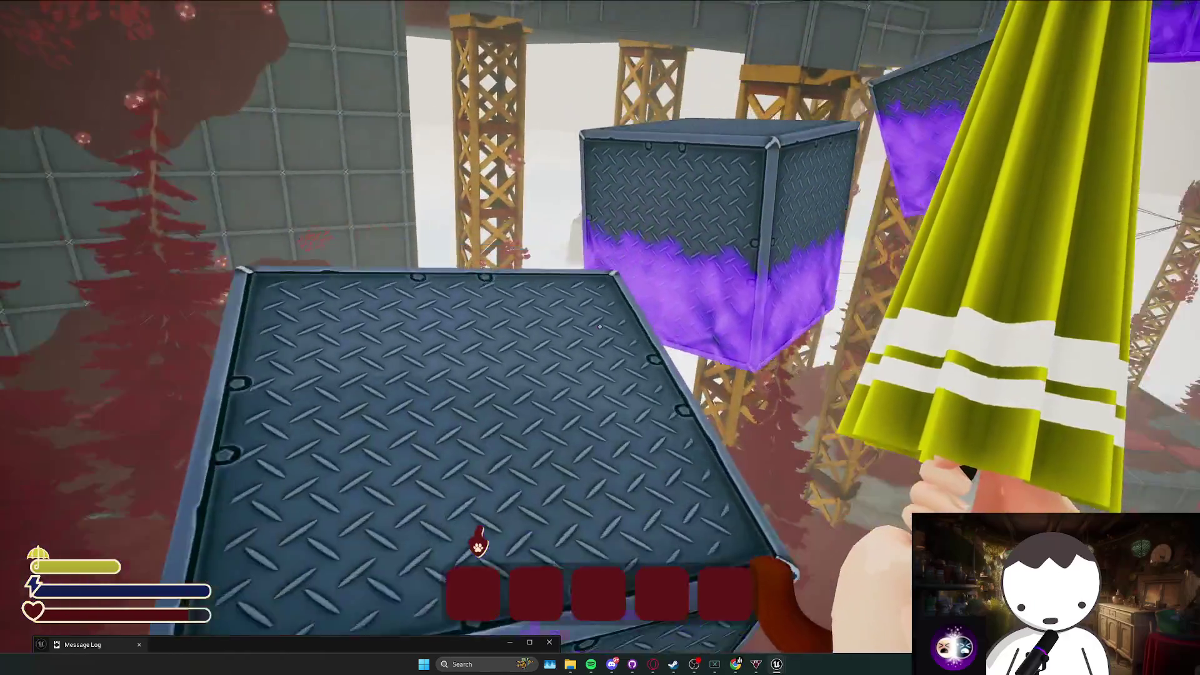
key(space)
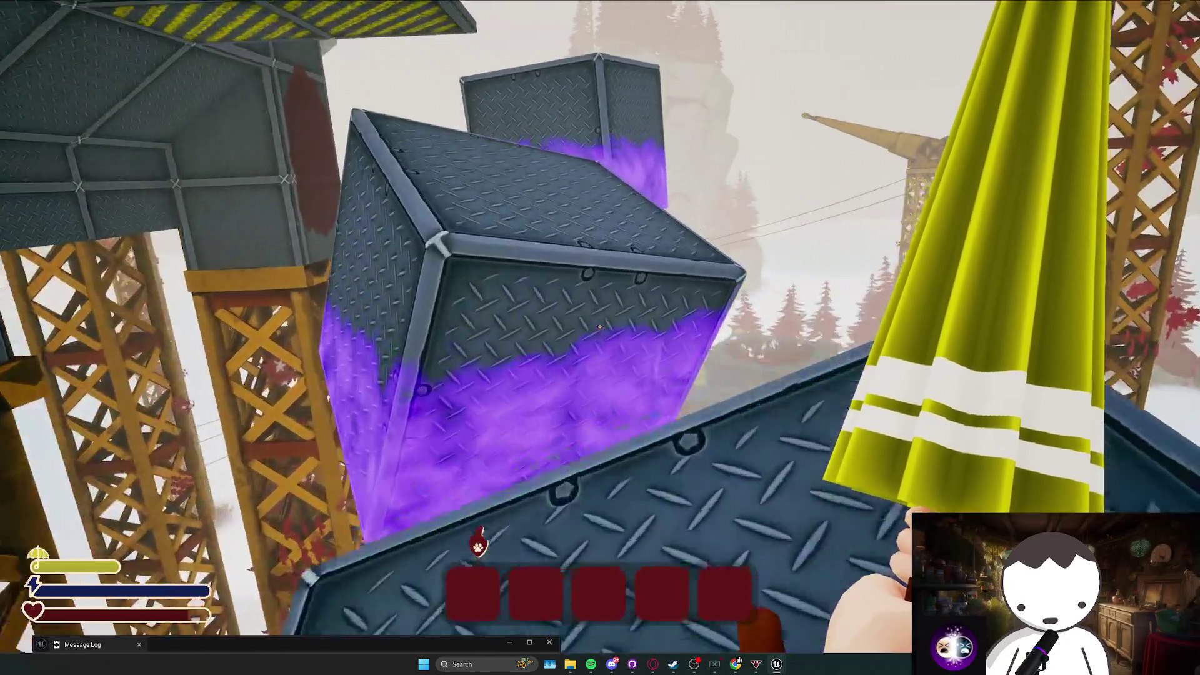
key(space)
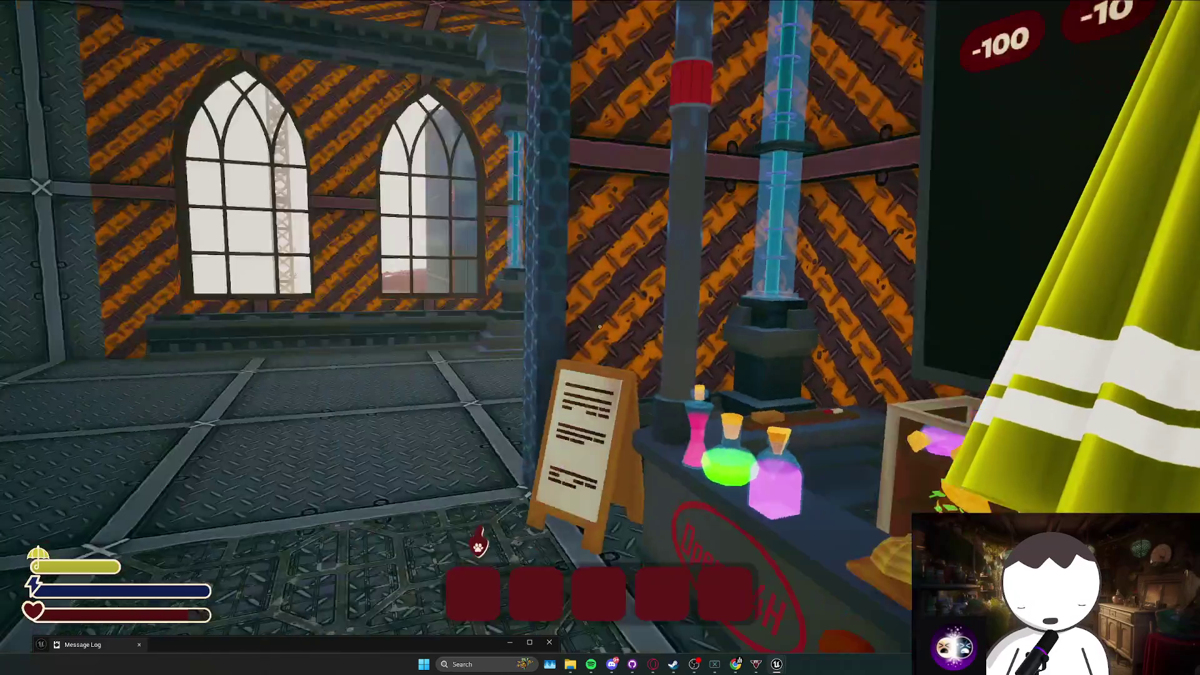
Run the lava corridor past the pillars and touch the orange checkpoint crystal.
key(w)
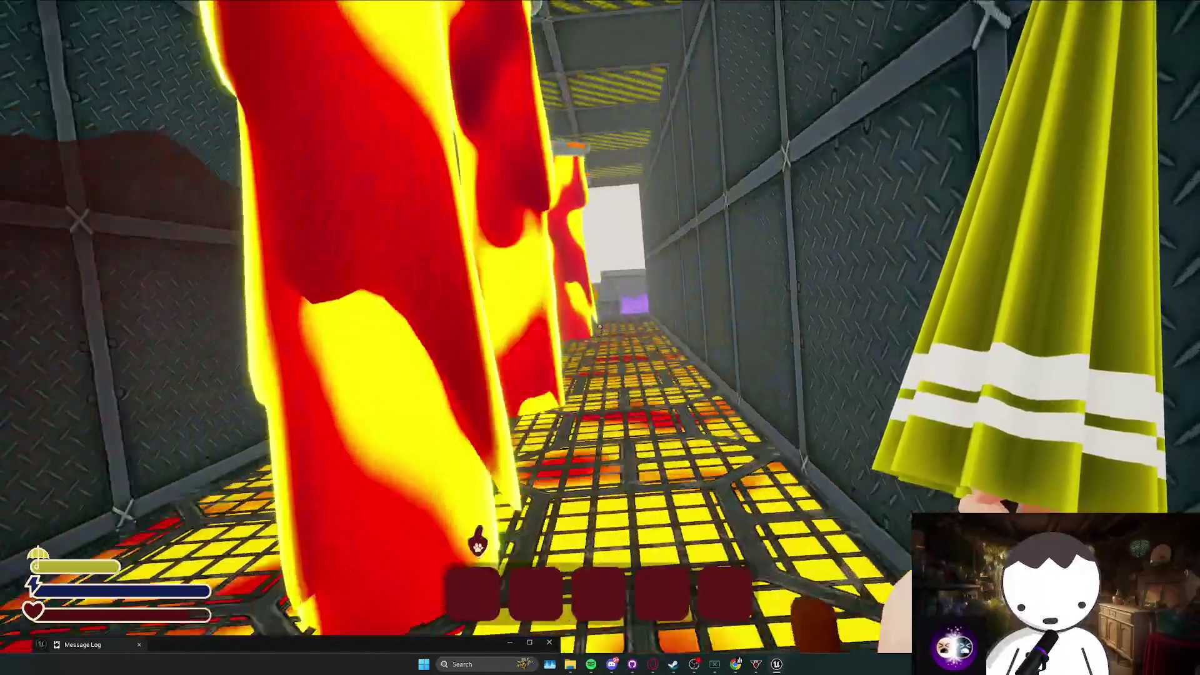
key(space)
key(w)
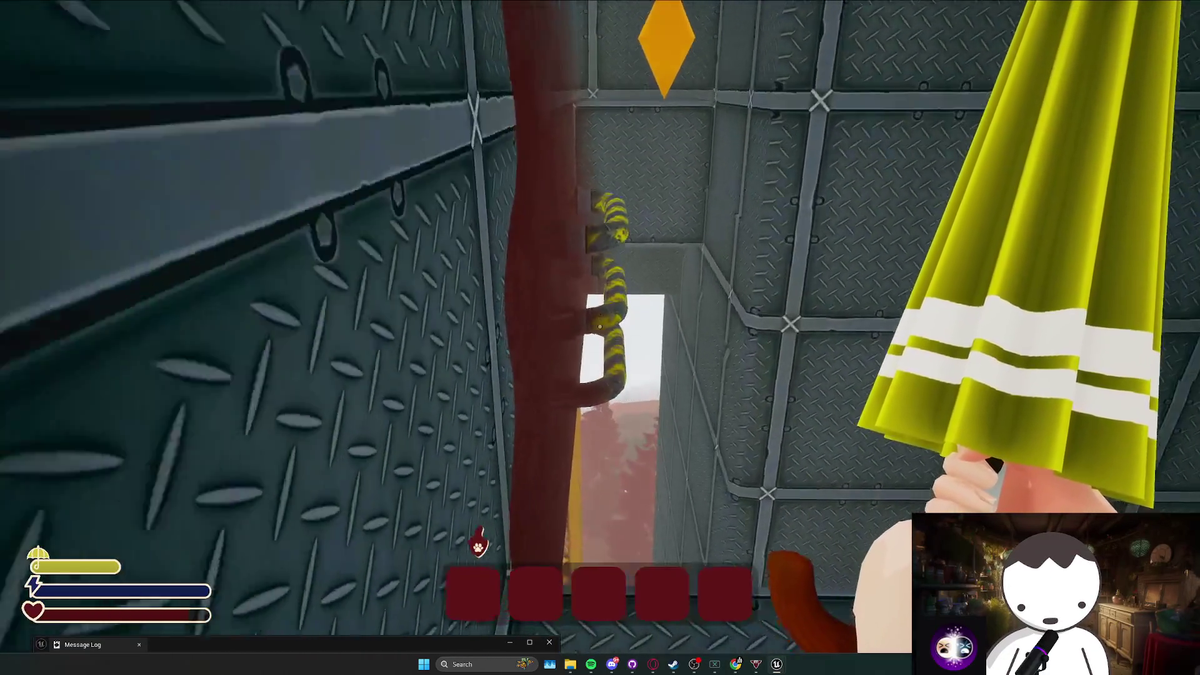
key(w)
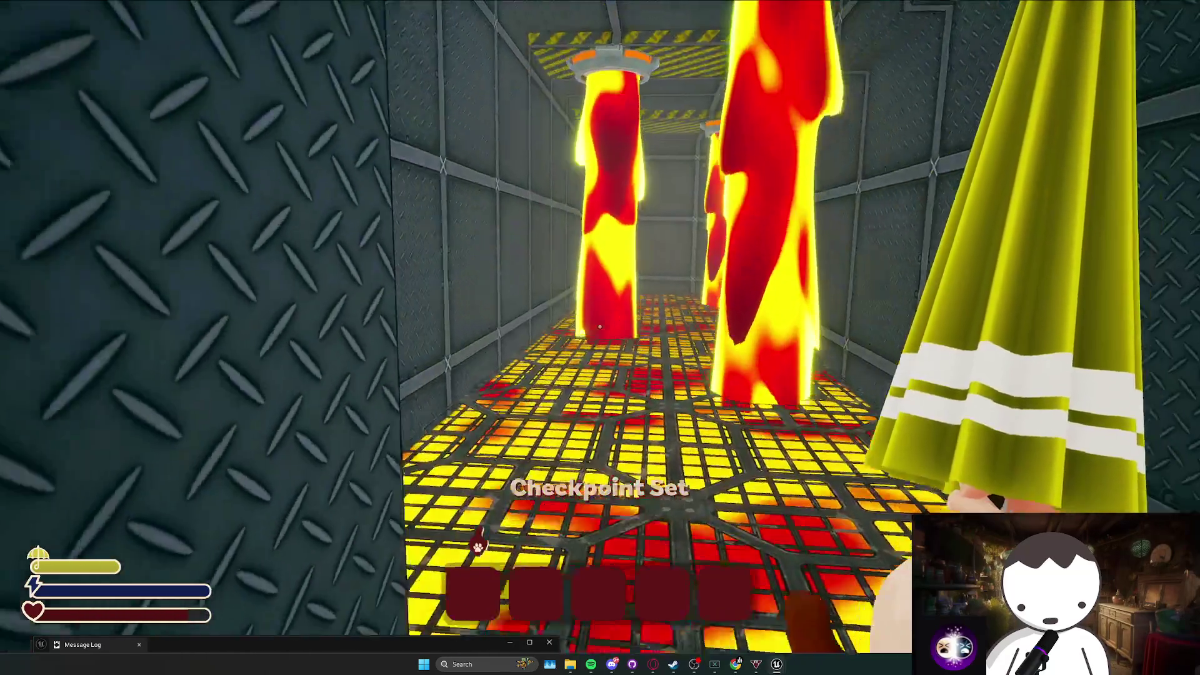
key(w)
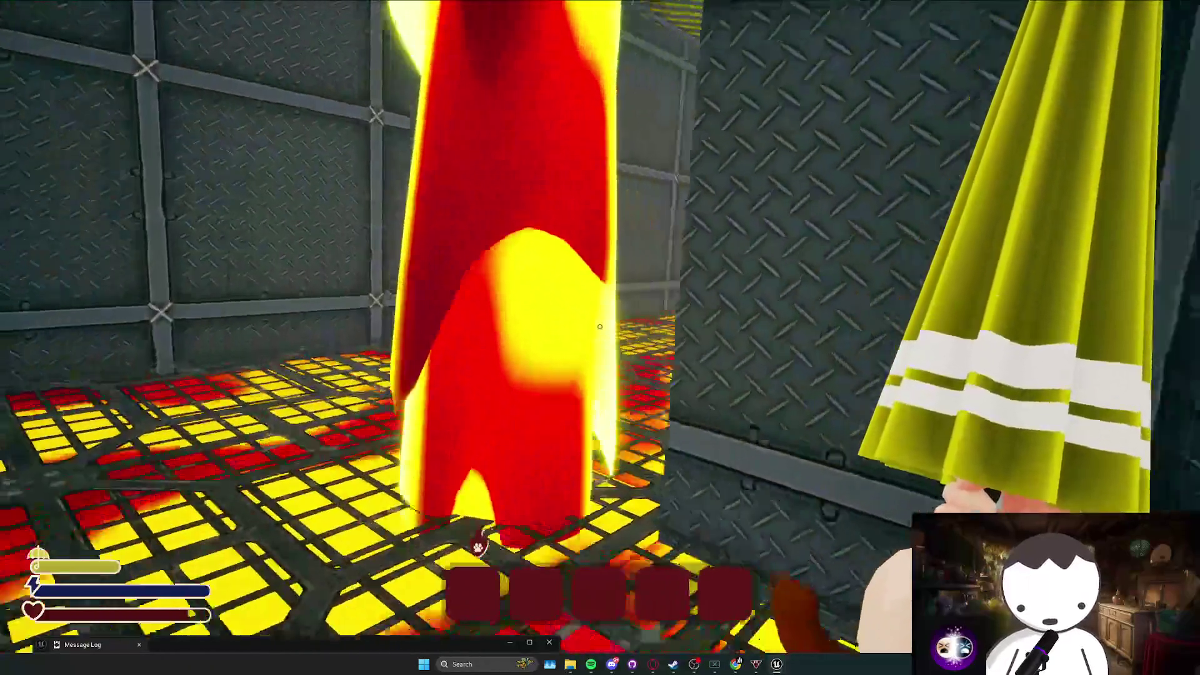
key(w)
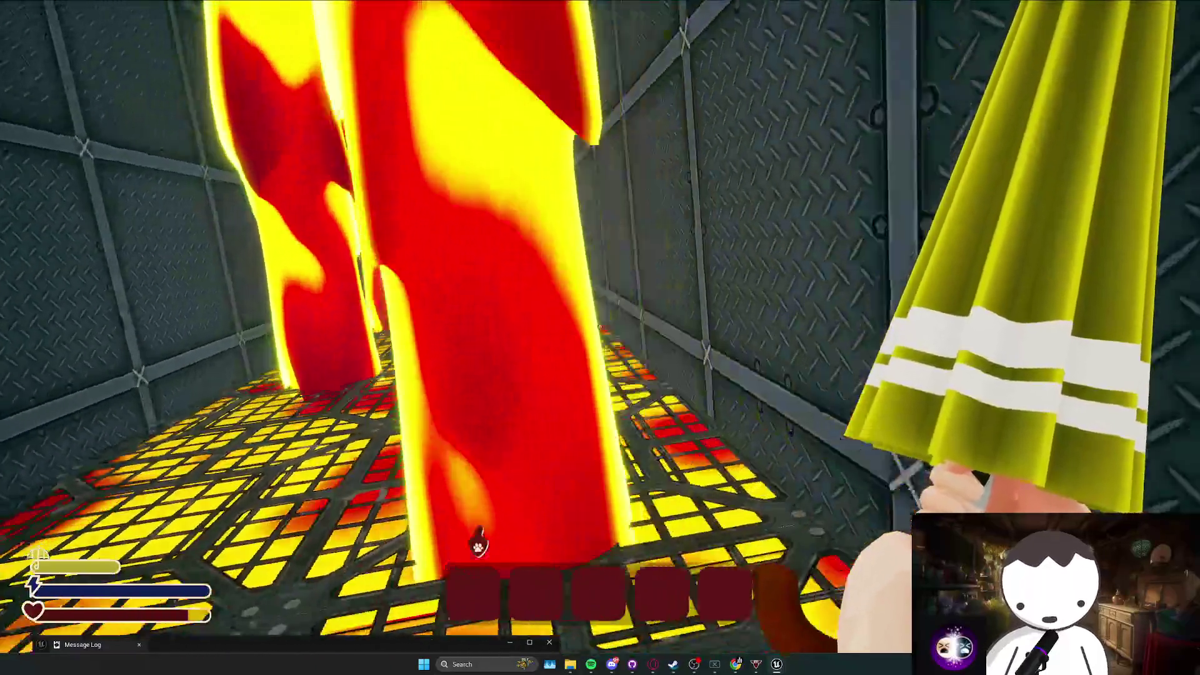
key(w)
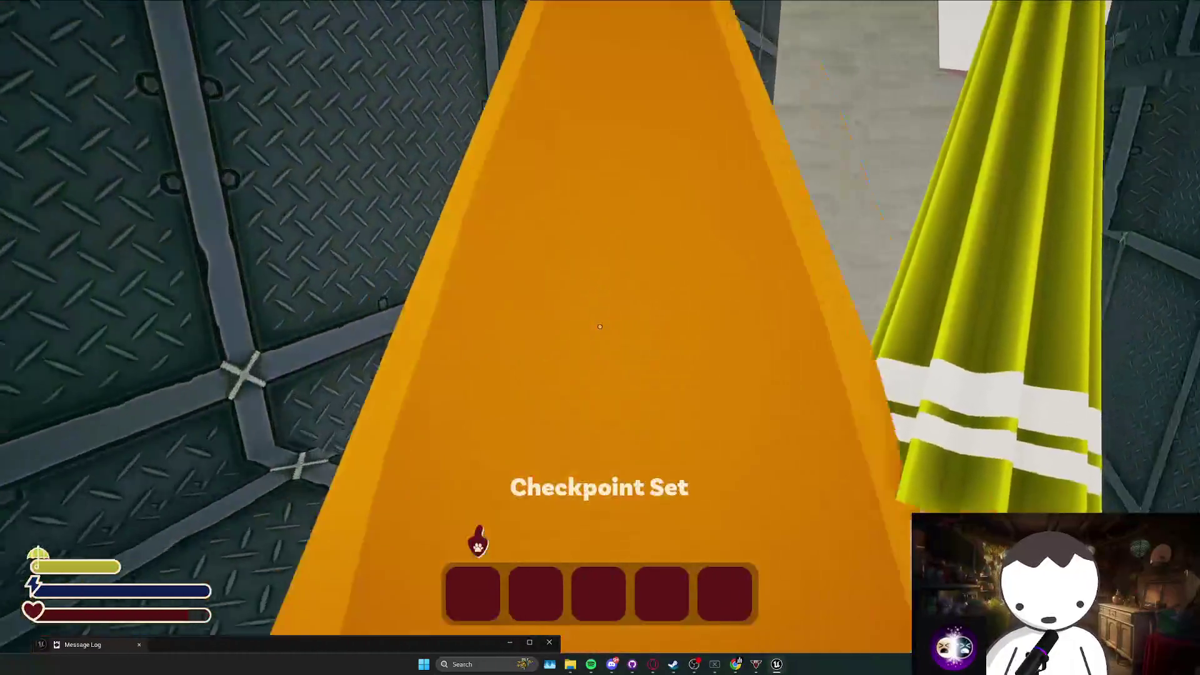
key(w)
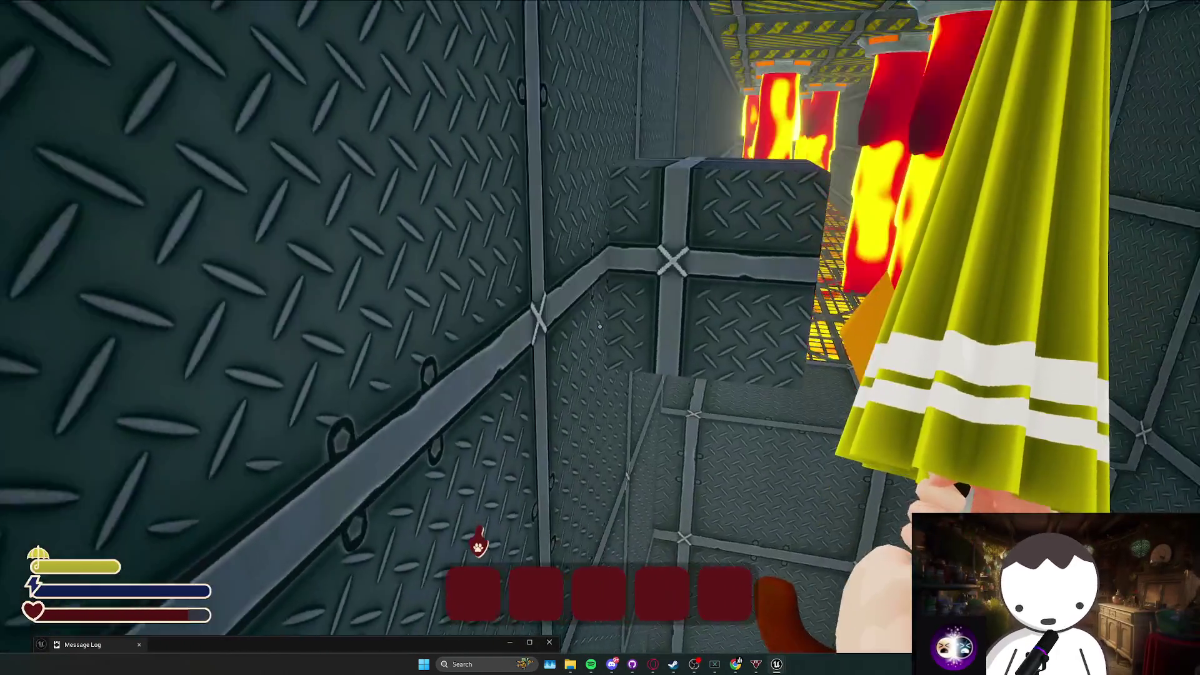
key(w)
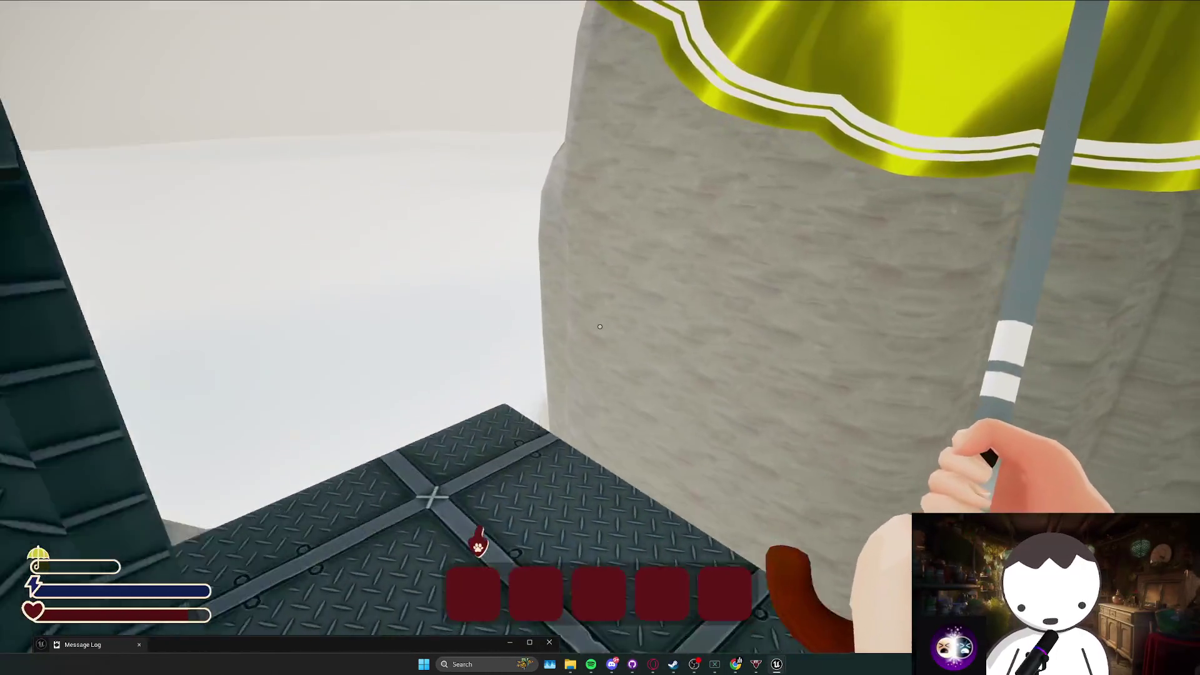
key(w)
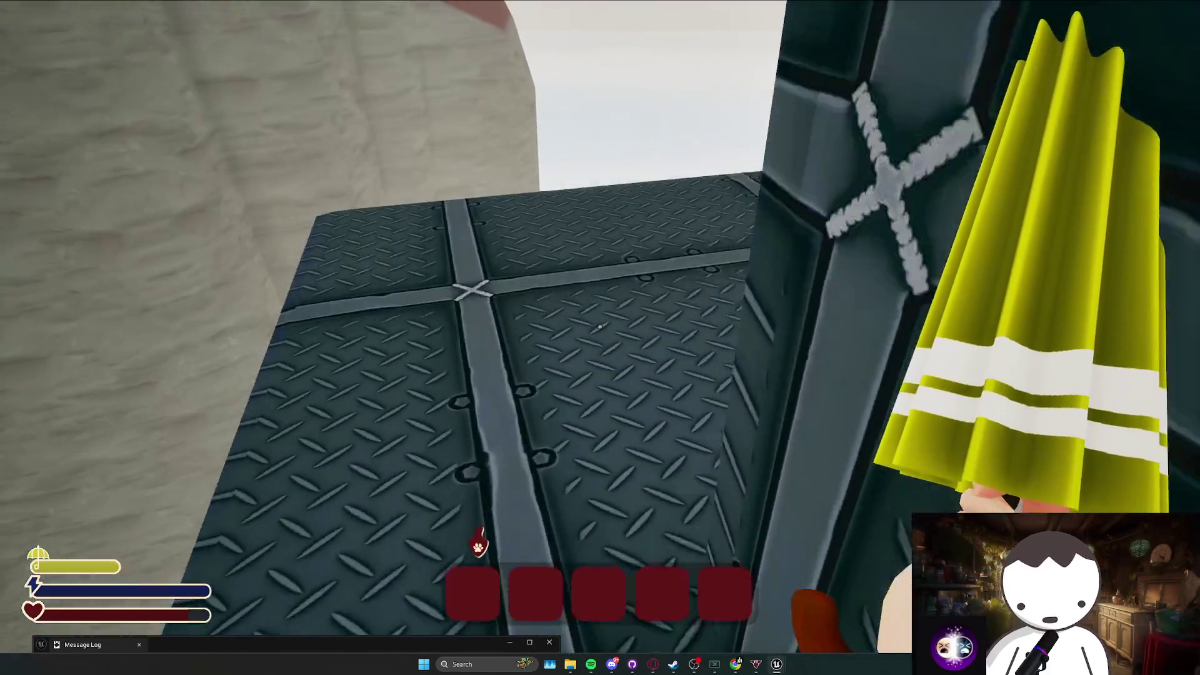
key(s)
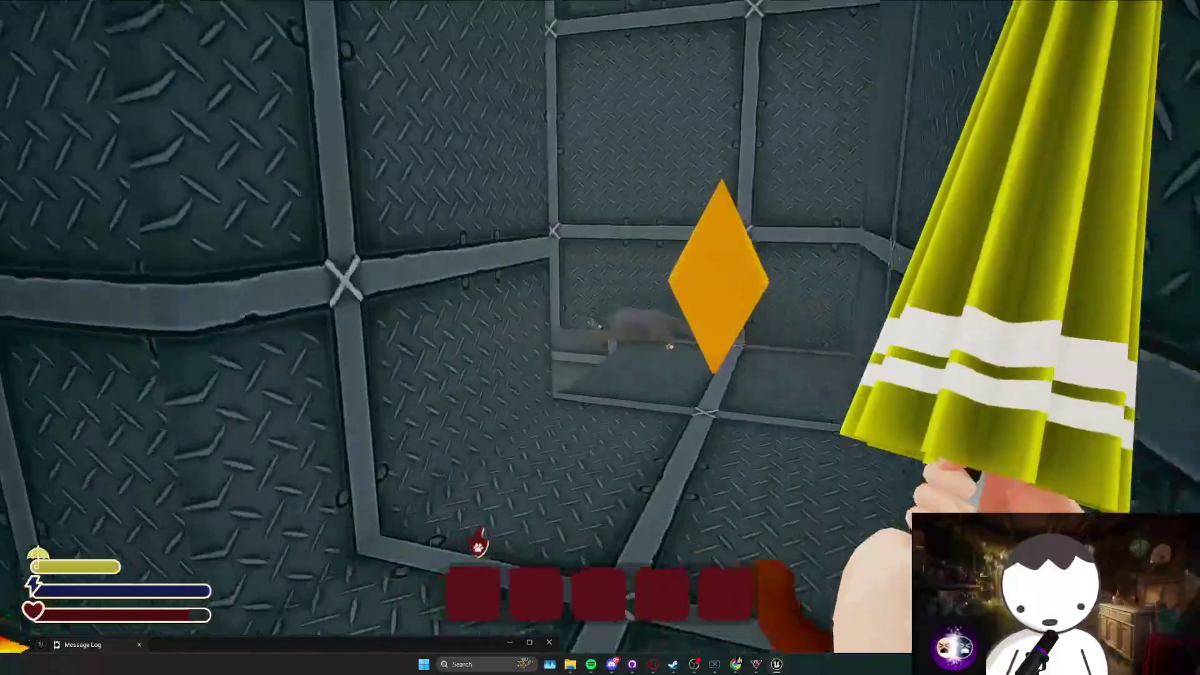
Climb the metal shaft with the umbrella, respawning once, and glide out over the snow.
key(w)
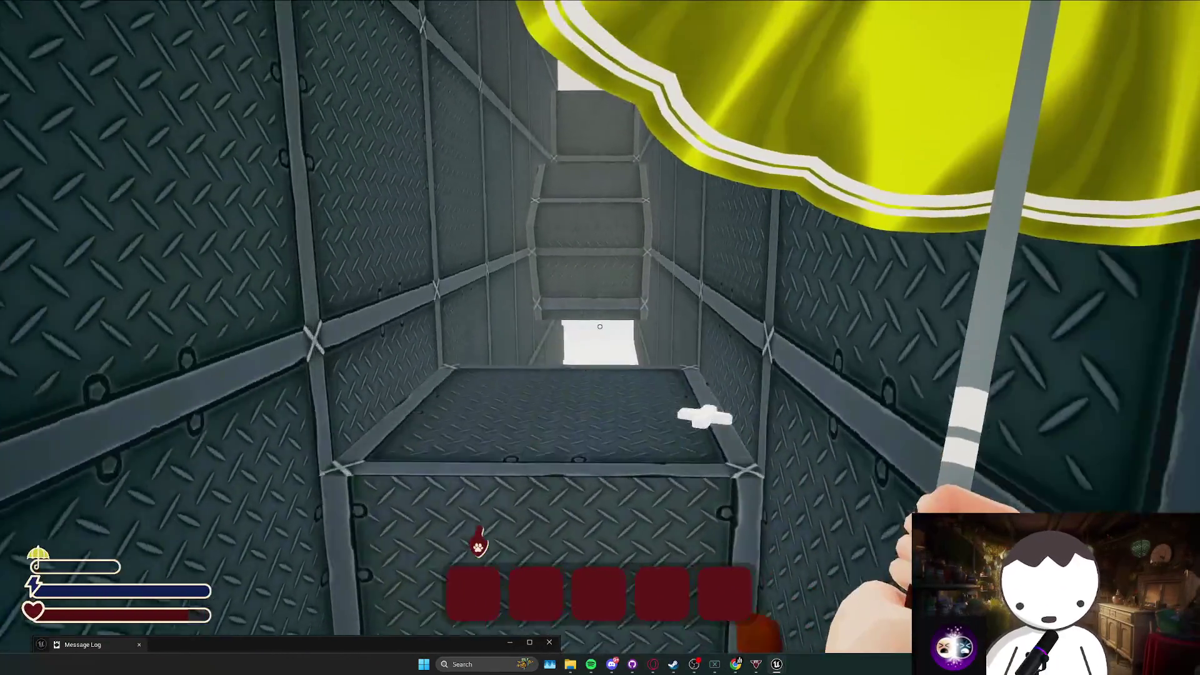
key(w)
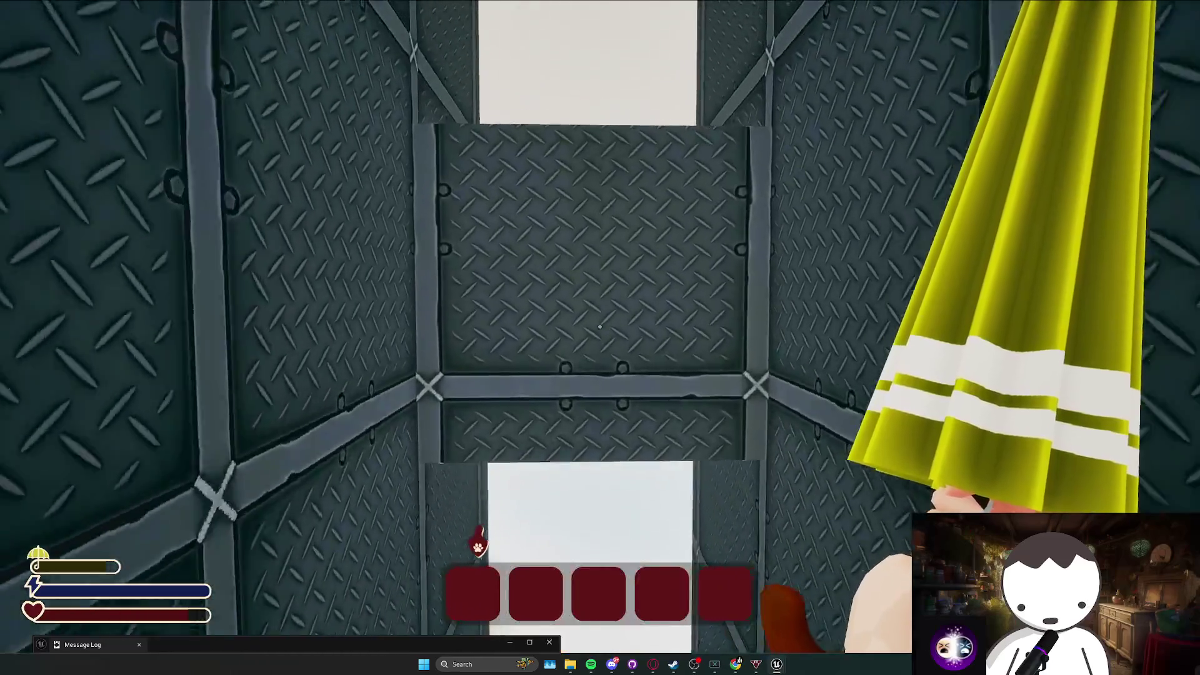
key(w)
key(t)
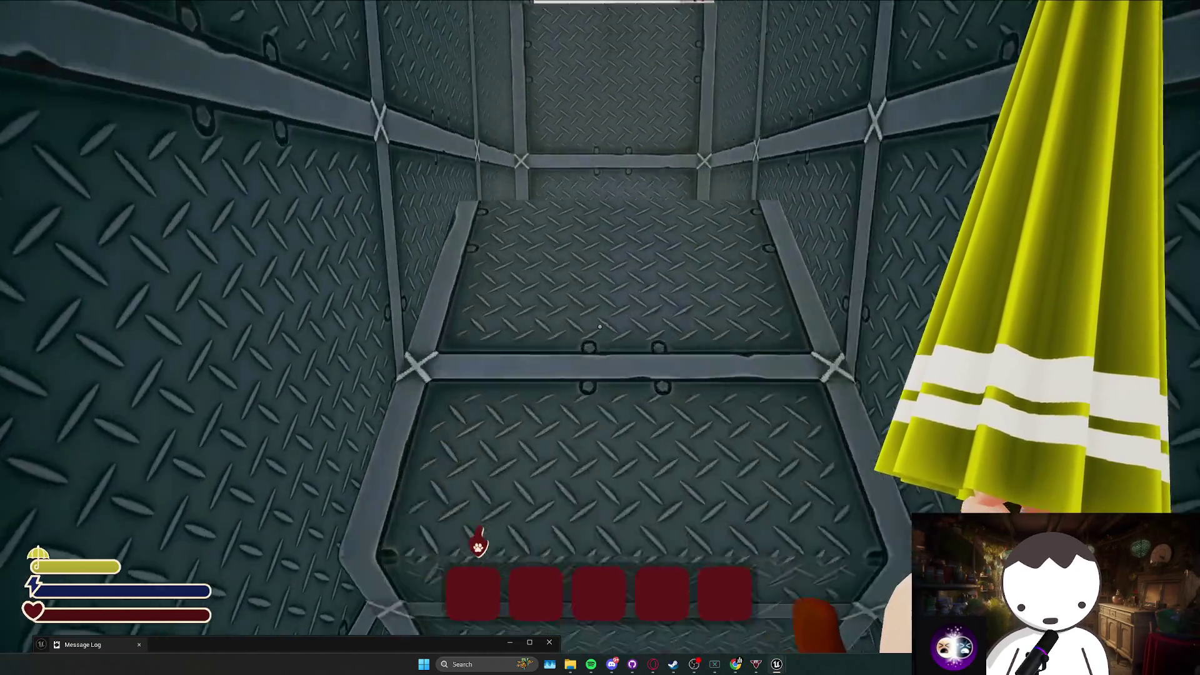
key(w)
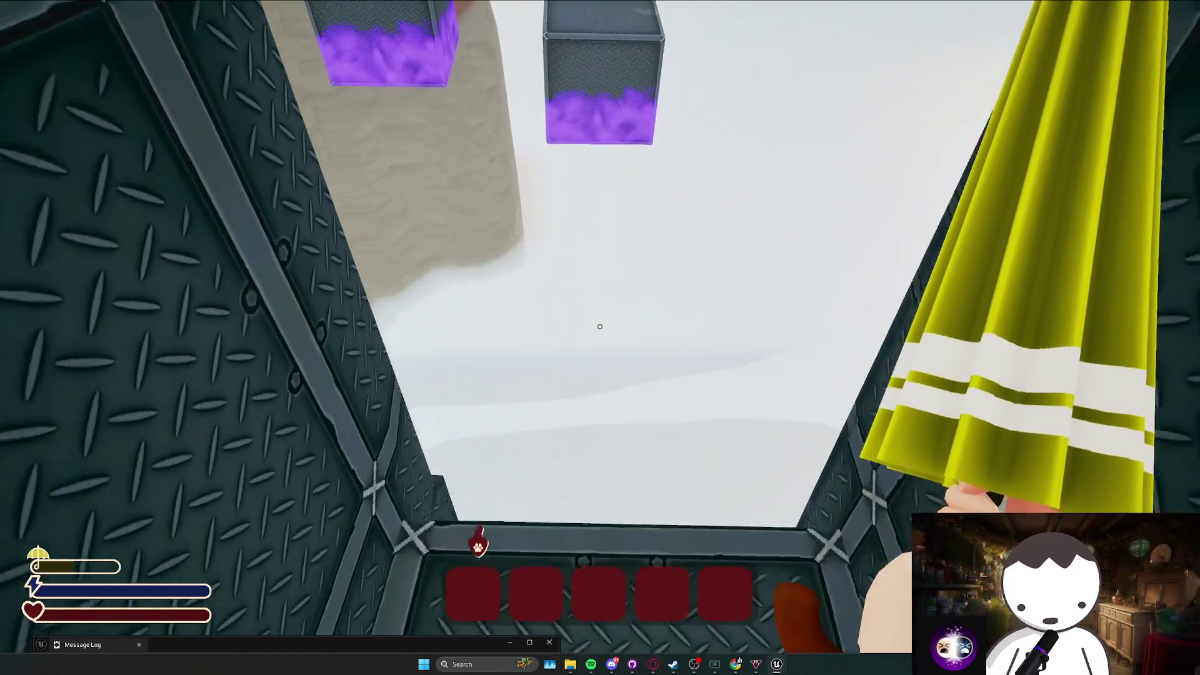
key(w)
key(w)
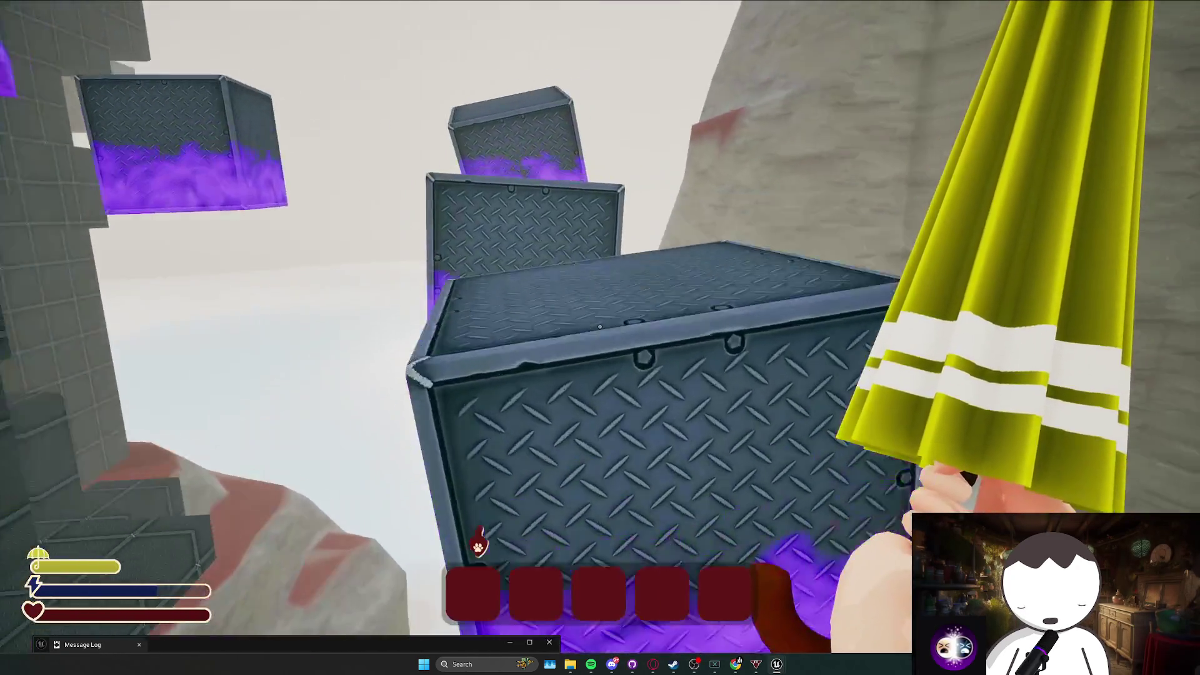
key(w)
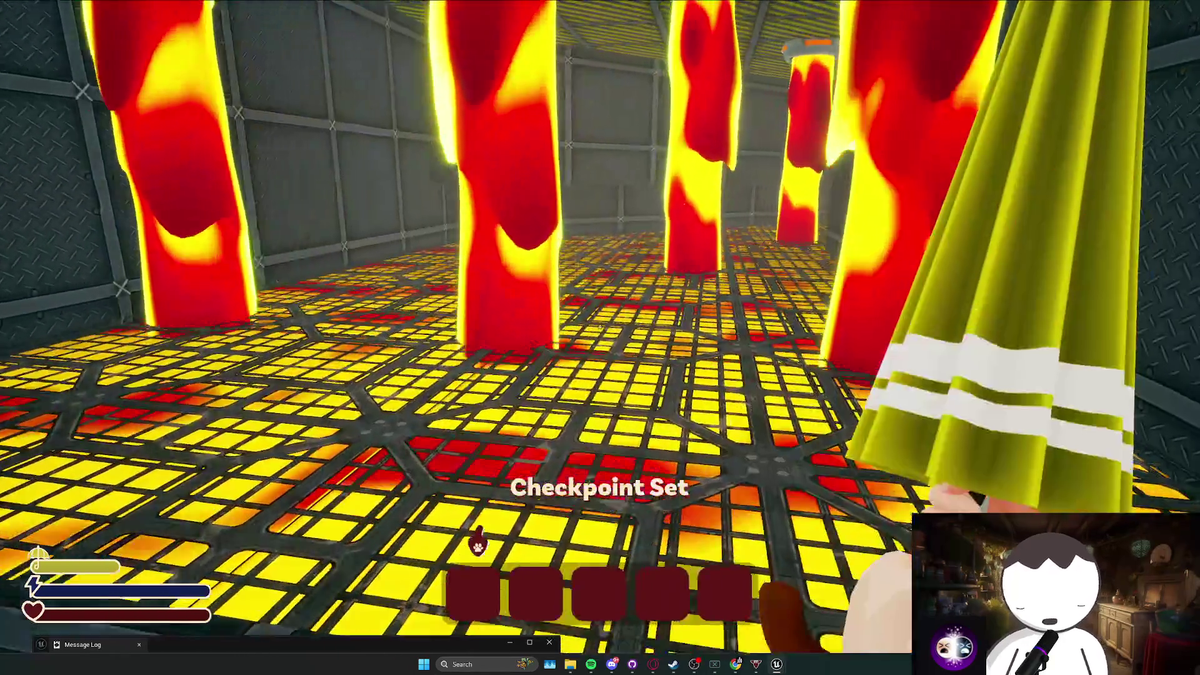
Weave through the lava pillars, respawning once after falling in, to reach the diamond checkpoint.
key(w)
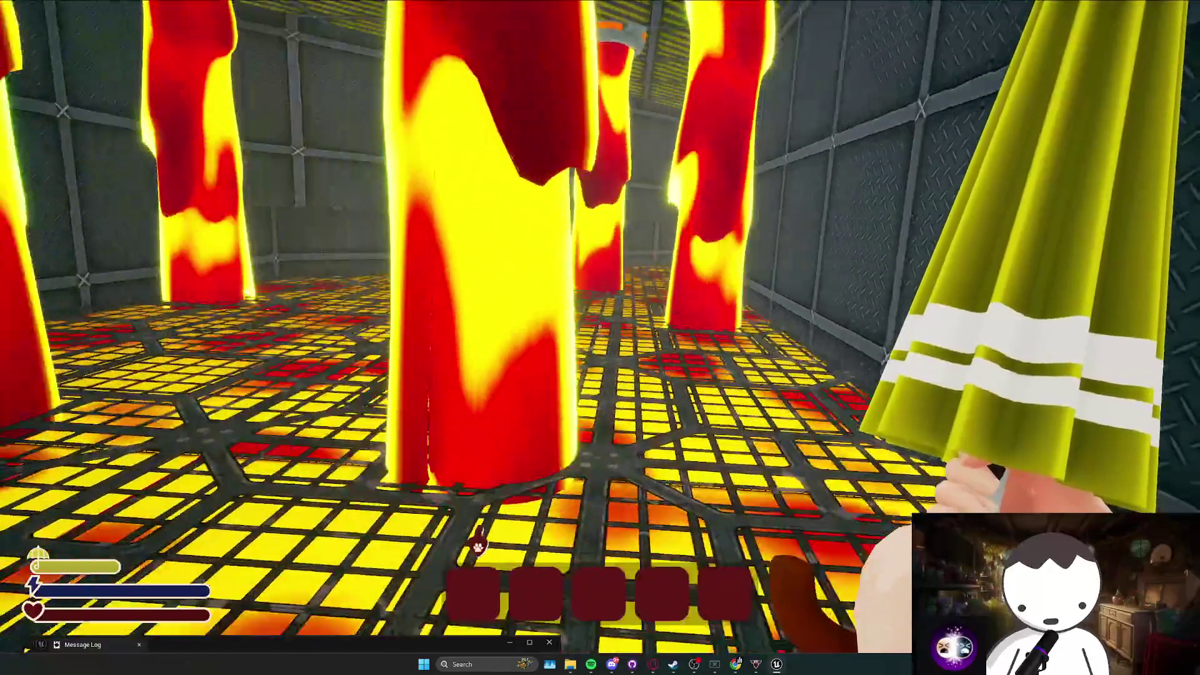
key(w)
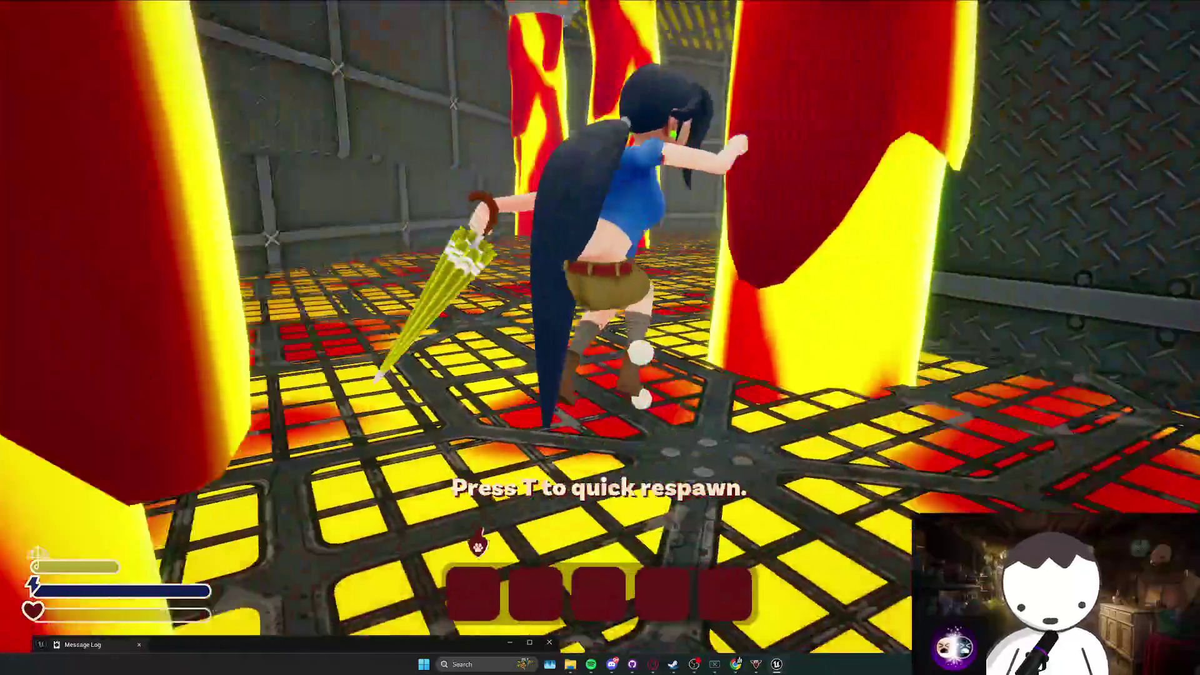
key(t)
key(w)
key(w)
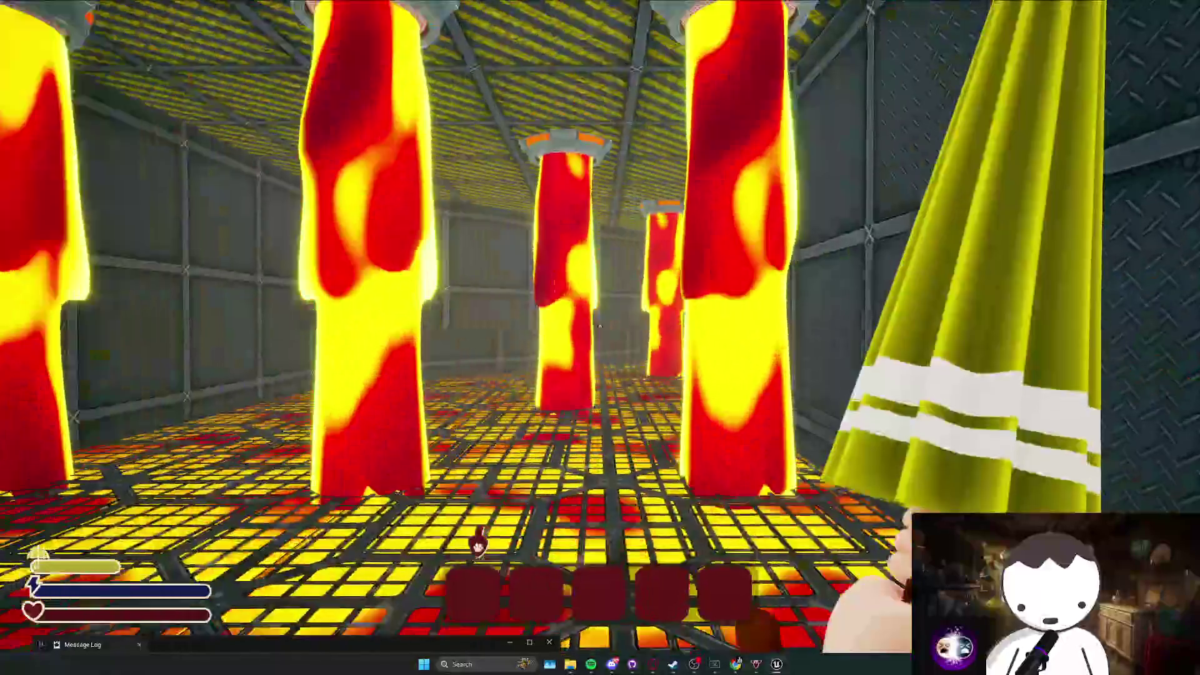
key(w)
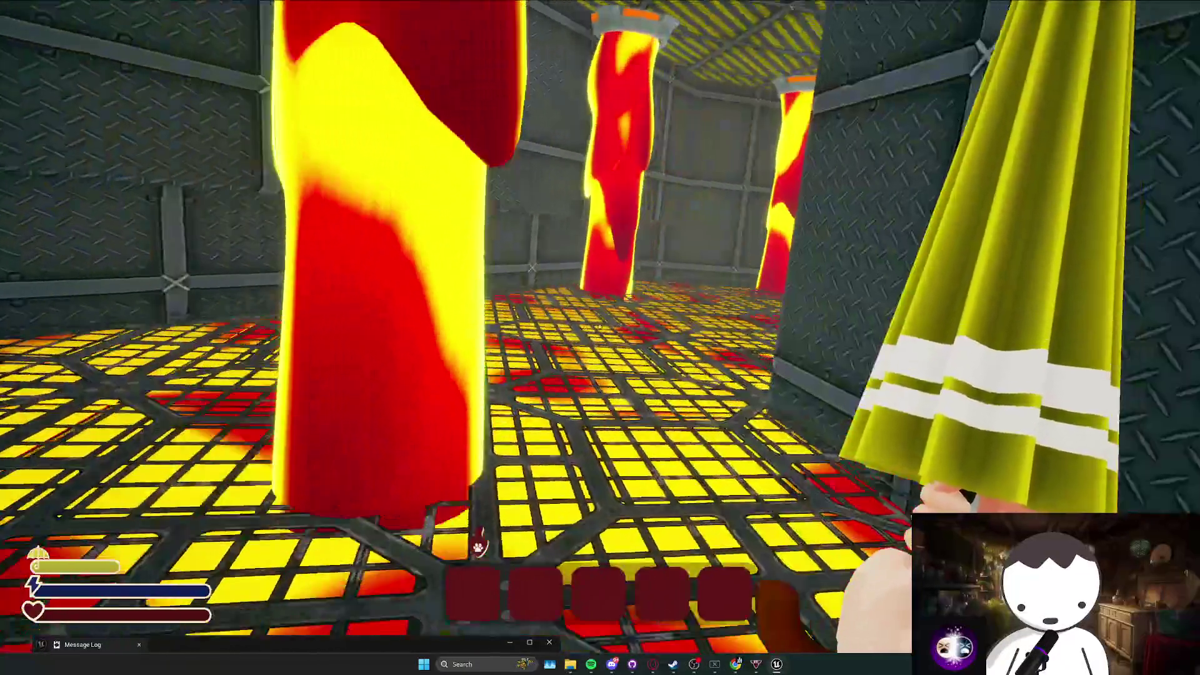
key(w)
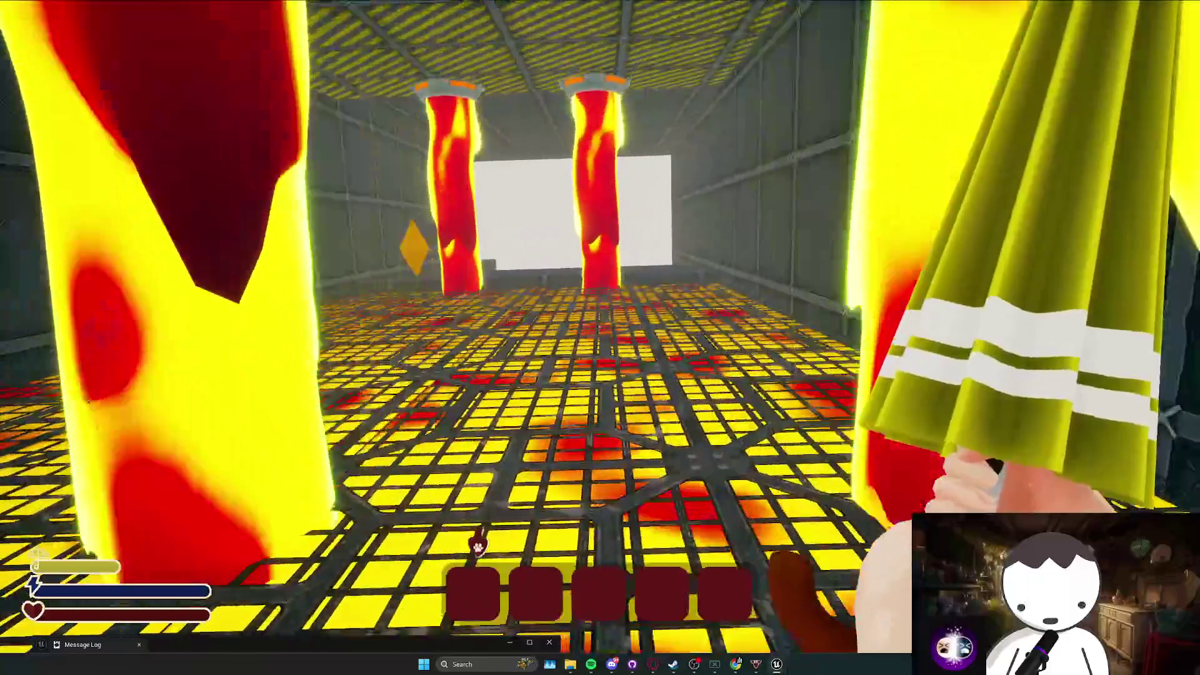
key(w)
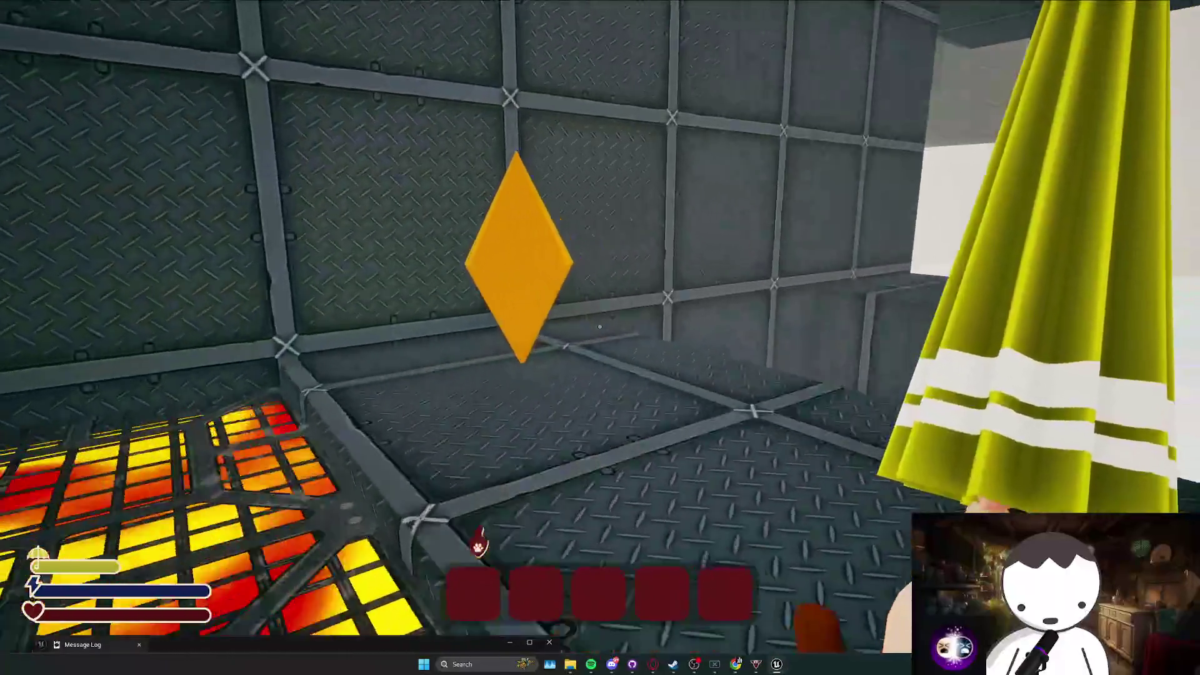
Attempt the tiled metal wall above the purple cube, respawning twice after falls.
key(w)
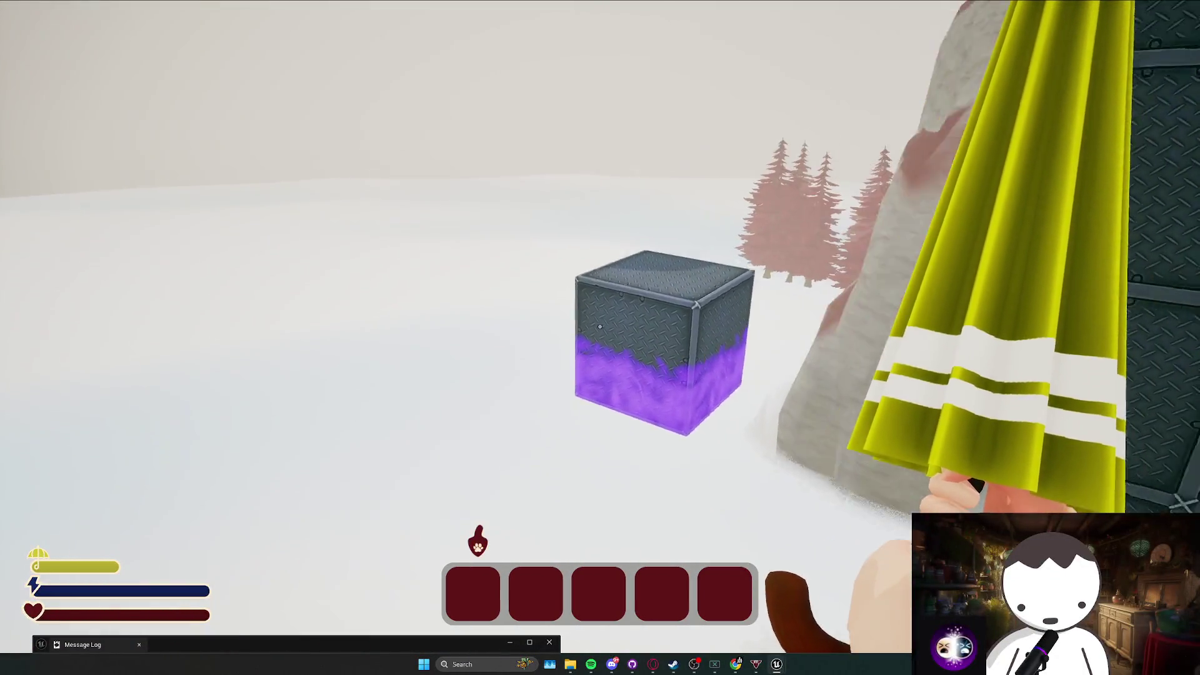
key(w)
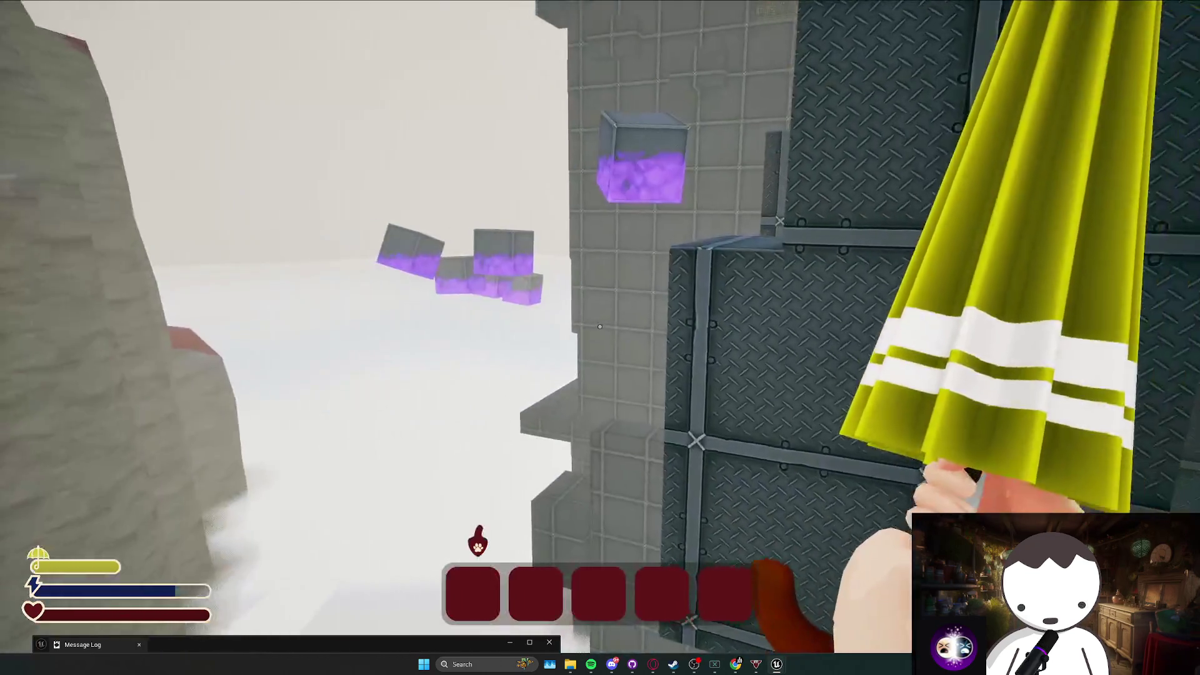
key(w)
key(w)
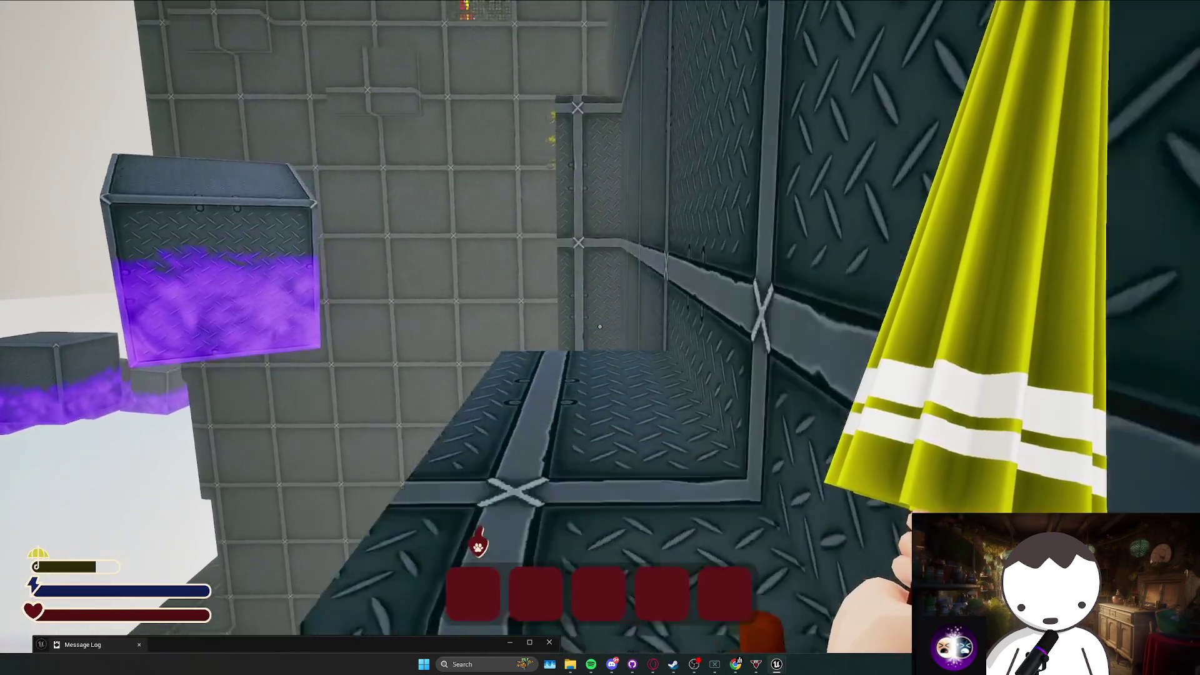
key(space)
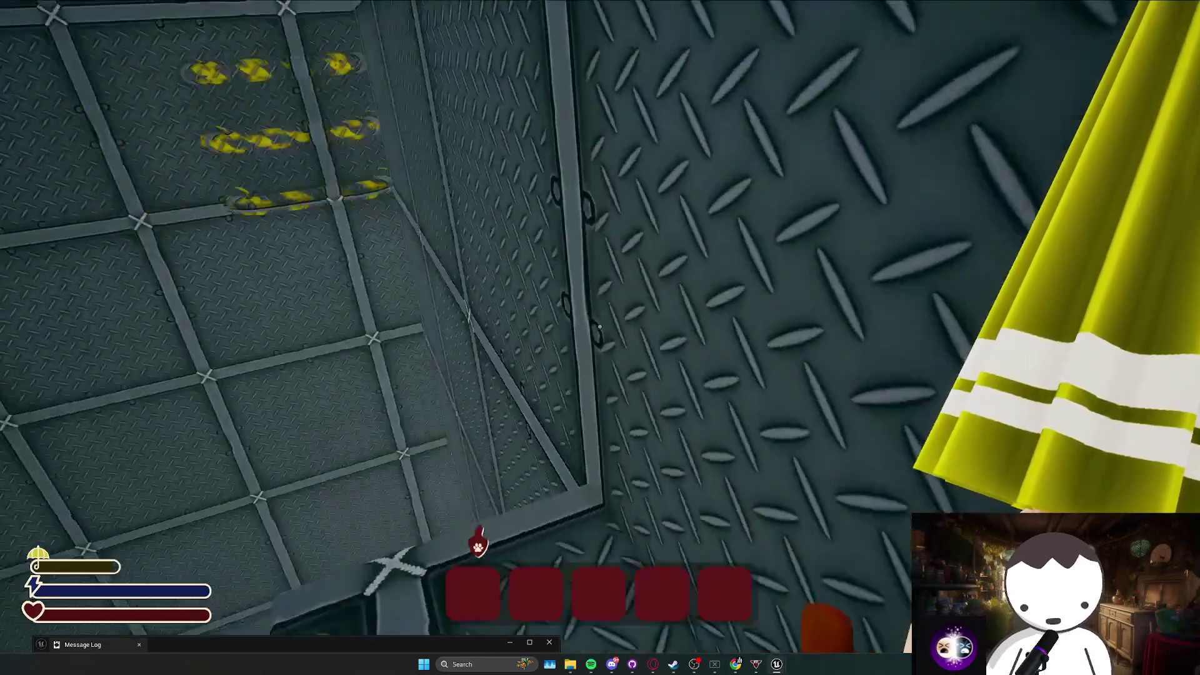
key(t)
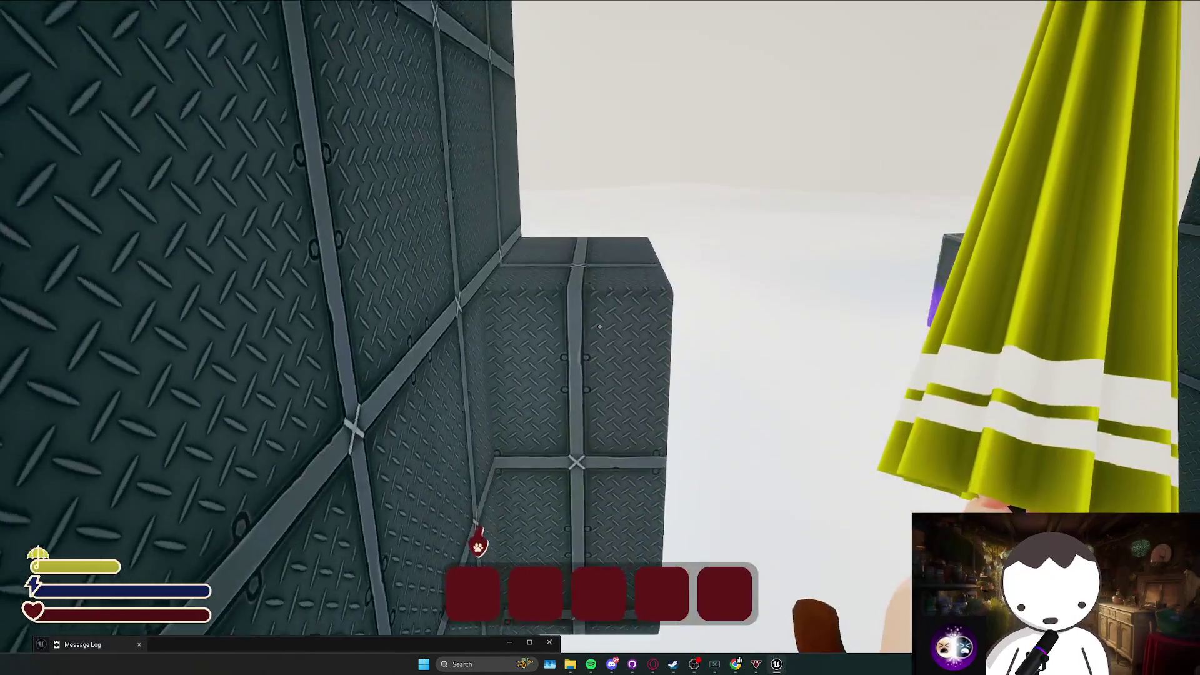
key(w)
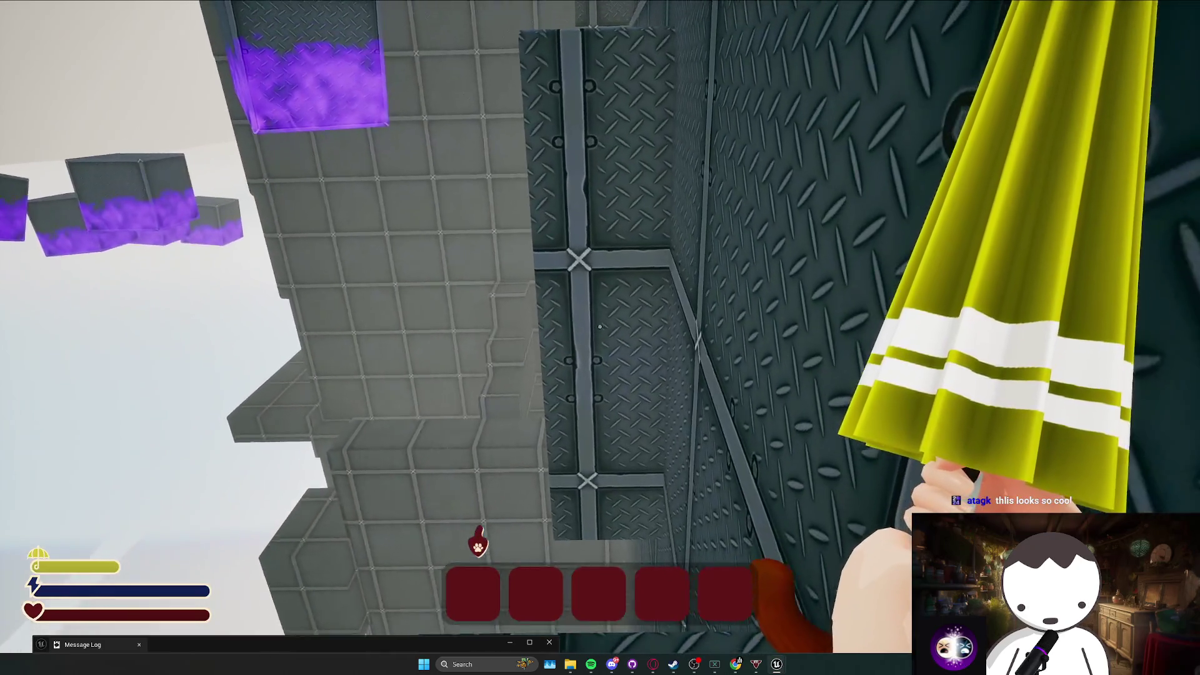
key(t)
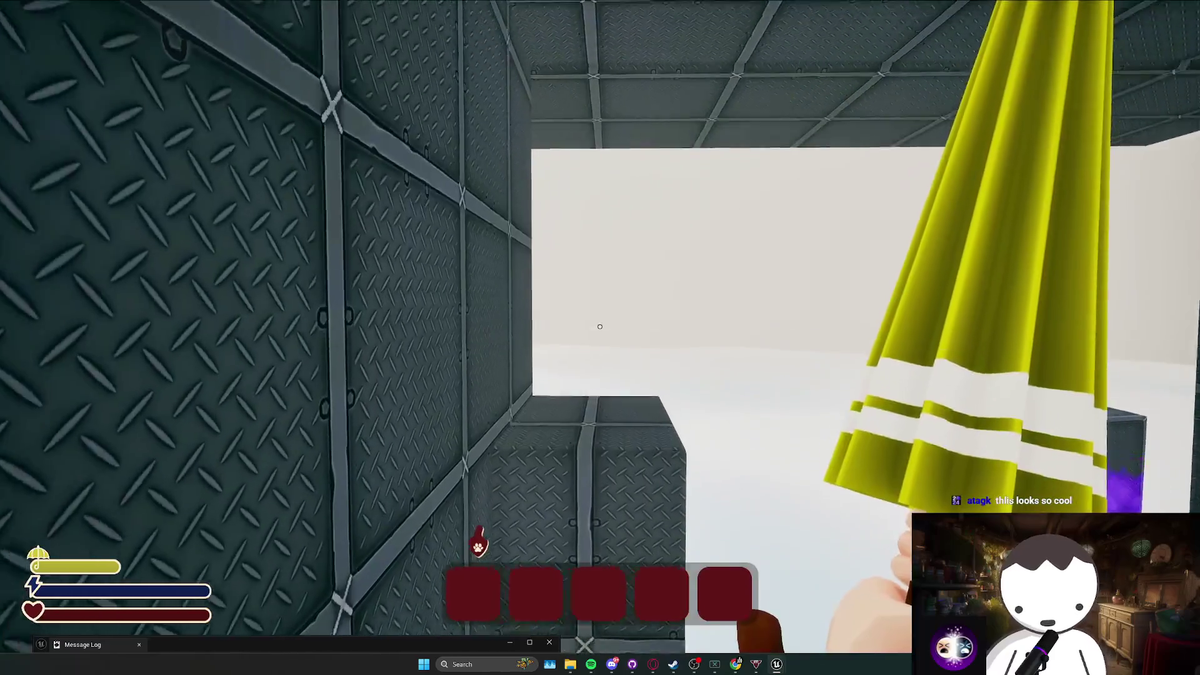
Climb the tower and glide to the metal platforms, respawning once, into the lava-column room.
key(w)
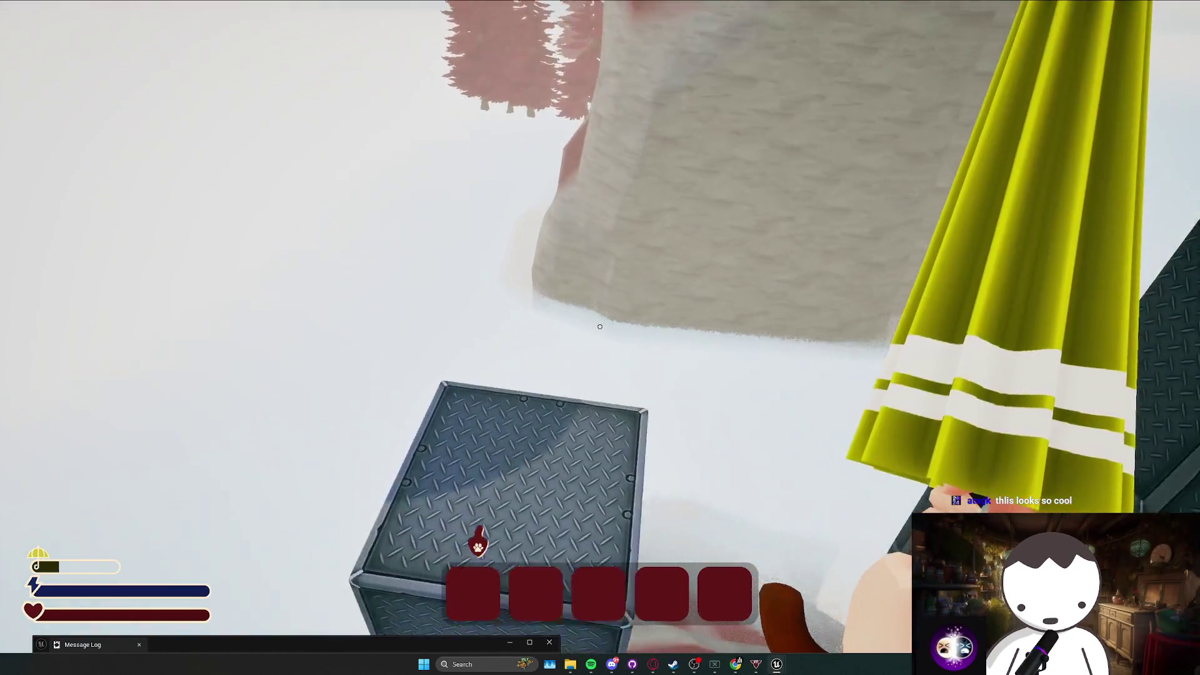
key(w)
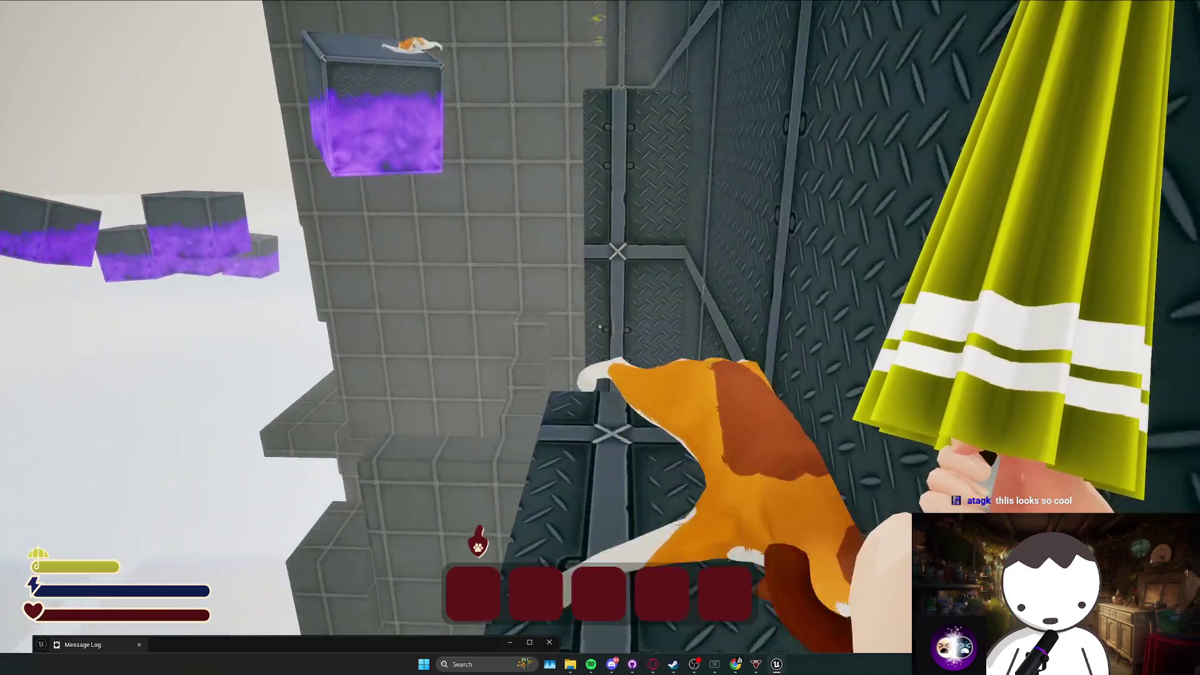
key(w)
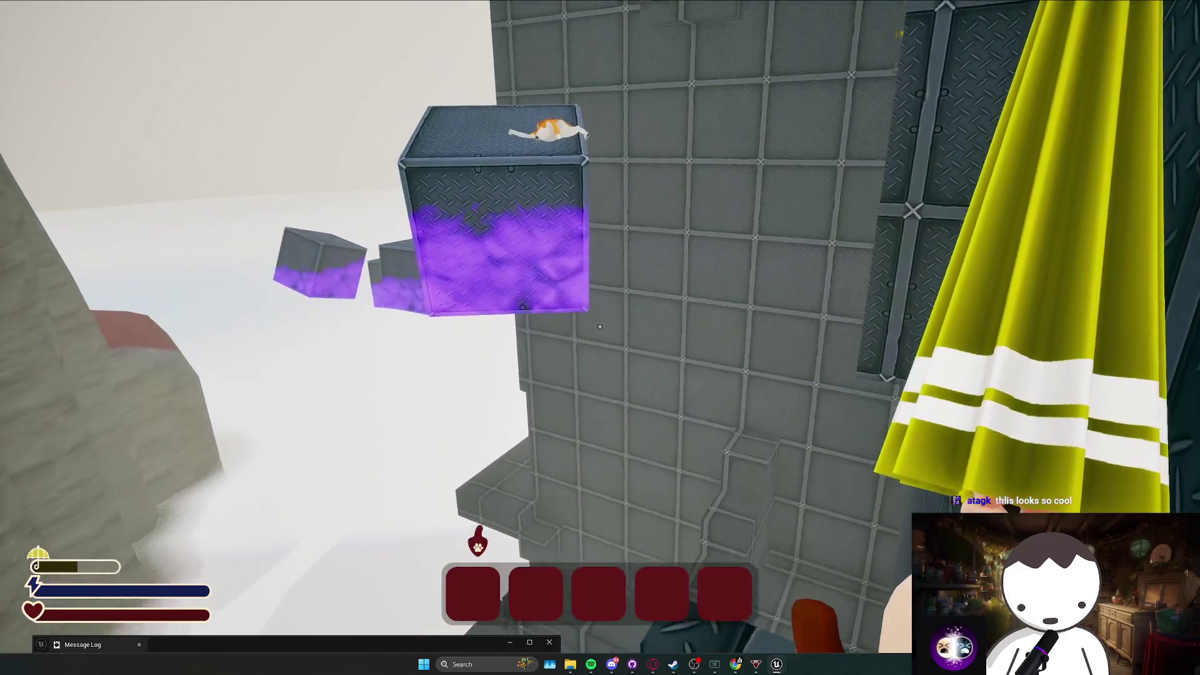
key(w)
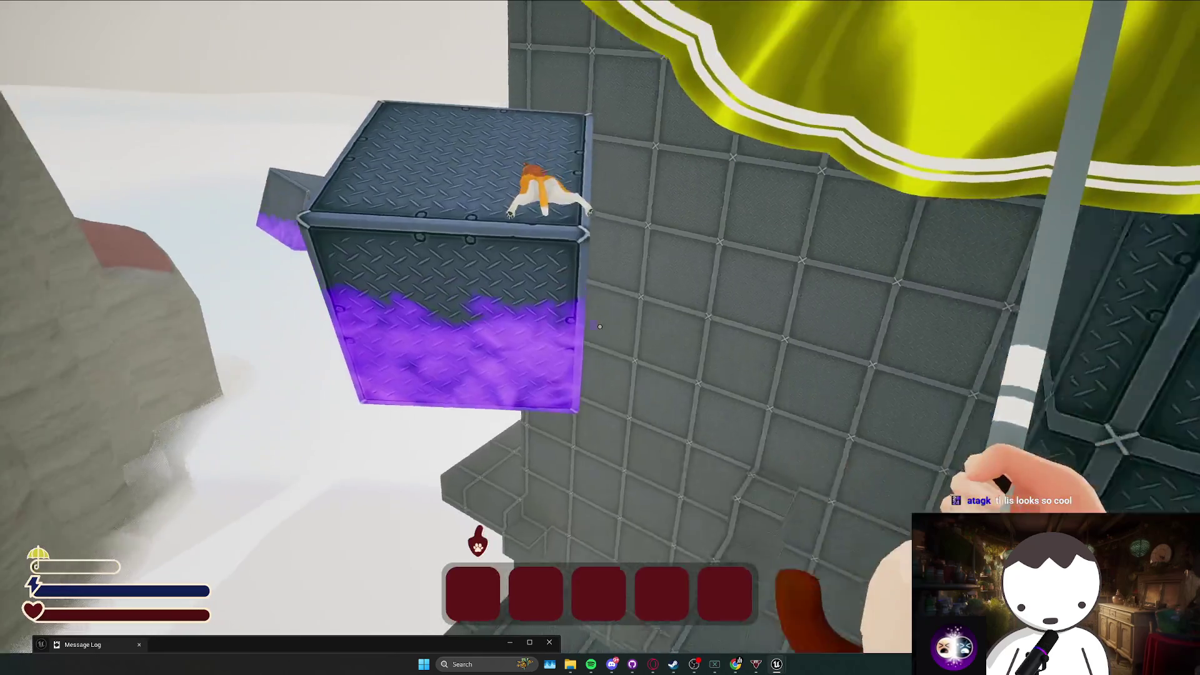
key(t)
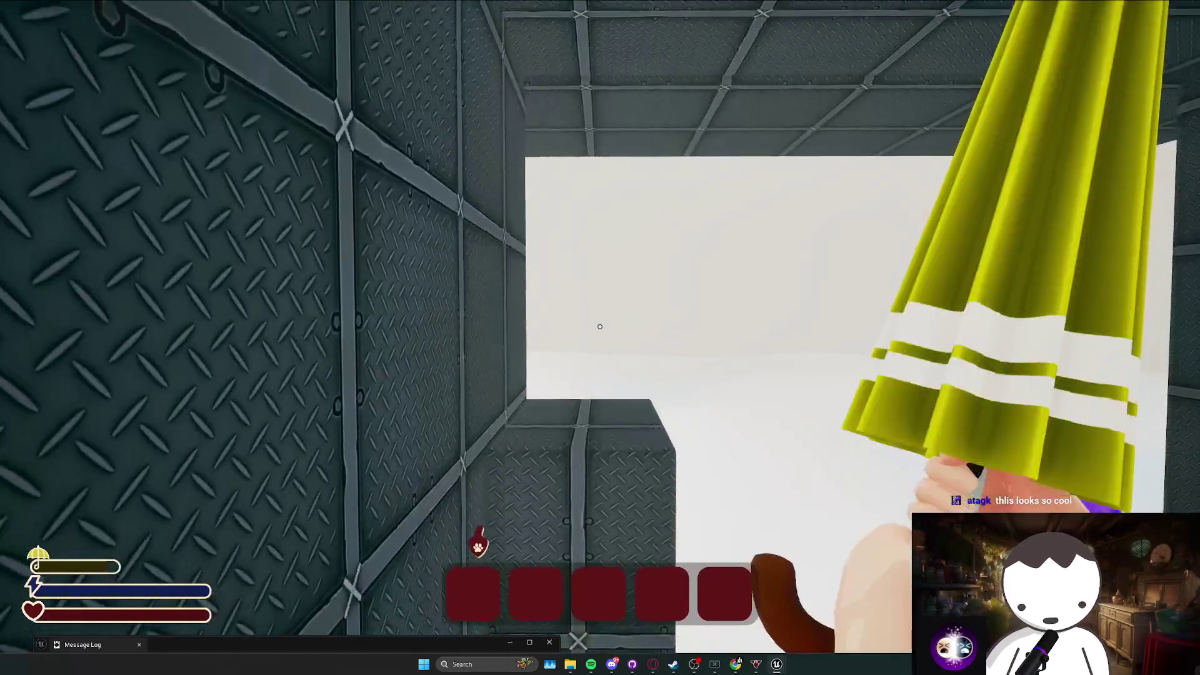
key(w)
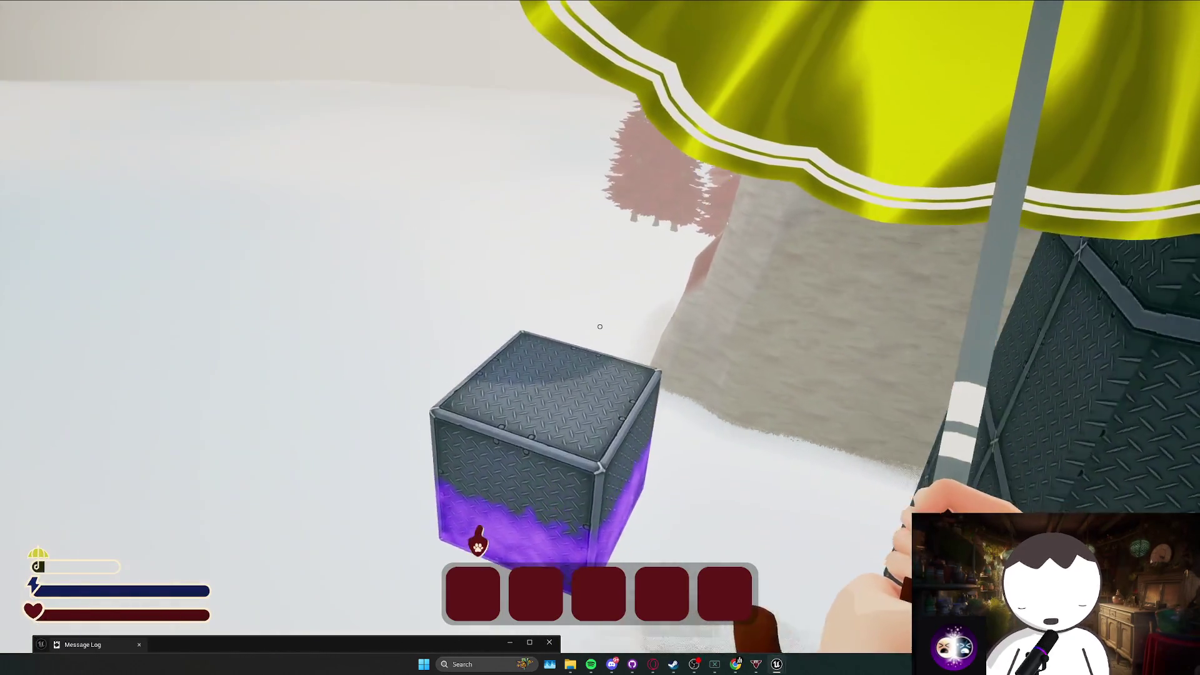
key(w)
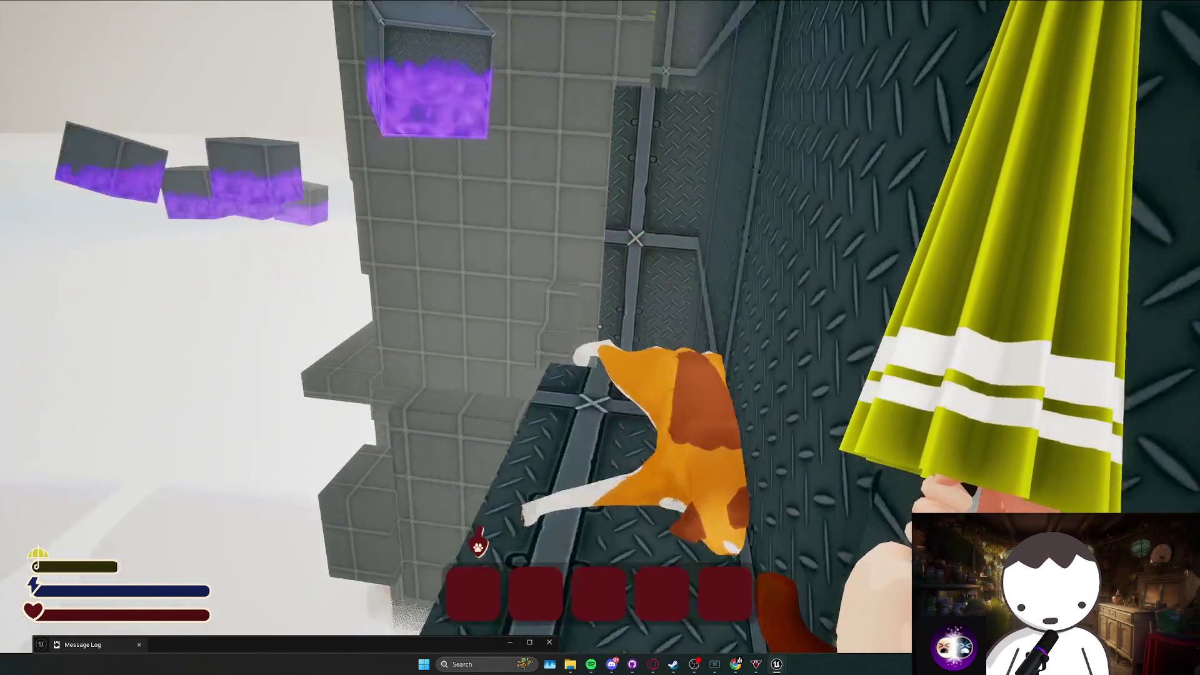
key(space)
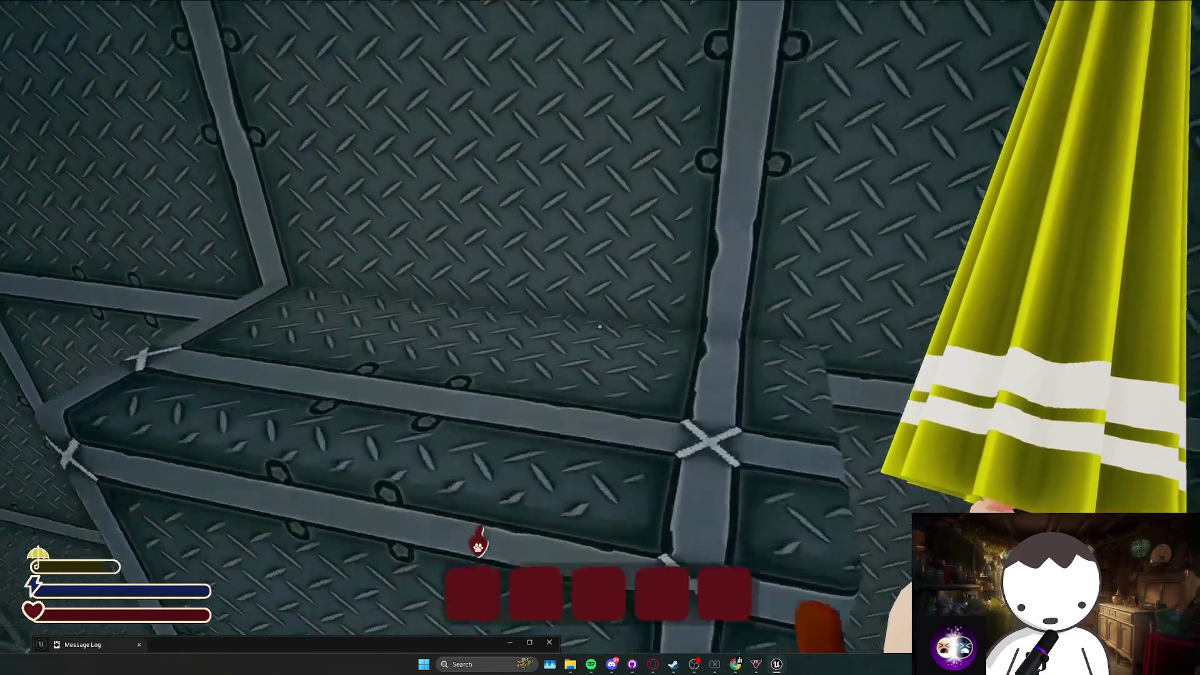
key(space)
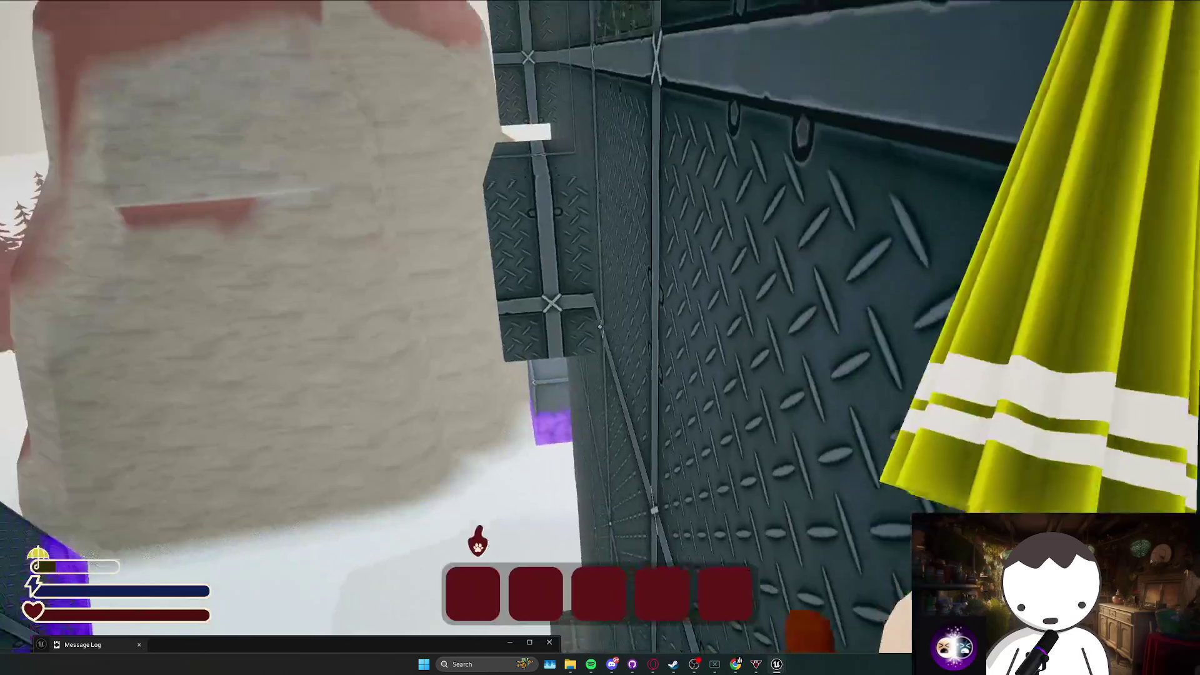
key(space)
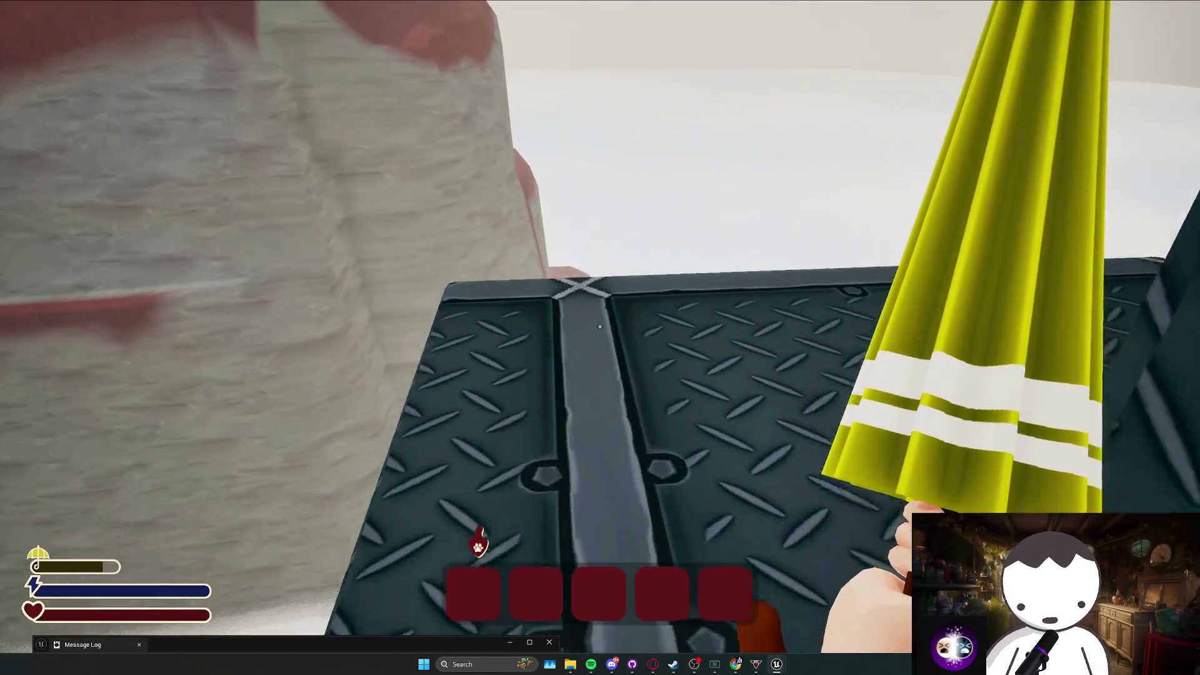
key(w)
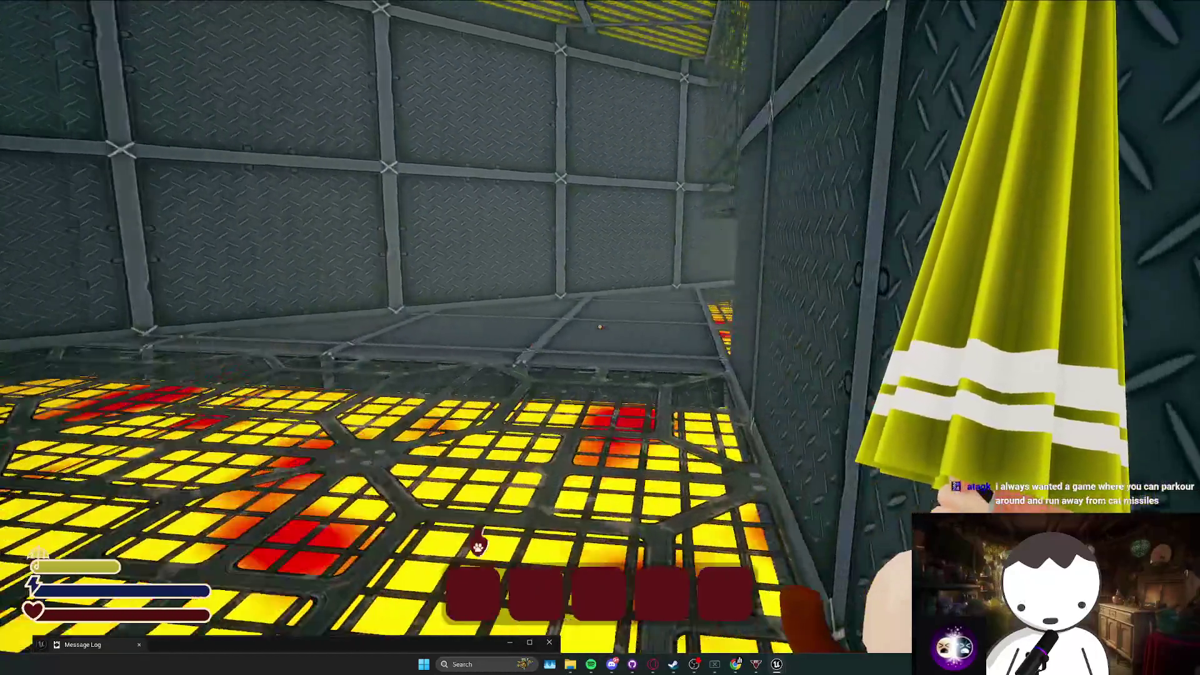
Explore the lava pillar room, then walk through the orange crystal checkpoint in the metal corridor.
key(w)
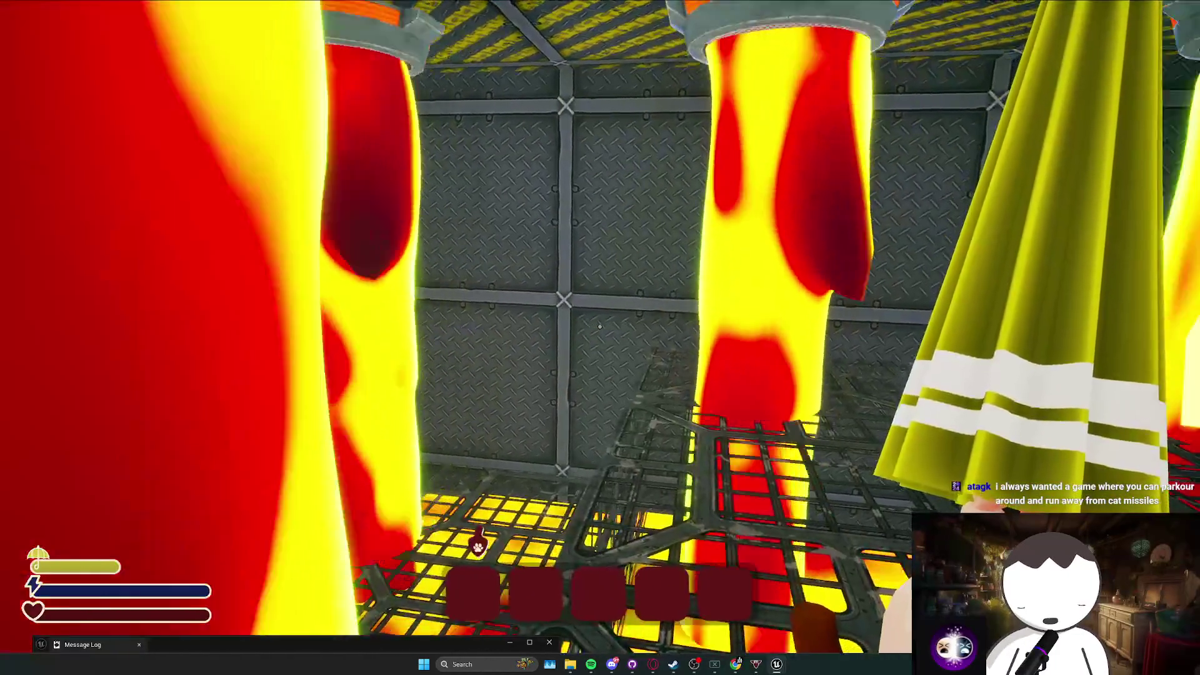
key(space)
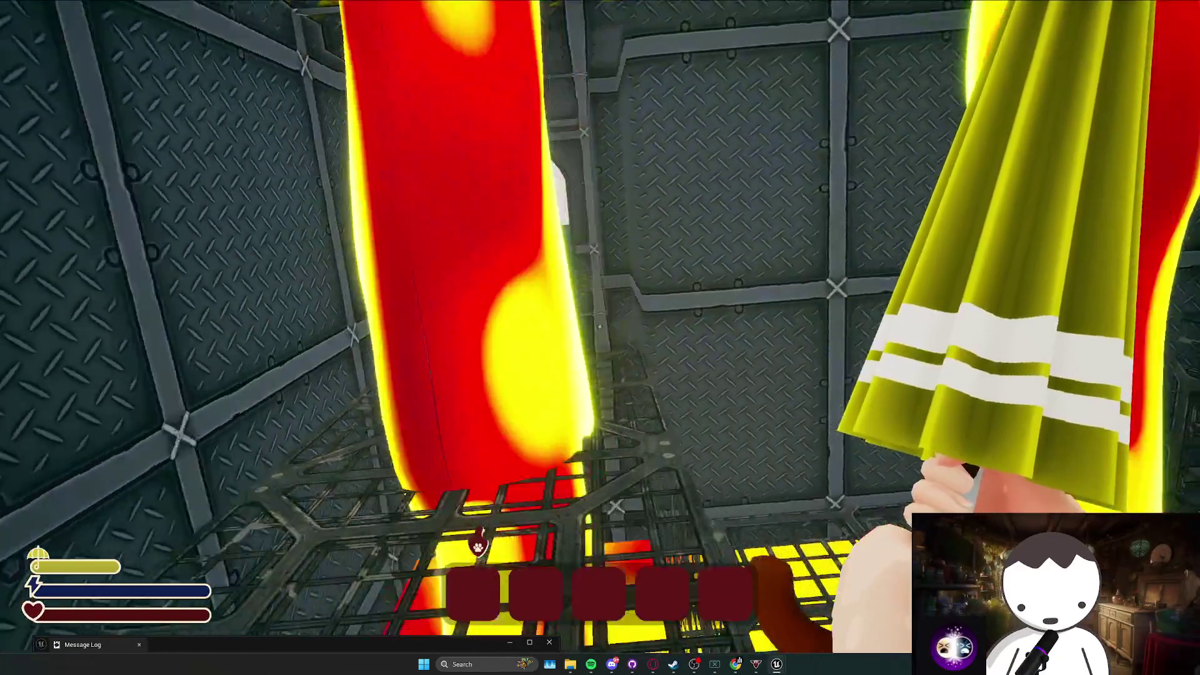
key(w)
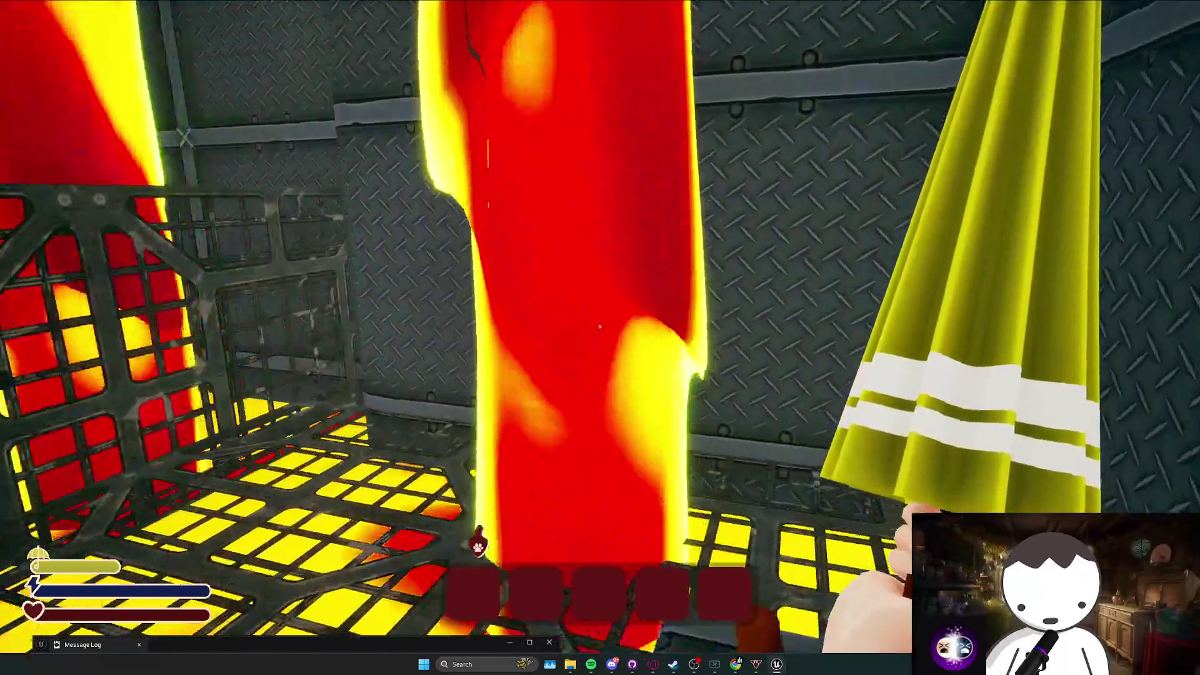
key(a)
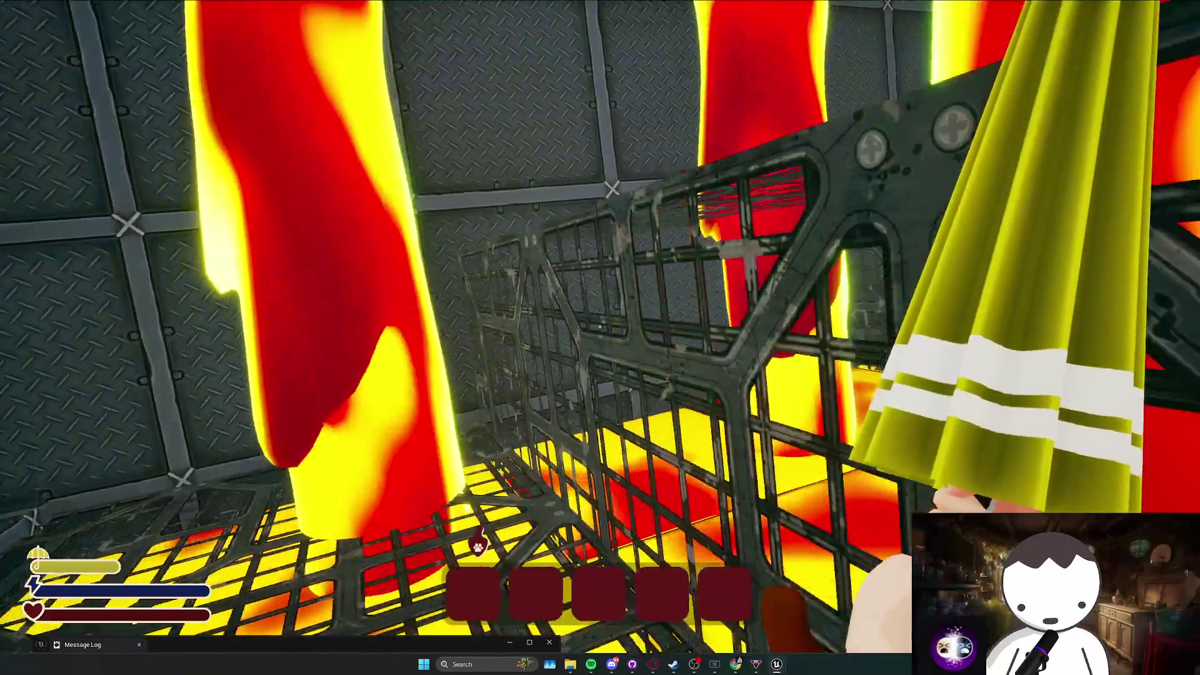
key(s)
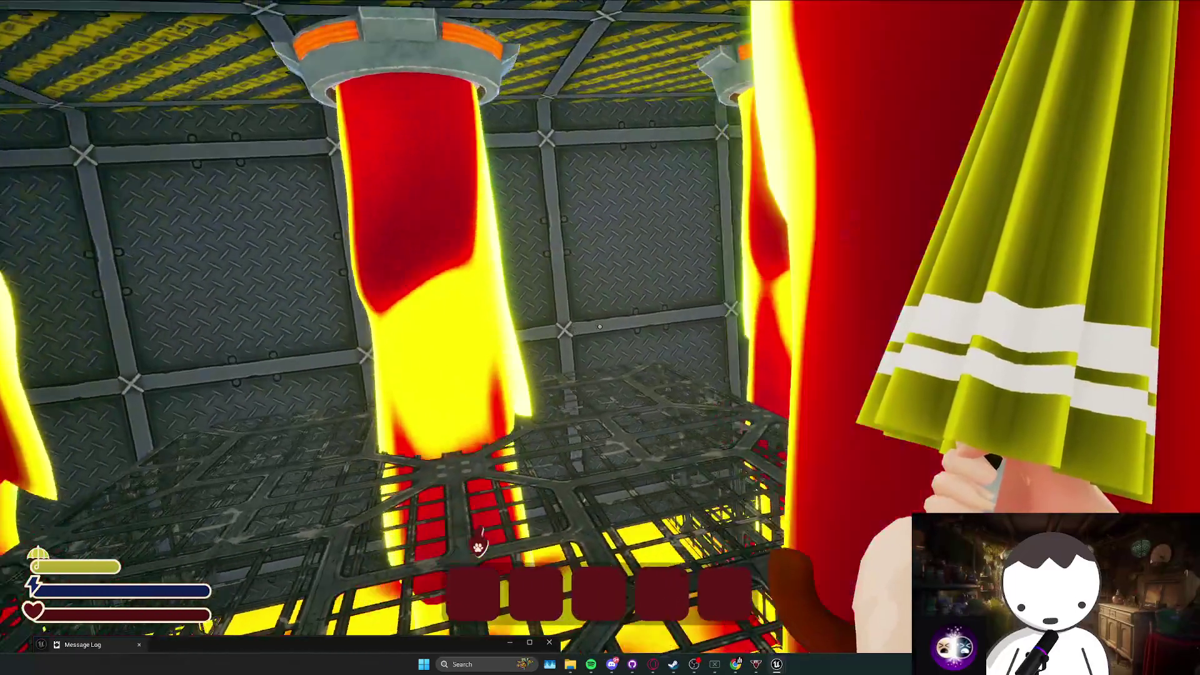
key(d)
key(d)
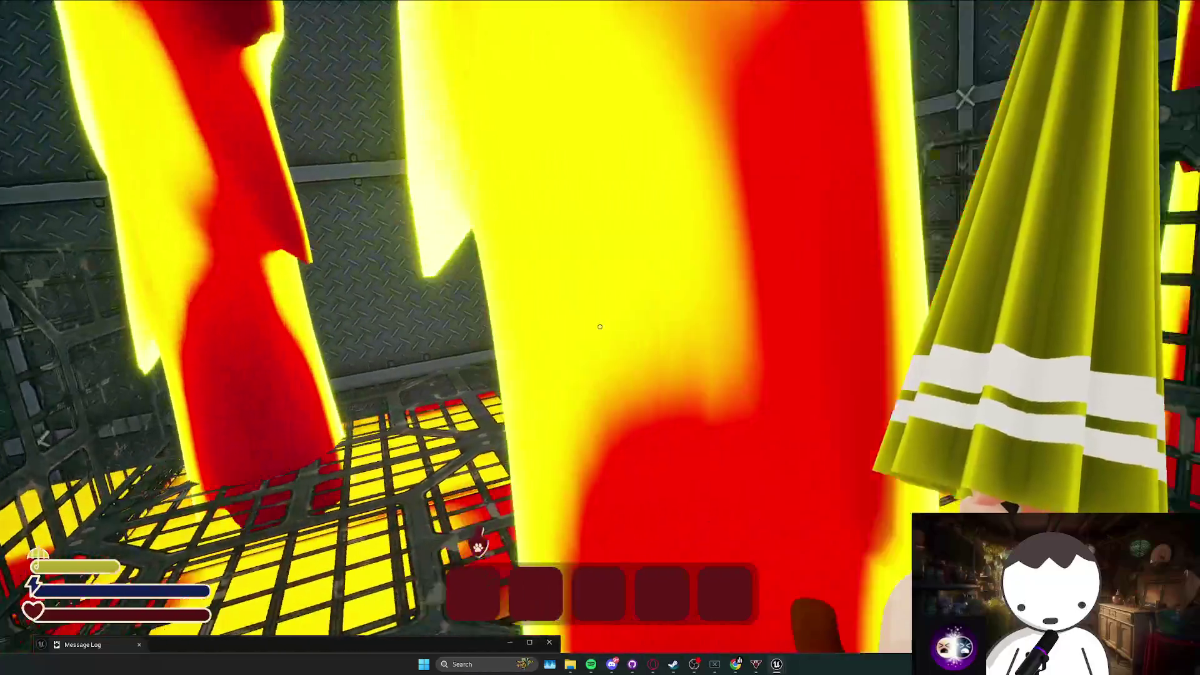
key(w)
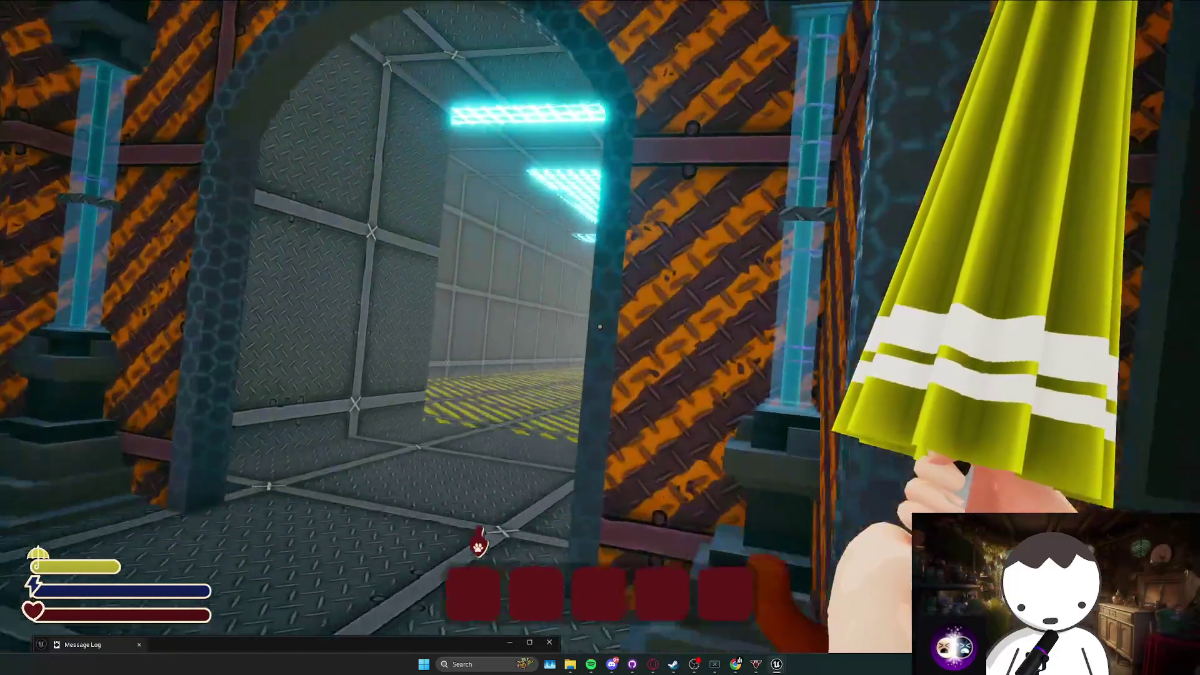
key(a)
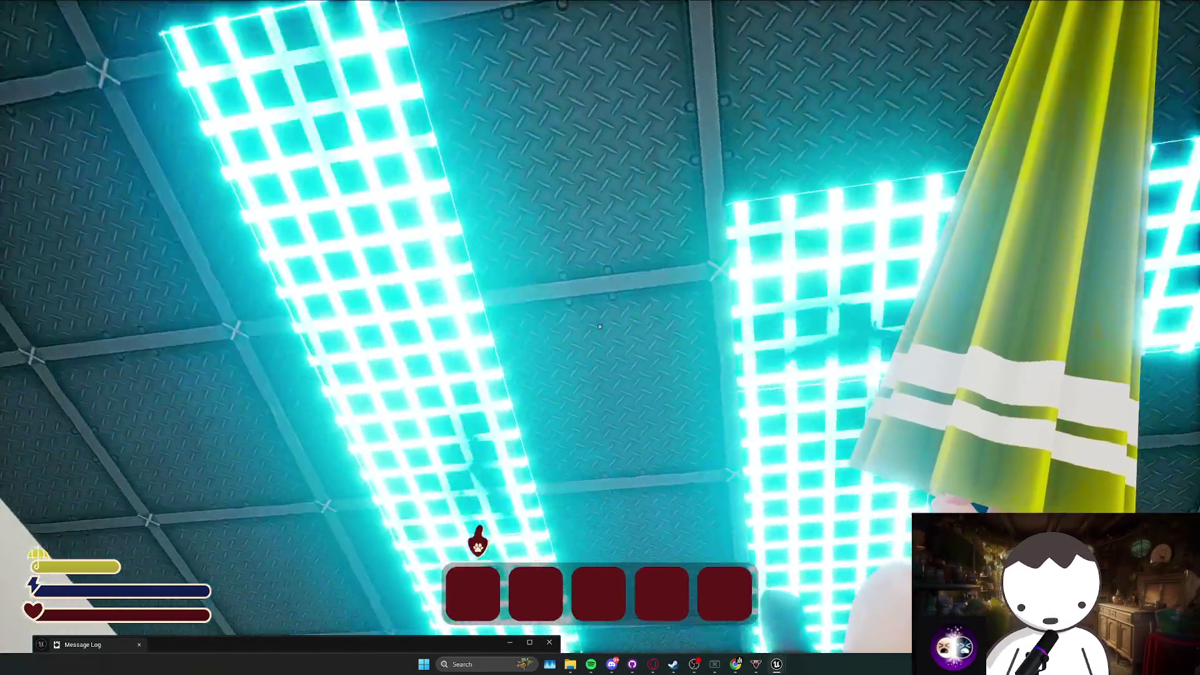
key(w)
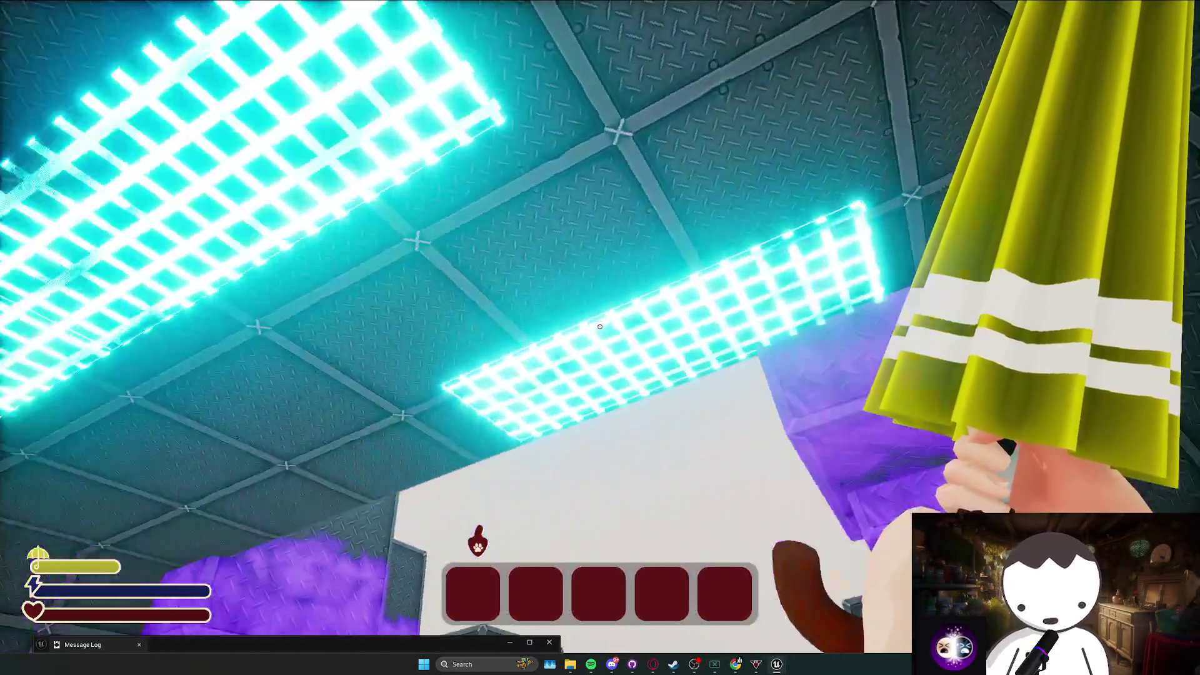
key(w)
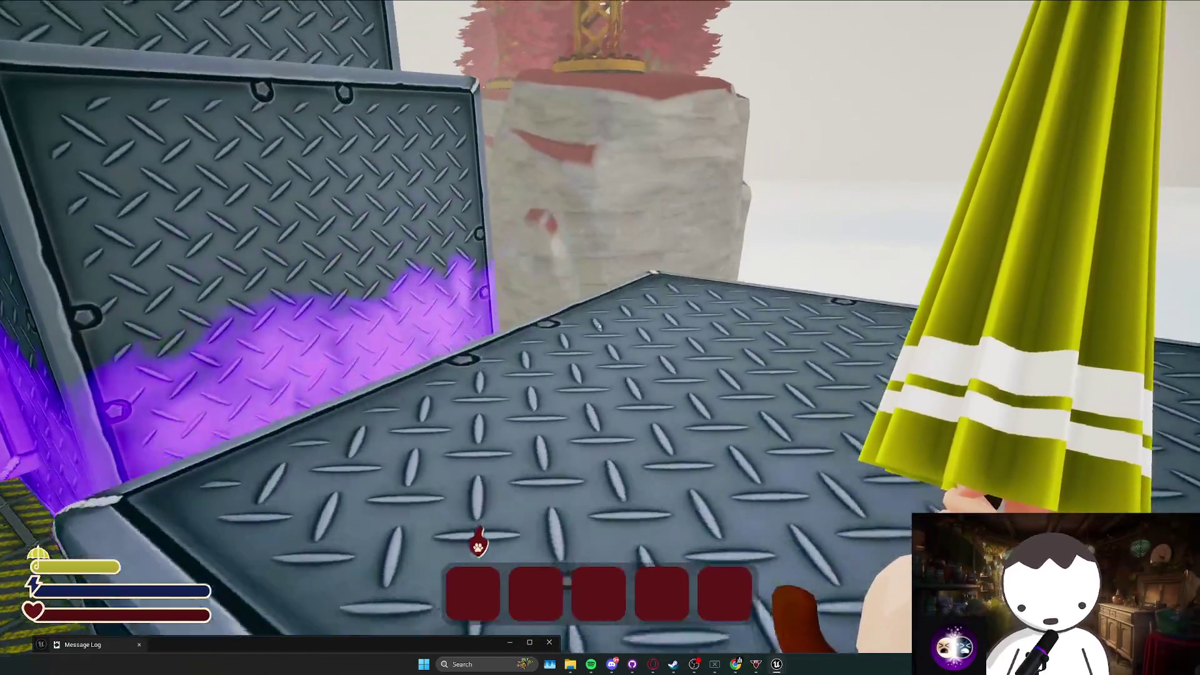
Jump the character over the metal crates after a respawn, then stop the playtest.
key(w)
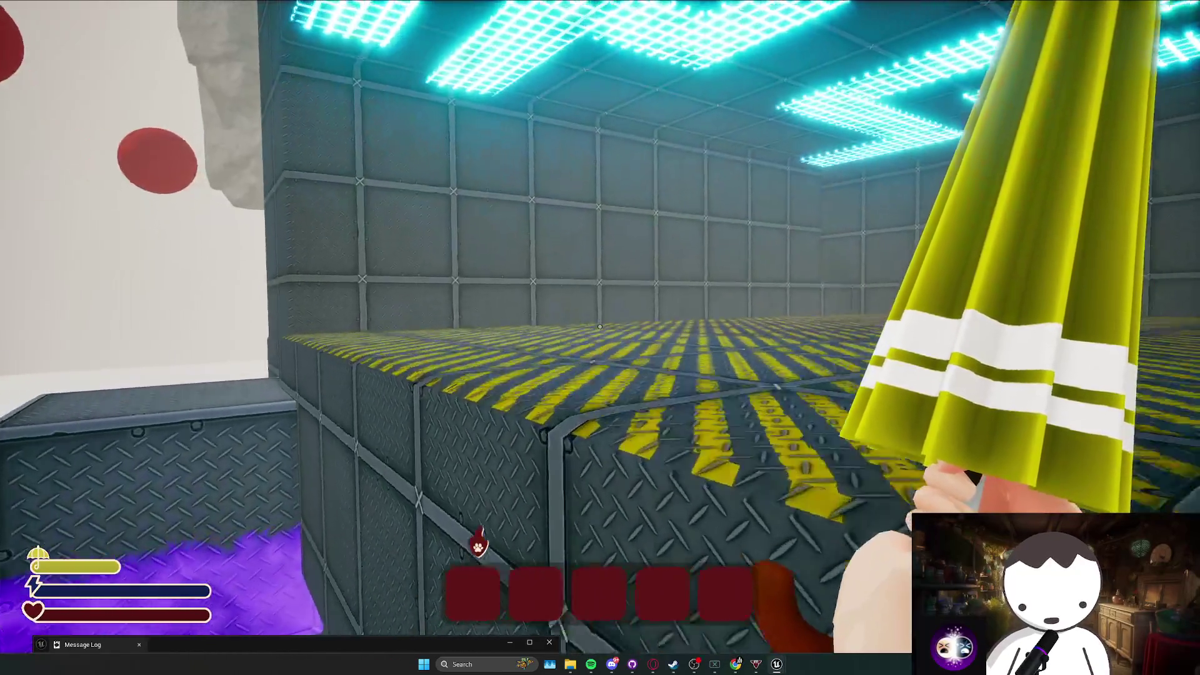
key(t)
key(w)
key(space)
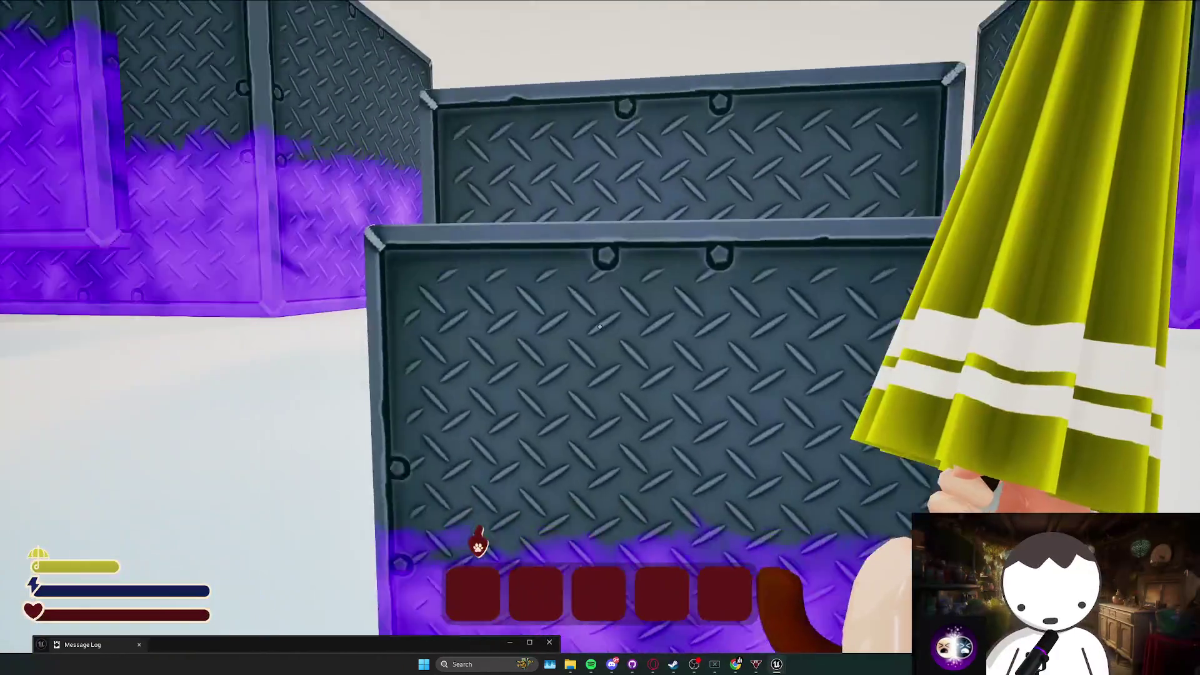
key(Escape)
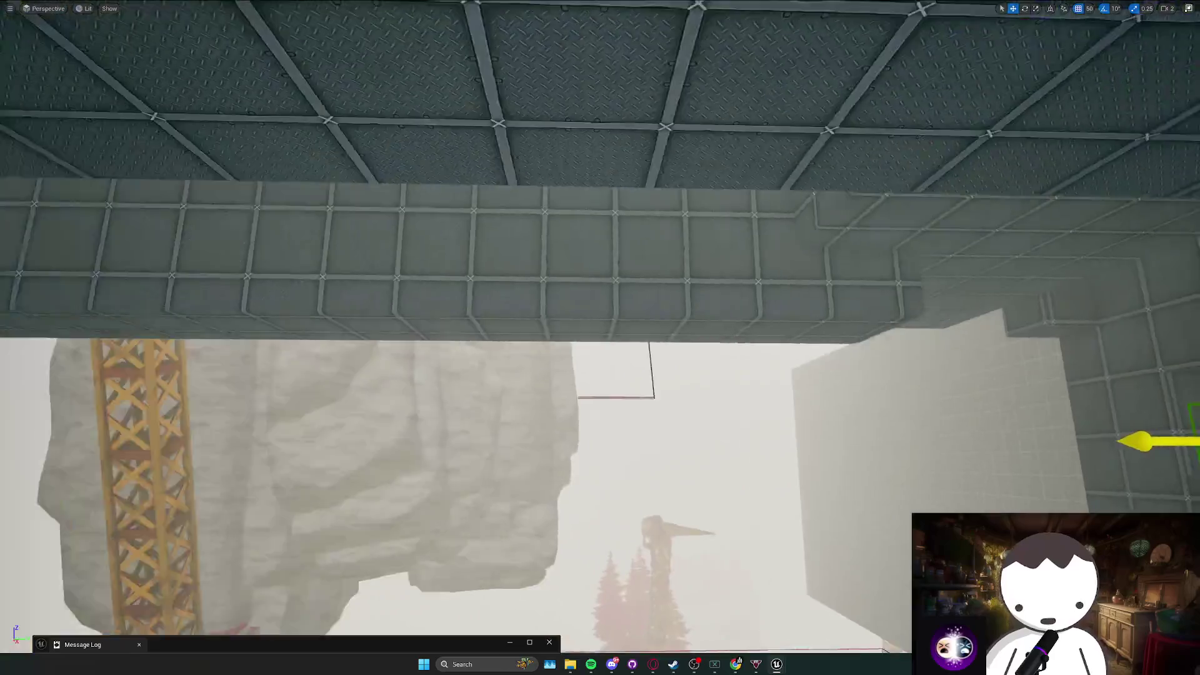
Leave fullscreen with F11 and launch Play-In-Editor on L_MainMapRedone with Alt+P.
key(F11)
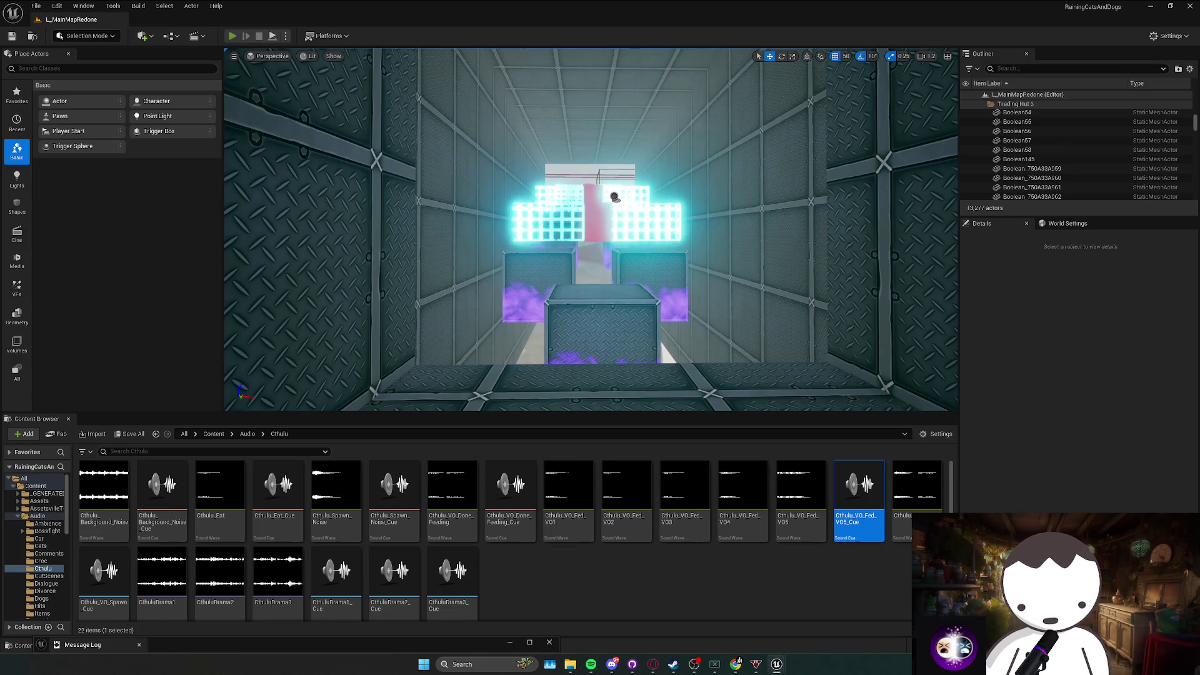
key(alt+p)
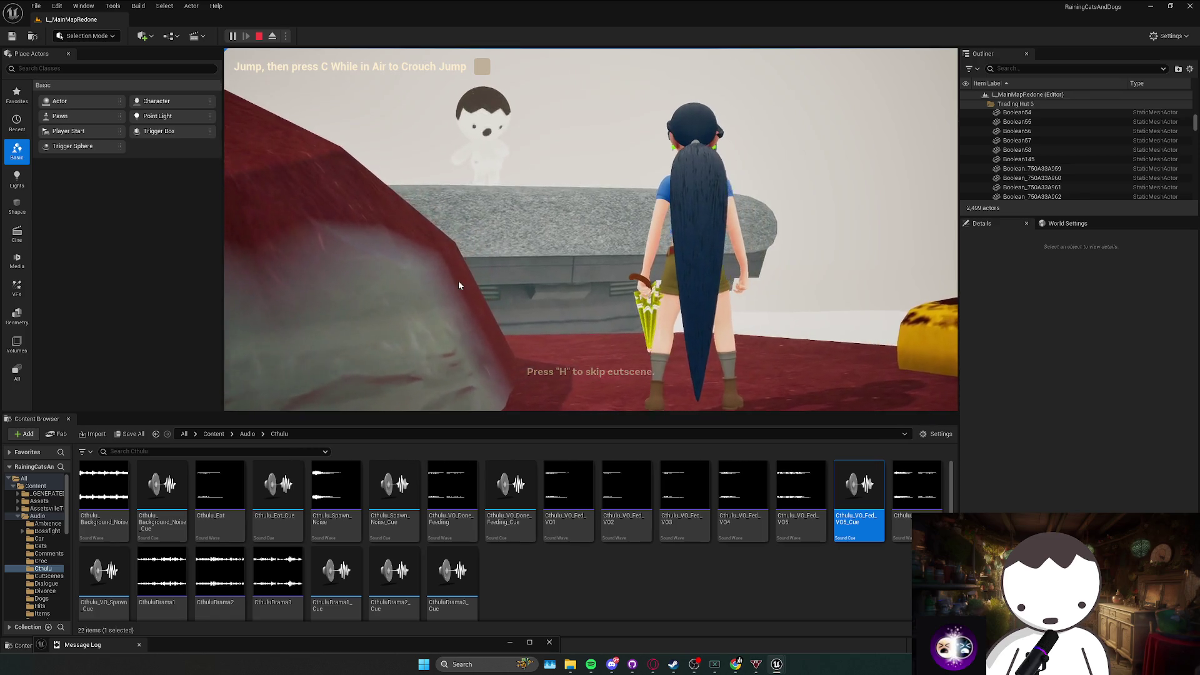
Go fullscreen, cross the red conveyor roller toward the grey rocks, then stop playing.
key(F11)
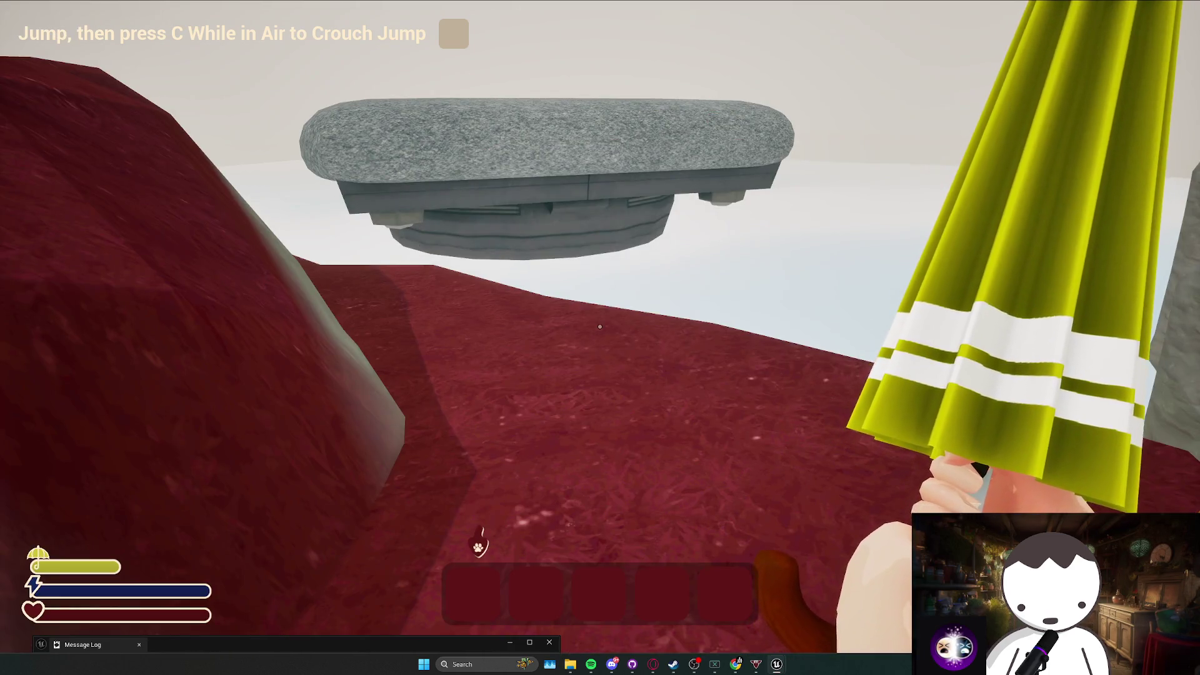
key(w)
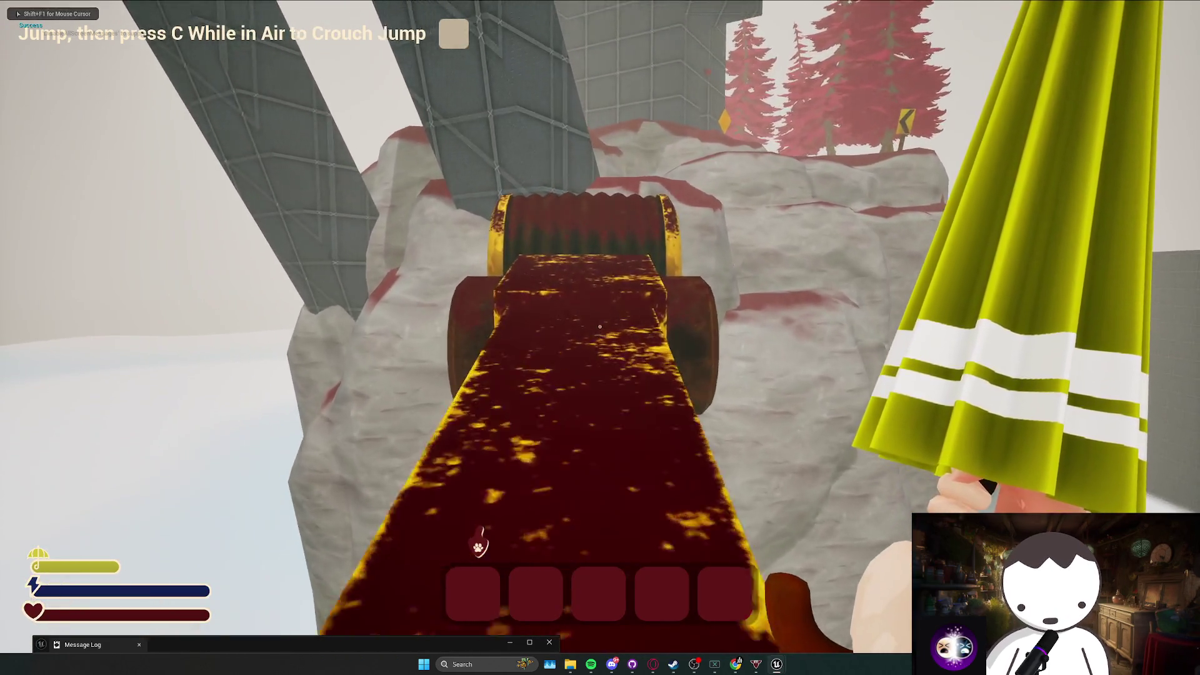
key(w)
key(space)
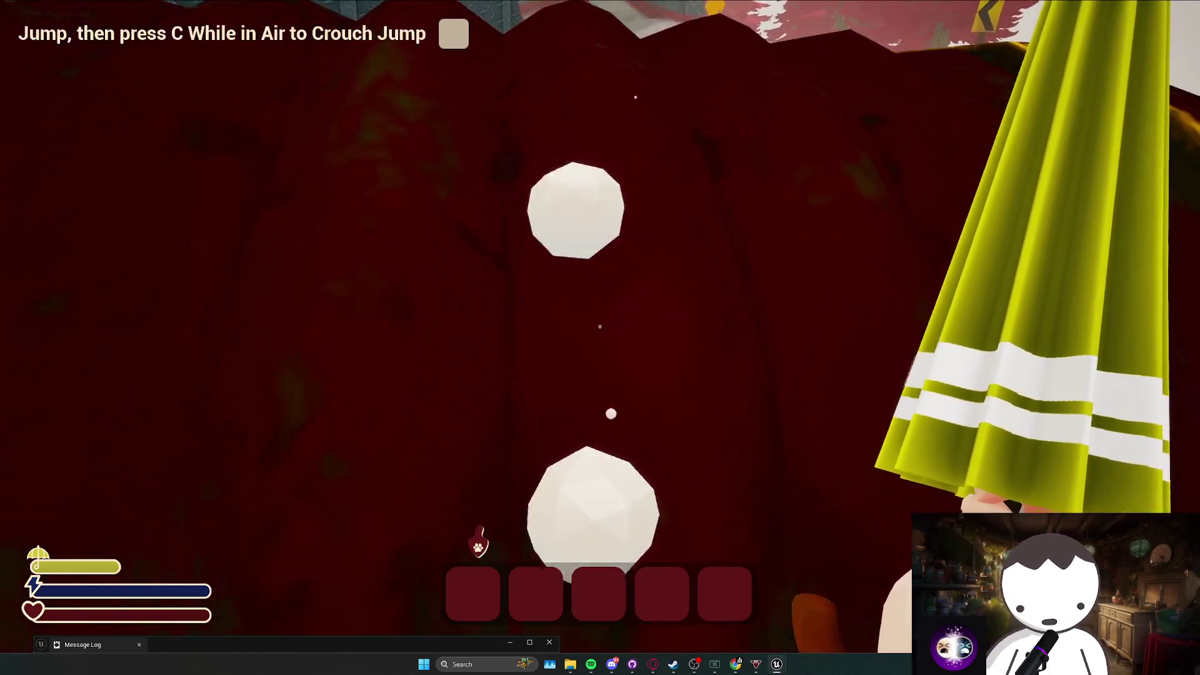
key(w)
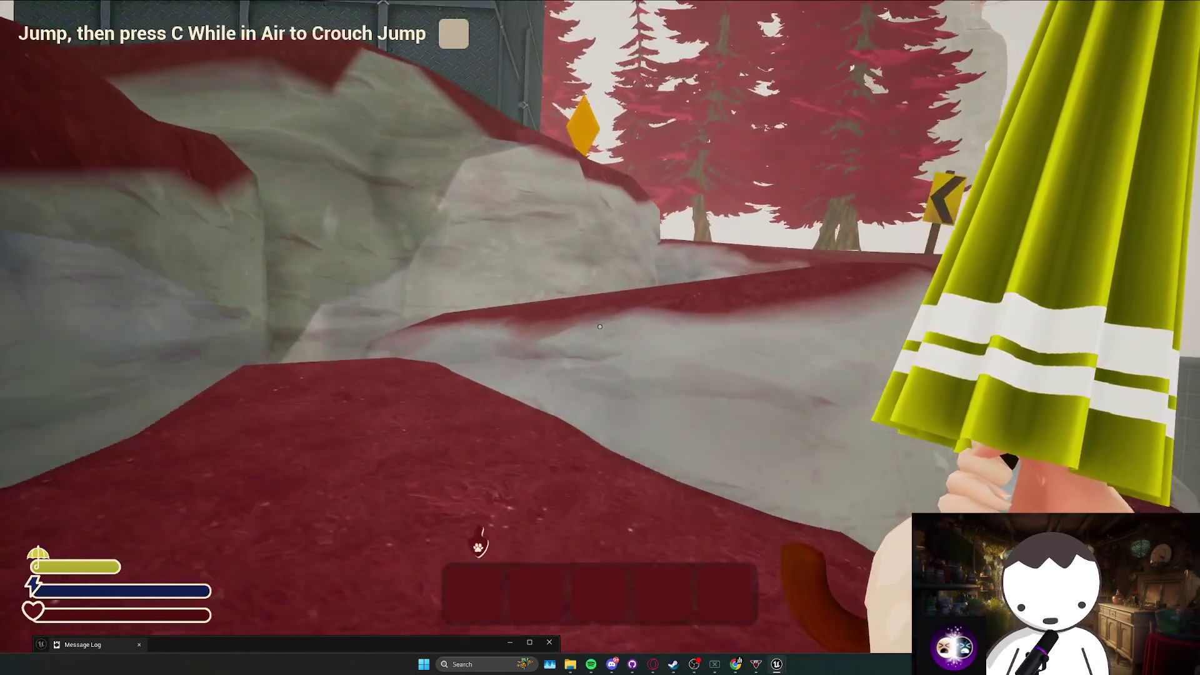
key(w)
key(Escape)
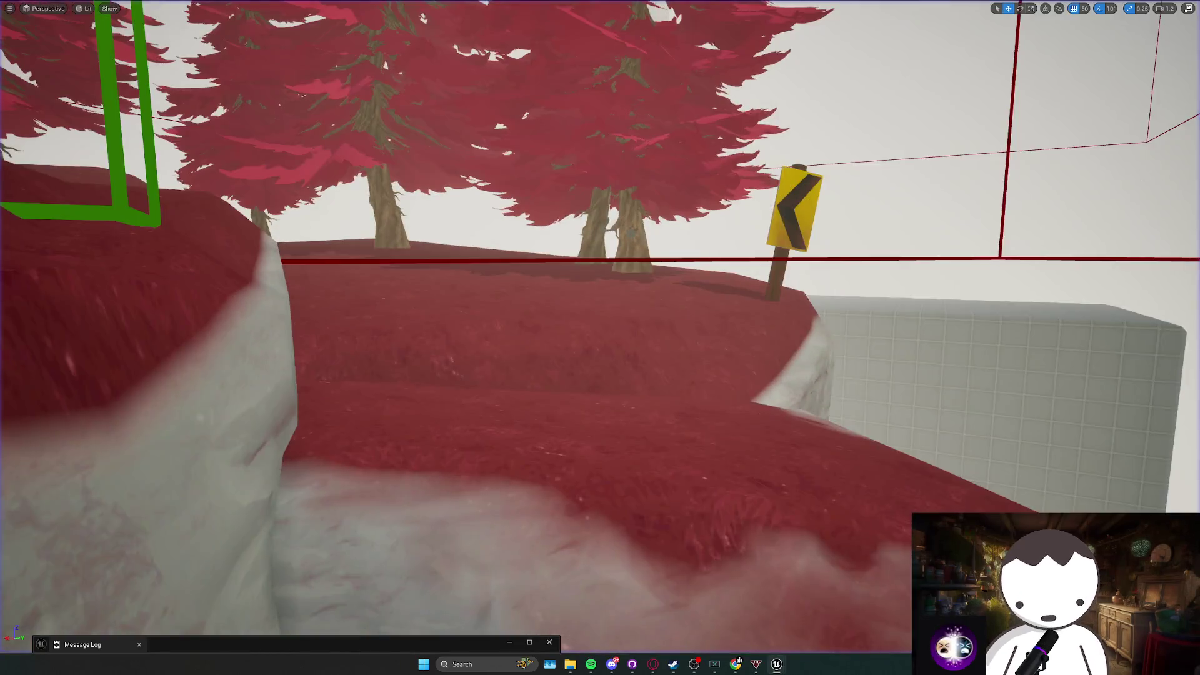
Fly the viewport camera through the cyan-grid room past the gridded pillar into the orange-striped corridor.
scroll(591, 230, down, 2)
key(w)
key(w)
scroll(911, 195, up, 1)
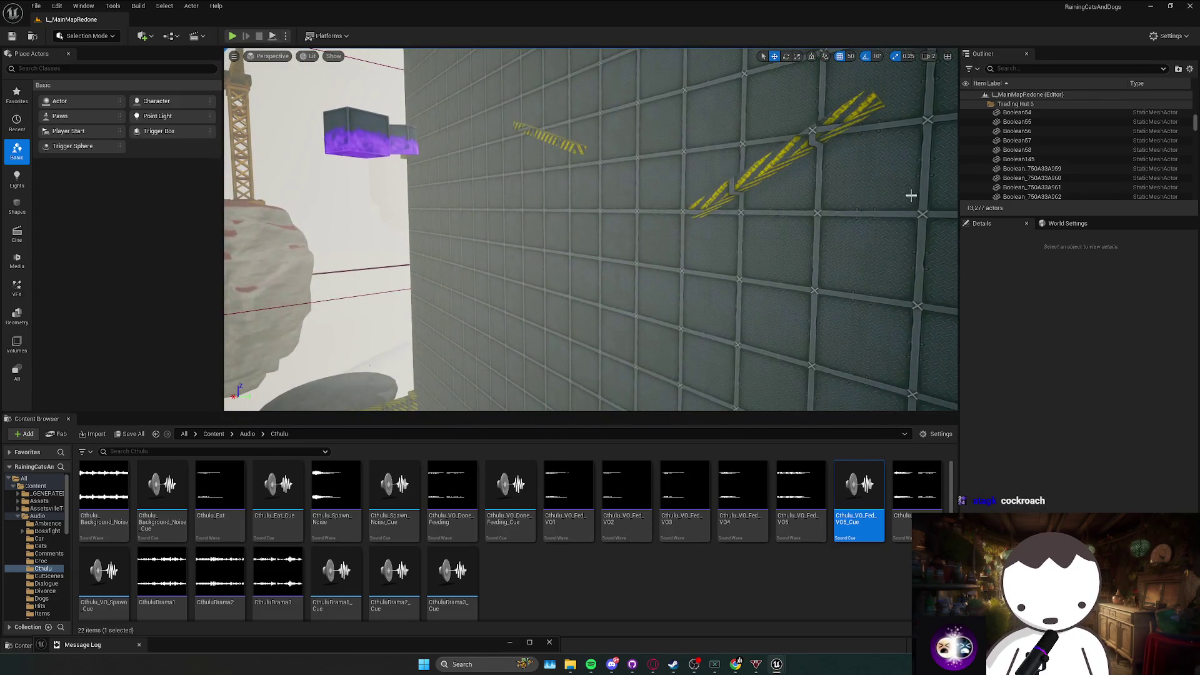
key(w)
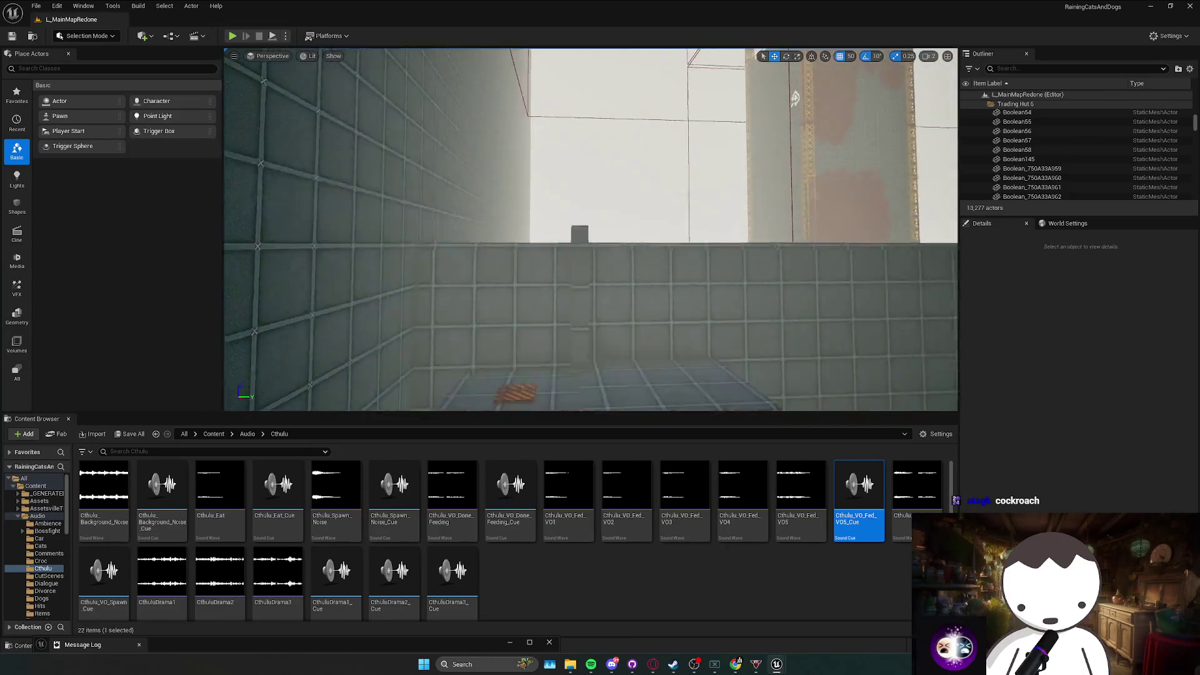
key(w)
scroll(590, 230, up, 1)
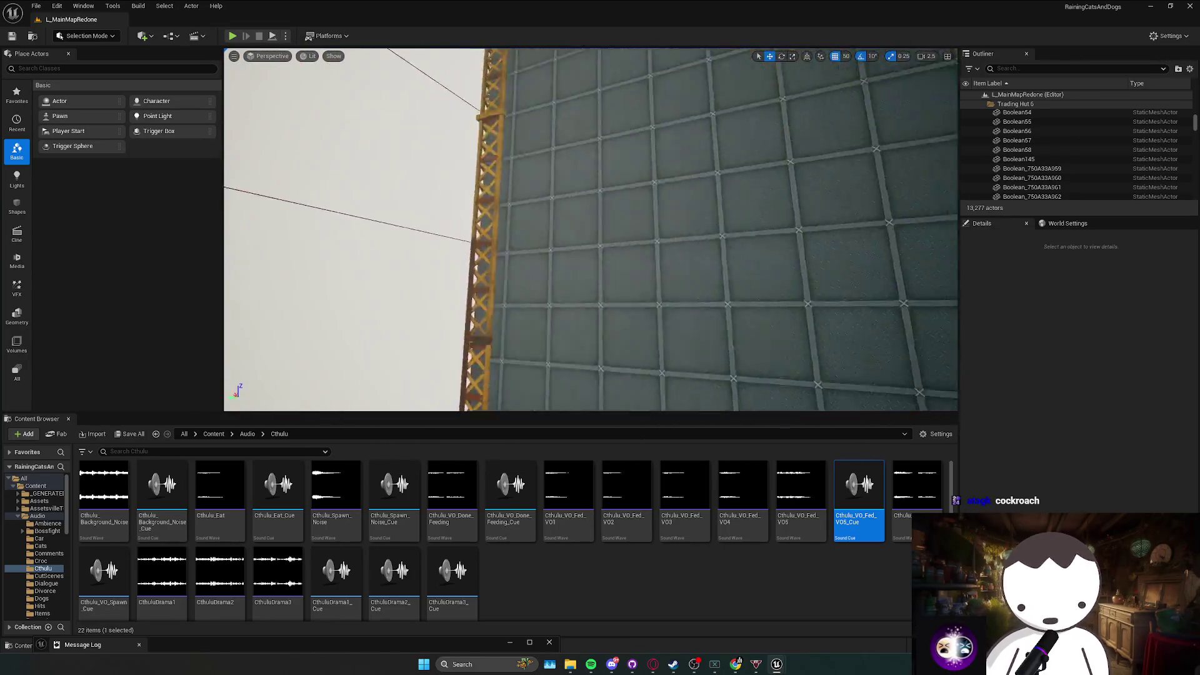
scroll(591, 229, down, 2)
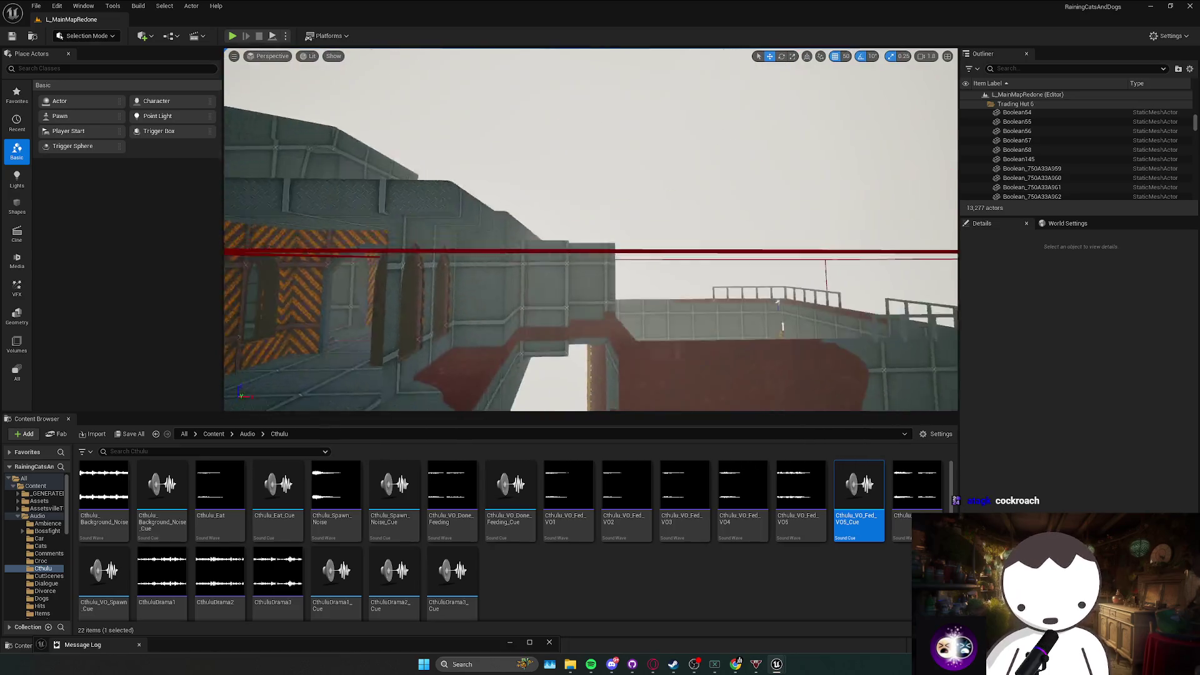
key(w)
scroll(590, 229, down, 1)
key(w)
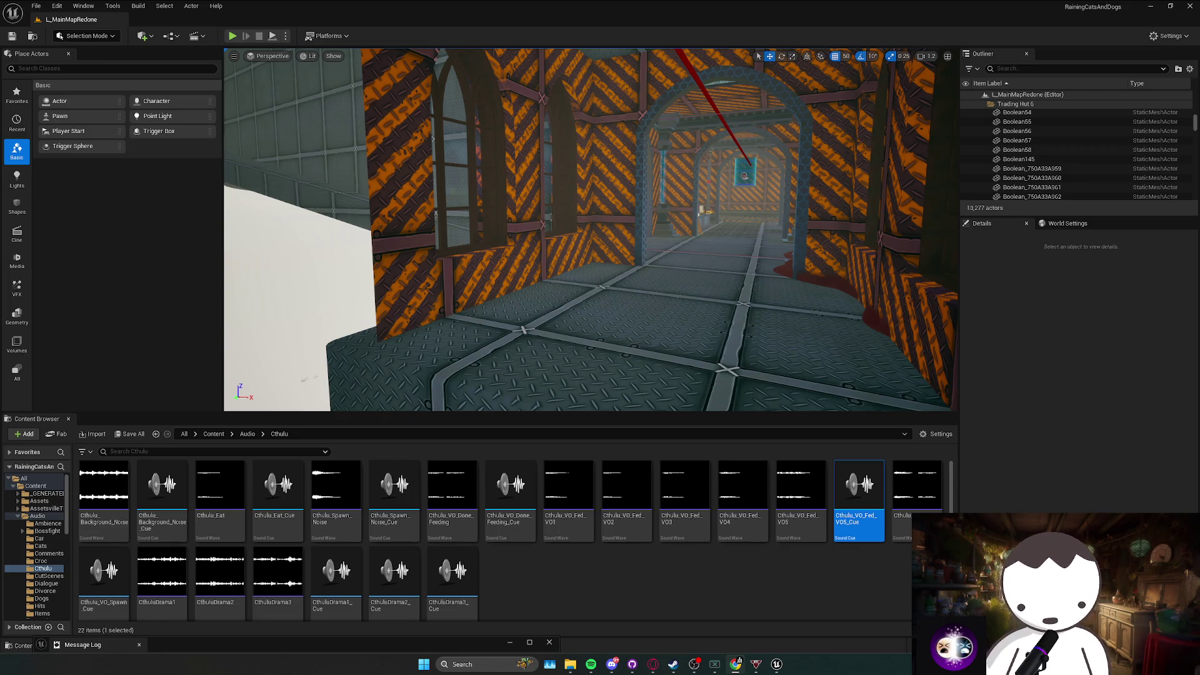
Rotate Box2167 to -90° and lower it slightly beside the corridor entrance.
drag(441, 261, 403, 268)
click(619, 249)
key(e)
mouse_move(634, 187)
mouse_down()
mouse_move(600, 206)
mouse_move(581, 241)
mouse_move(428, 249)
mouse_move(480, 232)
mouse_up()
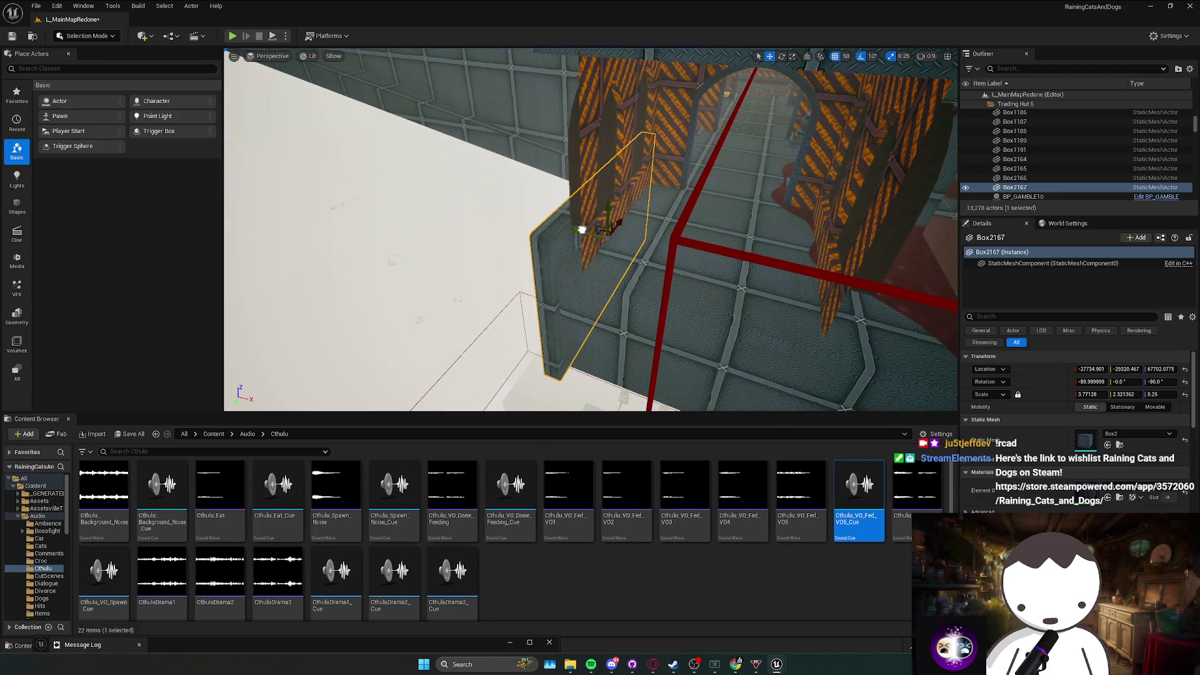
drag(591, 231, 588, 235)
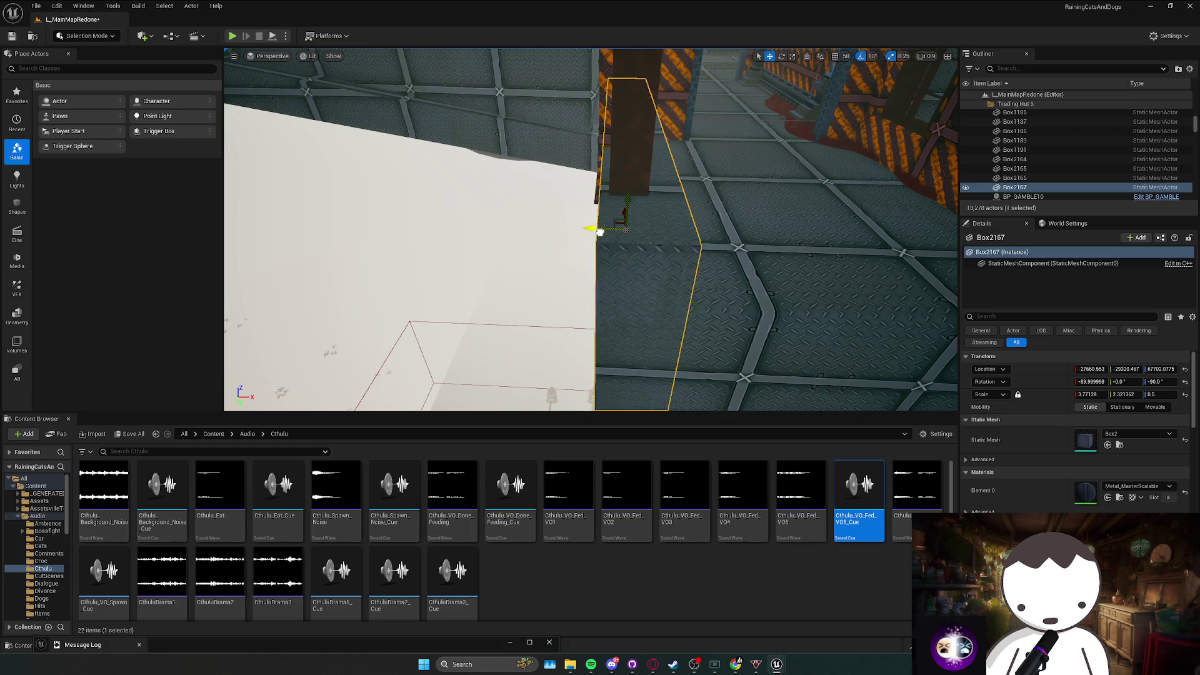
mouse_move(591, 233)
mouse_down()
mouse_move(691, 299)
mouse_move(693, 246)
mouse_move(688, 279)
mouse_move(625, 304)
mouse_move(656, 275)
mouse_move(704, 270)
mouse_move(613, 258)
mouse_move(537, 312)
mouse_move(481, 134)
mouse_move(557, 268)
mouse_move(563, 245)
mouse_move(499, 184)
mouse_move(540, 250)
mouse_up()
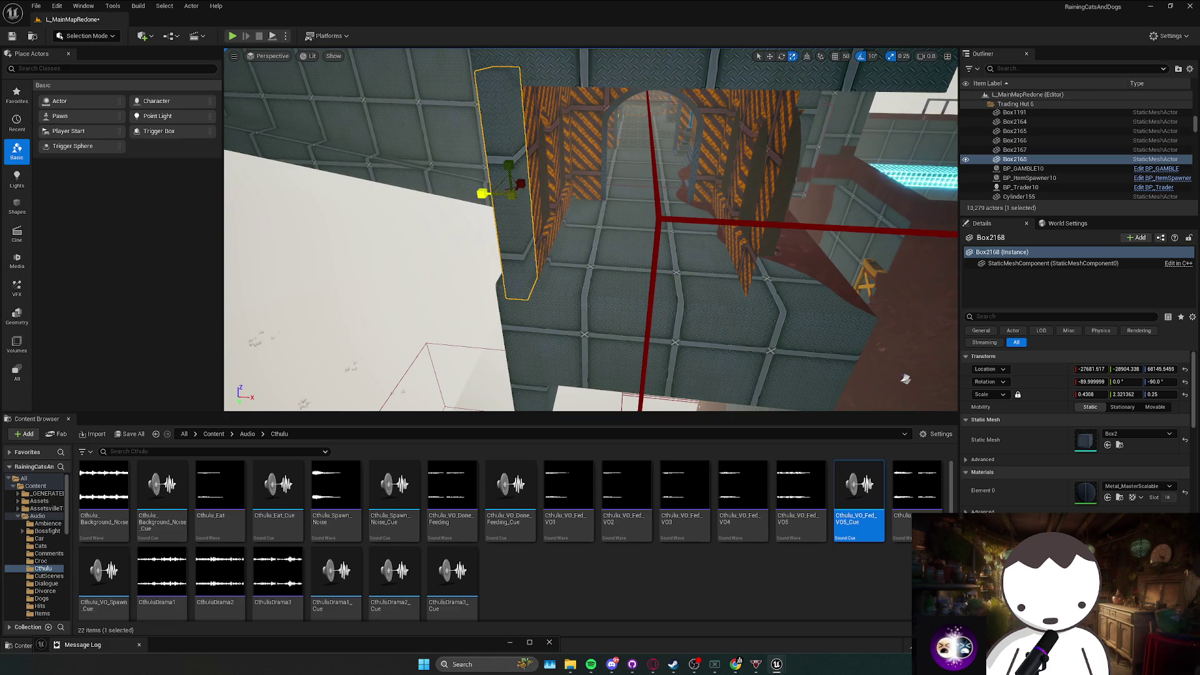
Check Box2167 and Box2168 up close, then save the L_MainMapRedone map.
mouse_move(488, 195)
mouse_down()
mouse_move(581, 269)
mouse_move(612, 274)
mouse_move(588, 262)
mouse_move(536, 270)
mouse_move(831, 267)
mouse_up()
ctrl+click(643, 289)
ctrl+click(562, 268)
key(Escape)
mouse_move(728, 271)
mouse_down()
mouse_move(718, 275)
mouse_move(728, 283)
mouse_up()
key(ctrl+s)
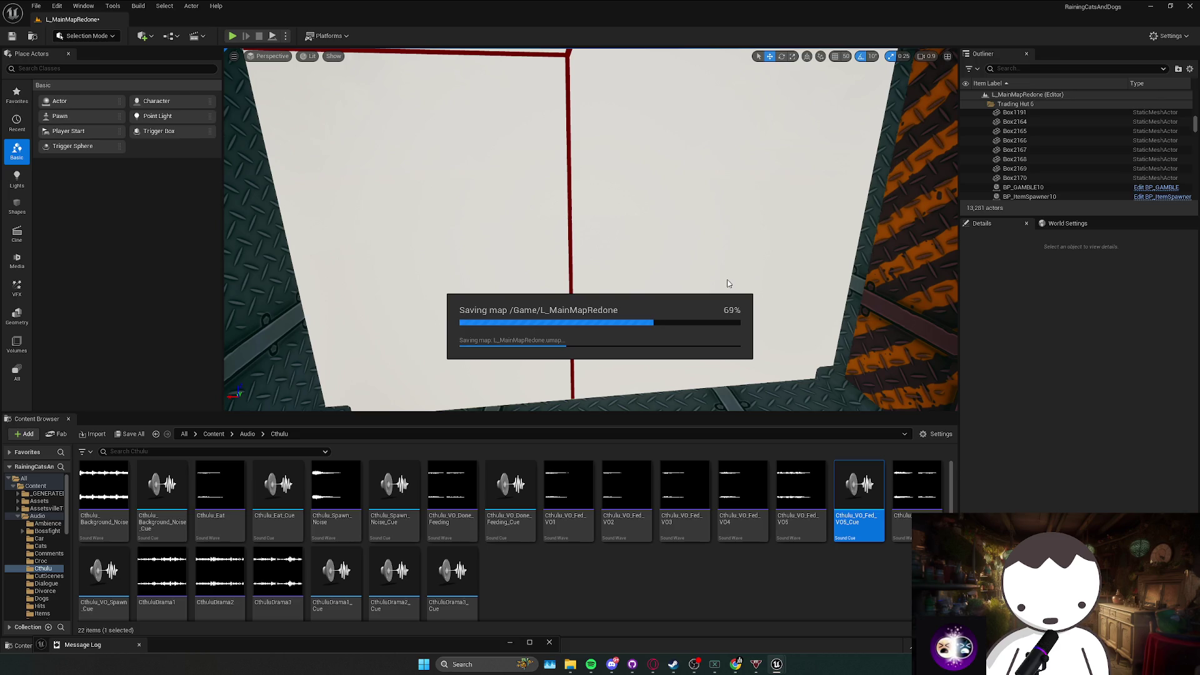
drag(722, 281, 663, 285)
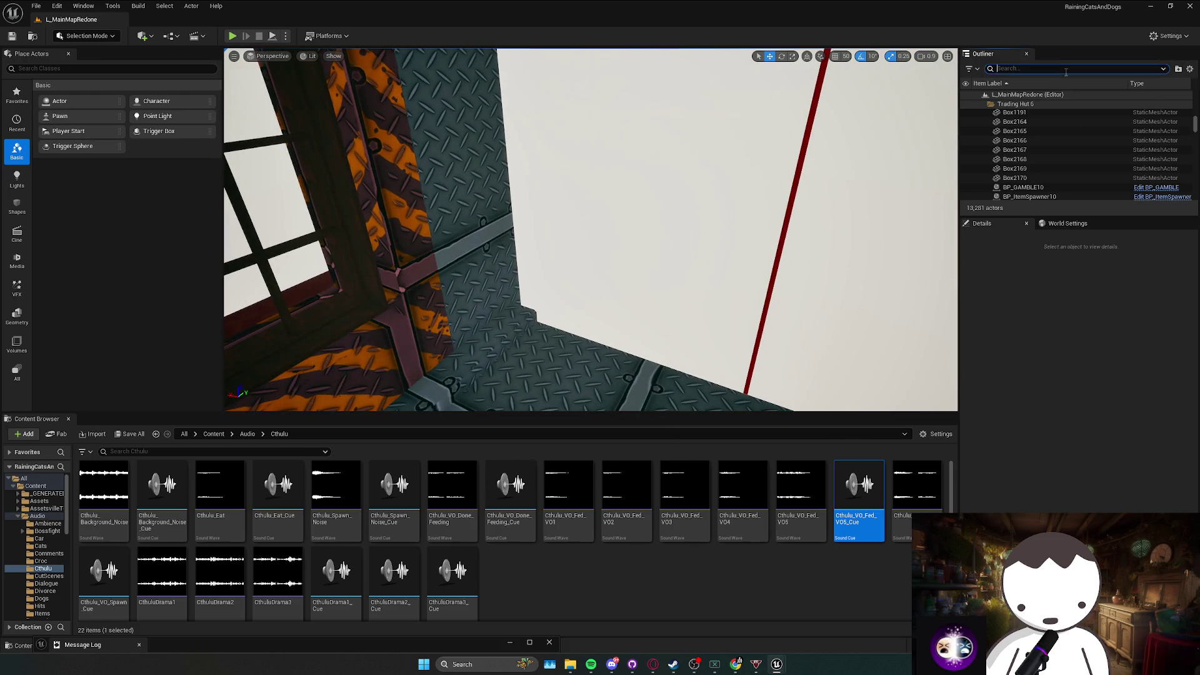
Filter the Outliner for the Cthulhu actors and frame BP_Sign_Cthulu and BP_Sign_Cthulu2.
text(oh)
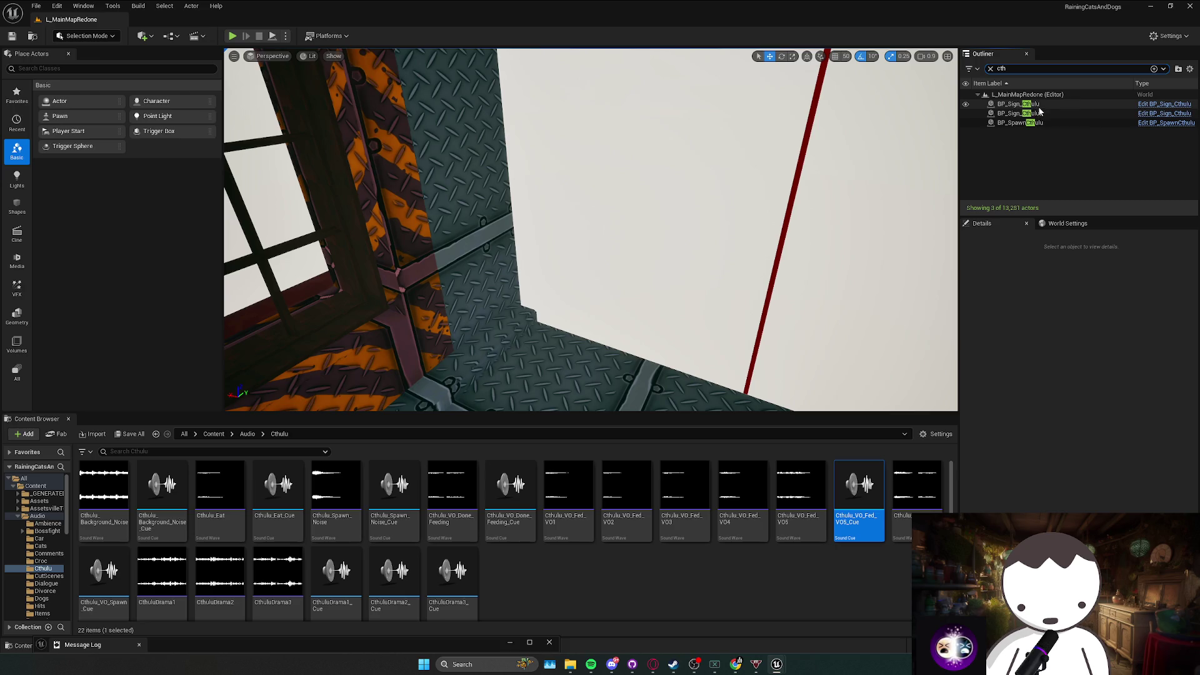
click(1034, 113)
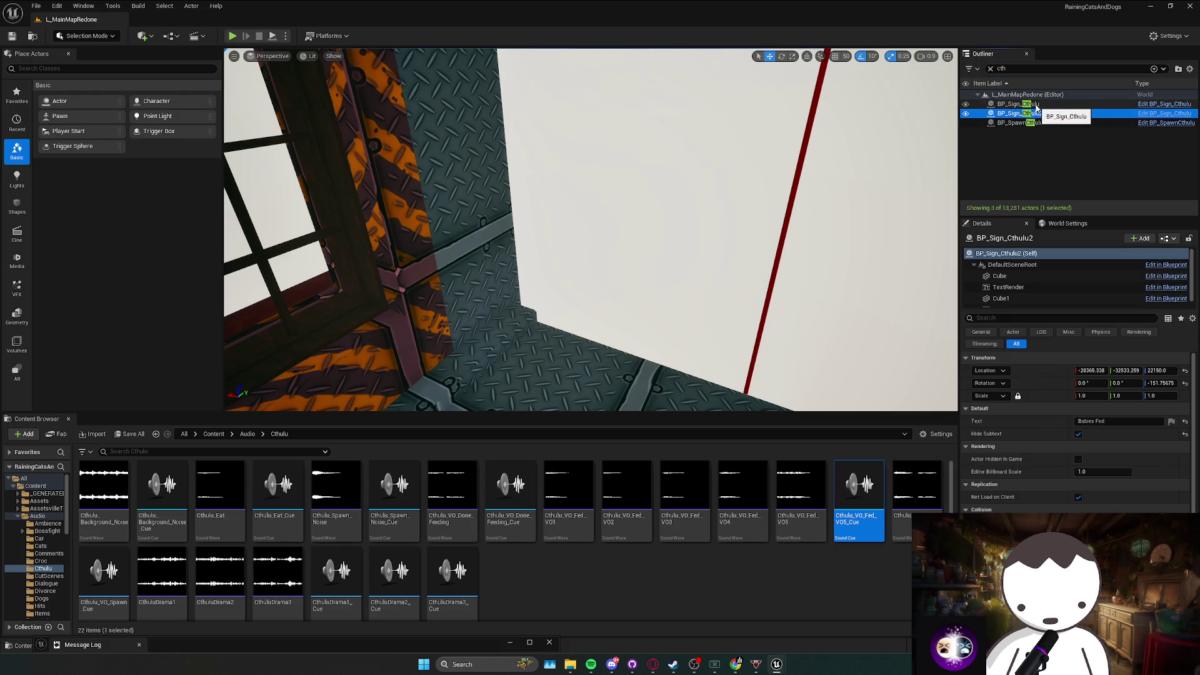
double_click(1036, 111)
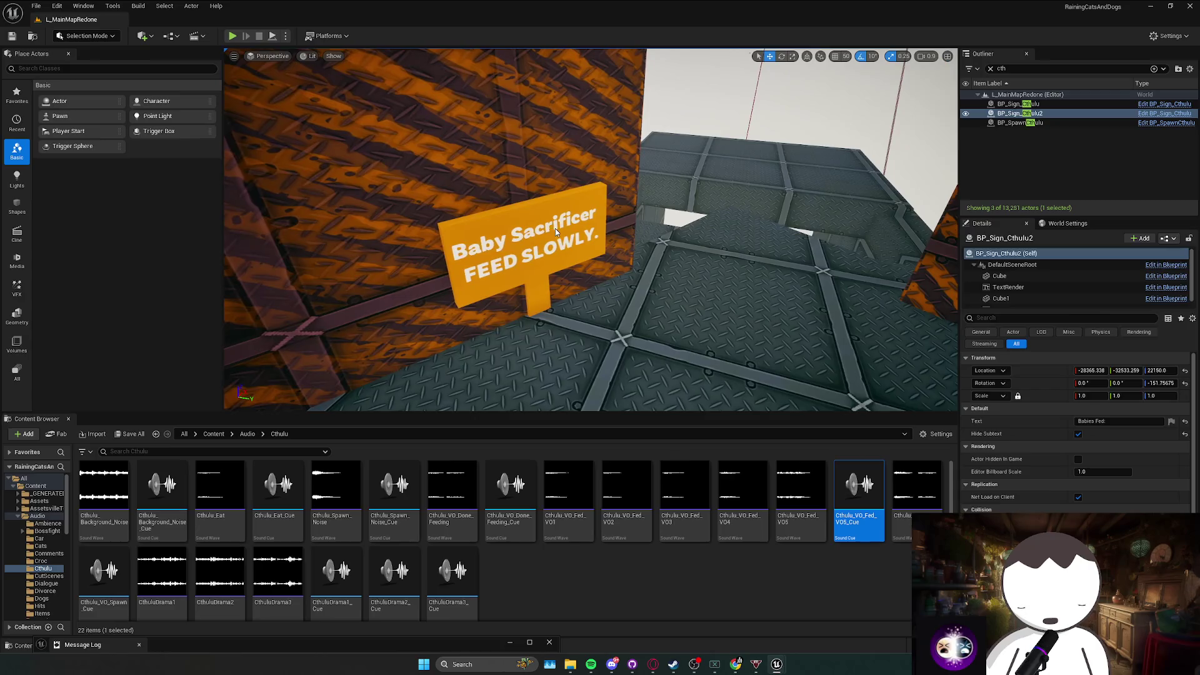
ctrl+double_click(1018, 104)
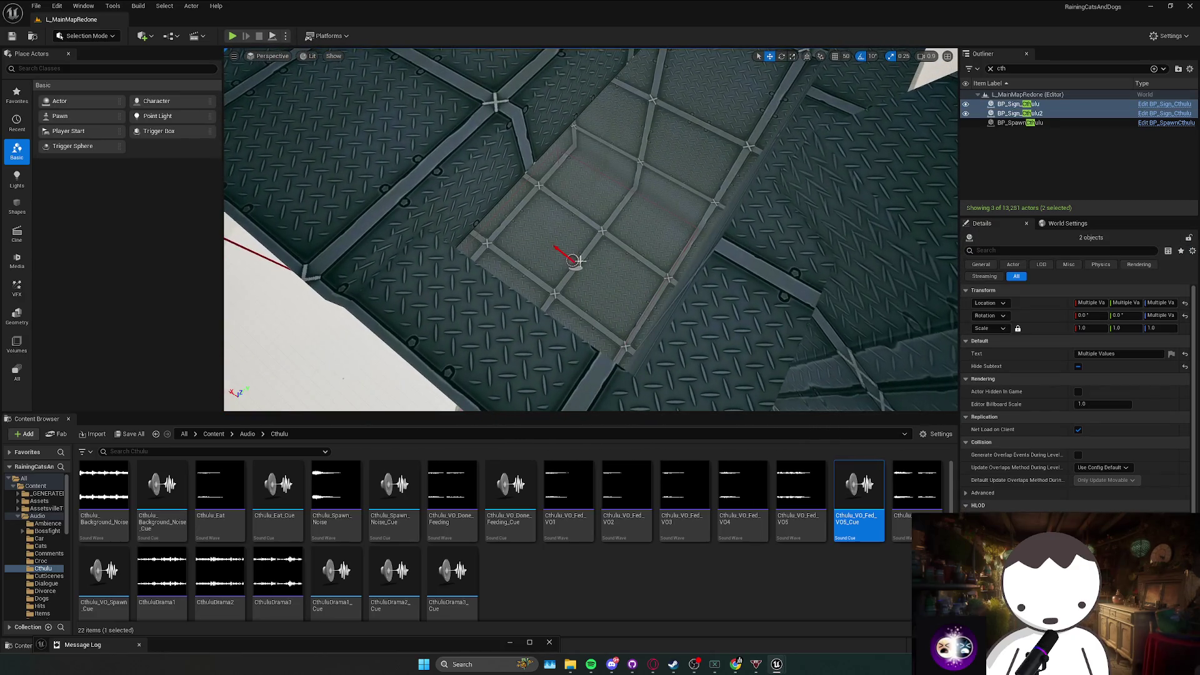
click(573, 262)
key(f)
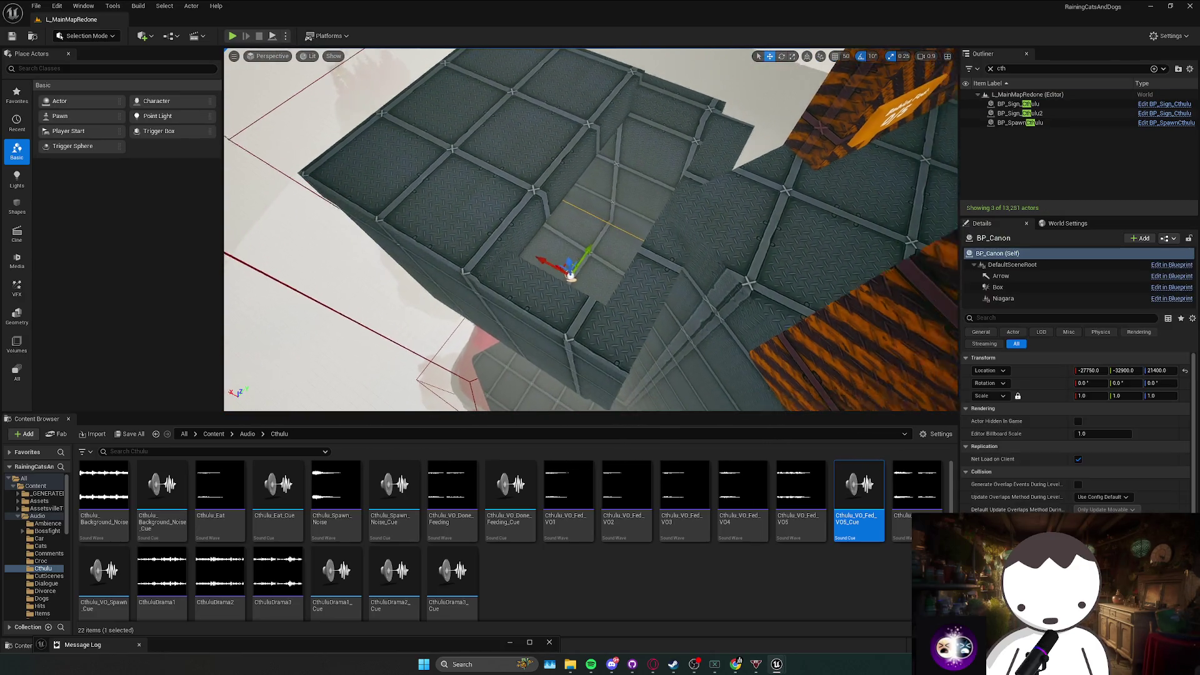
Select the two Cthulhu signs and BP_SpawnCthulu and duplicate them with Ctrl+D.
click(667, 170)
ctrl+click(619, 155)
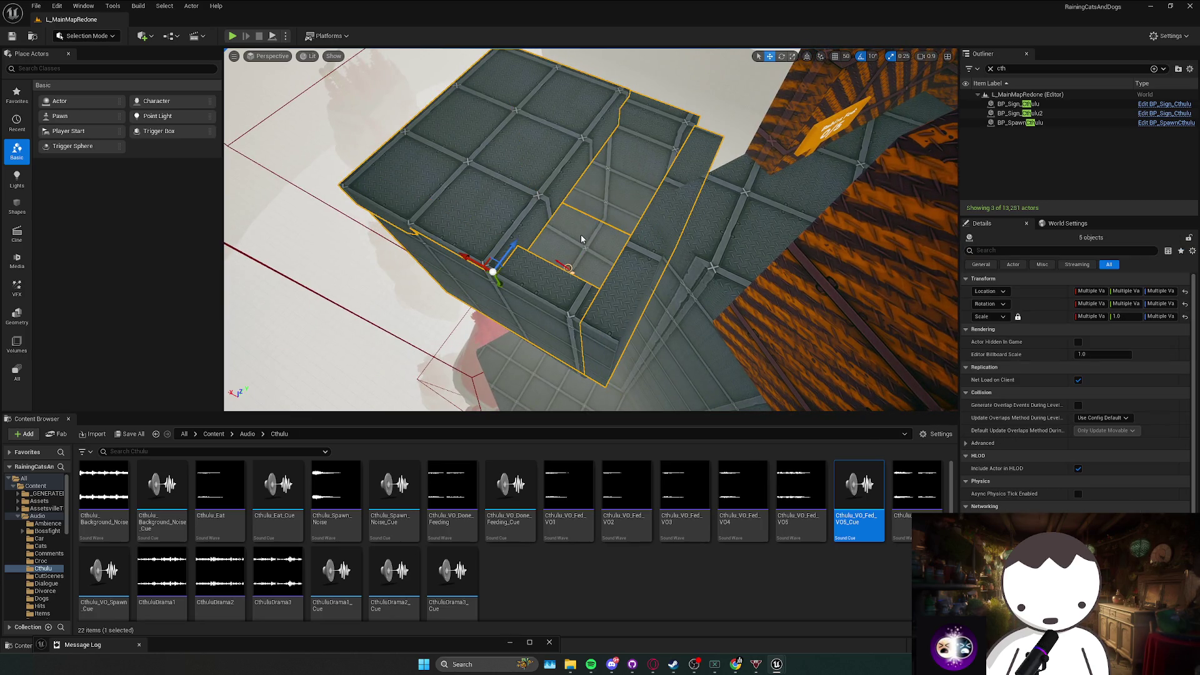
key(f)
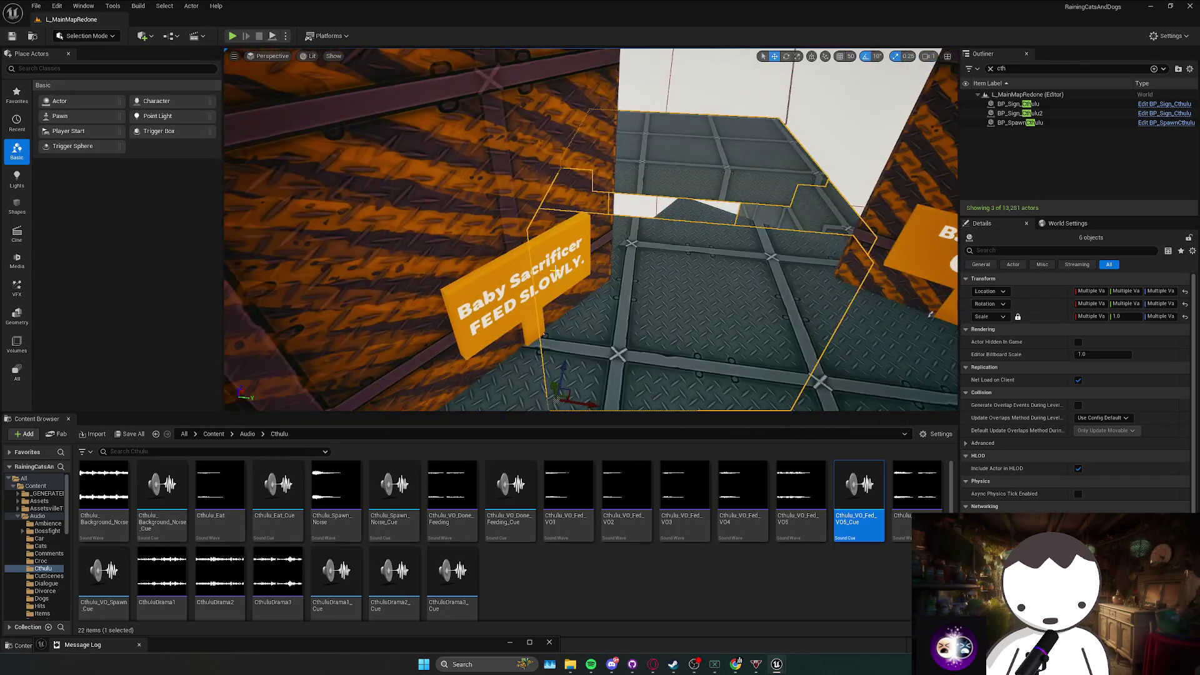
ctrl+click(929, 243)
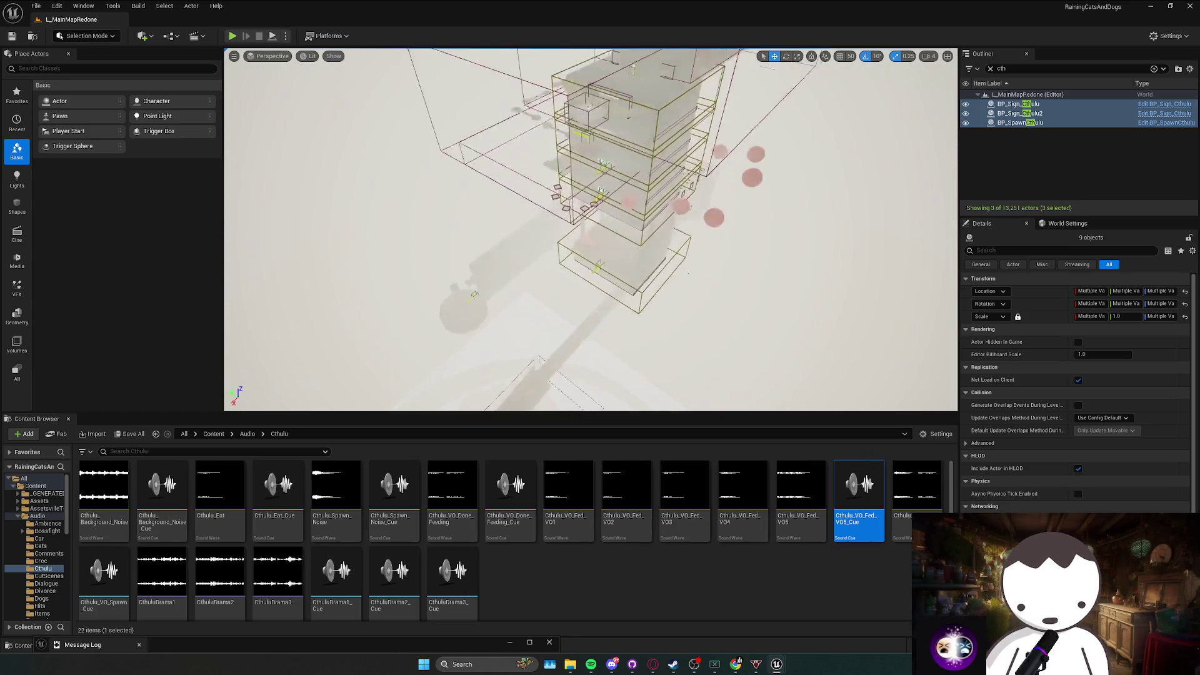
key(f)
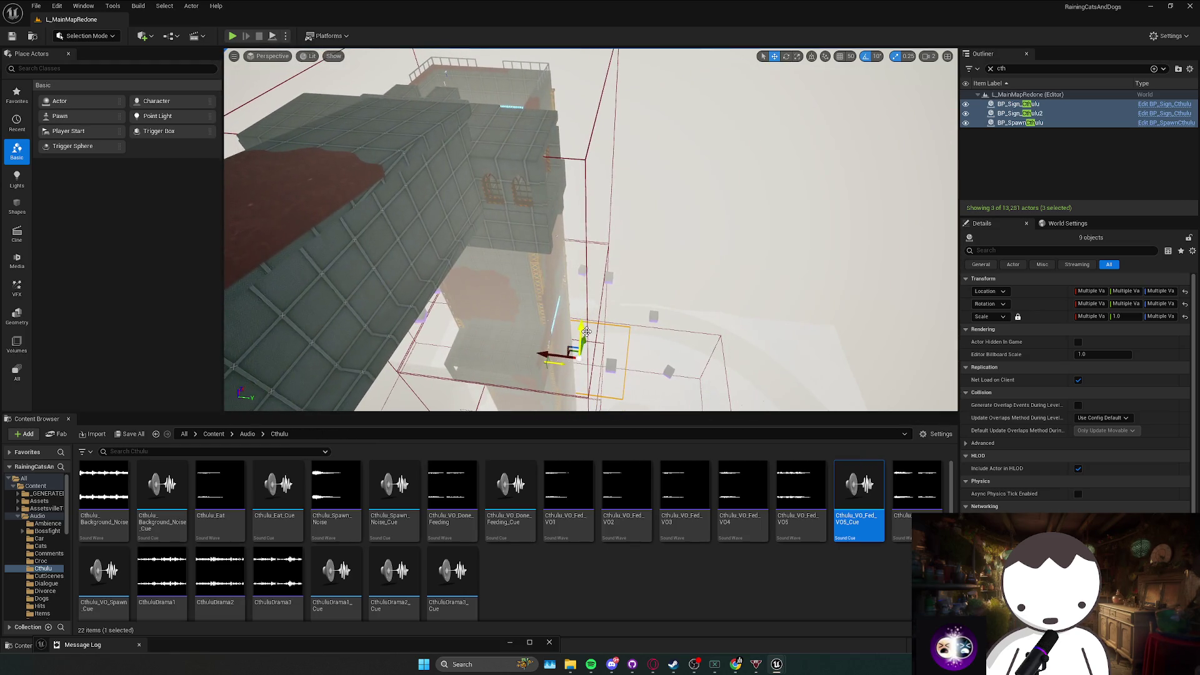
key(ctrl+d)
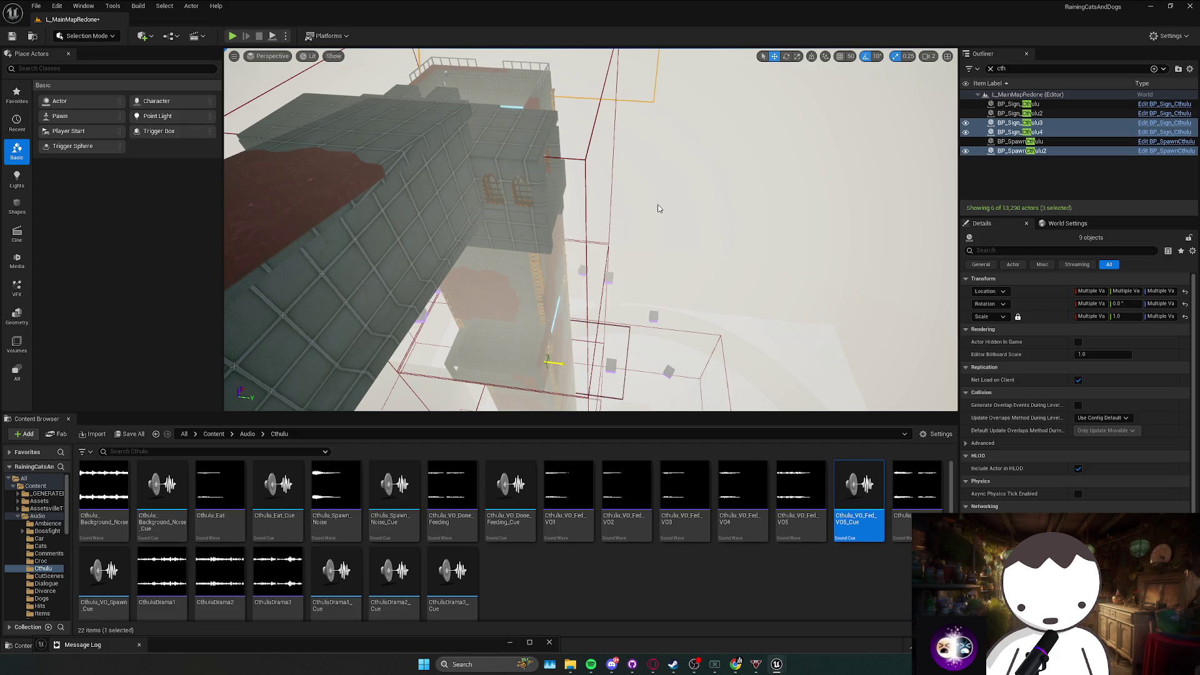
Redo the Cthulhu sign and spawner duplication and move the copies beside the striped window wall.
key(ctrl+z)
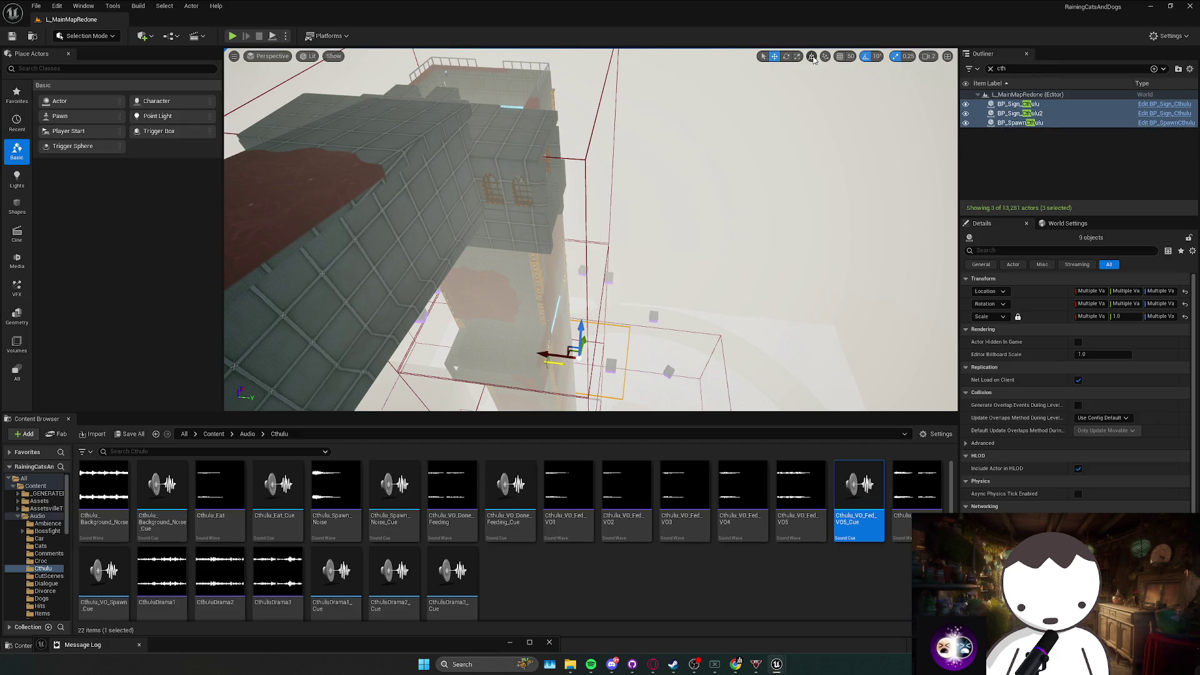
key(ctrl+d)
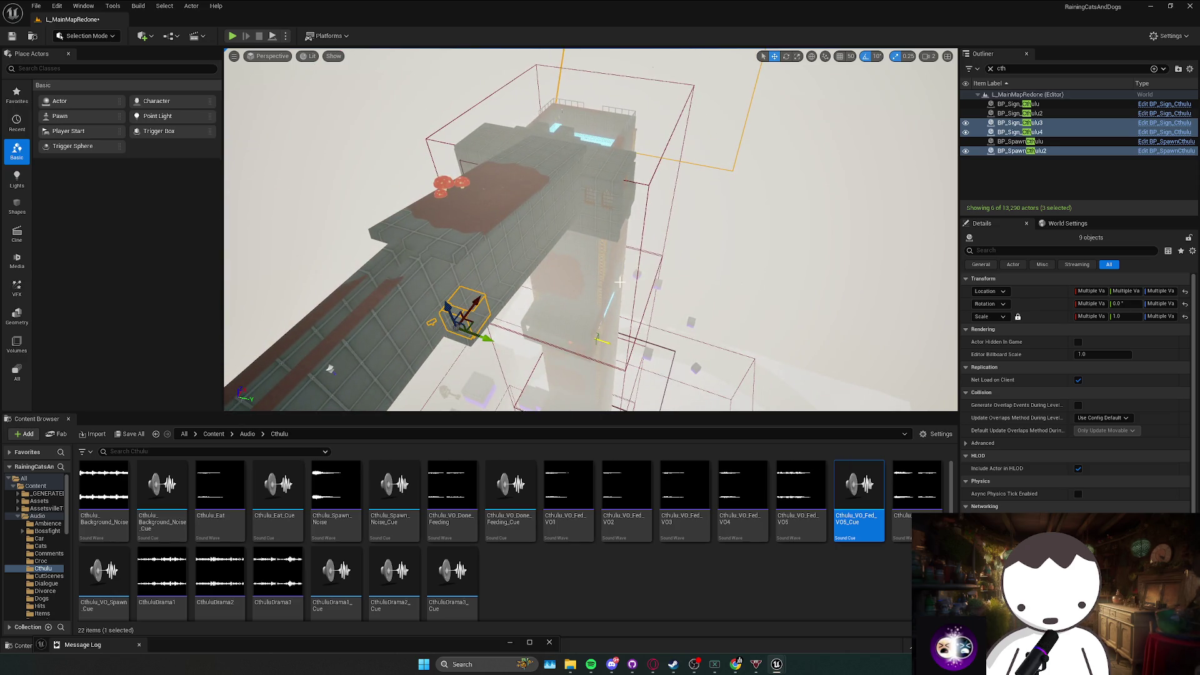
drag(619, 283, 663, 299)
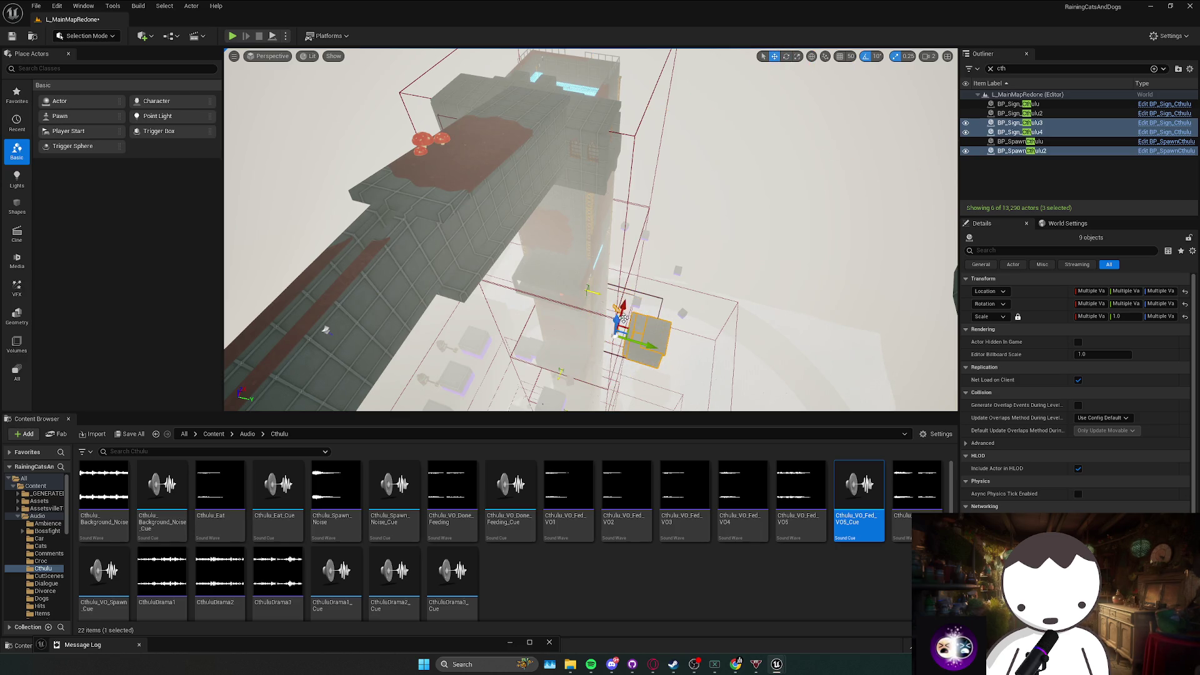
mouse_move(325, 329)
mouse_down()
mouse_move(643, 193)
mouse_move(528, 138)
mouse_up()
key(f)
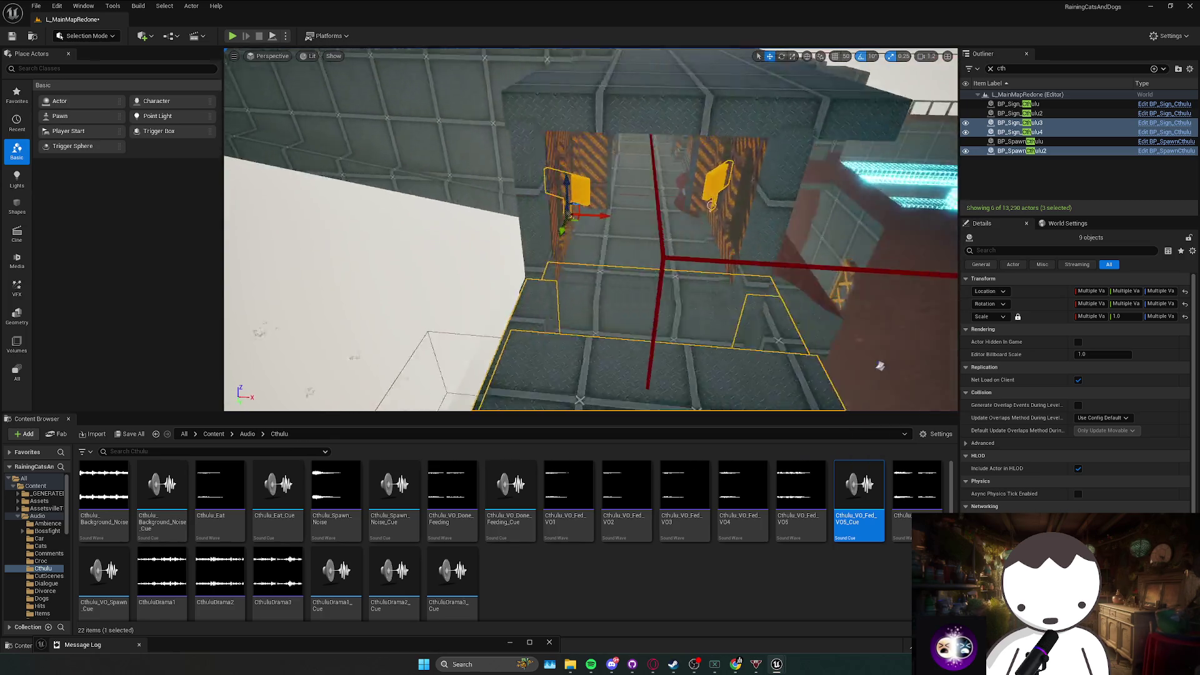
scroll(647, 187, down, 2)
drag(646, 187, 629, 181)
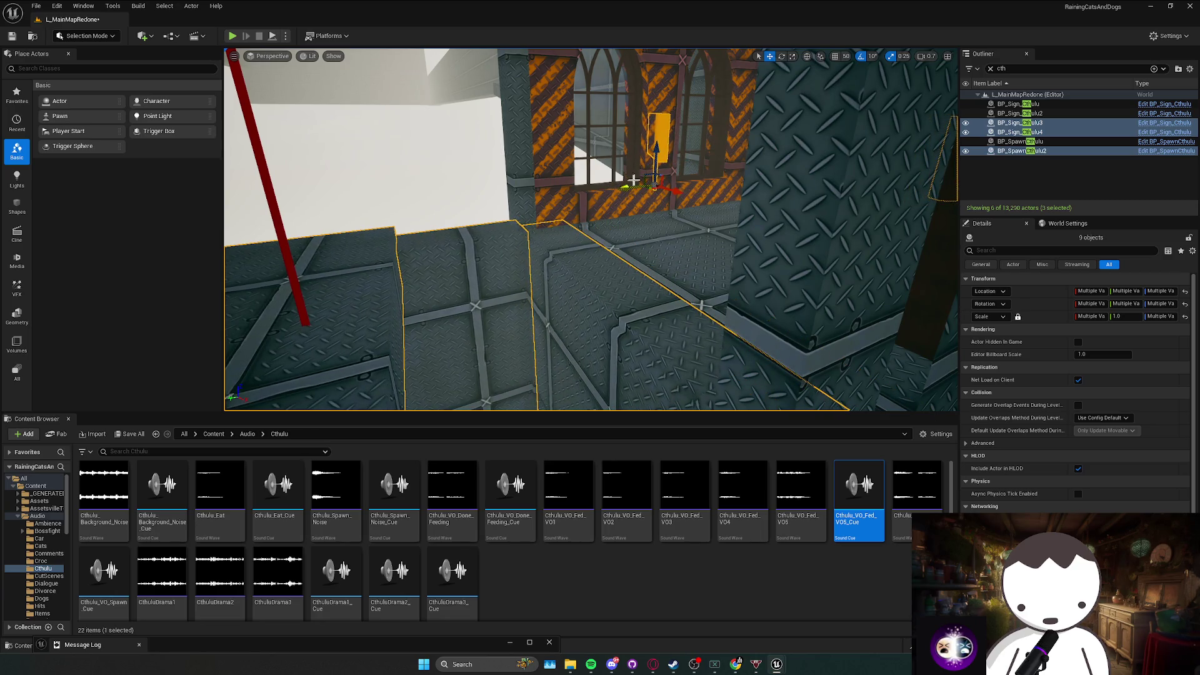
Select only the copied Babies Fed sign in the orange-striped corridor.
key(s)
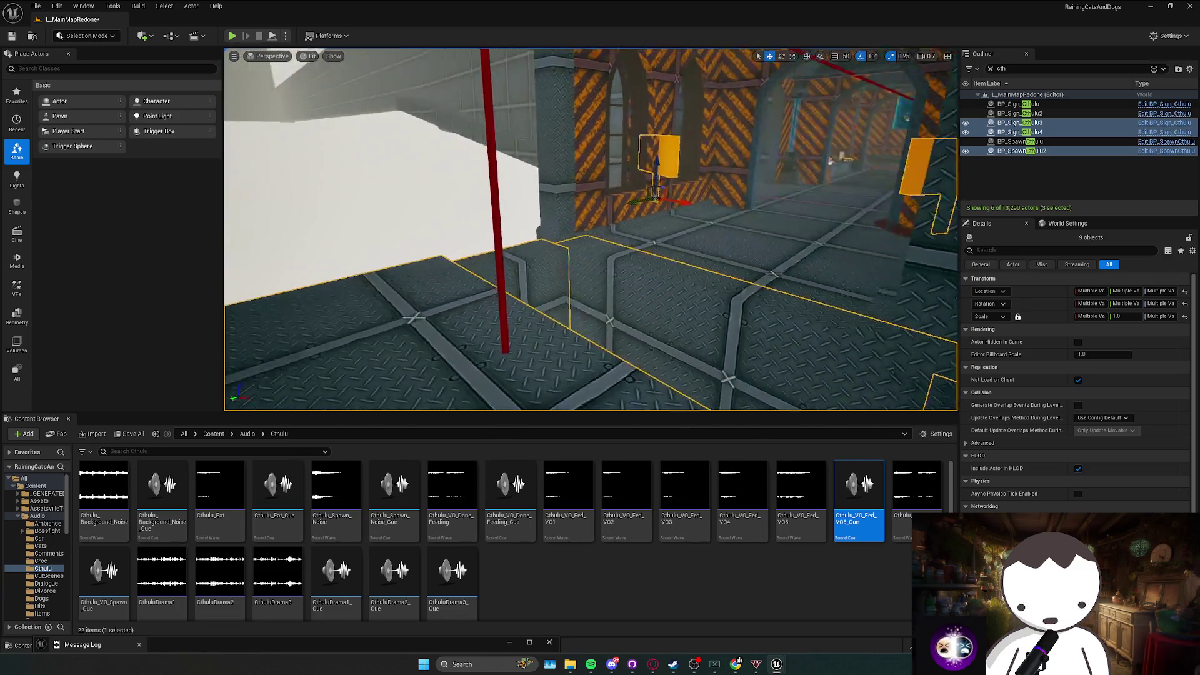
scroll(590, 230, down, 1)
scroll(591, 229, up, 1)
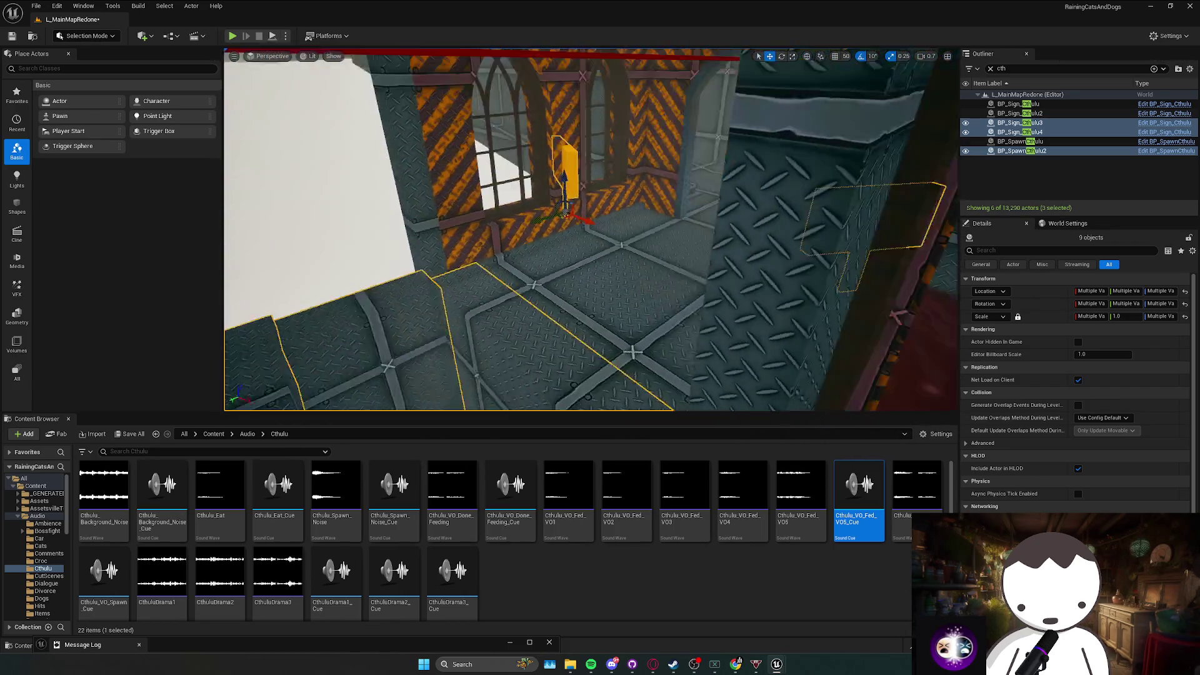
click(565, 229)
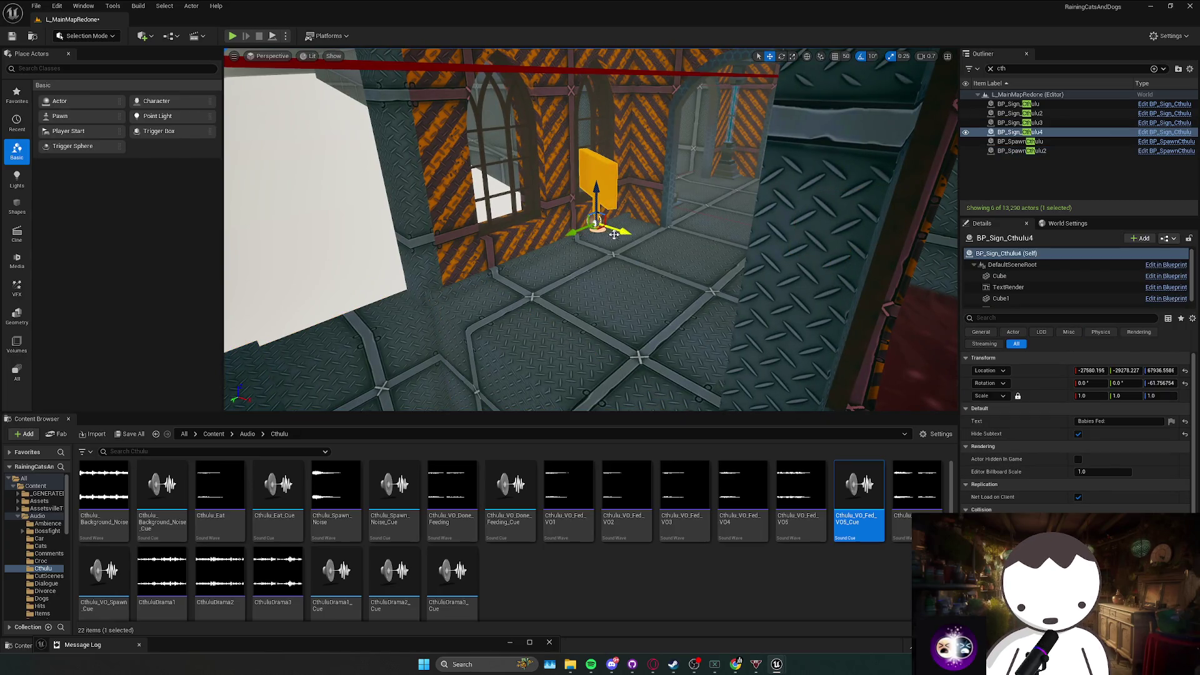
scroll(562, 257, up, 1)
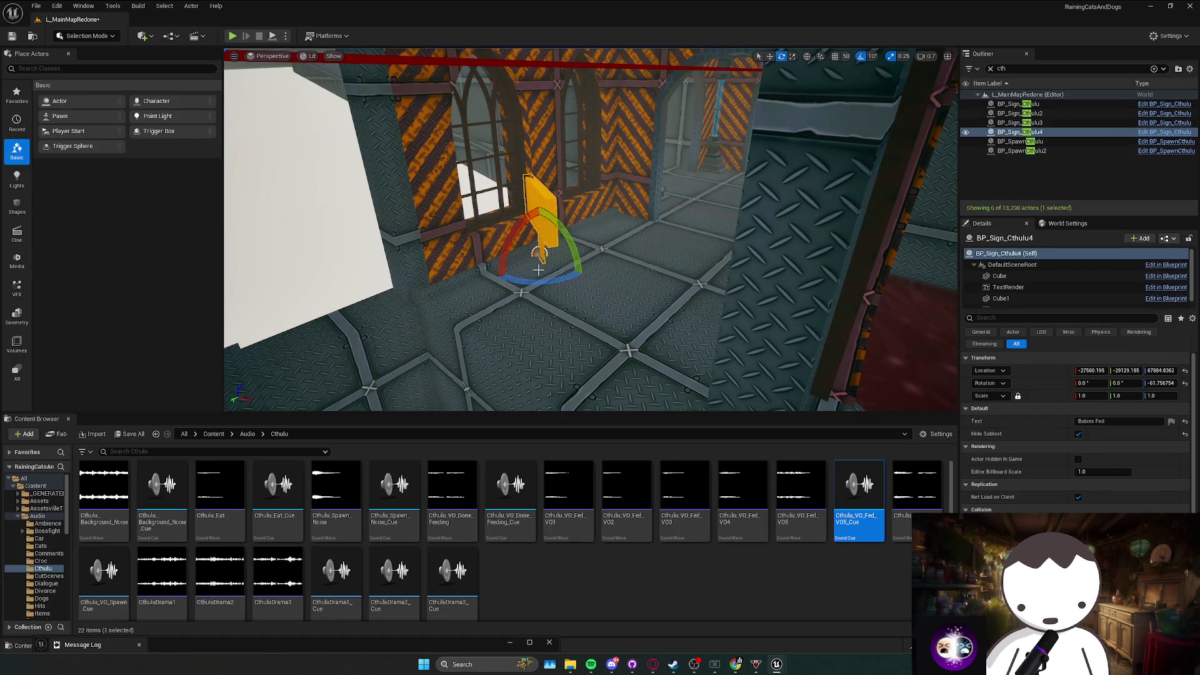
mouse_move(519, 268)
mouse_down()
mouse_move(588, 259)
mouse_move(519, 275)
mouse_move(570, 342)
mouse_move(595, 316)
mouse_move(622, 350)
mouse_move(640, 338)
mouse_move(625, 350)
mouse_move(582, 312)
mouse_move(630, 341)
mouse_up()
Check the Baby Sacrificer, Babies Fed and spawn volume copies, and save the level.
click(607, 256)
key(ctrl+s)
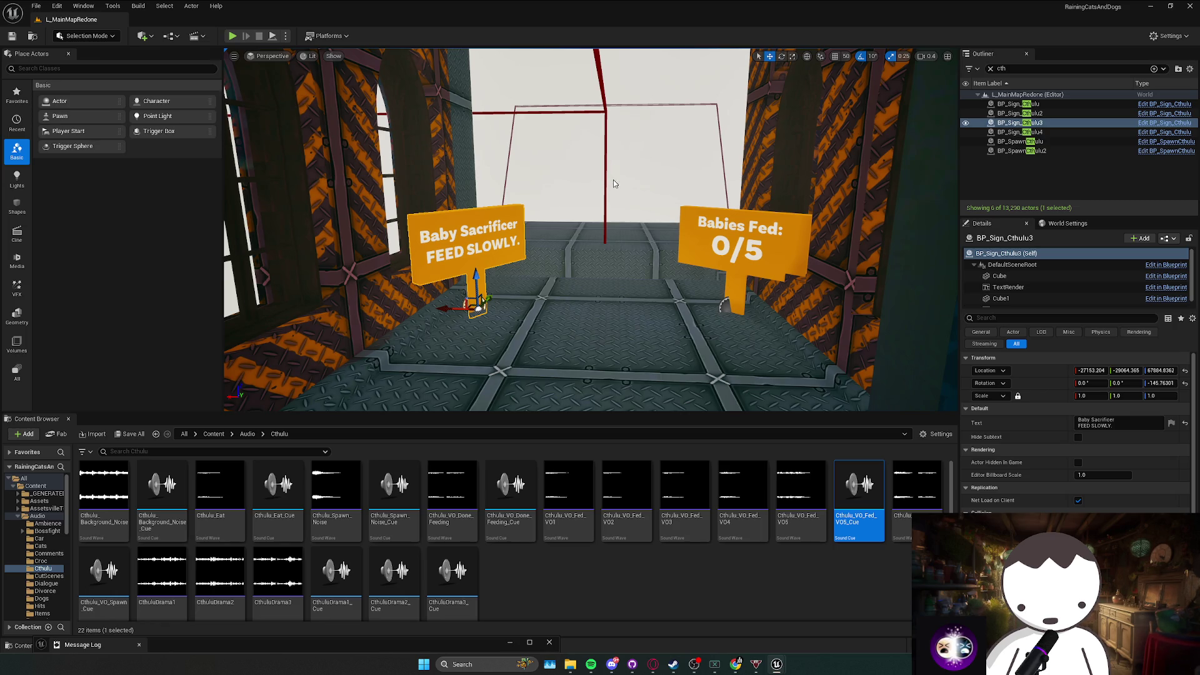
click(613, 183)
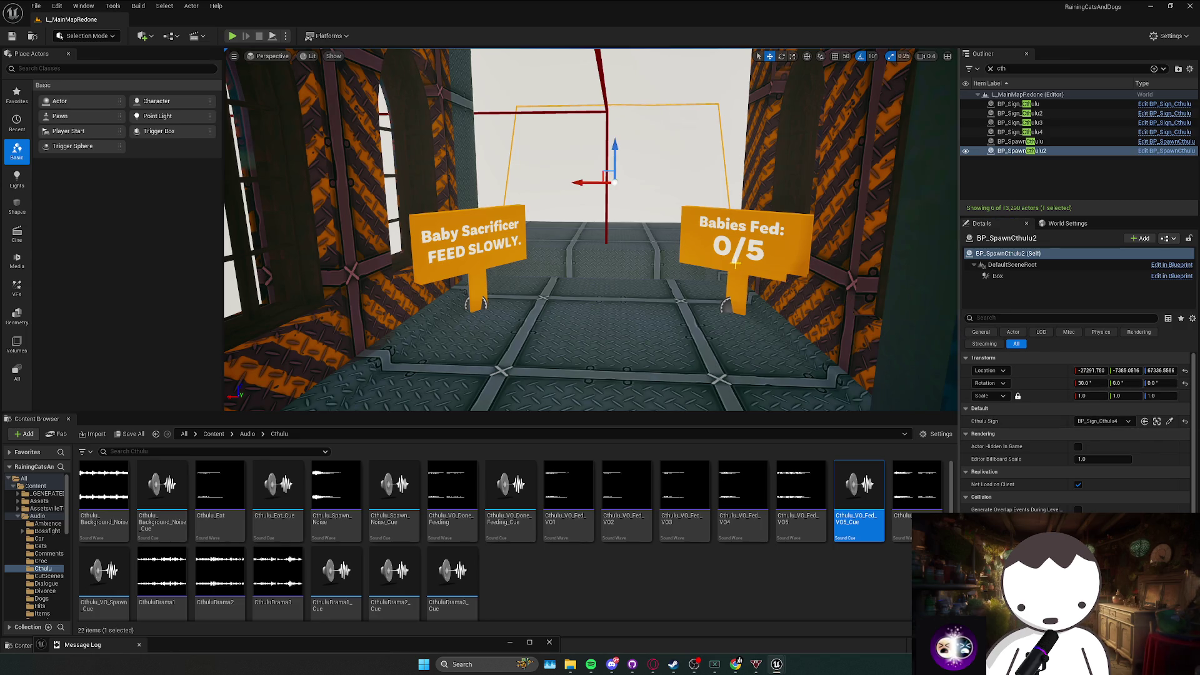
click(1054, 132)
click(1052, 143)
click(1019, 132)
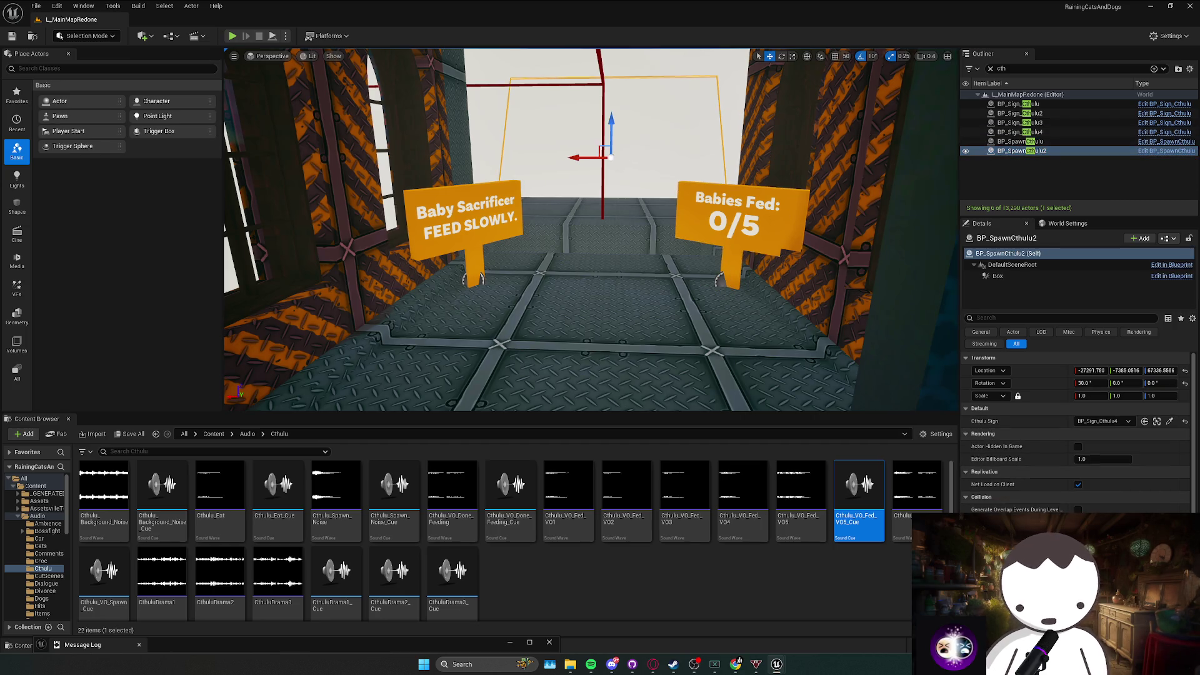
right_click(715, 210)
key(Escape)
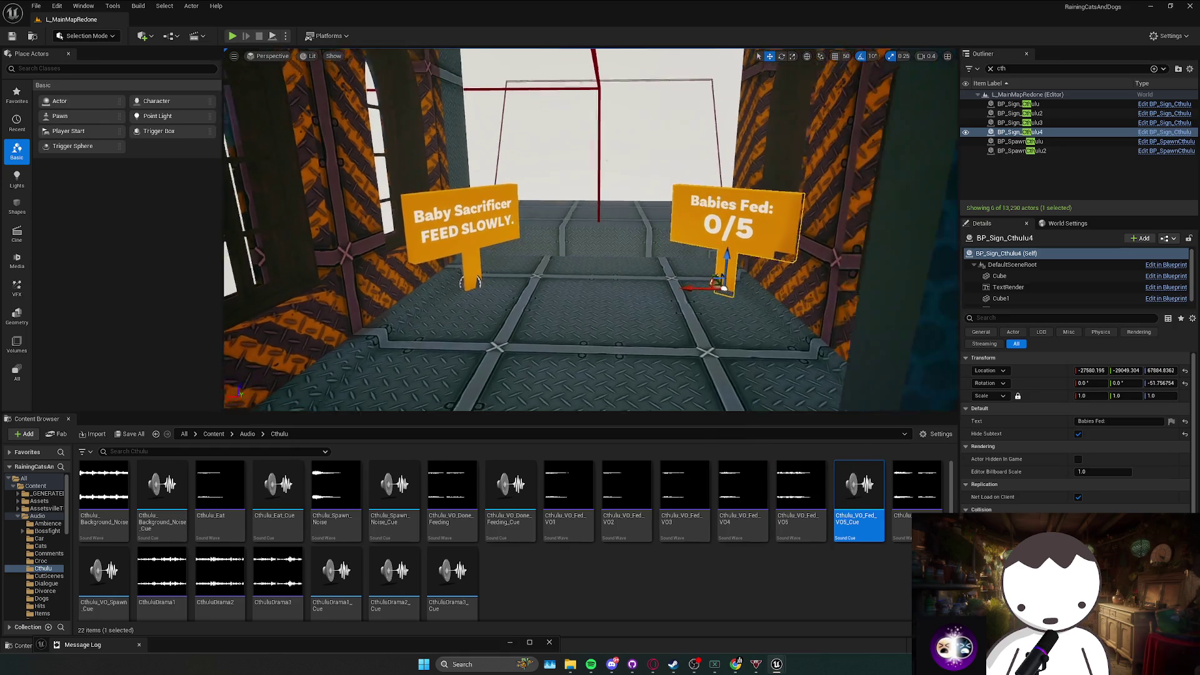
key(ctrl+s)
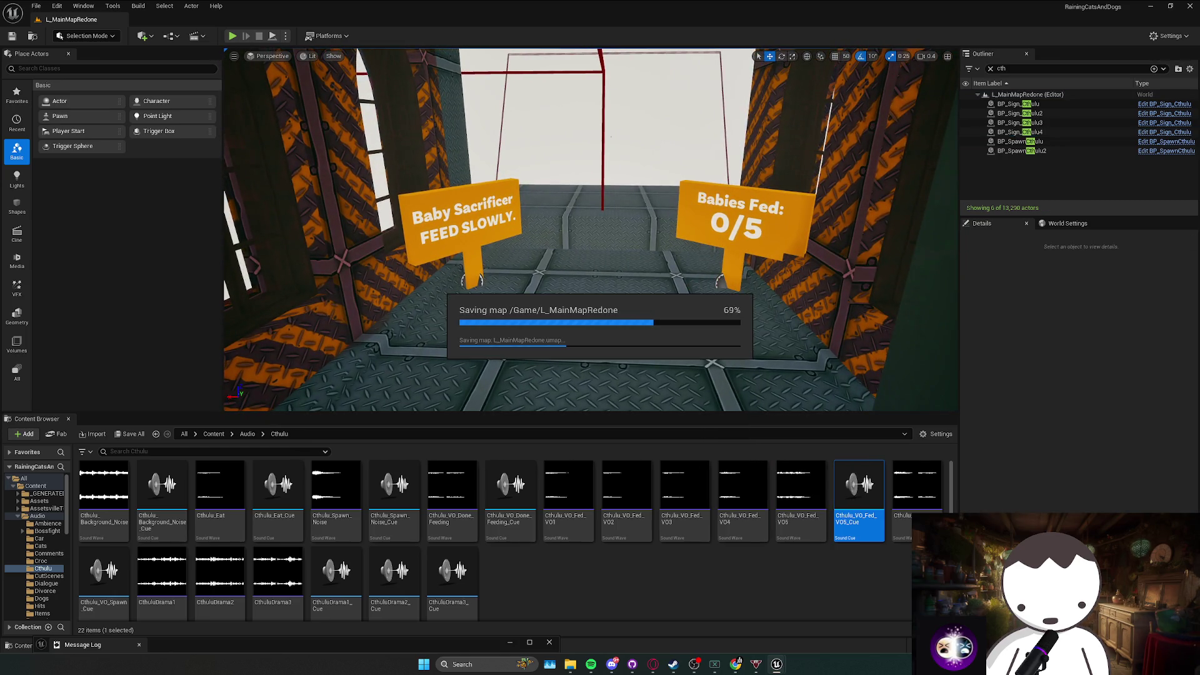
Fly in to the copied signs and select the Babies Fed sign.
scroll(591, 230, up, 1)
key(s)
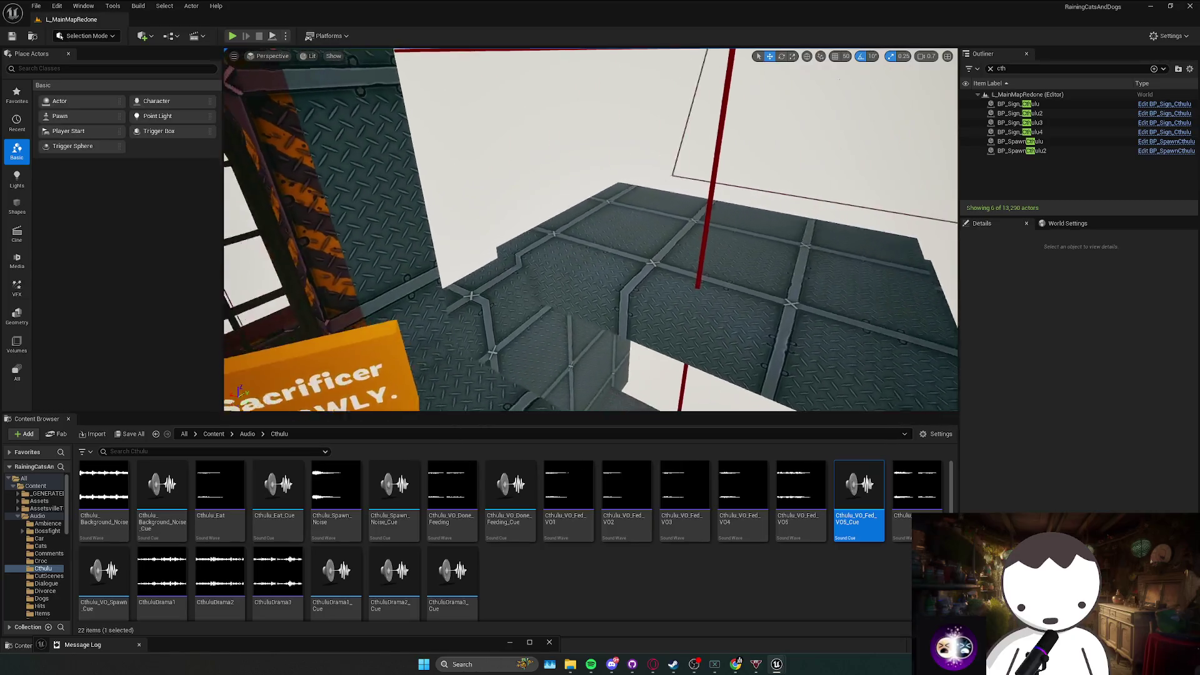
key(w)
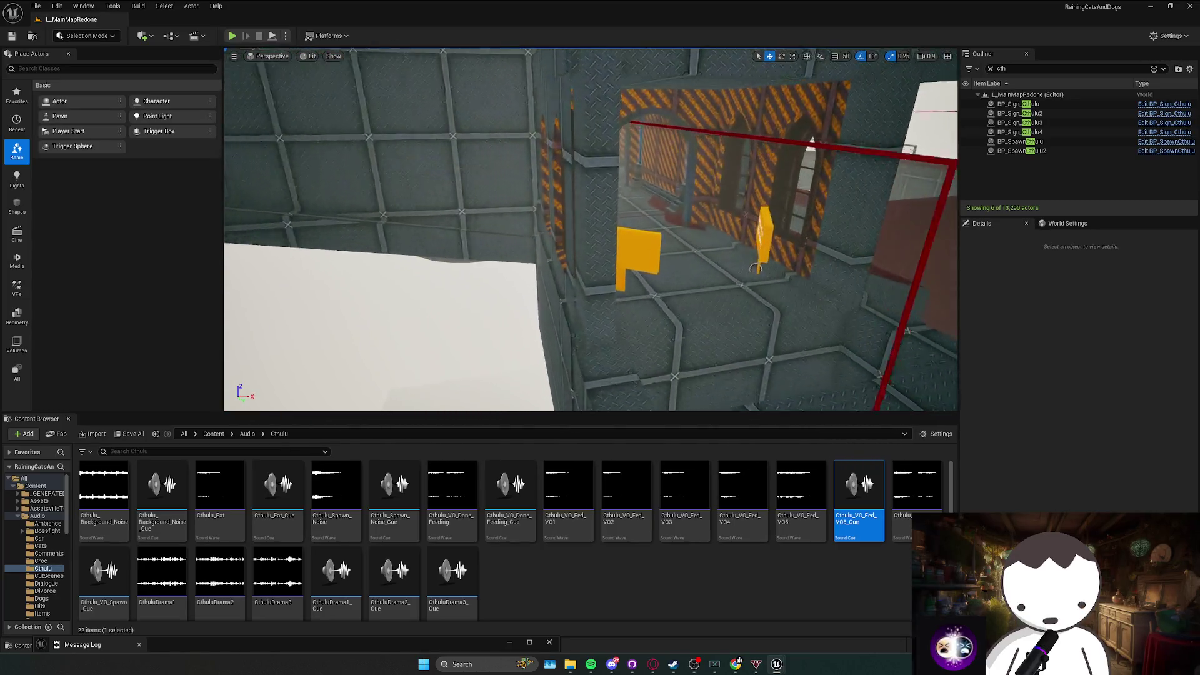
scroll(591, 229, down, 1)
key(w)
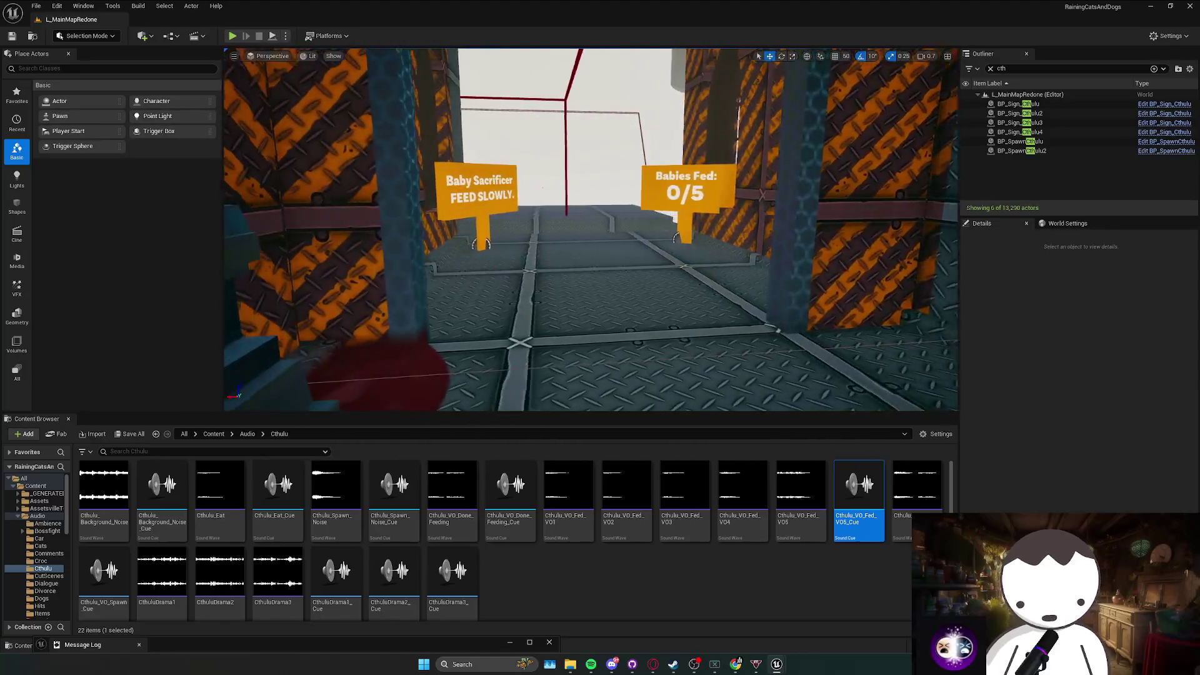
scroll(591, 229, up, 1)
key(s)
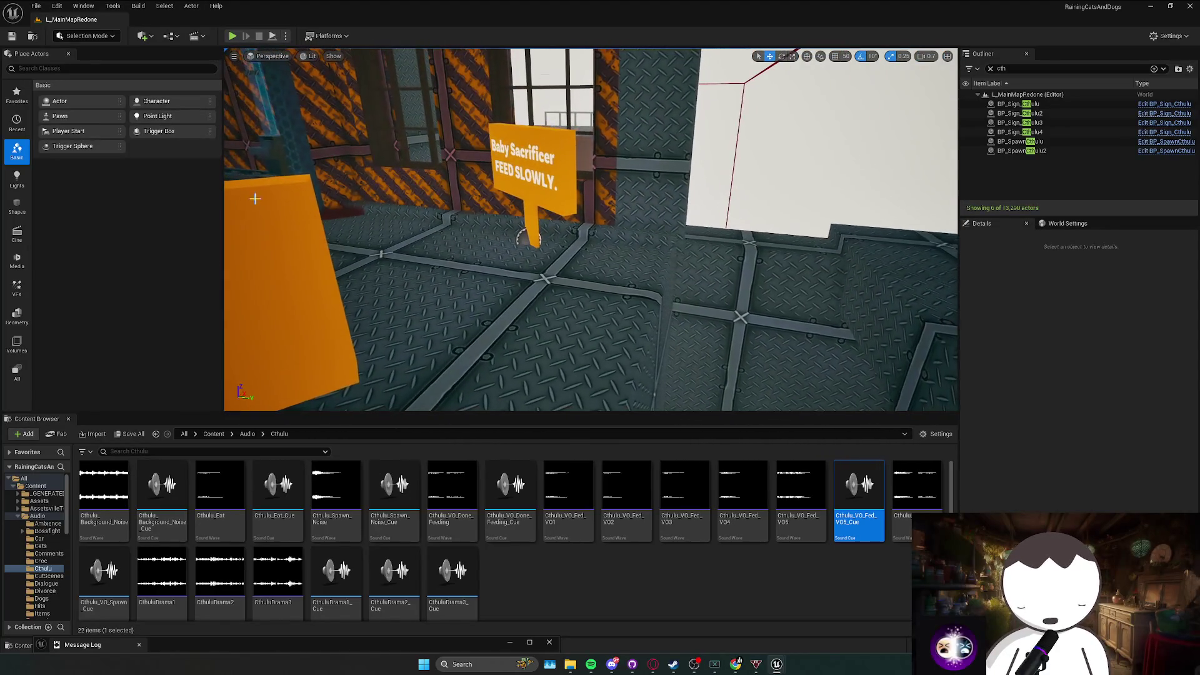
click(536, 256)
key(e)
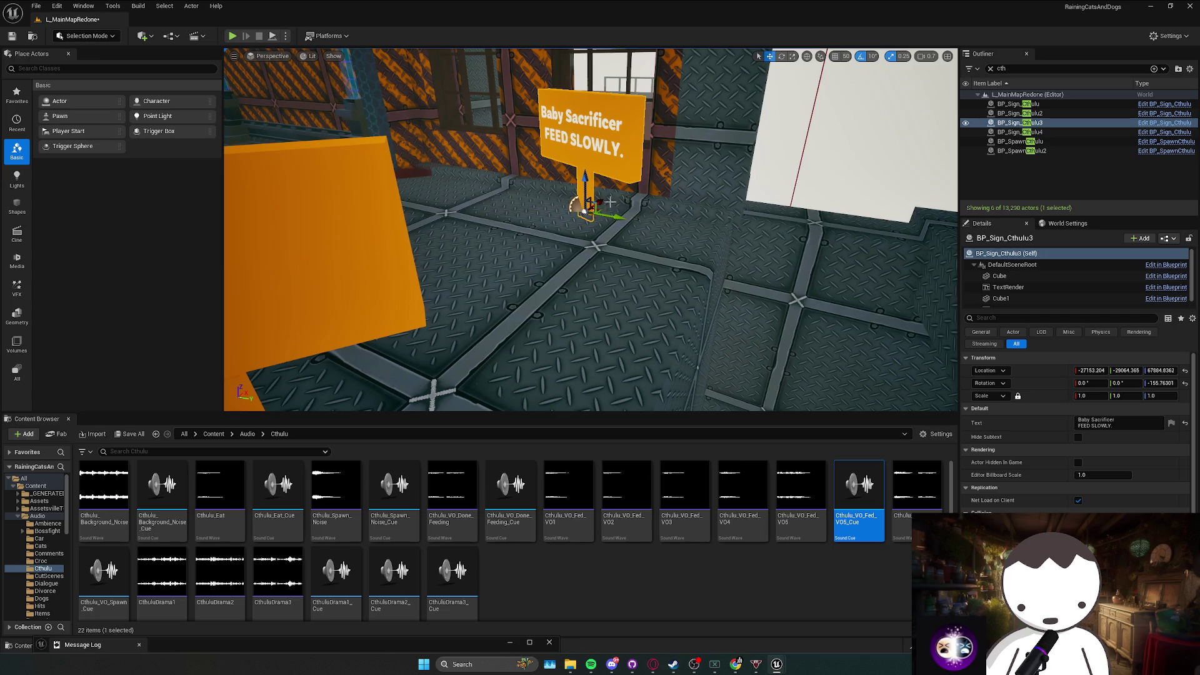
mouse_move(600, 227)
mouse_down()
mouse_move(466, 266)
mouse_move(456, 286)
mouse_up()
click(466, 265)
scroll(591, 229, up, 1)
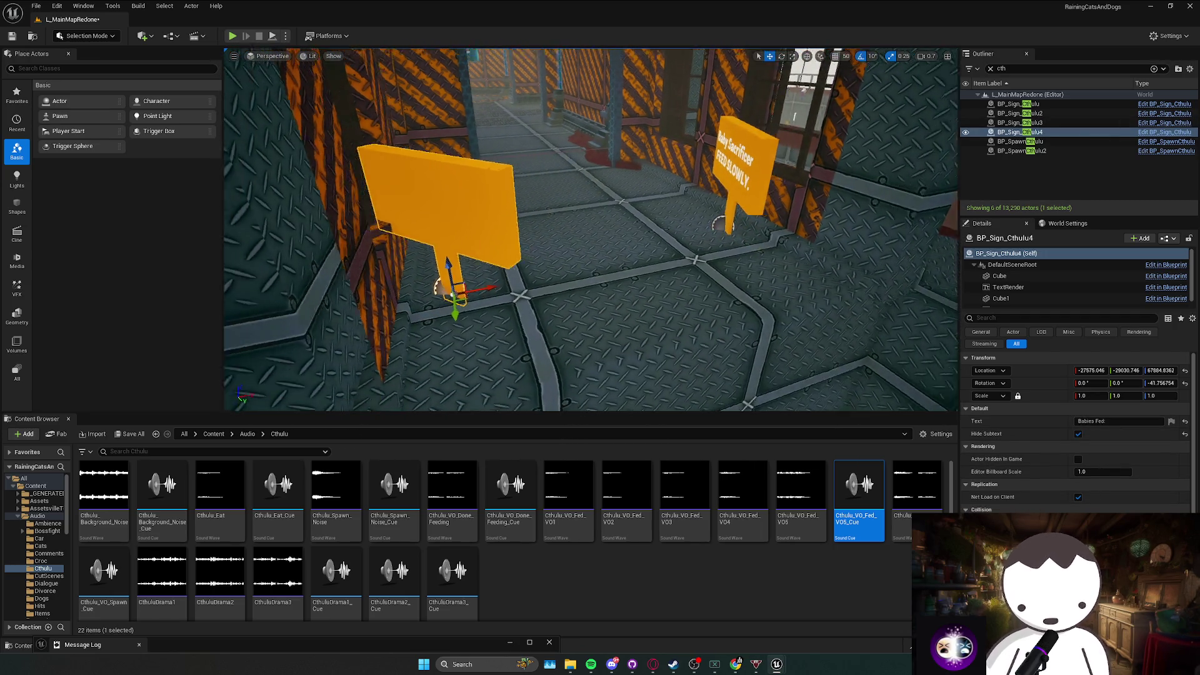
key(w)
scroll(518, 285, down, 2)
key(s)
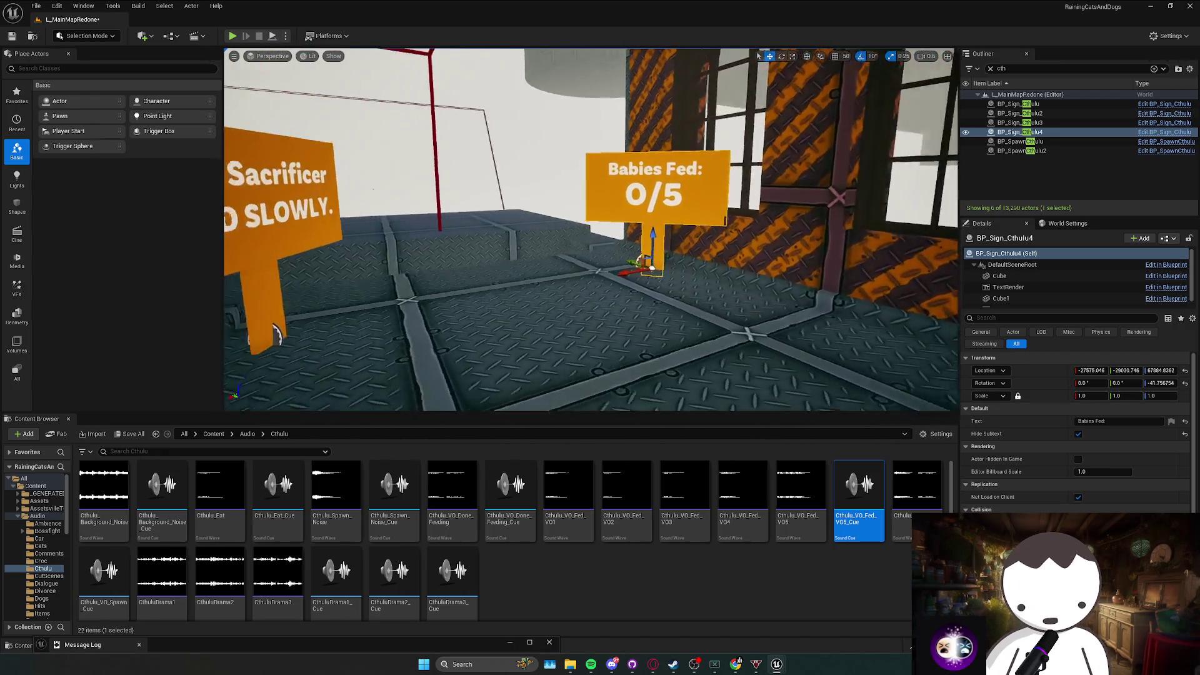
Nudge the Babies Fed sign slightly along X, save the map, and browse to BP_Cthulu.
drag(572, 258, 566, 260)
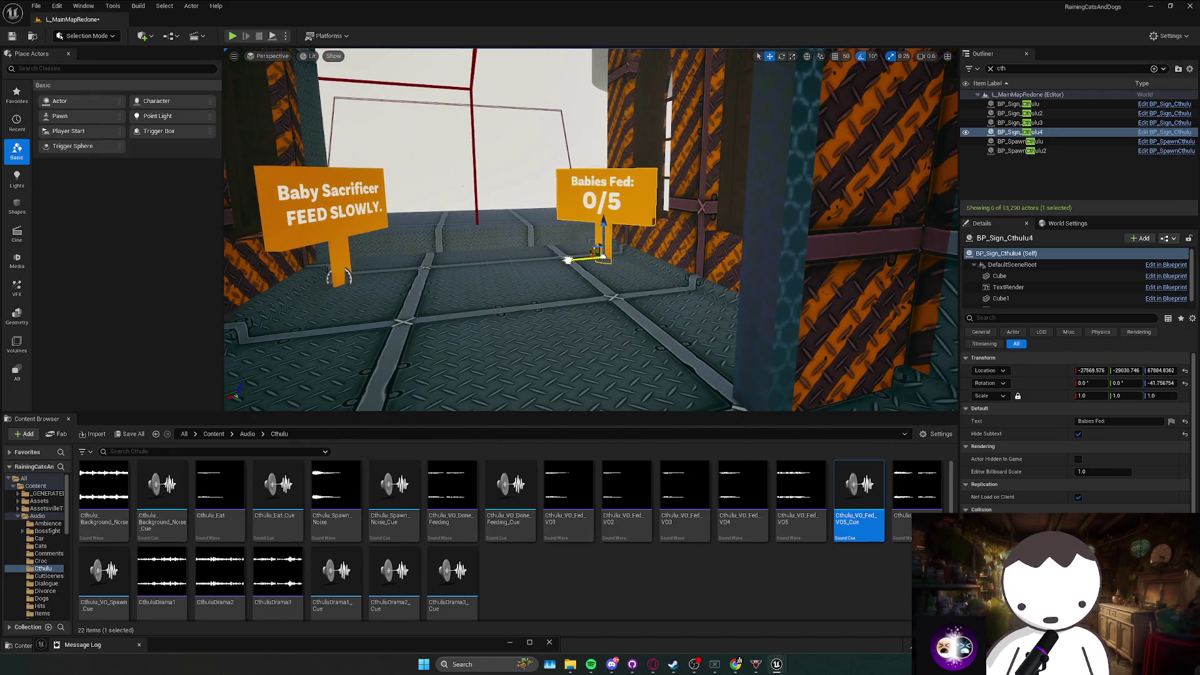
key(ctrl+s)
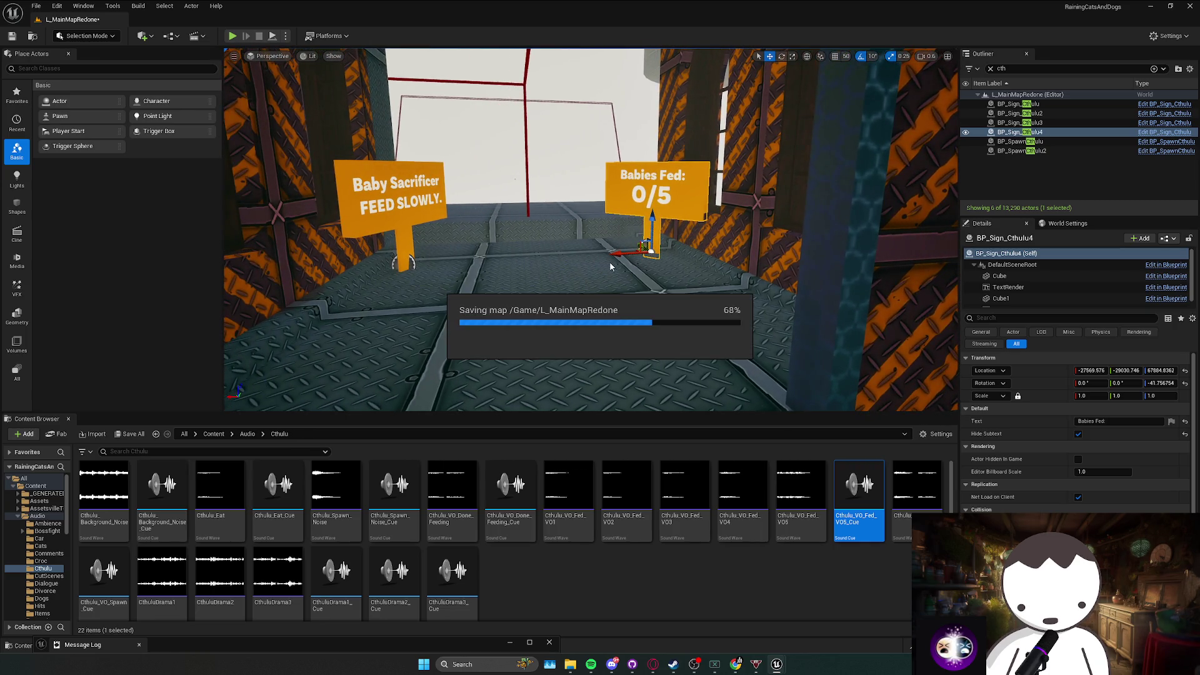
drag(620, 254, 626, 254)
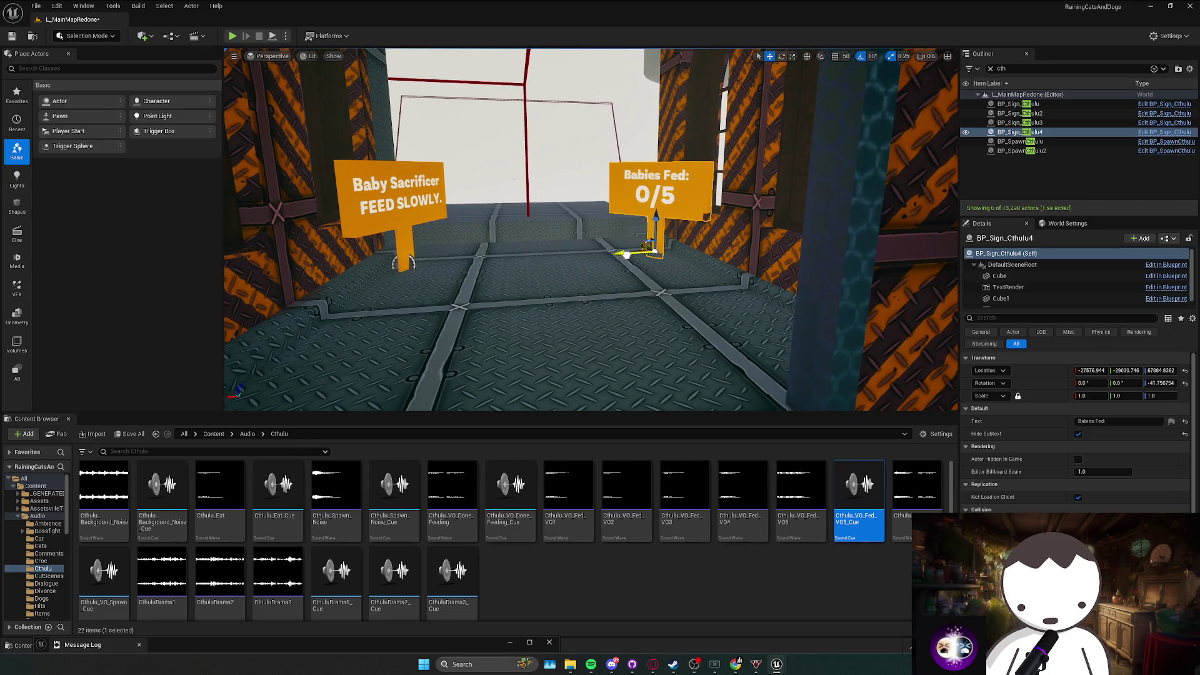
key(w)
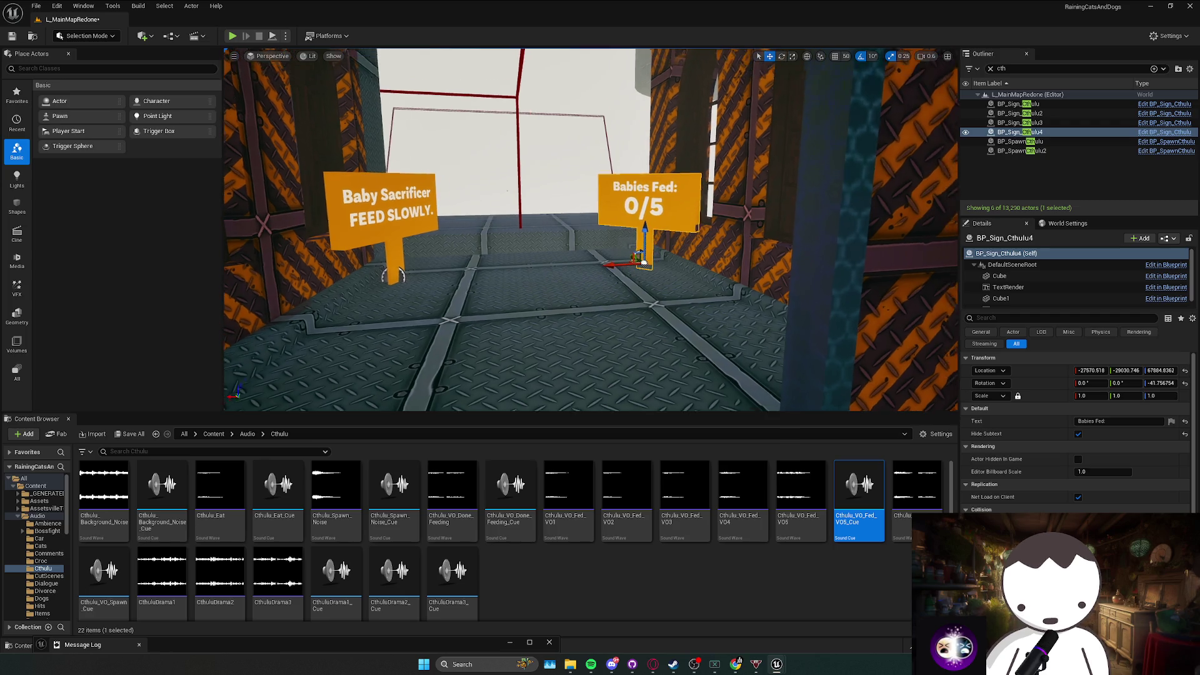
key(w)
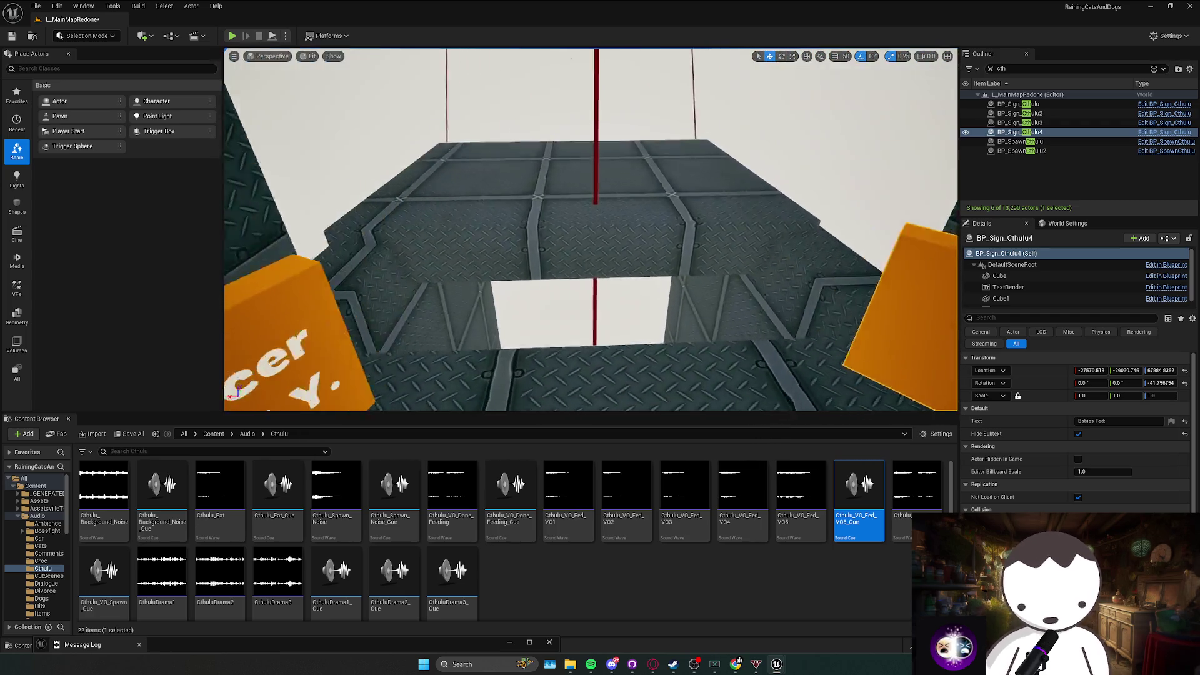
key(s)
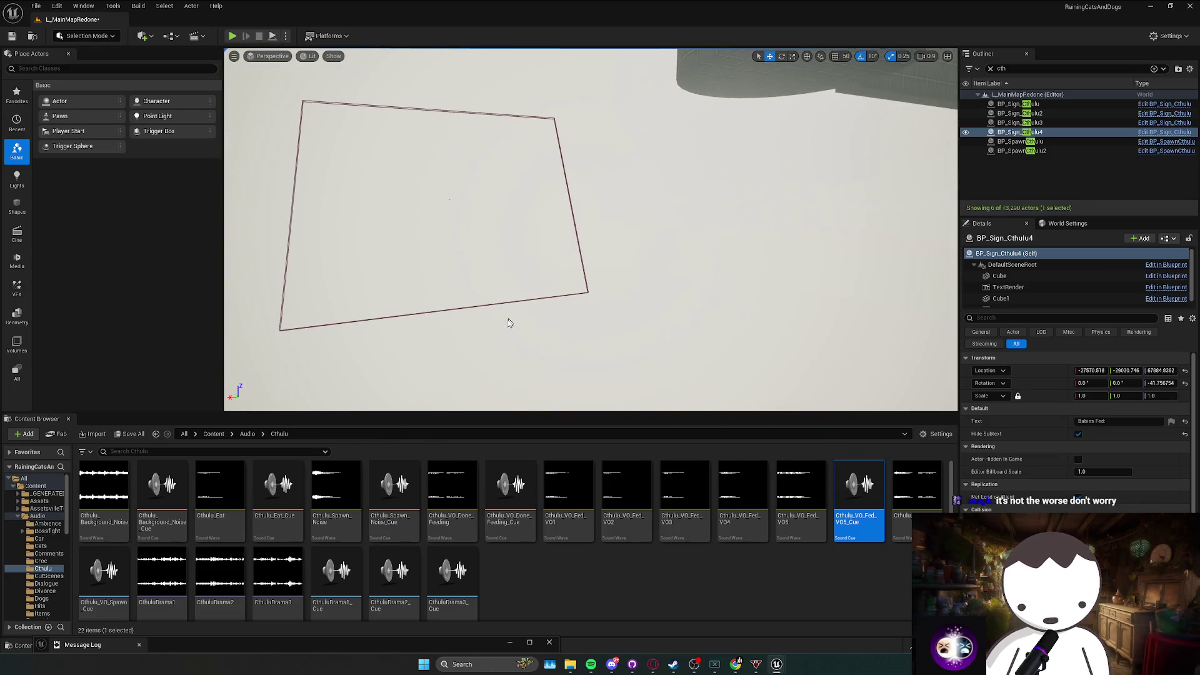
key(alt+Left)
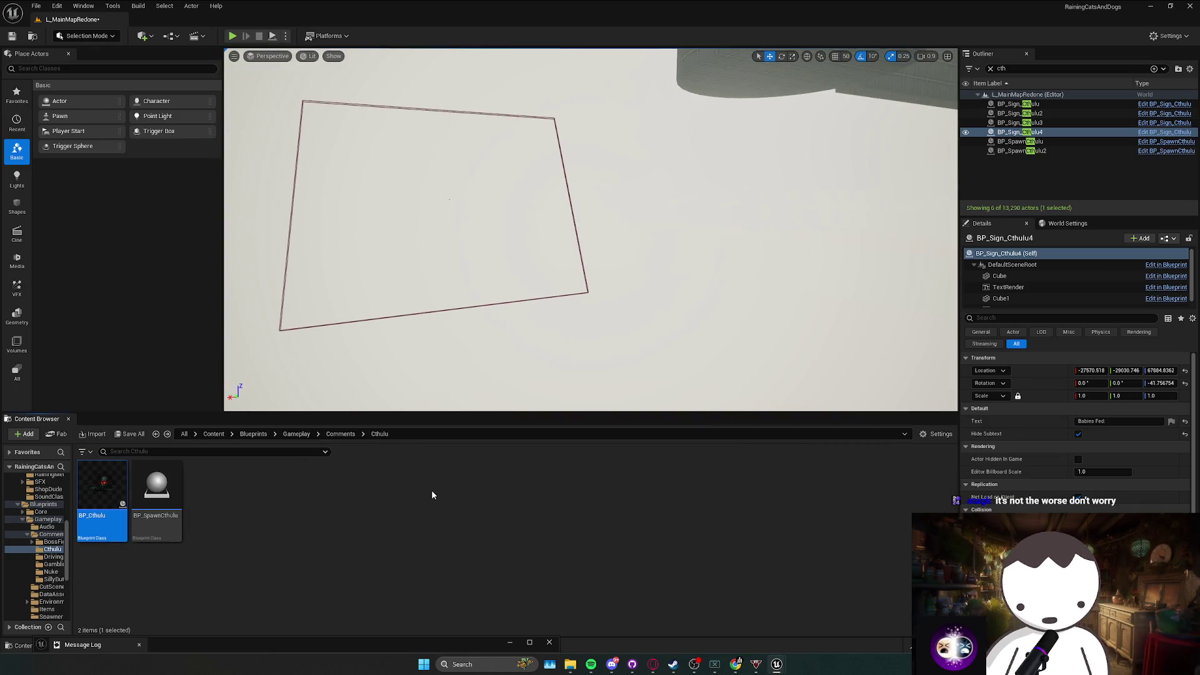
Open the BP_Cthulu event graph and inspect the Fade Out and background-noise nodes.
double_click(128, 527)
scroll(482, 307, down, 6)
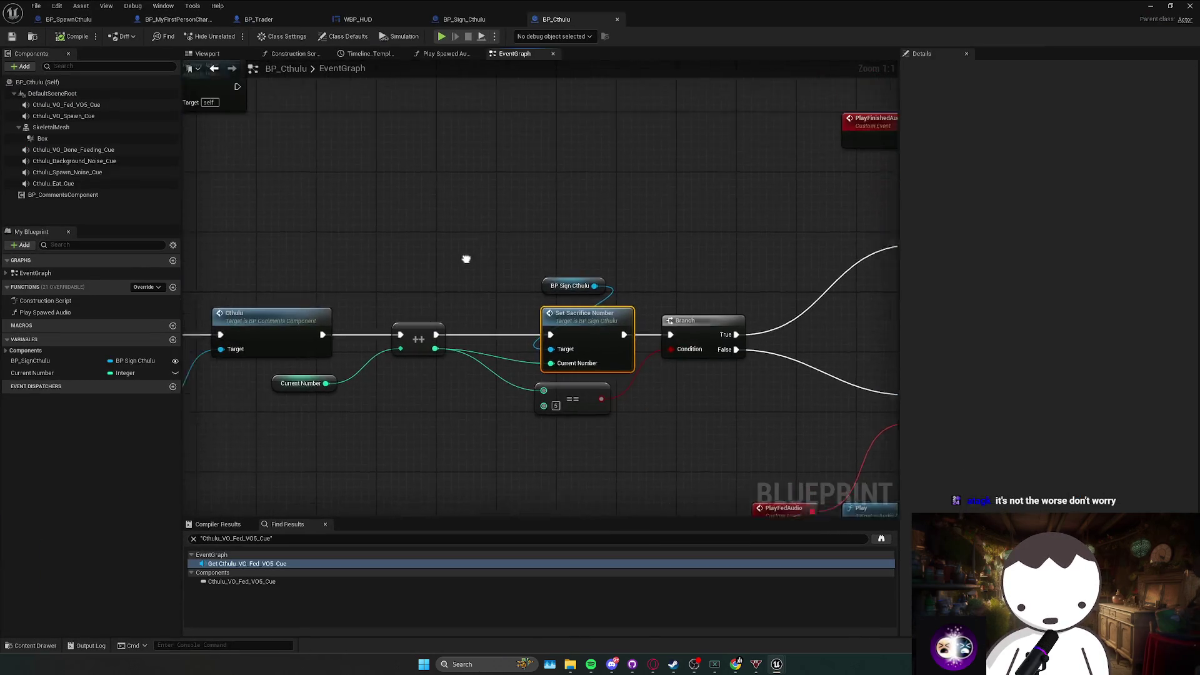
scroll(481, 308, up, 3)
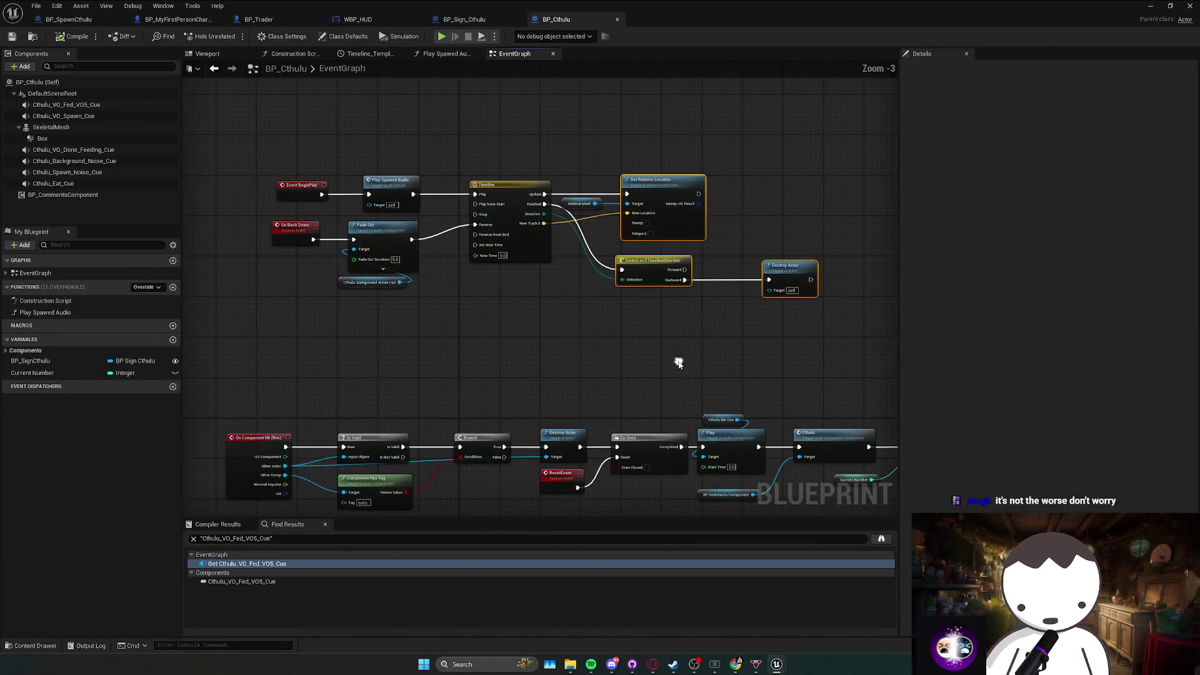
drag(406, 262, 376, 307)
click(381, 306)
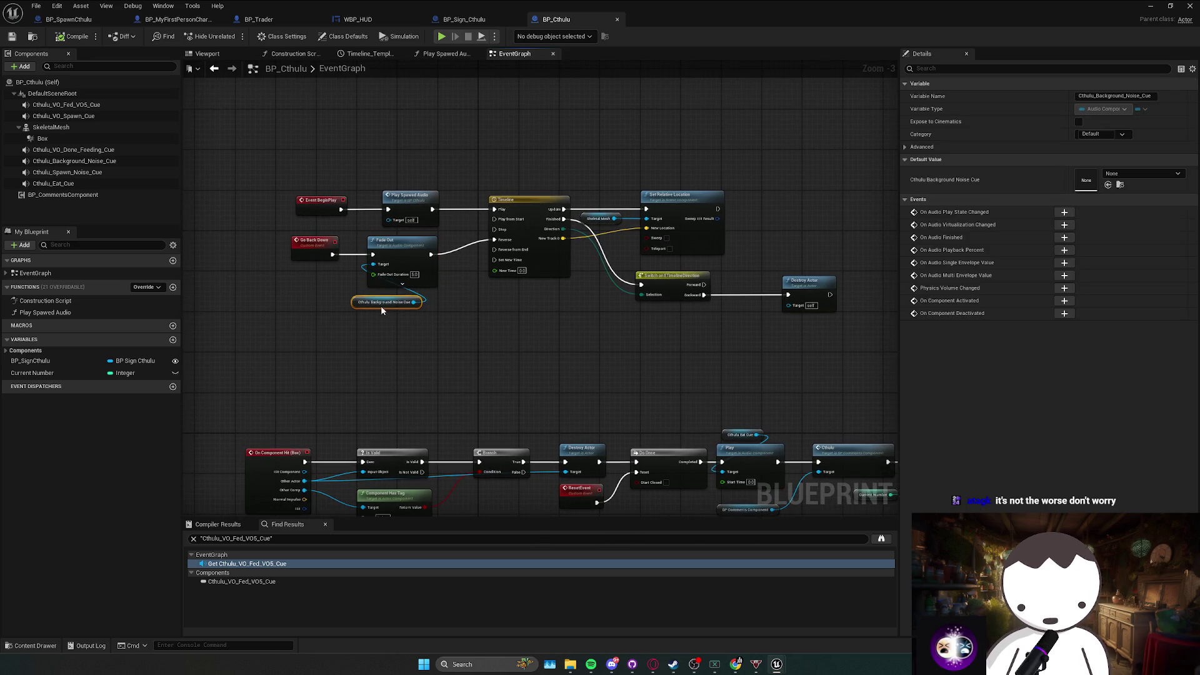
click(549, 350)
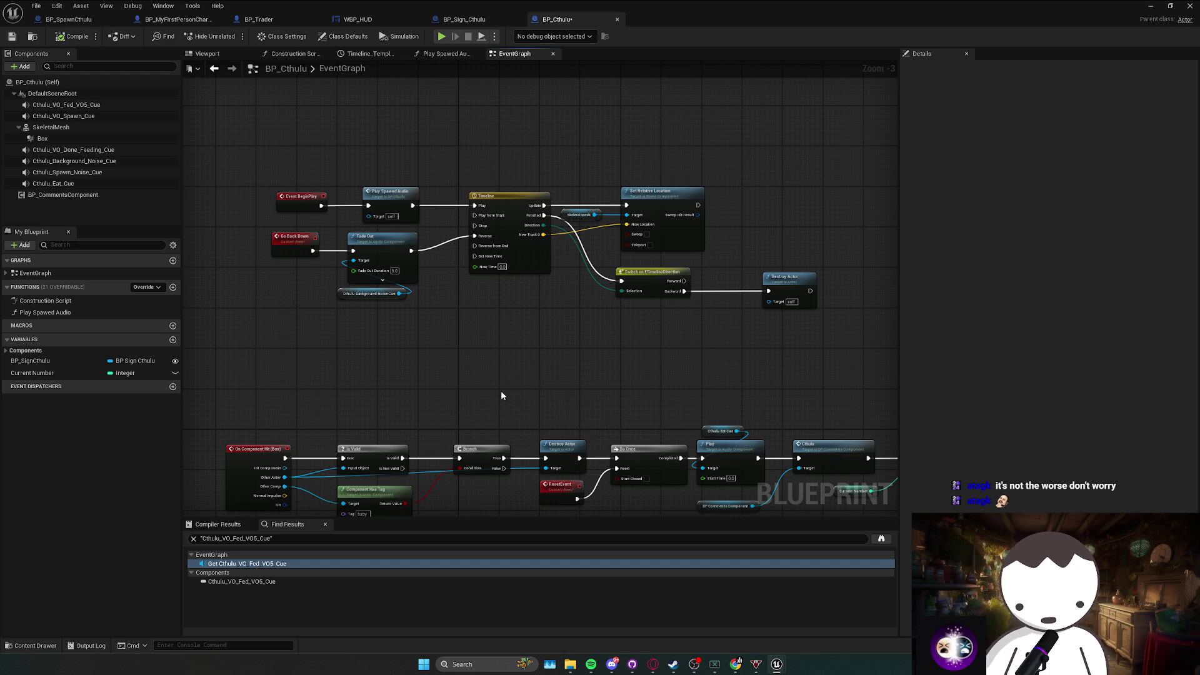
mouse_move(476, 422)
mouse_down()
mouse_move(370, 374)
mouse_move(400, 384)
mouse_move(440, 364)
mouse_up()
Nudge ResetEvent right and regroup the PlayFedAudio nodes with the Eat and Fed VO cue getters.
scroll(466, 413, down, 1)
drag(441, 364, 449, 370)
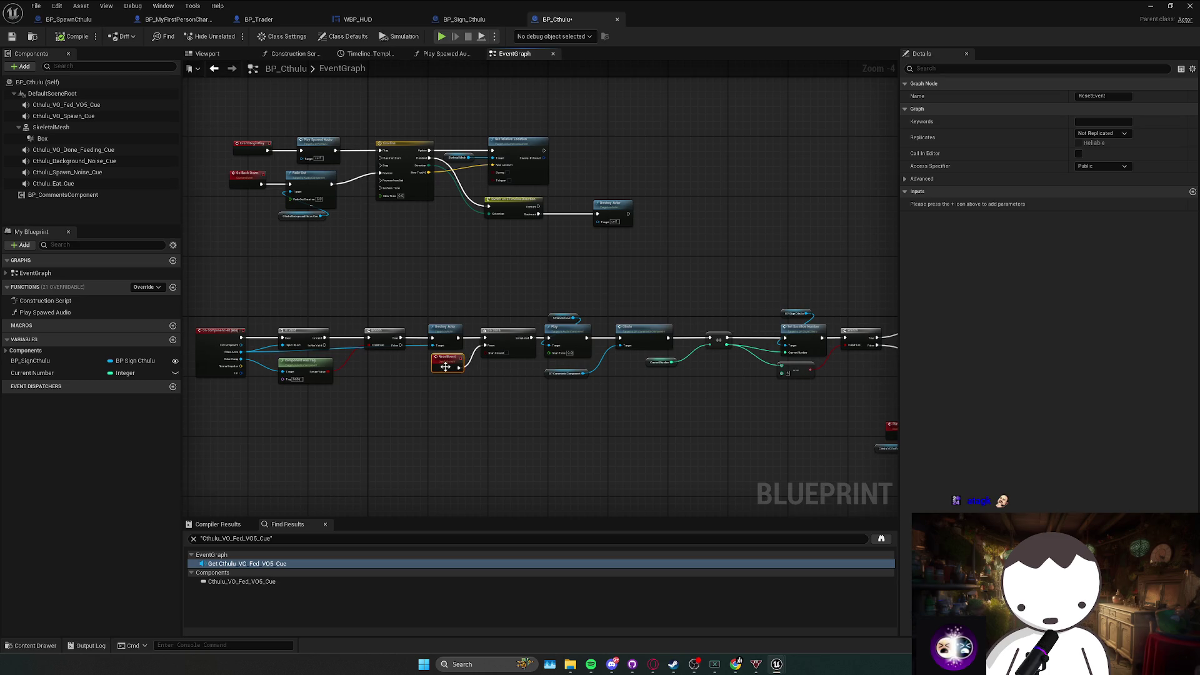
scroll(581, 377, up, 2)
click(547, 370)
scroll(481, 376, down, 2)
drag(419, 319, 651, 408)
drag(588, 366, 580, 366)
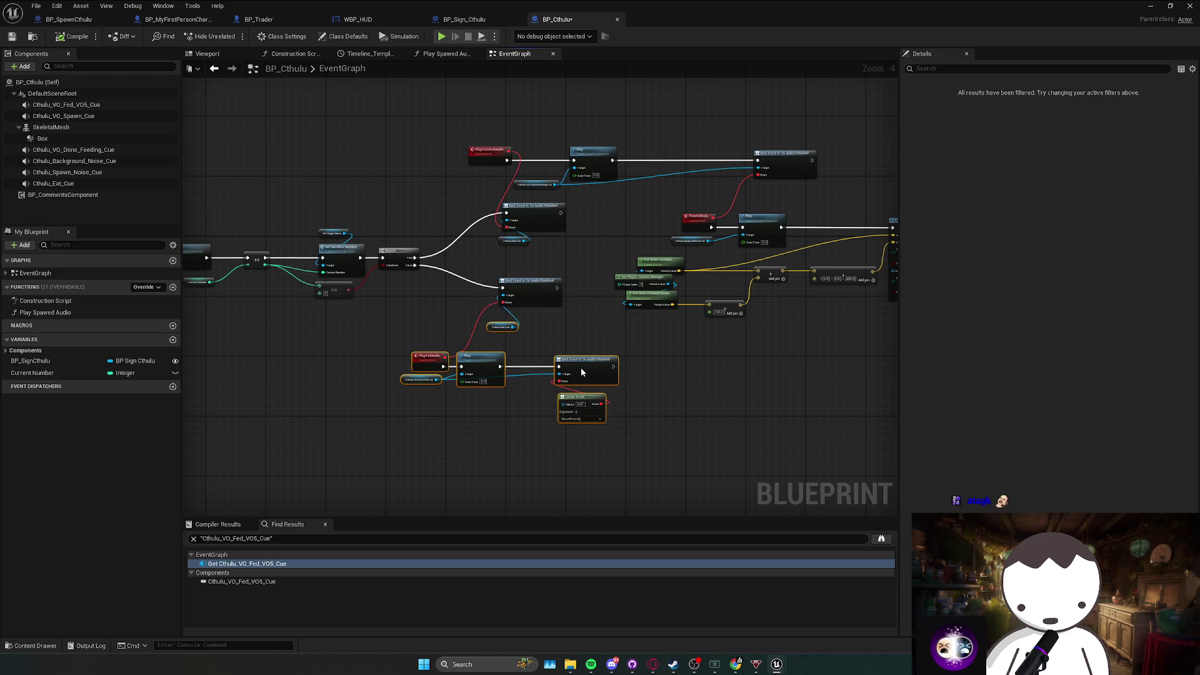
click(506, 315)
drag(507, 313, 505, 277)
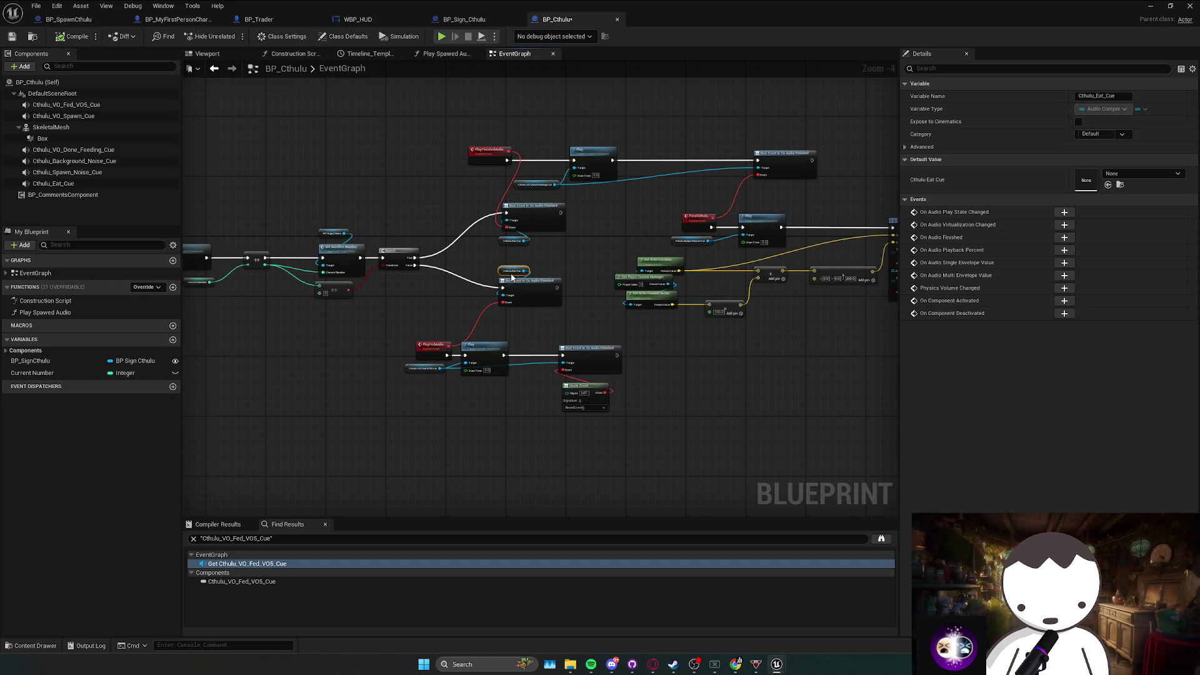
drag(388, 299, 546, 351)
mouse_move(580, 311)
mouse_down()
mouse_move(552, 300)
mouse_move(565, 295)
mouse_move(555, 302)
mouse_up()
click(426, 377)
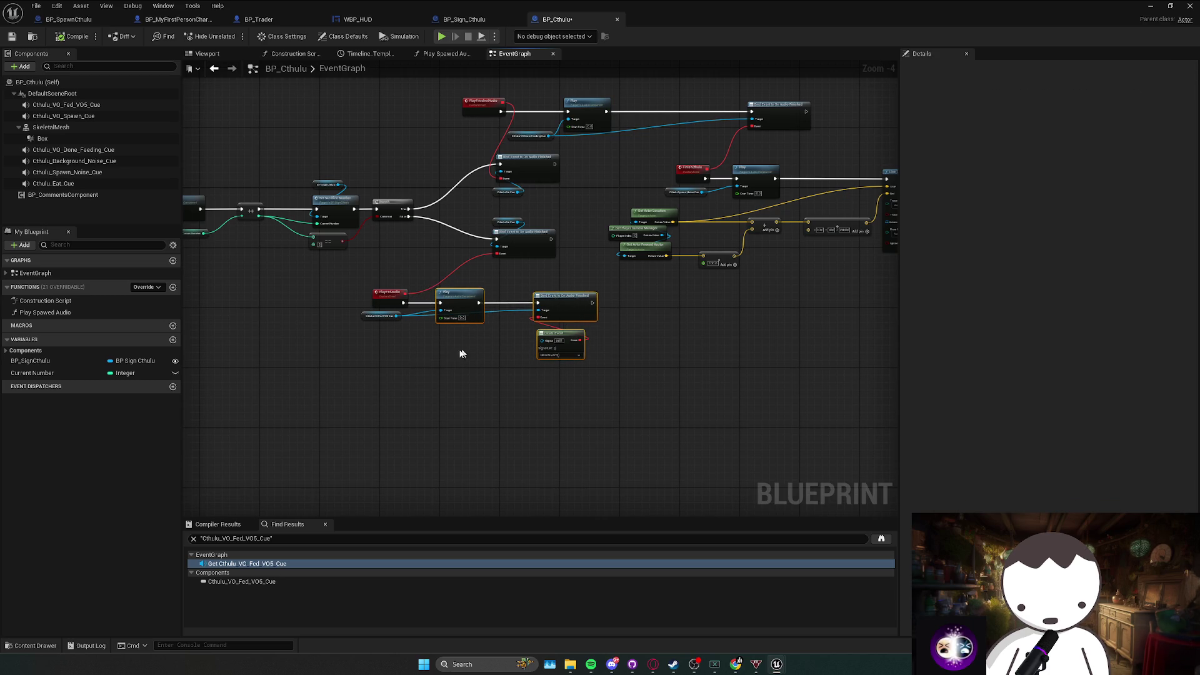
drag(372, 319, 384, 332)
click(435, 330)
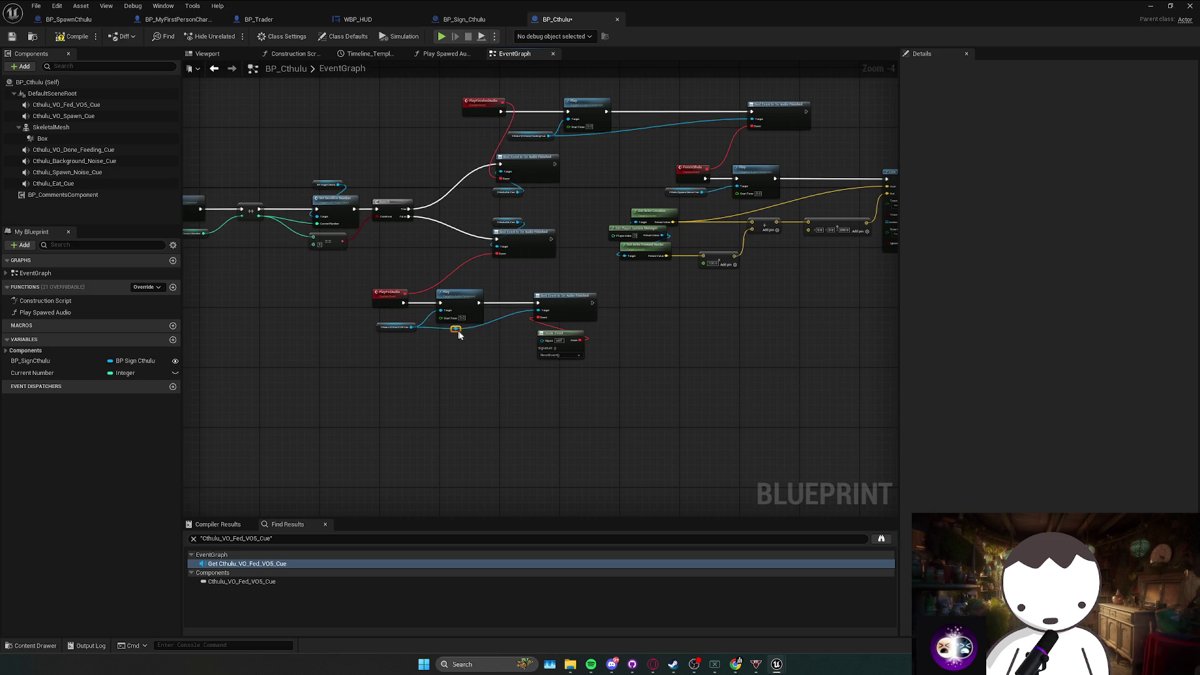
Move the SpawnActor and Go Back Down nodes further right past the Line Trace nodes.
mouse_move(470, 337)
mouse_down()
mouse_move(440, 367)
mouse_move(658, 359)
mouse_move(654, 380)
mouse_up()
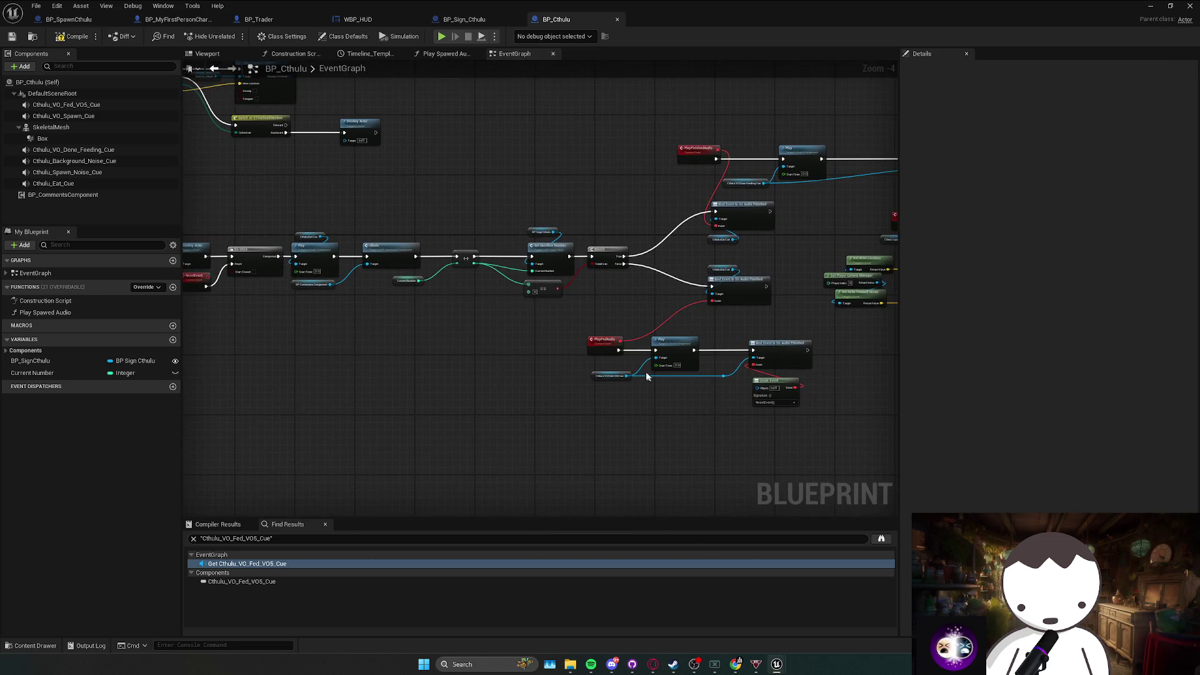
mouse_move(558, 321)
mouse_down()
mouse_move(550, 343)
mouse_move(687, 360)
mouse_move(516, 364)
mouse_move(428, 383)
mouse_up()
drag(533, 260, 712, 332)
drag(554, 300, 643, 301)
scroll(642, 299, up, 1)
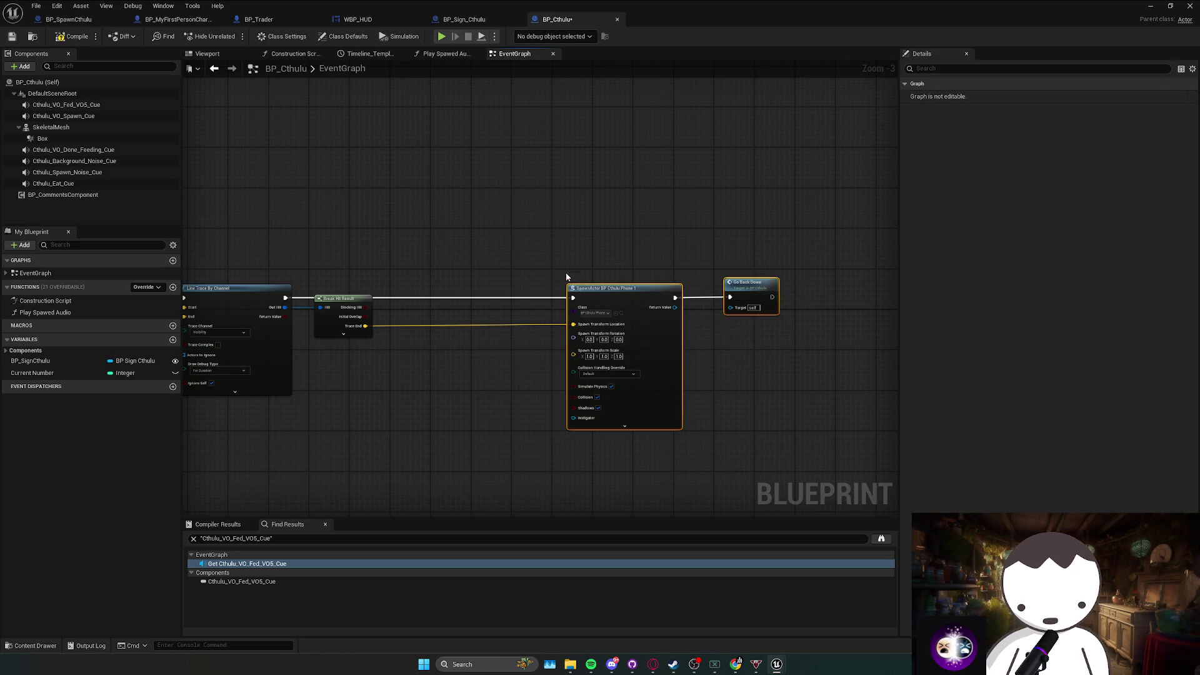
Try a Select node on SpawnActor's Class input, then undo it.
scroll(639, 350, up, 3)
mouse_move(517, 246)
mouse_down()
mouse_move(846, 356)
mouse_move(570, 223)
mouse_up()
click(787, 350)
scroll(718, 372, down, 2)
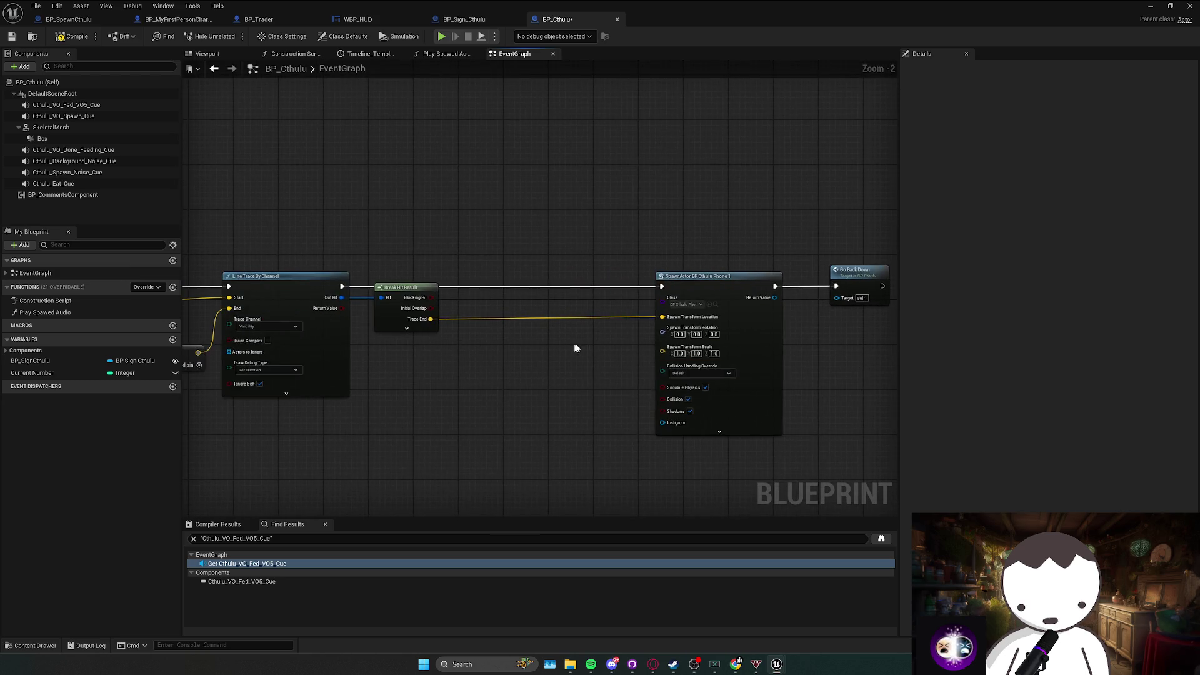
drag(675, 304, 607, 381)
text(select)
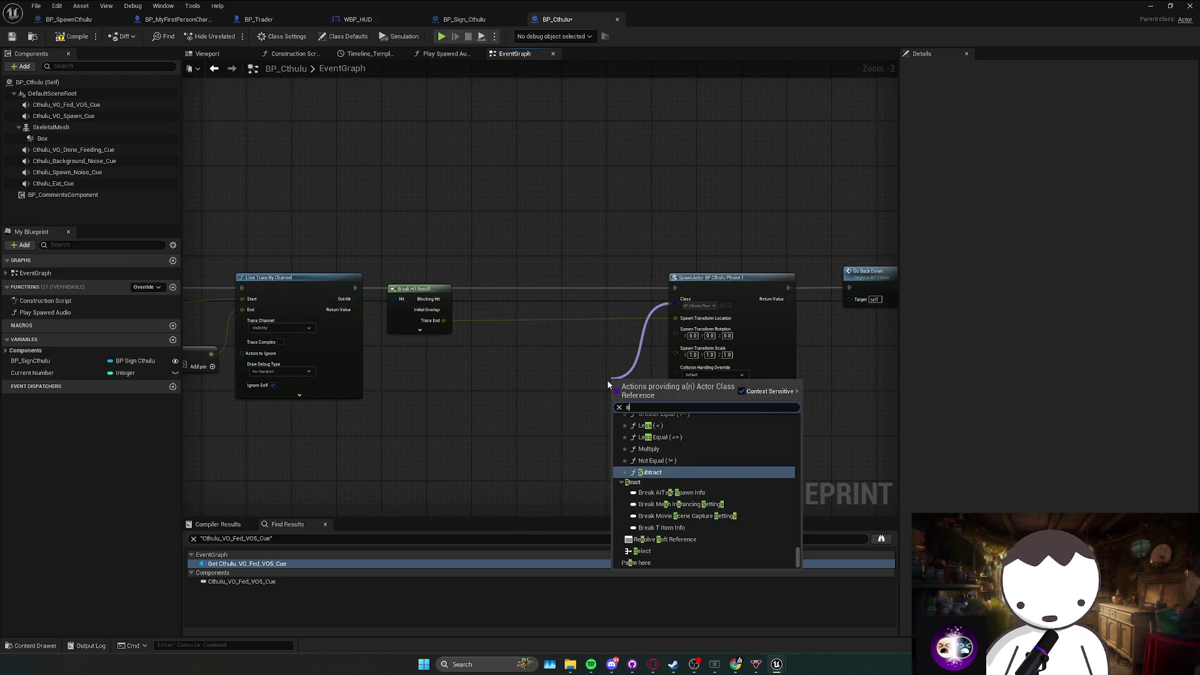
key(Return)
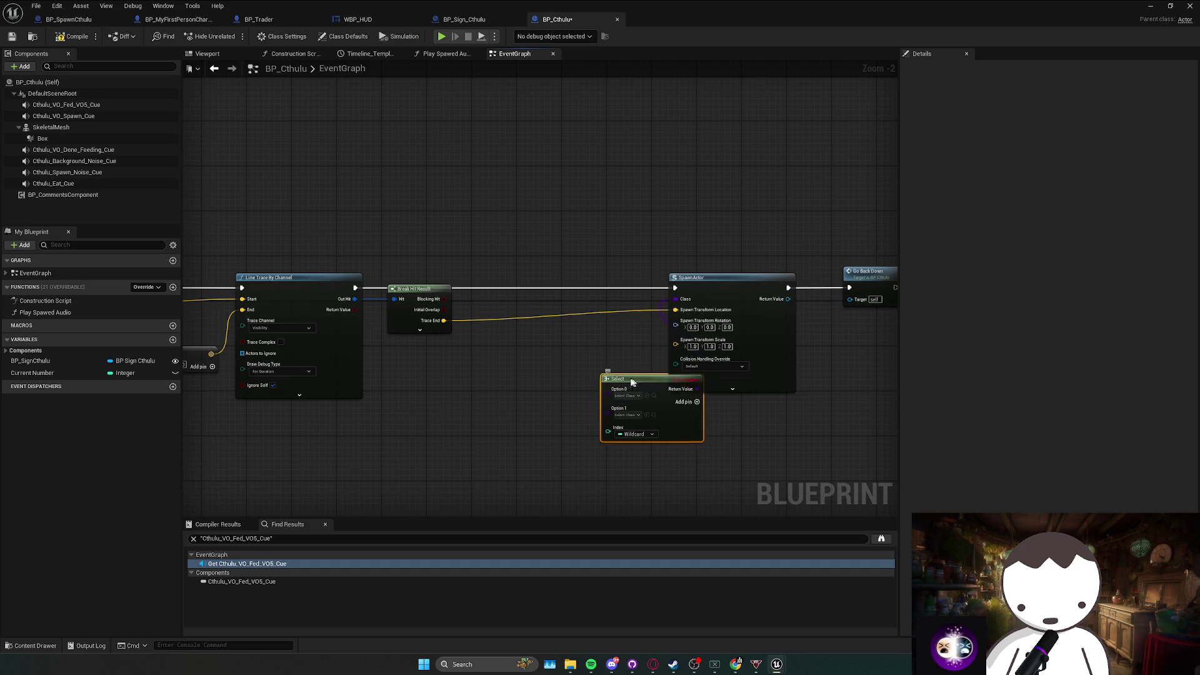
drag(638, 377, 552, 382)
scroll(553, 382, up, 1)
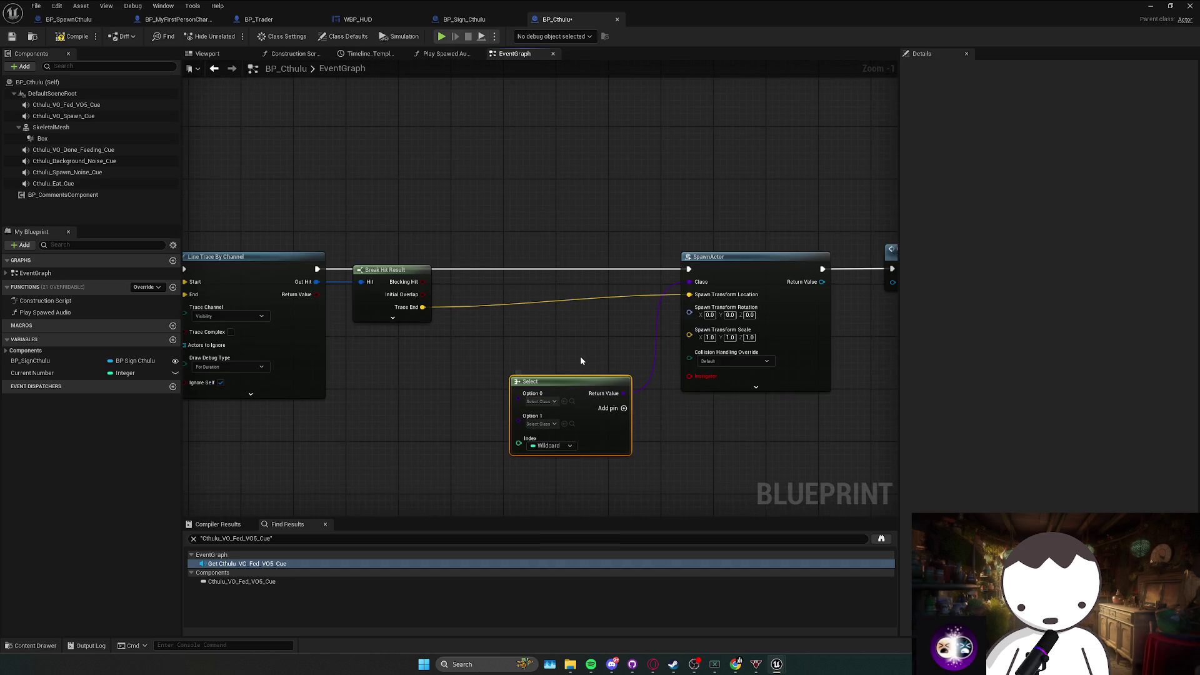
key(ctrl+z)
key(ctrl+z)
drag(564, 362, 556, 366)
scroll(581, 369, up, 1)
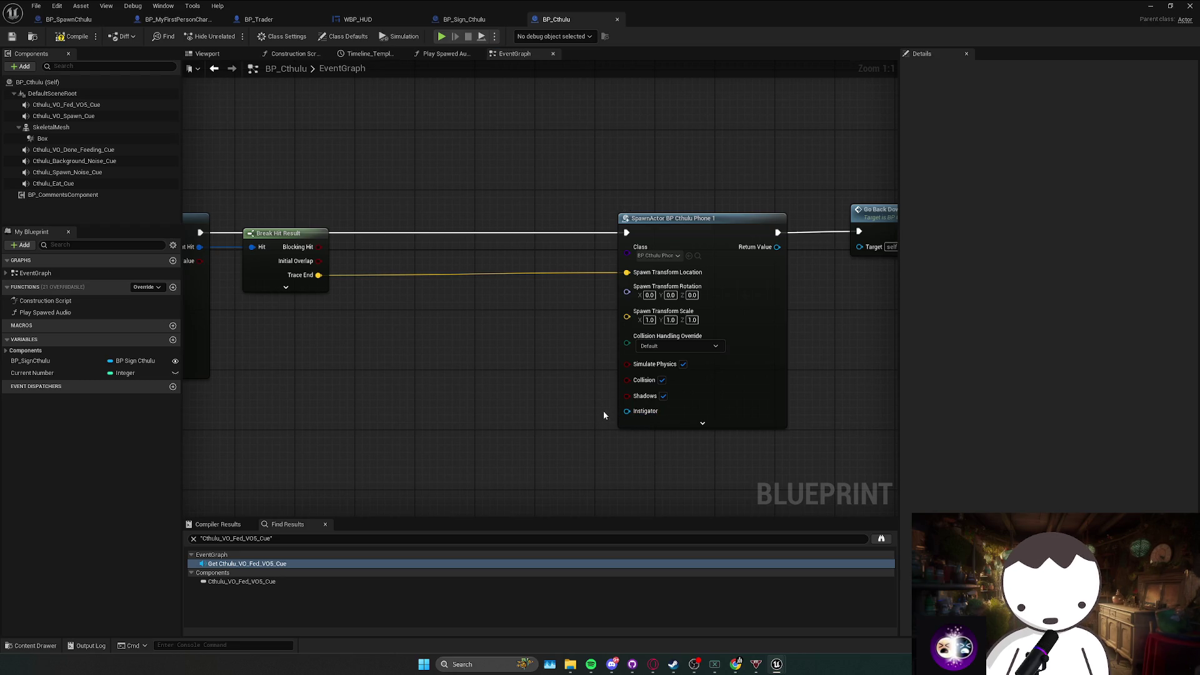
drag(546, 405, 486, 416)
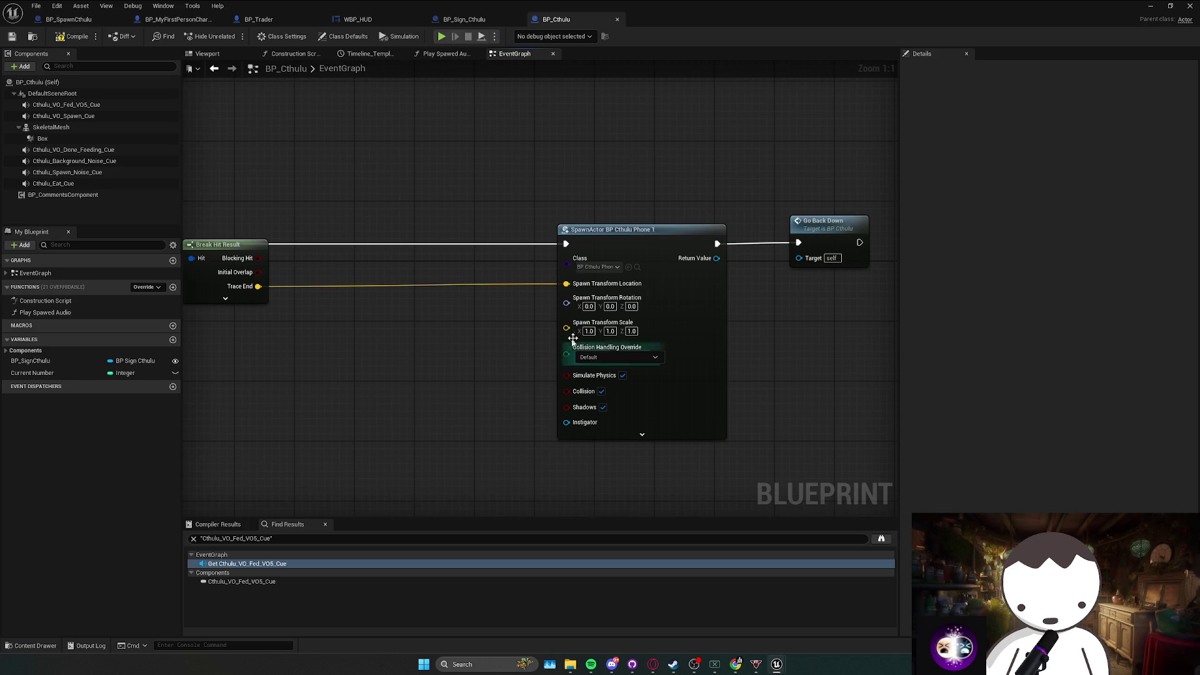
Add a Select node with Option 0 set to BP Cthulu Phone 1, compile, then undo it.
mouse_move(571, 275)
mouse_down()
mouse_move(453, 364)
mouse_move(125, 351)
mouse_up()
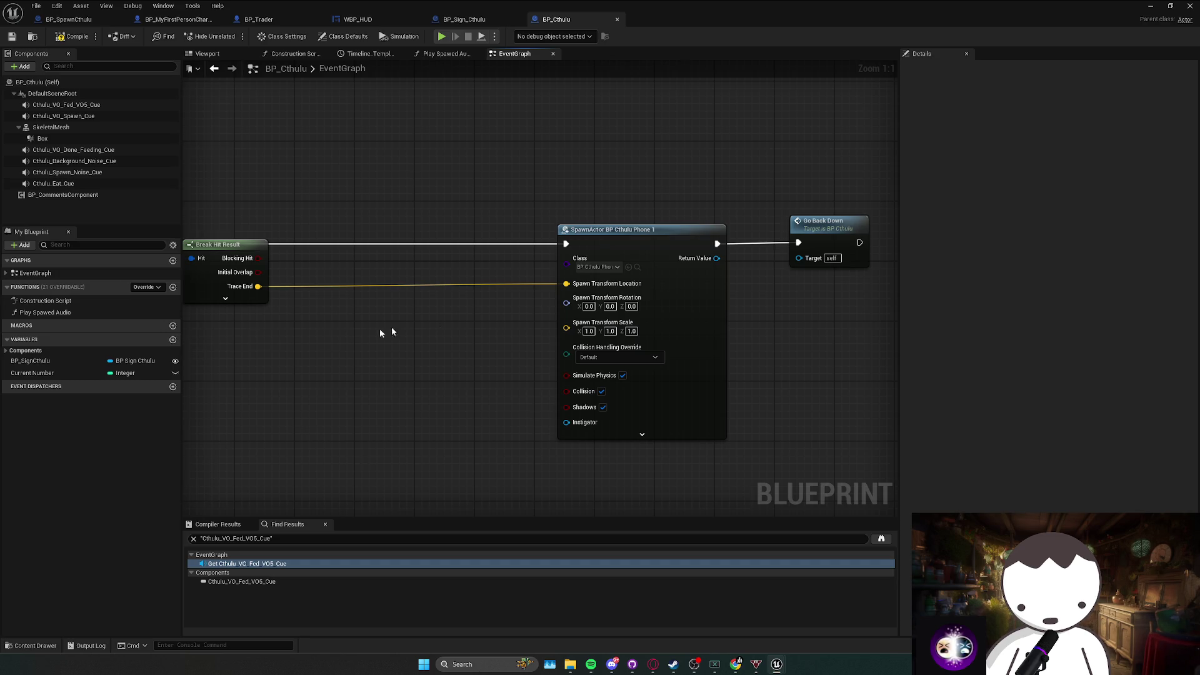
drag(571, 267, 492, 357)
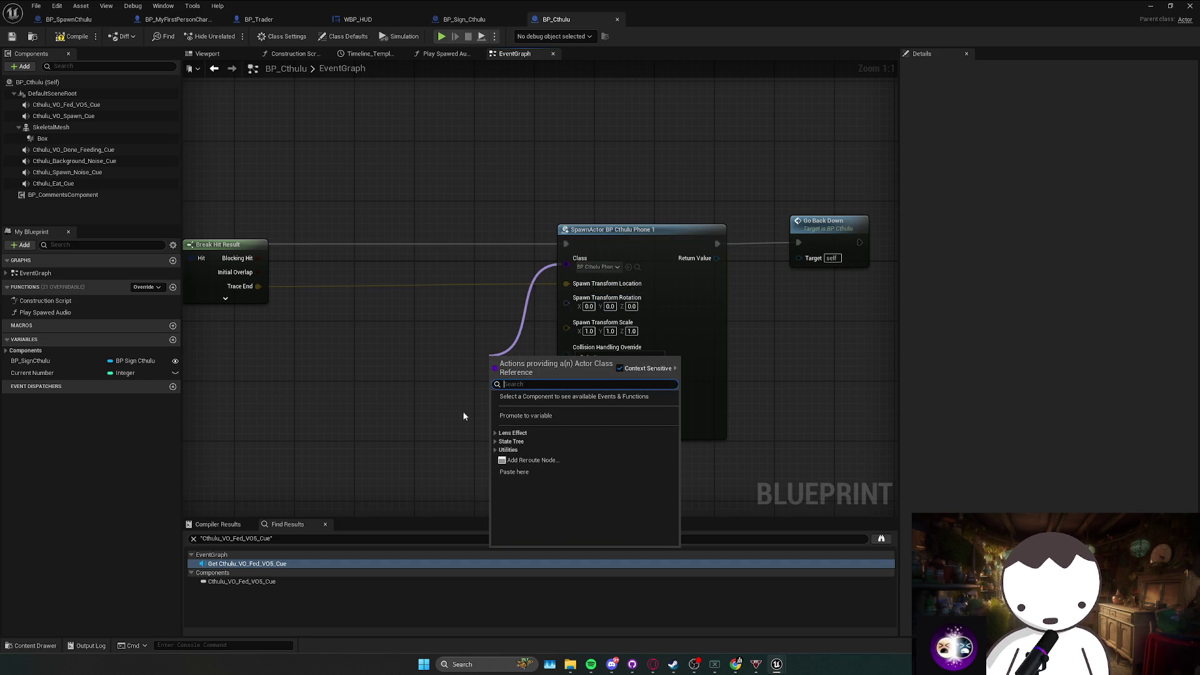
text(select)
click(533, 533)
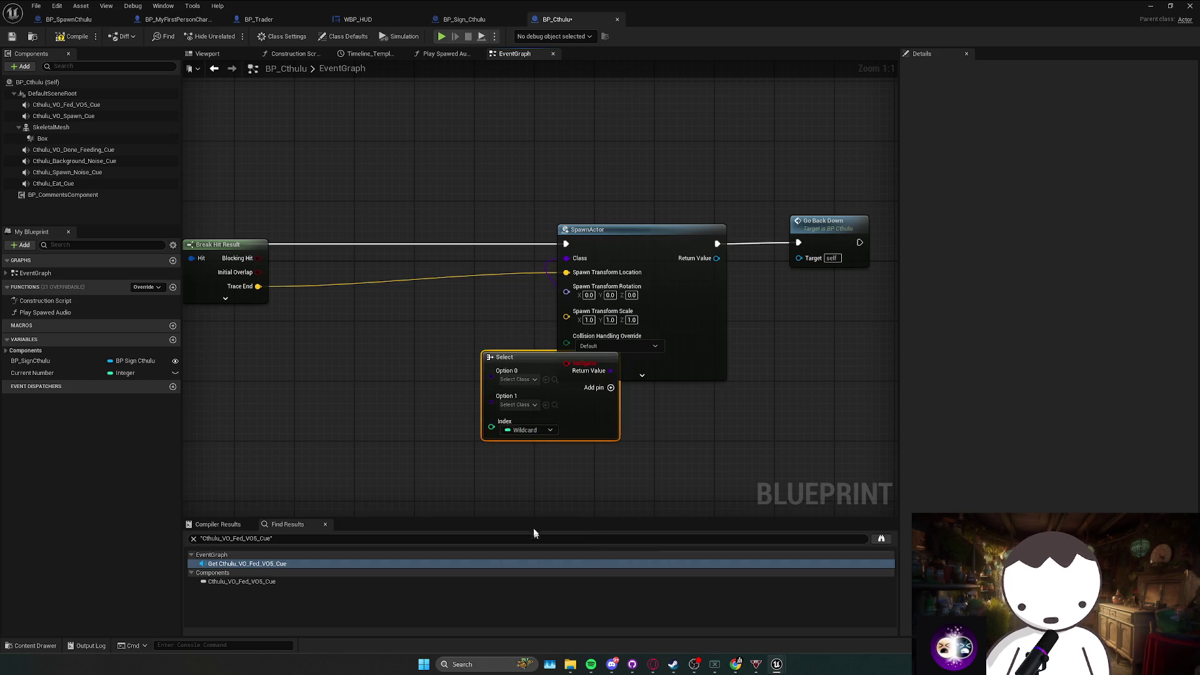
drag(512, 354, 413, 354)
click(425, 379)
text(cthul)
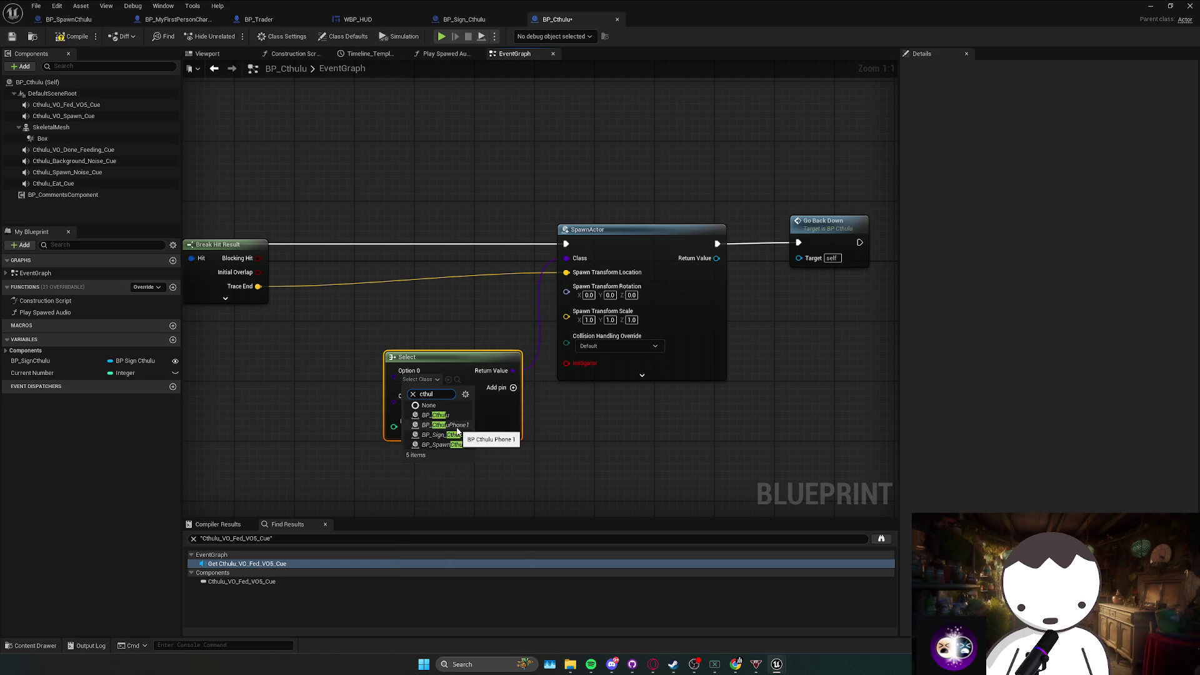
click(460, 427)
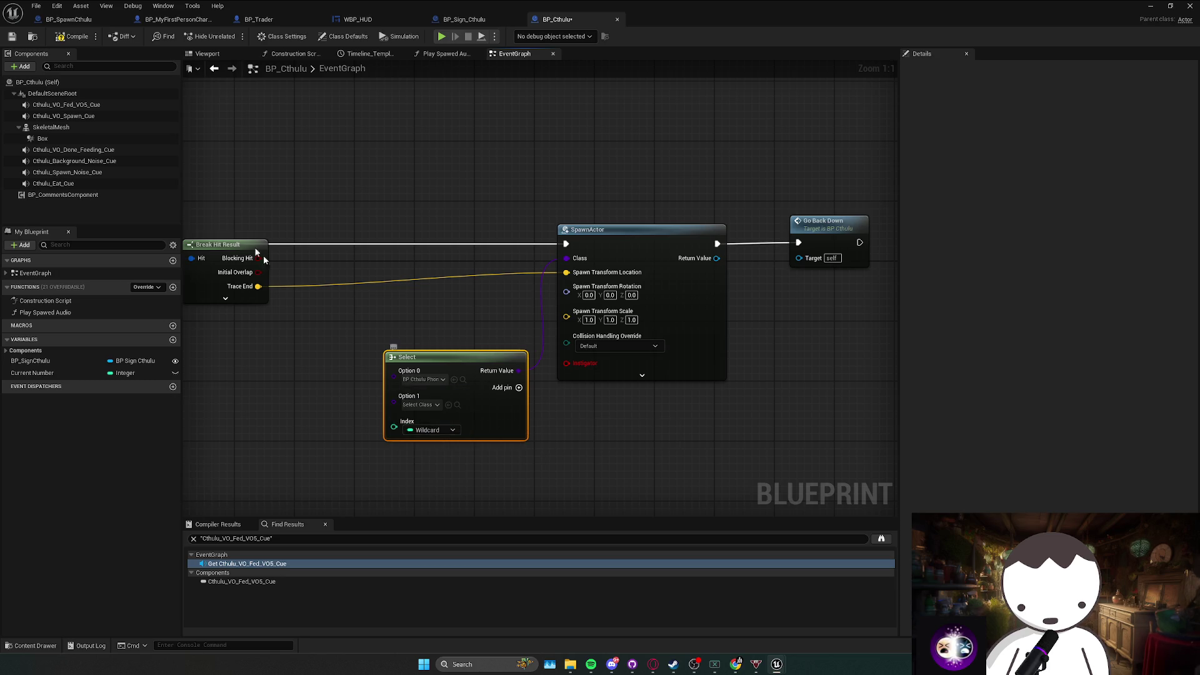
key(F7)
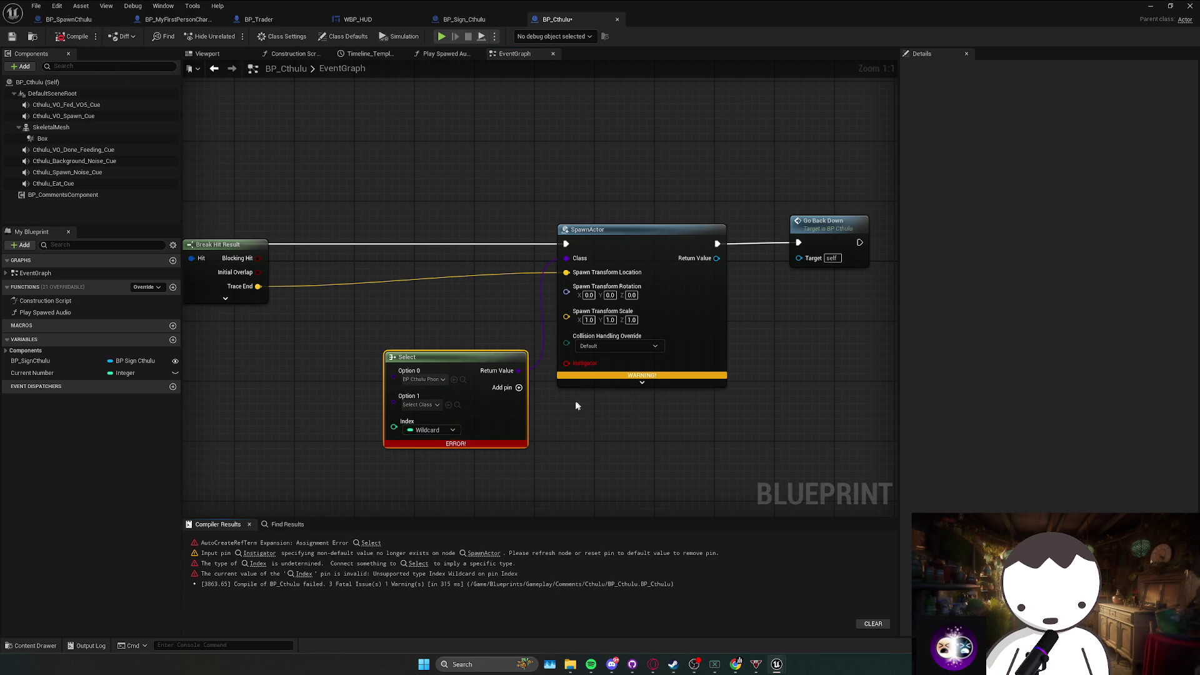
key(ctrl+z)
key(ctrl+z)
Shift SpawnActor and Go Back Down right and return to the level editor.
scroll(500, 335, down, 2)
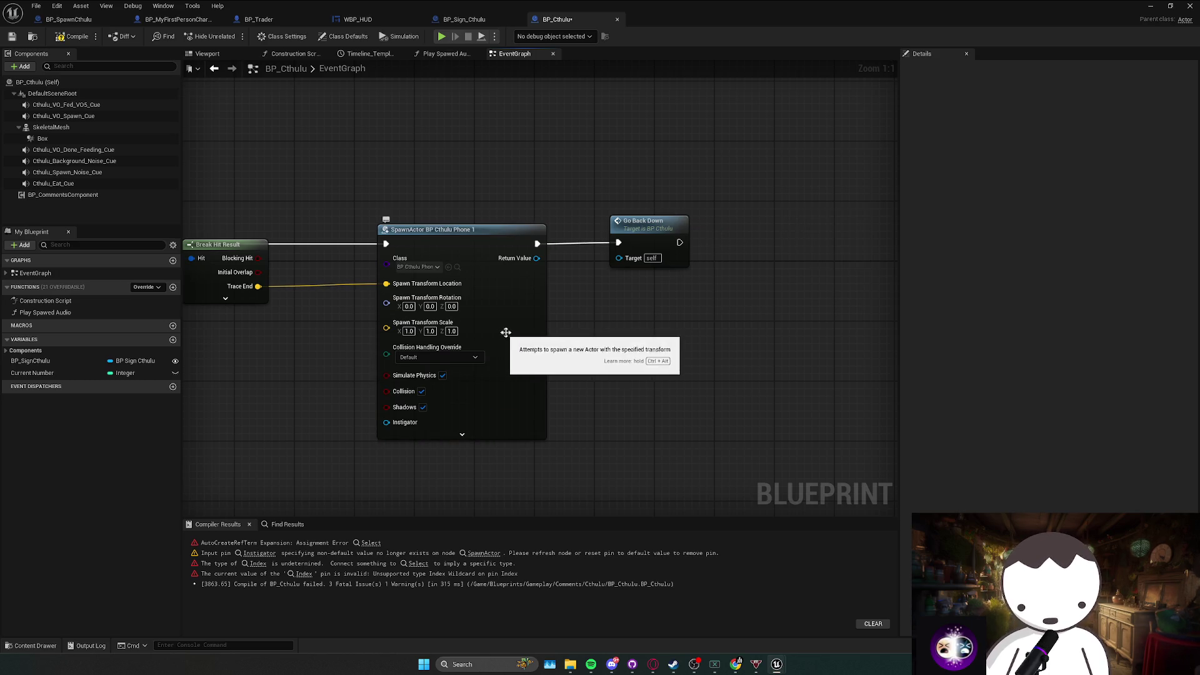
click(600, 284)
drag(600, 284, 704, 286)
click(545, 325)
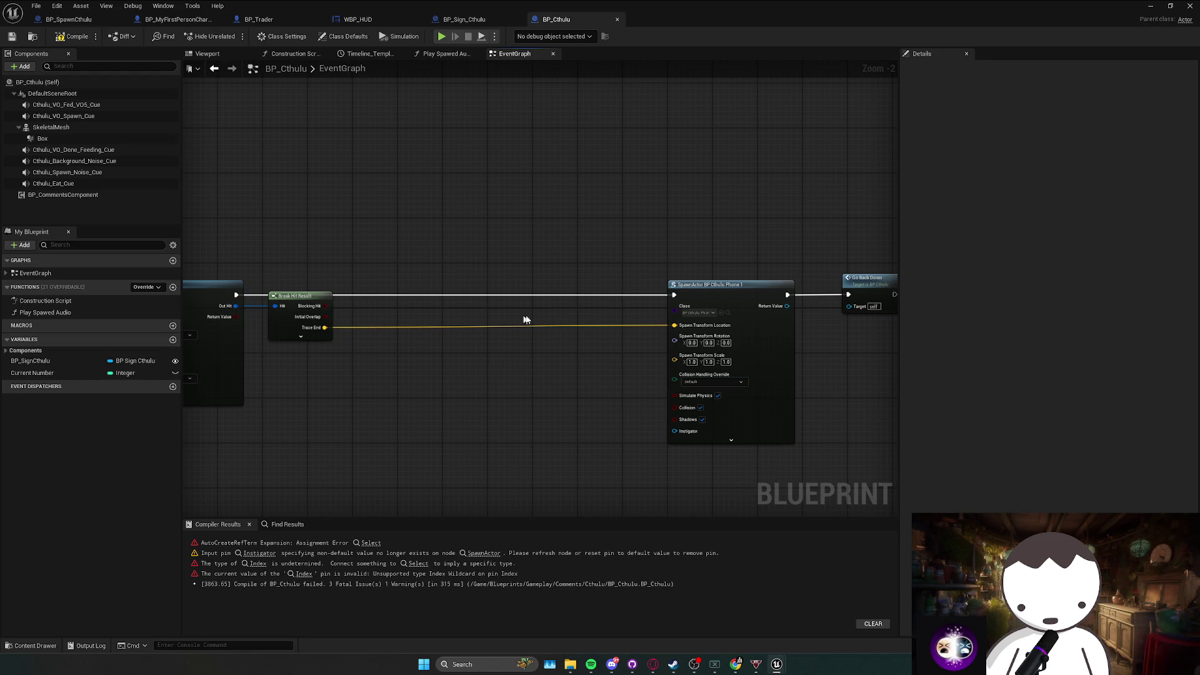
key(alt+Tab)
Create a Blueprint Enumeration asset in the Cthulu folder and start its name with 'E'.
right_click(300, 499)
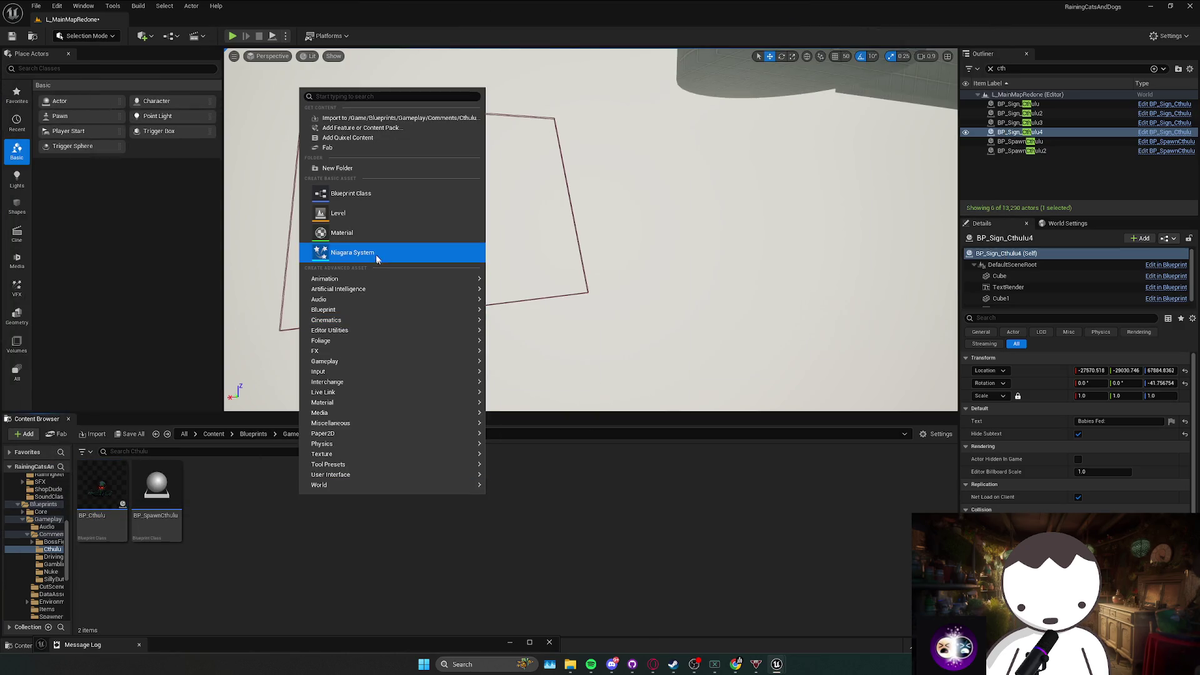
mouse_move(463, 310)
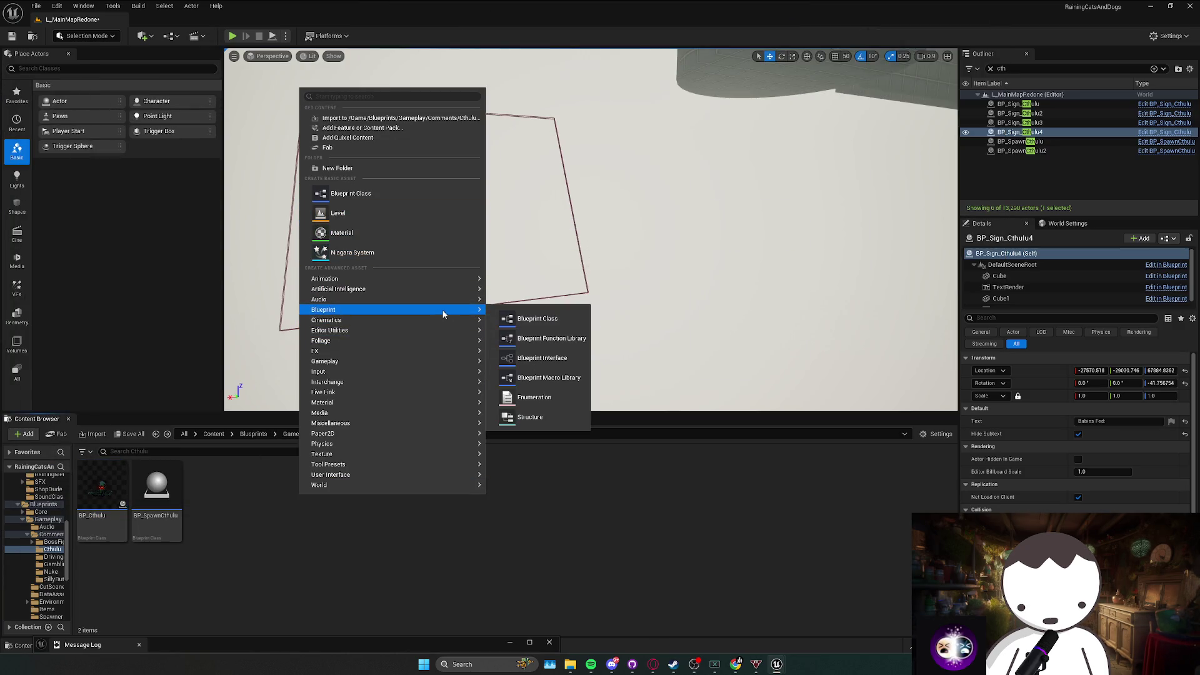
click(534, 398)
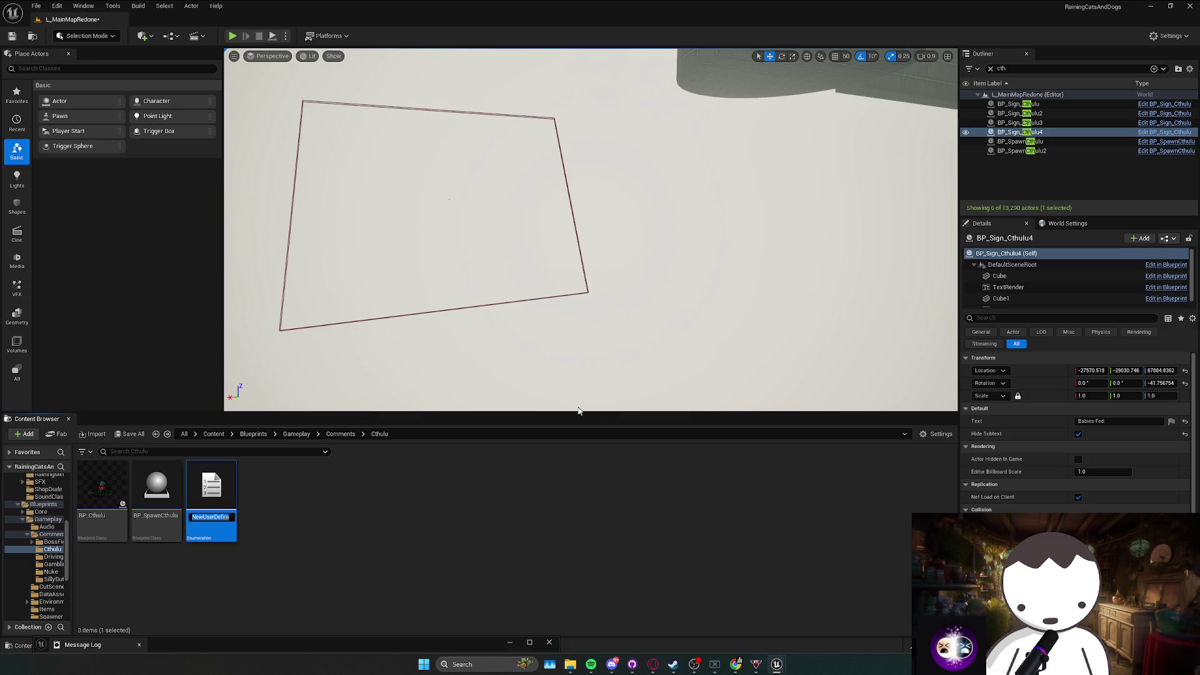
text(E_CthuluNumber)
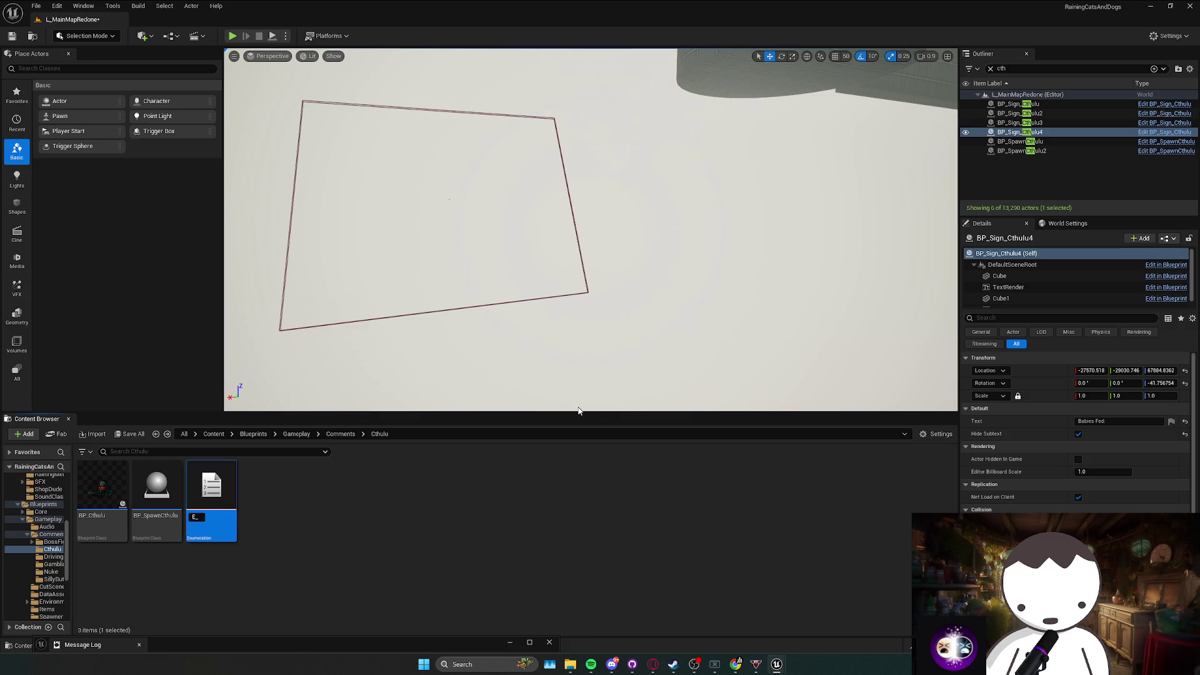
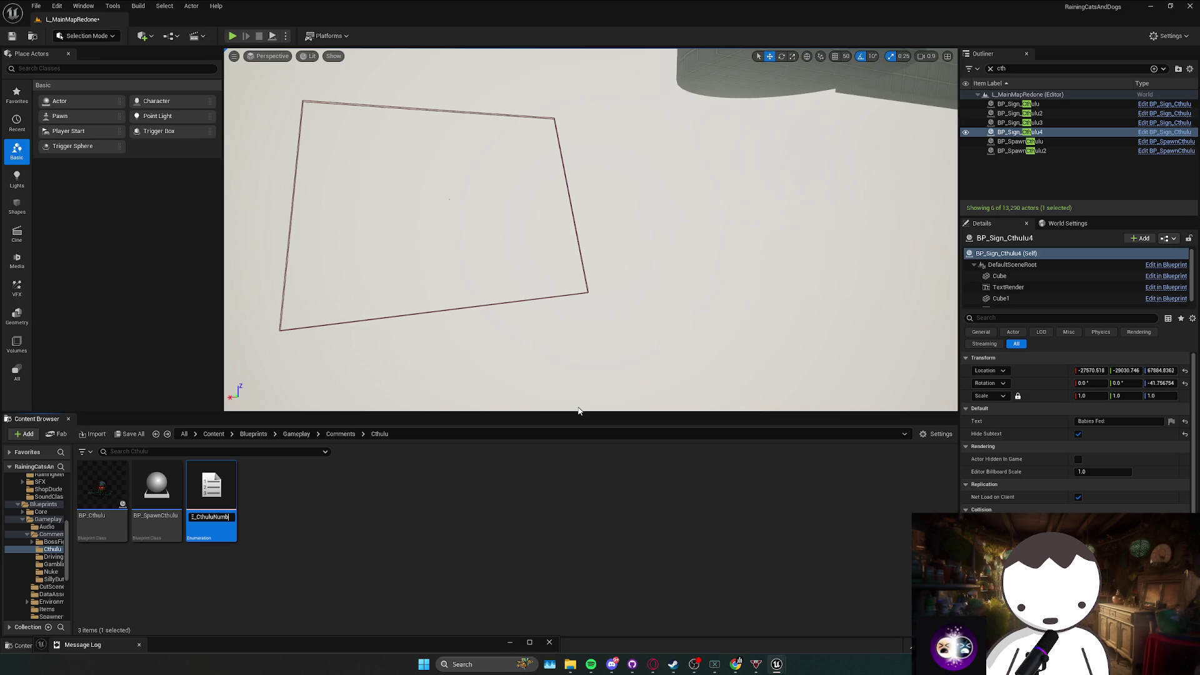
Open E_CthuluNumber, add three enumerators and name the first one Cthulu1.
double_click(197, 507)
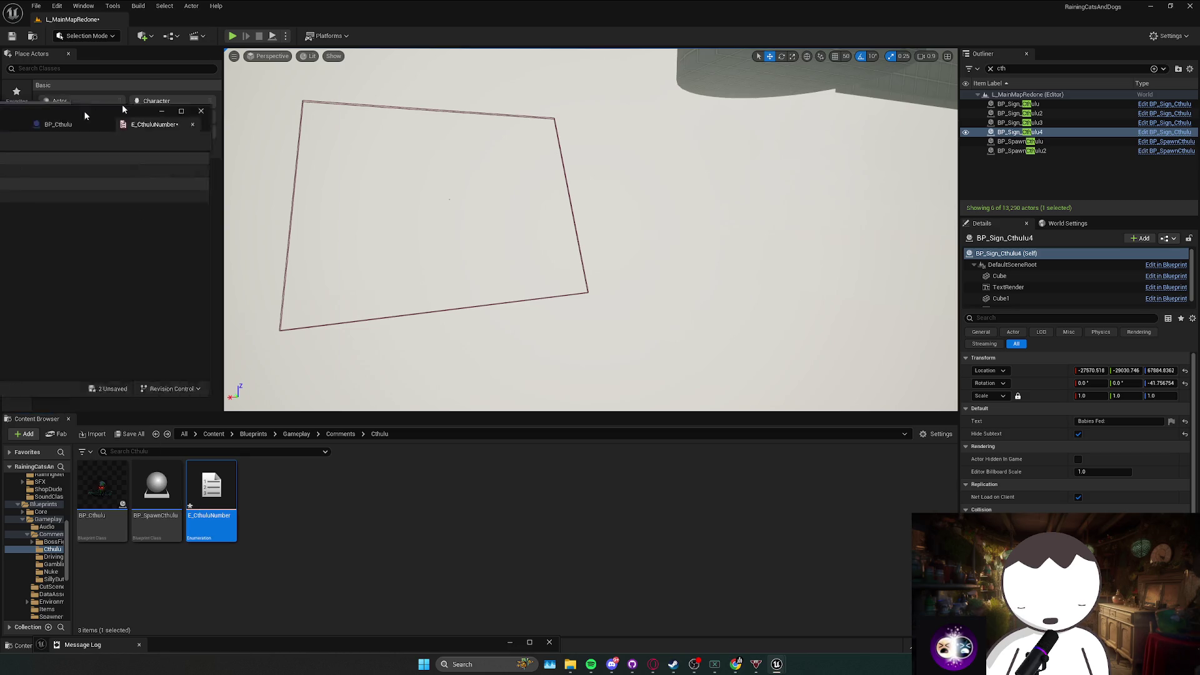
click(91, 38)
double_click(75, 37)
text(cthu)
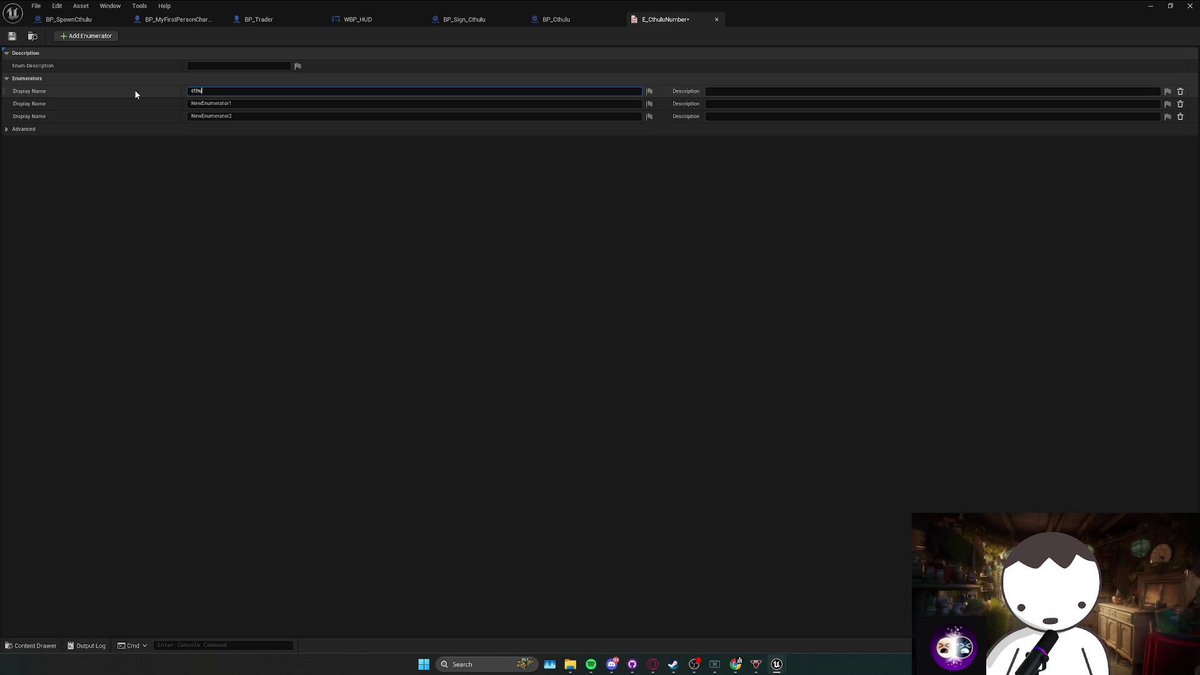
key(BackSpace)
key(BackSpace)
key(BackSpace)
text(Cthulu1)
key(Return)
Name the second and third enumerators Cthulu2 and Cthulu3 and save the enum.
click(191, 103)
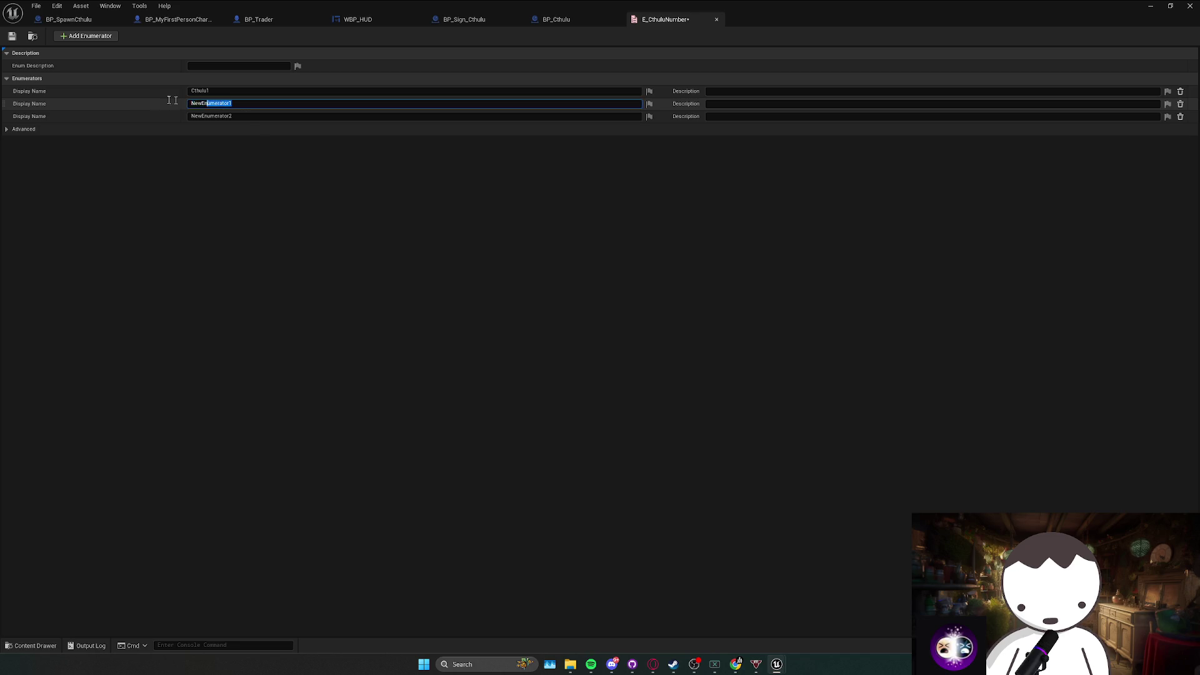
text(Cthulu2)
key(Return)
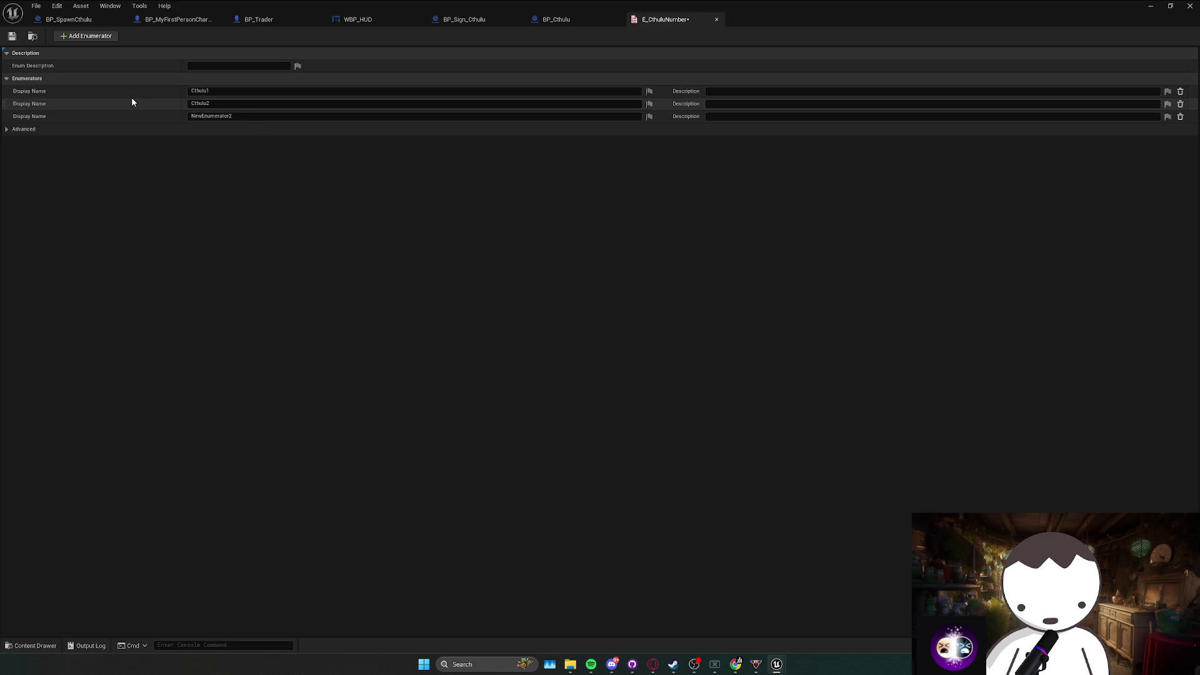
click(191, 116)
text(Cthulu3)
key(Return)
click(11, 38)
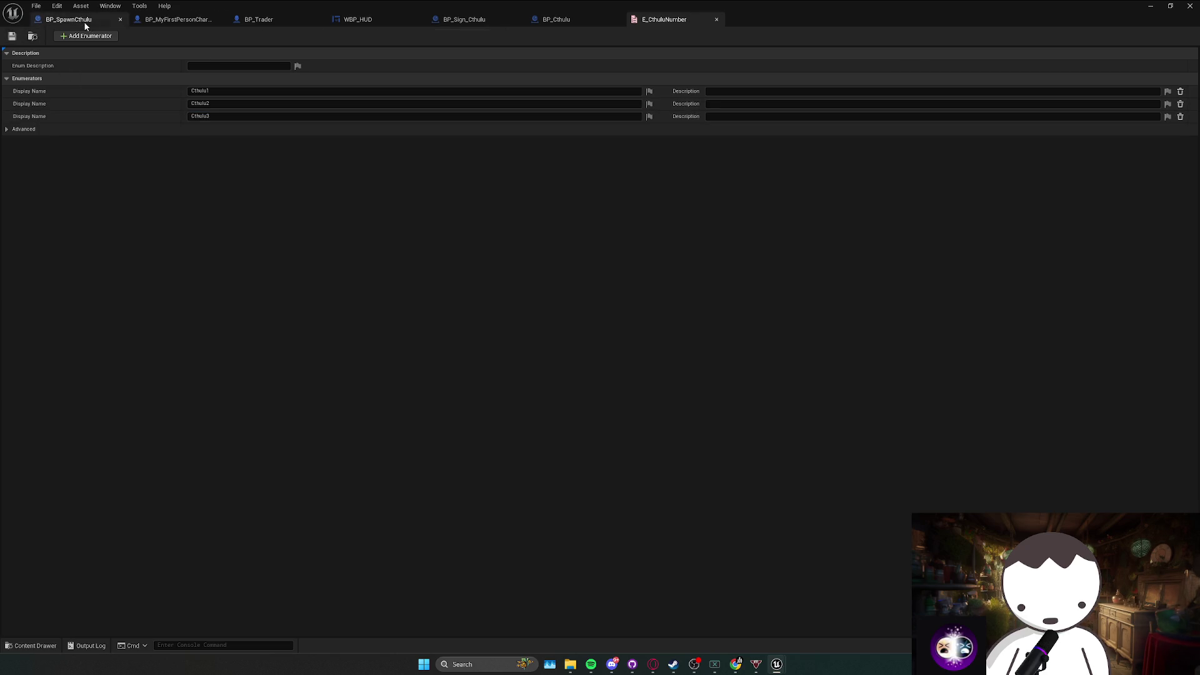
click(83, 20)
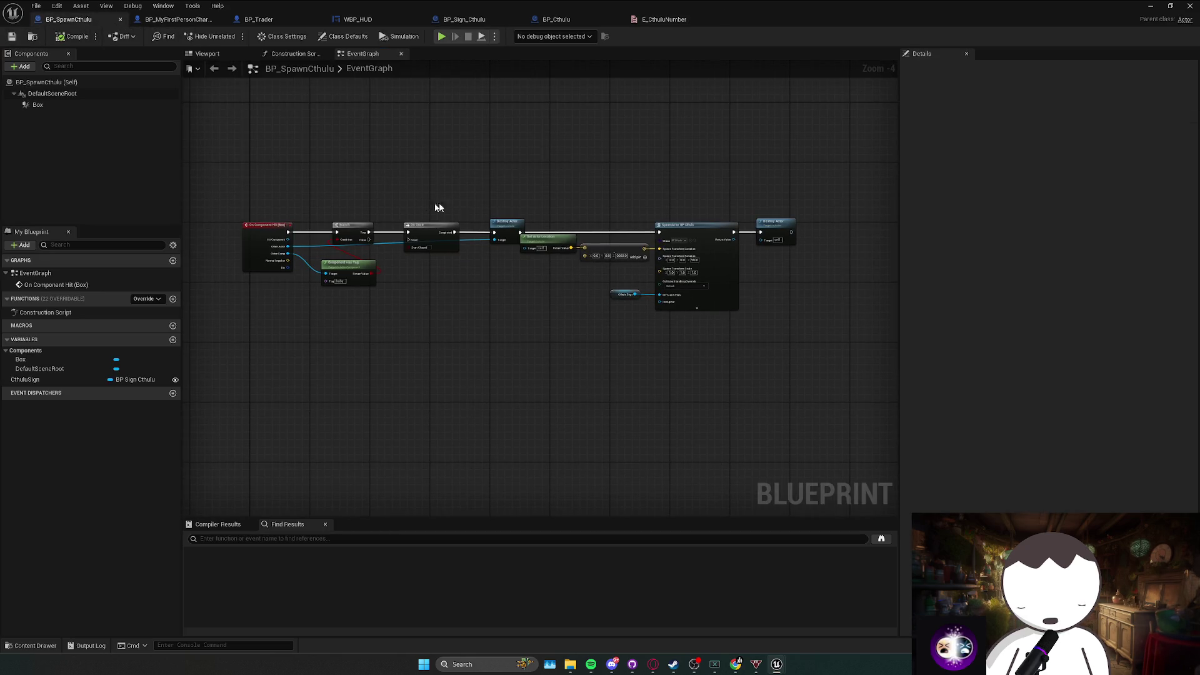
In BP_Cthulu, add a new variable named Cthulhu Number.
drag(574, 193, 501, 219)
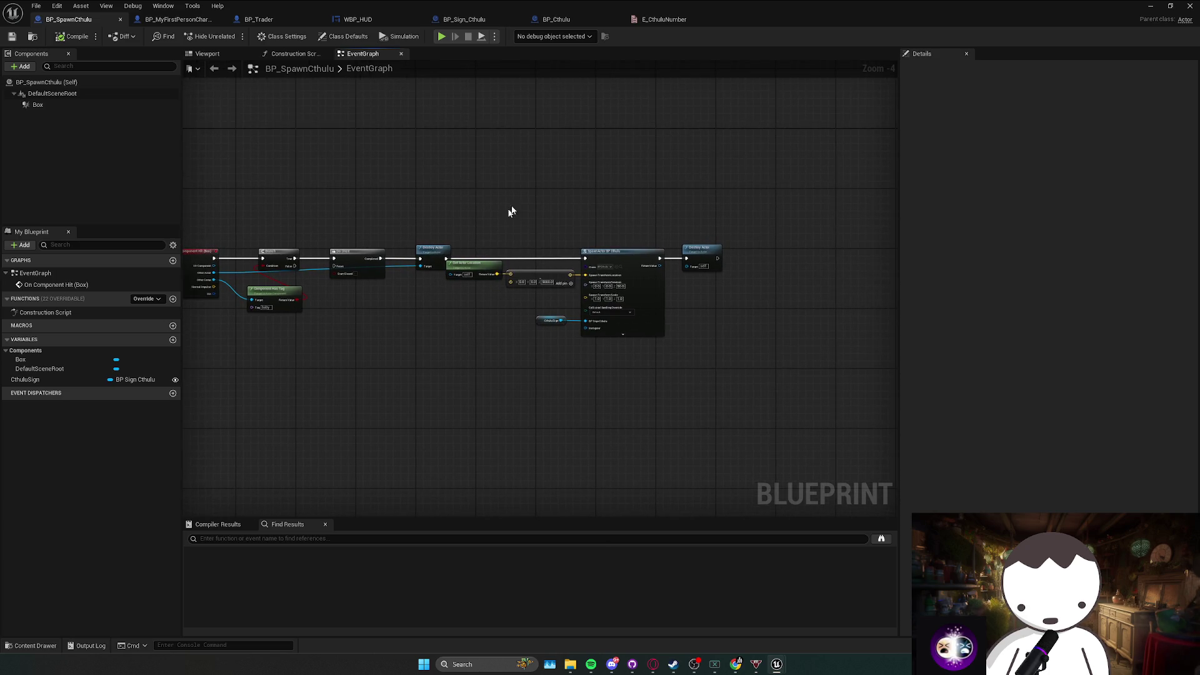
click(555, 19)
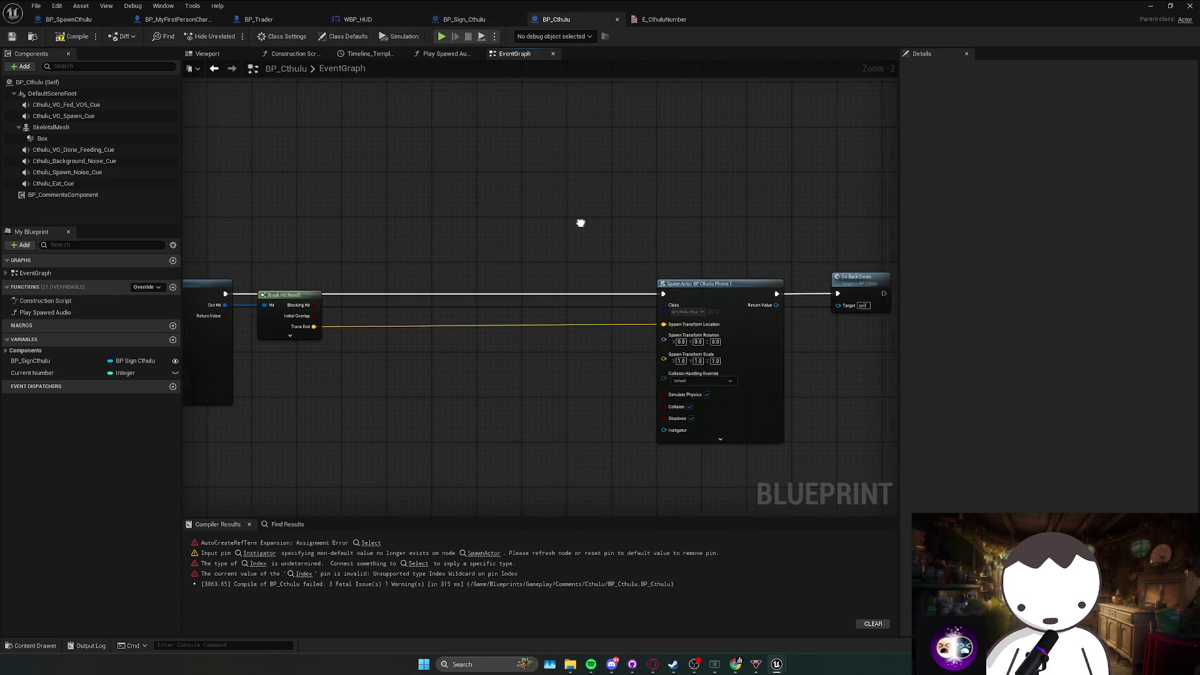
click(173, 339)
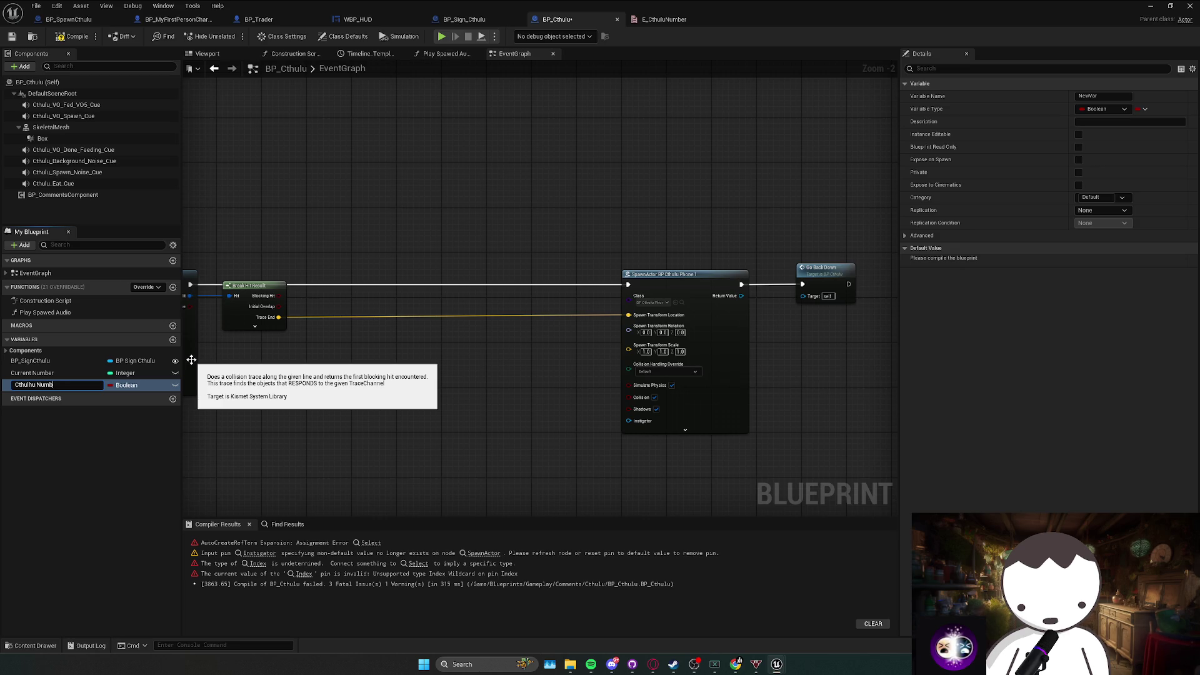
text(er)
key(Return)
Set Cthulhu Number's type to E Cthulu Number and compile BP_Cthulu.
click(127, 385)
text(ctg)
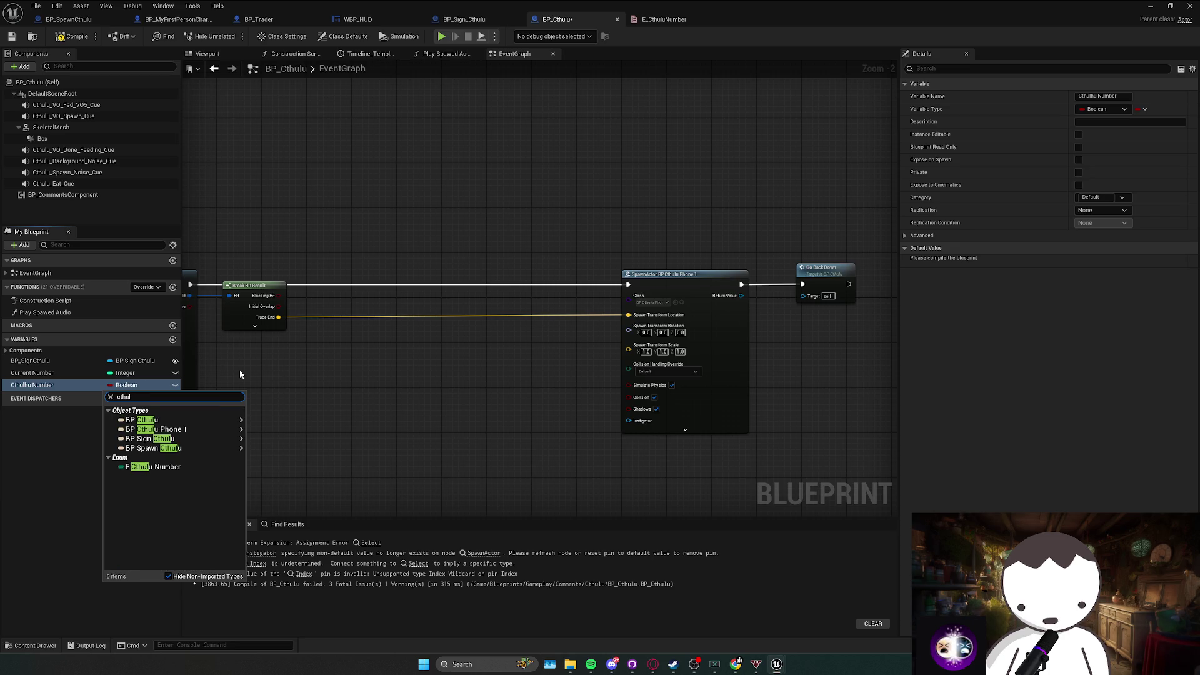
click(144, 475)
scroll(303, 385, down, 3)
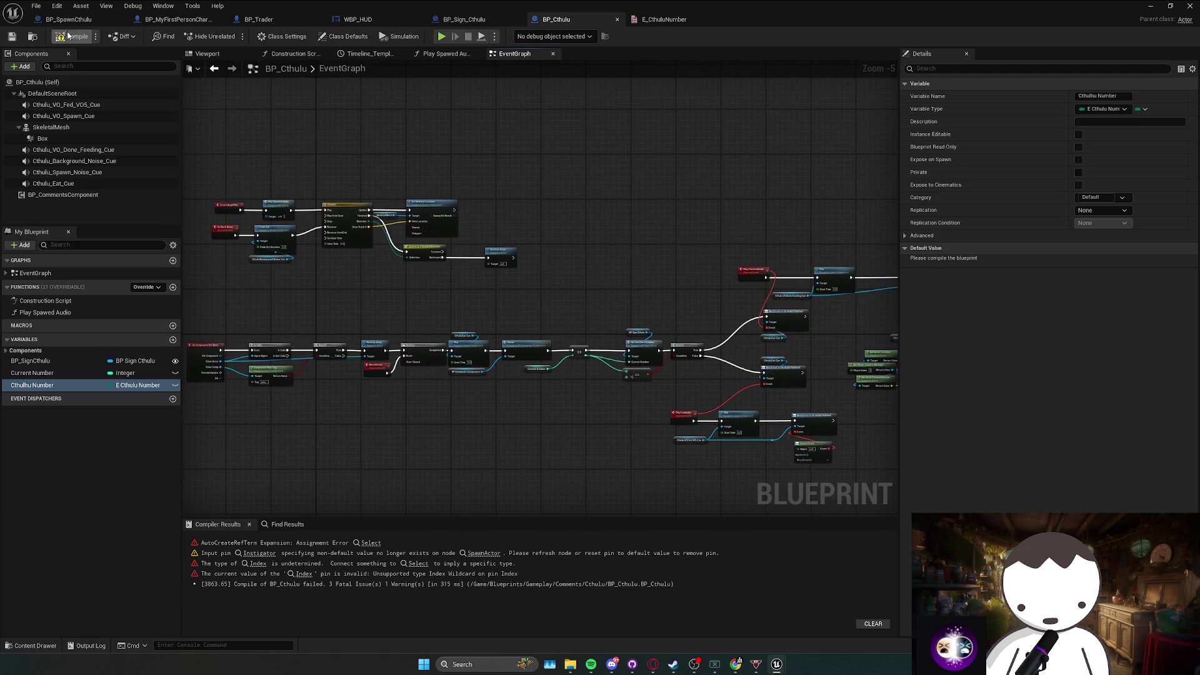
drag(501, 294, 509, 263)
scroll(518, 272, up, 1)
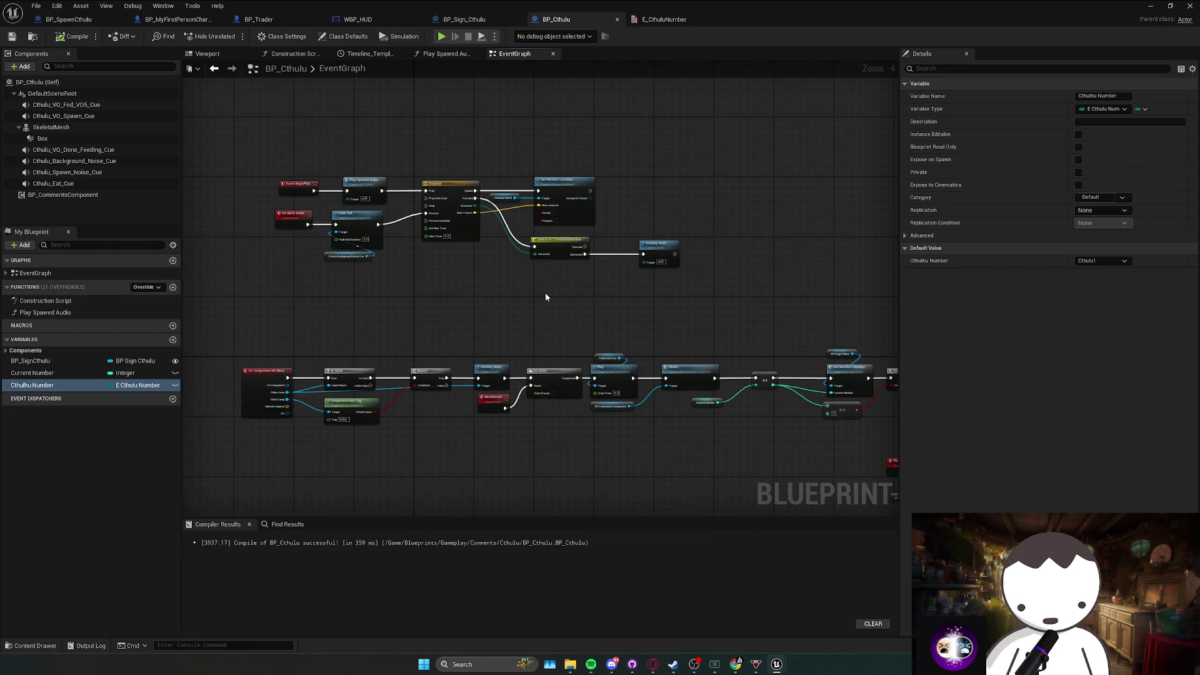
scroll(491, 285, up, 1)
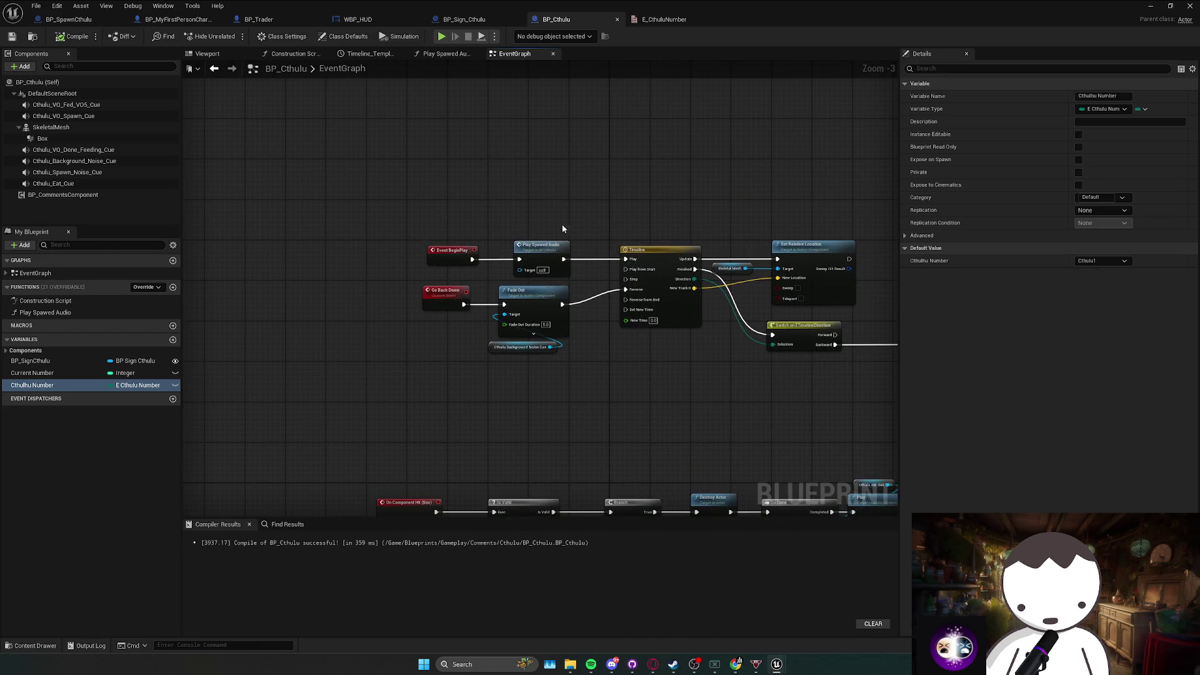
drag(562, 223, 416, 311)
click(498, 277)
Move Event BeginPlay aside and place a SET Cthulhu Number node before Fade Out.
drag(531, 251, 315, 251)
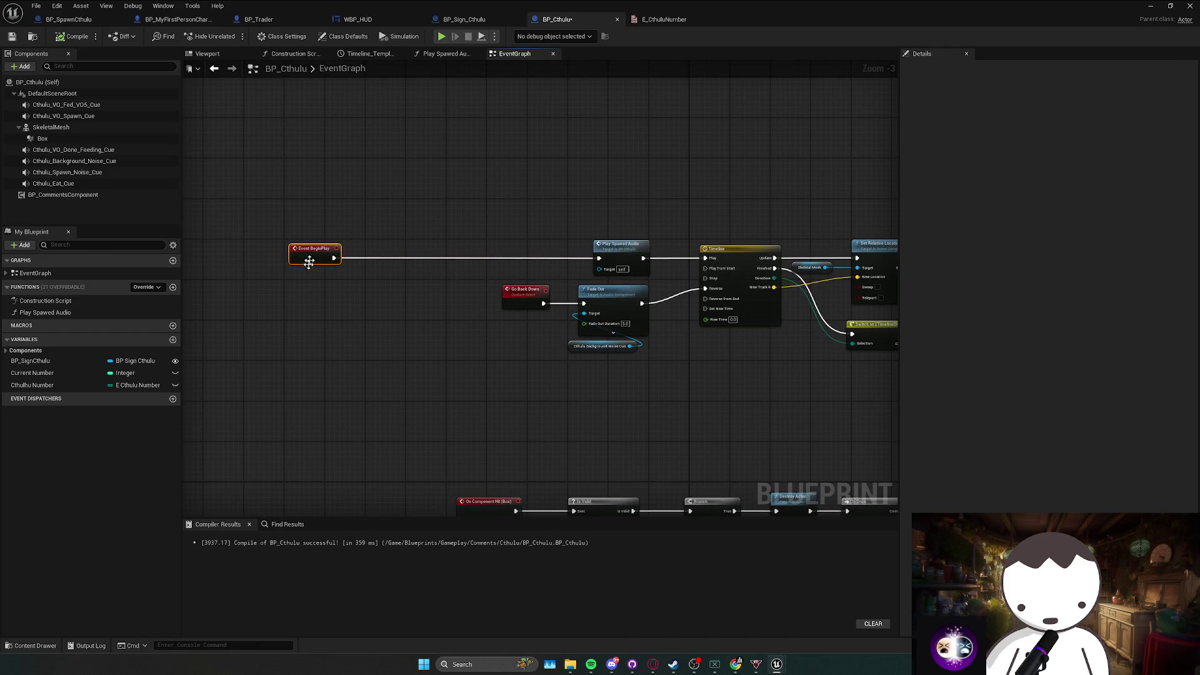
drag(43, 382, 389, 271)
click(331, 321)
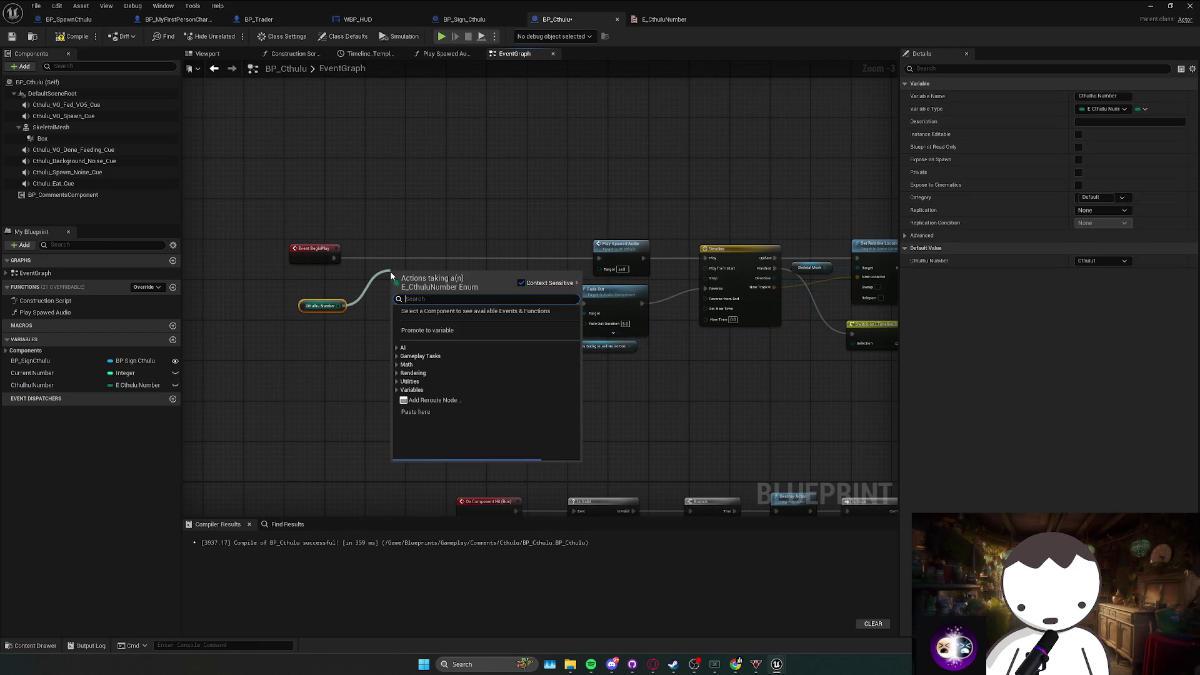
click(314, 325)
key(Delete)
mouse_move(42, 385)
mouse_down()
mouse_move(400, 307)
mouse_move(400, 334)
mouse_up()
click(426, 330)
Add a SetCthuluNumber custom event with a Cthulhu Number input and collapse it with SET into a function.
right_click(372, 300)
text(custom)
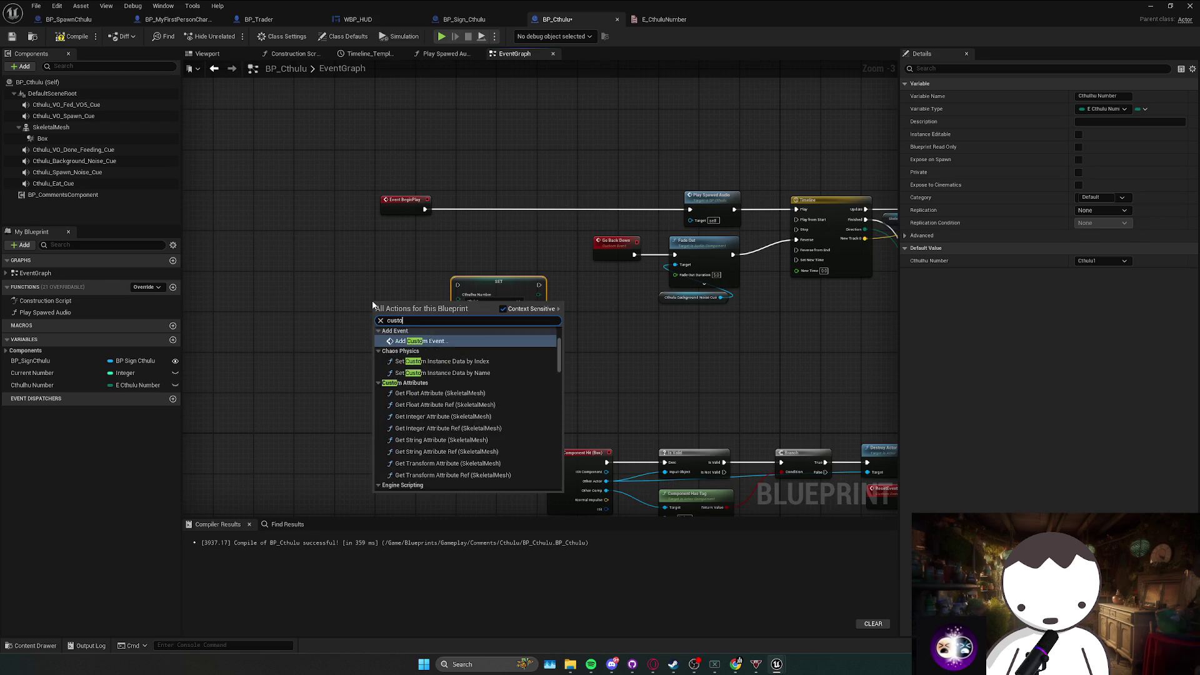
key(Return)
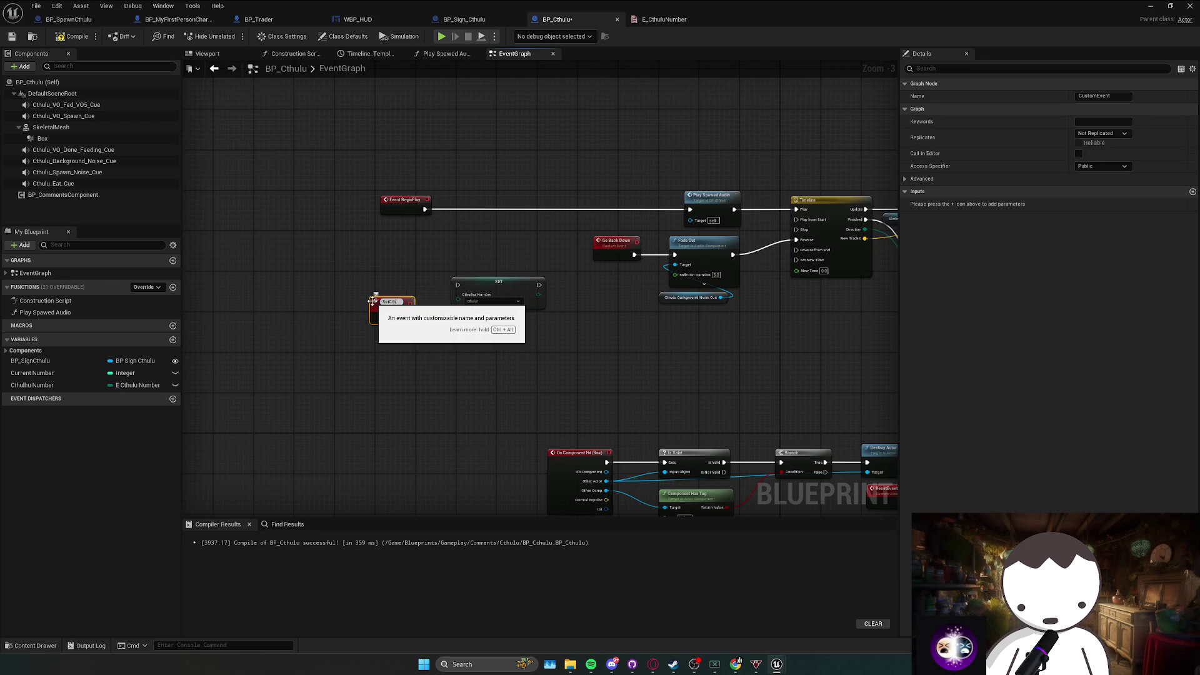
text(SetCthulhuNumber)
key(Return)
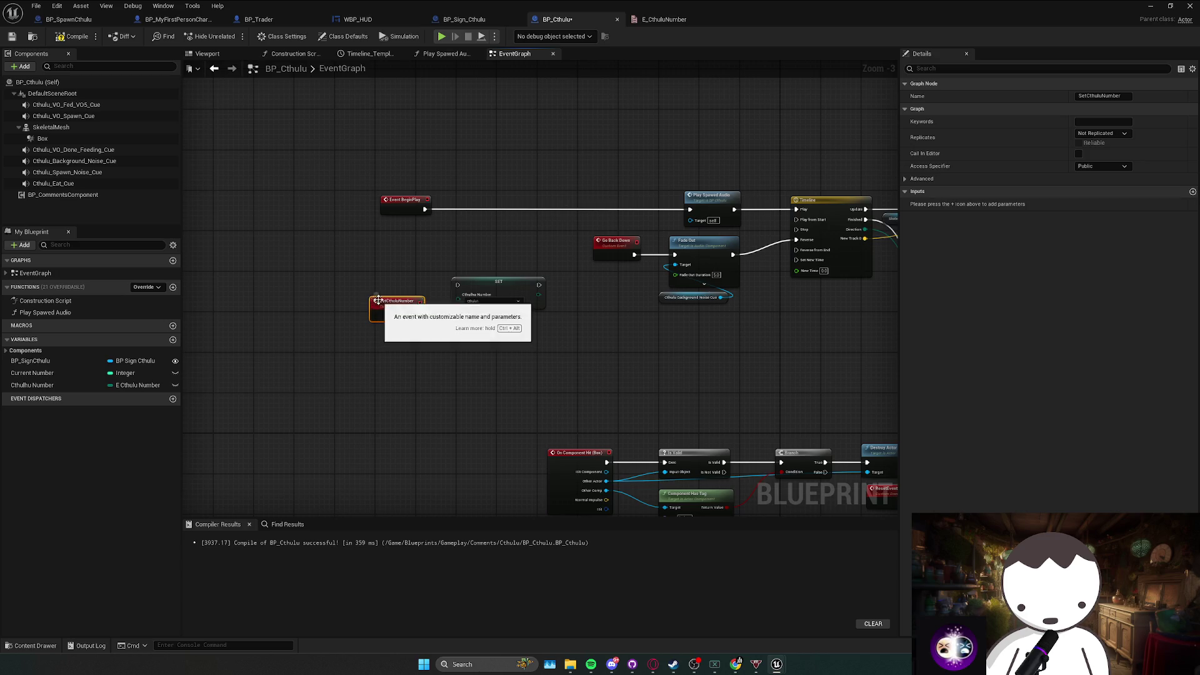
drag(400, 303, 390, 272)
drag(458, 301, 390, 275)
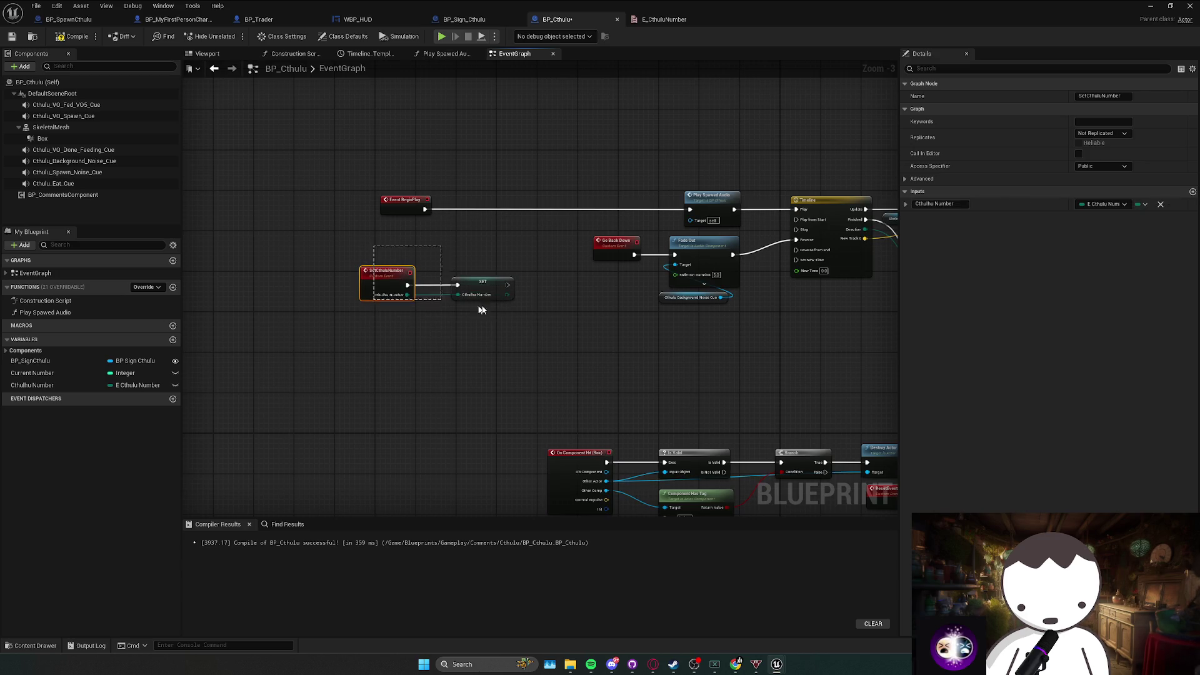
right_click(478, 280)
click(555, 379)
Call Set Cthulu Number after BeginPlay, before Play Spawned Audio, fed by the Cthulhu Number variable.
mouse_move(478, 281)
mouse_down()
mouse_move(493, 183)
mouse_move(497, 194)
mouse_up()
drag(425, 209, 477, 209)
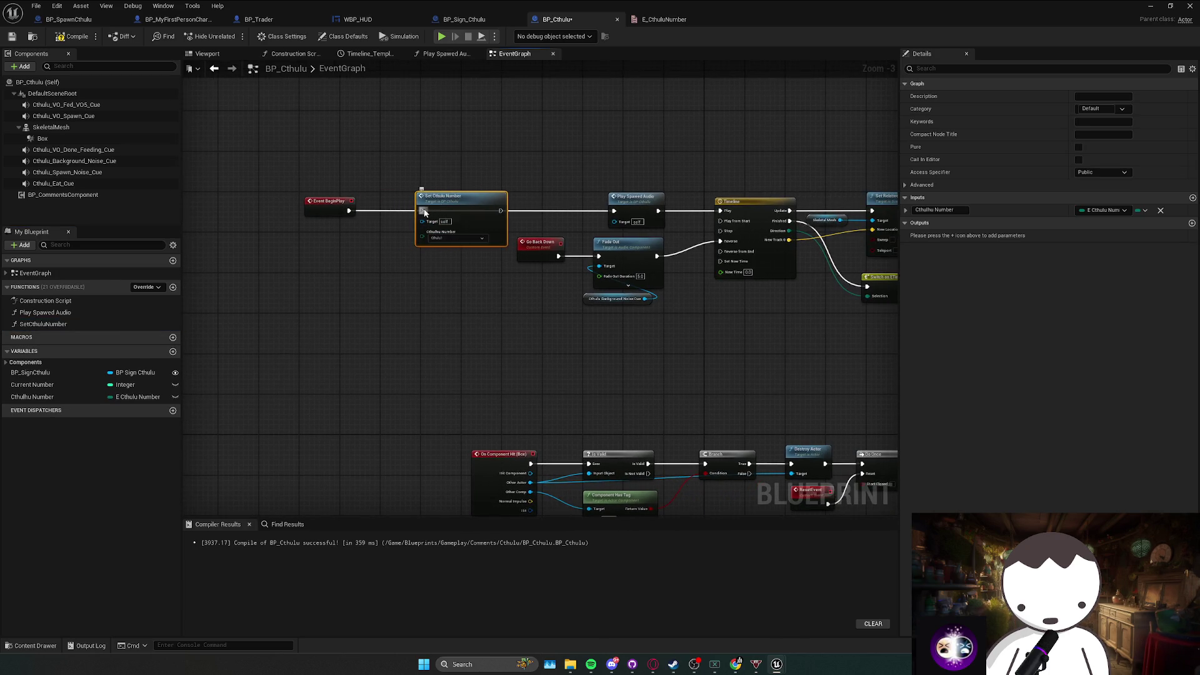
drag(451, 212, 613, 211)
right_click(425, 238)
click(475, 300)
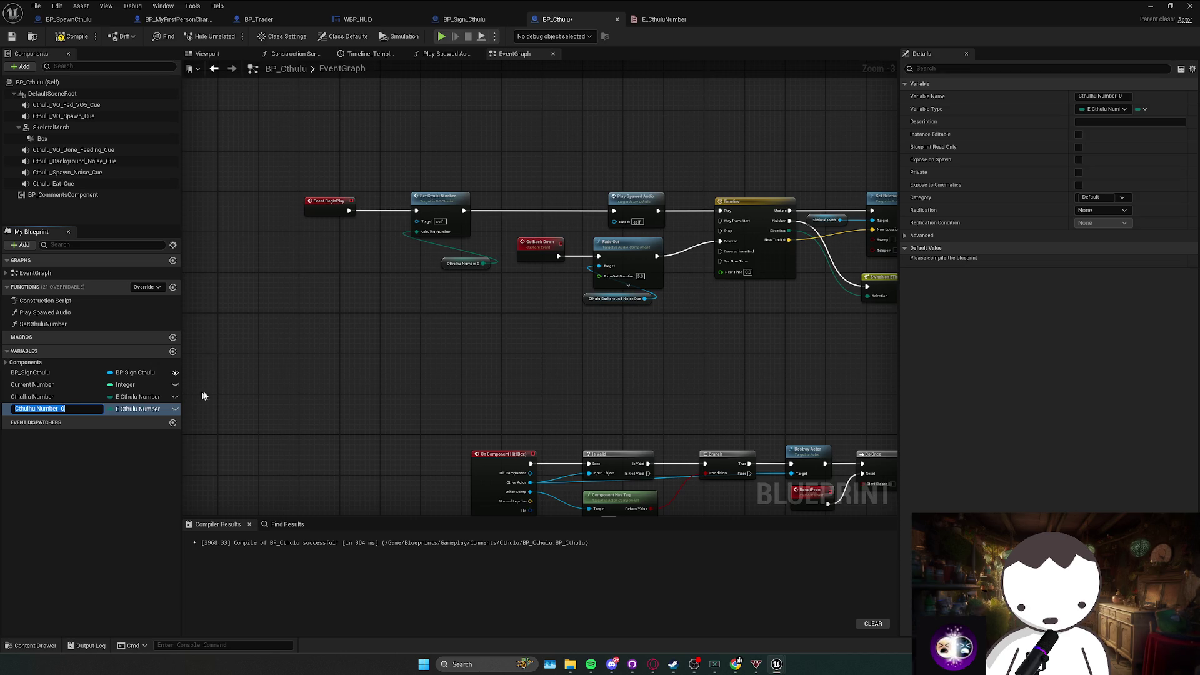
key(ctrl+z)
drag(50, 397, 418, 238)
Make Cthulhu Number instance editable, compile BP_Cthulu, and bring the level editor back.
click(1078, 134)
click(71, 37)
click(543, 169)
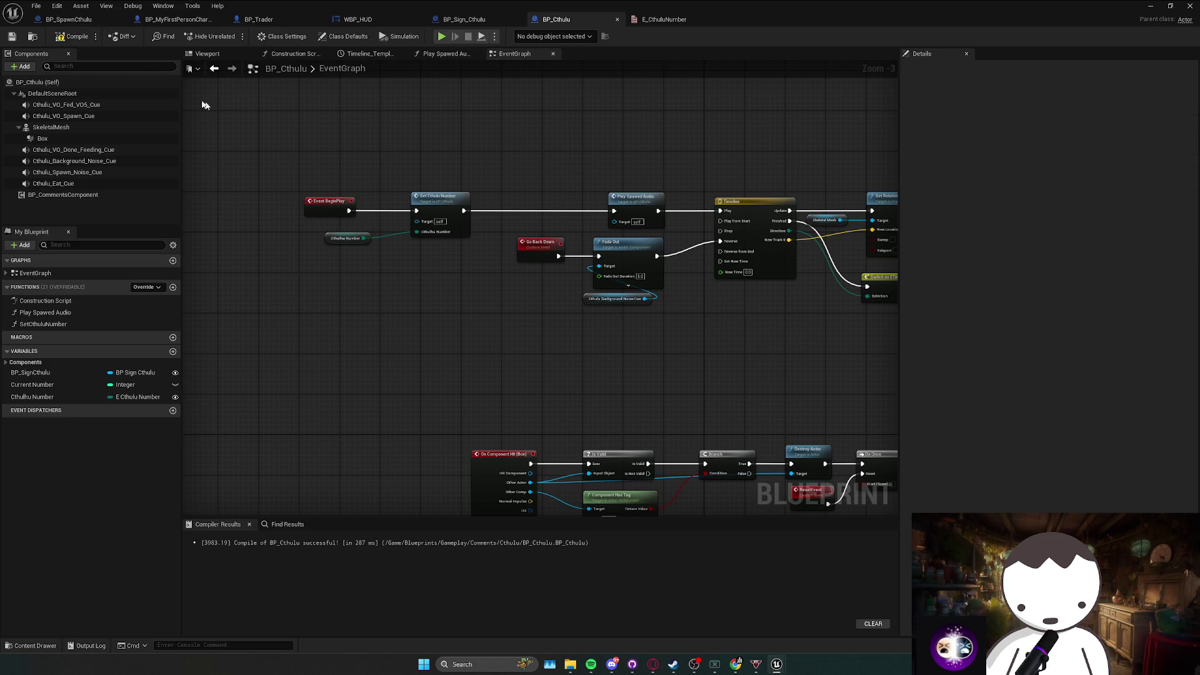
drag(638, 10, 91, 137)
click(558, 187)
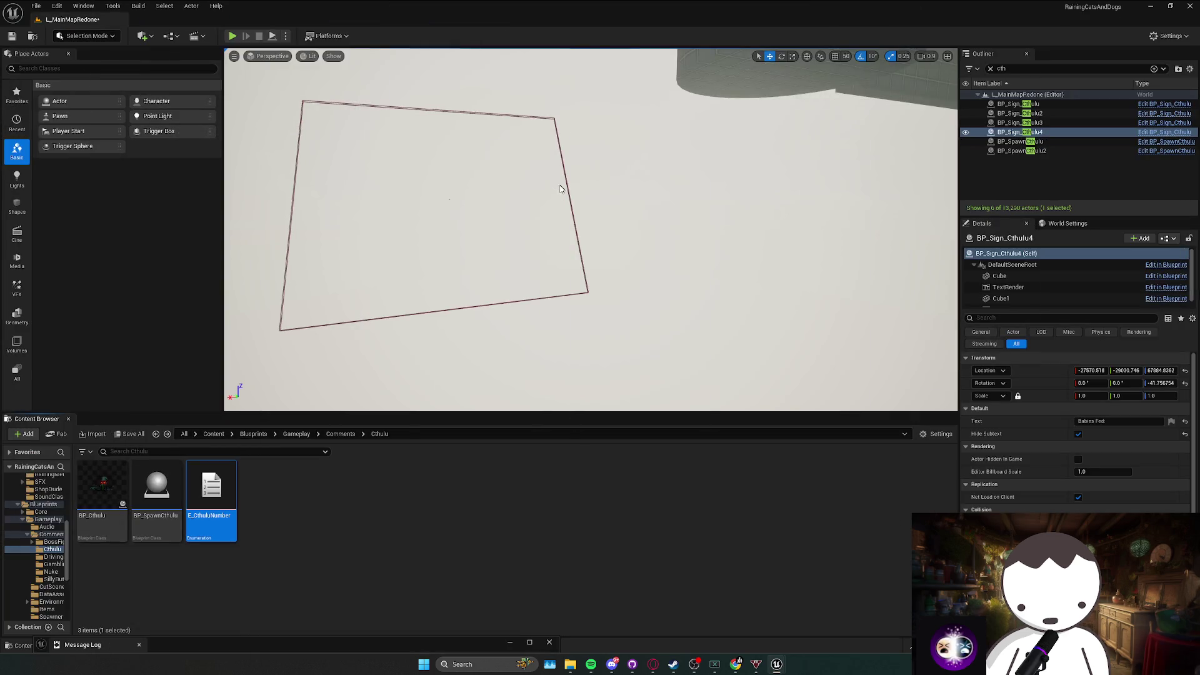
In BP_SpawnCthulu, promote SpawnActor's Cthulhu Number input to an instance-editable variable and compile.
click(451, 198)
right_click(449, 199)
click(506, 243)
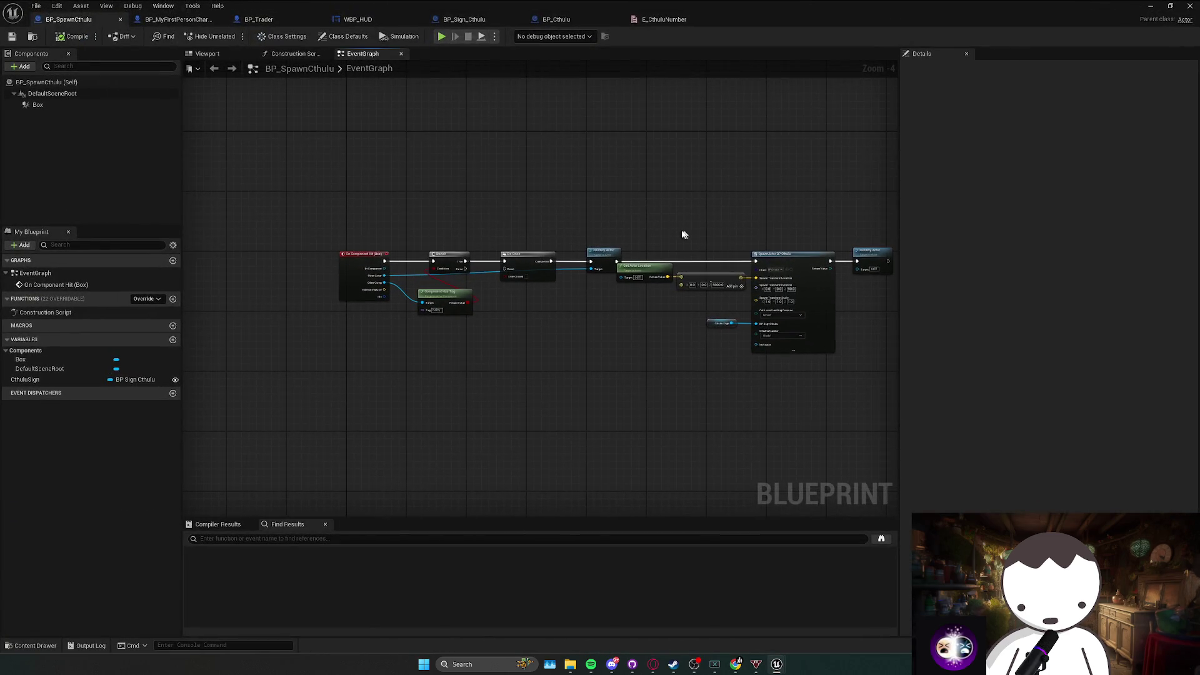
scroll(656, 294, up, 2)
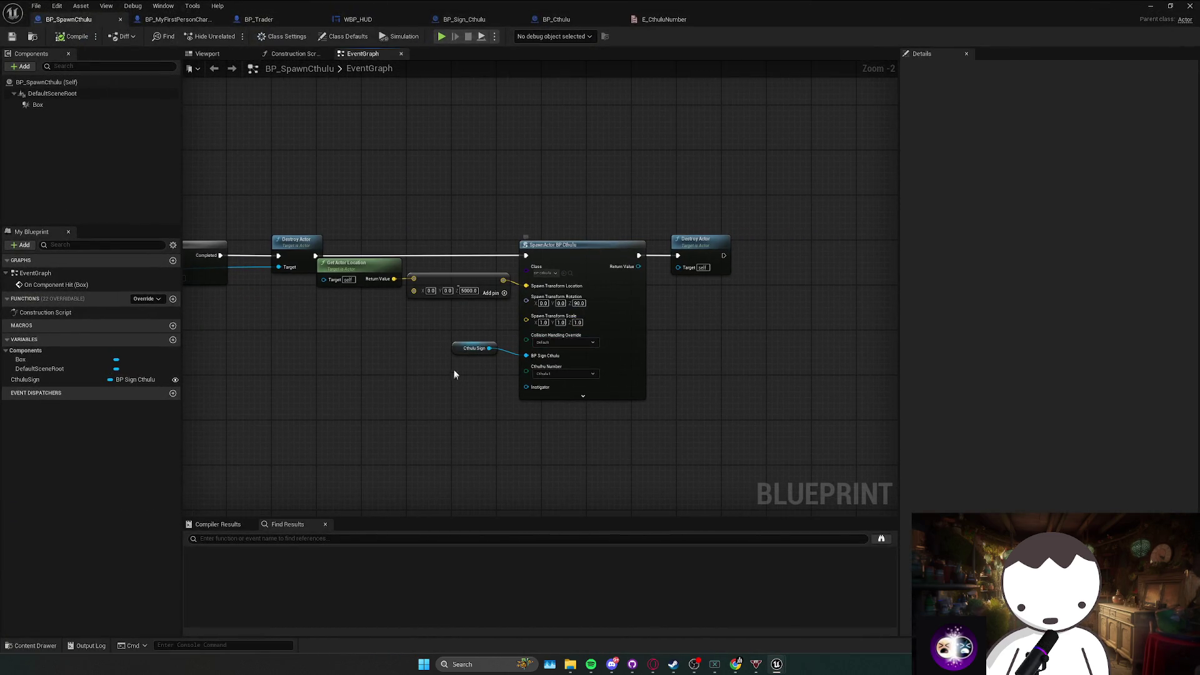
drag(656, 394, 638, 399)
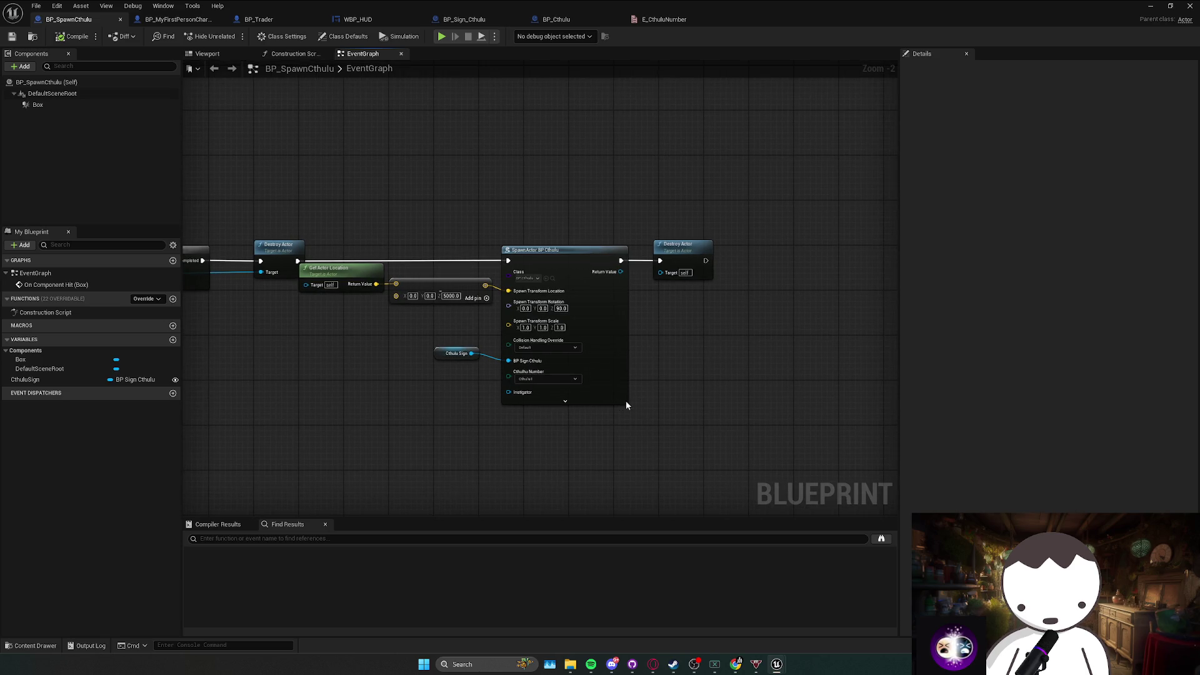
drag(509, 379, 478, 395)
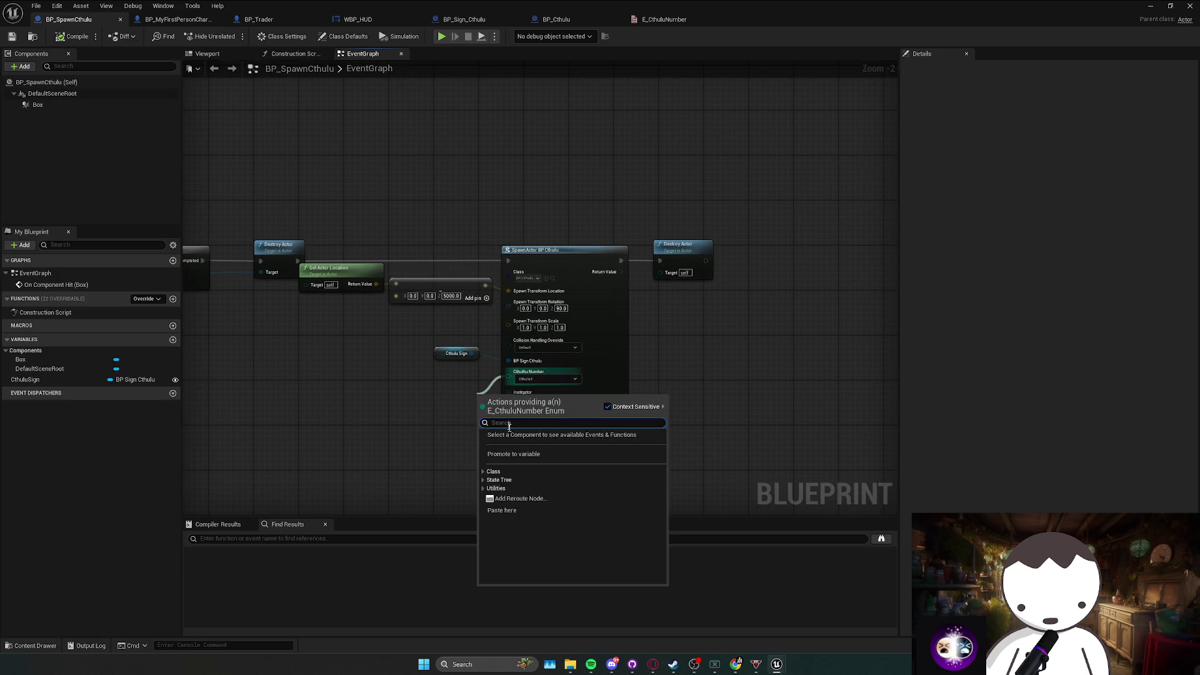
click(521, 457)
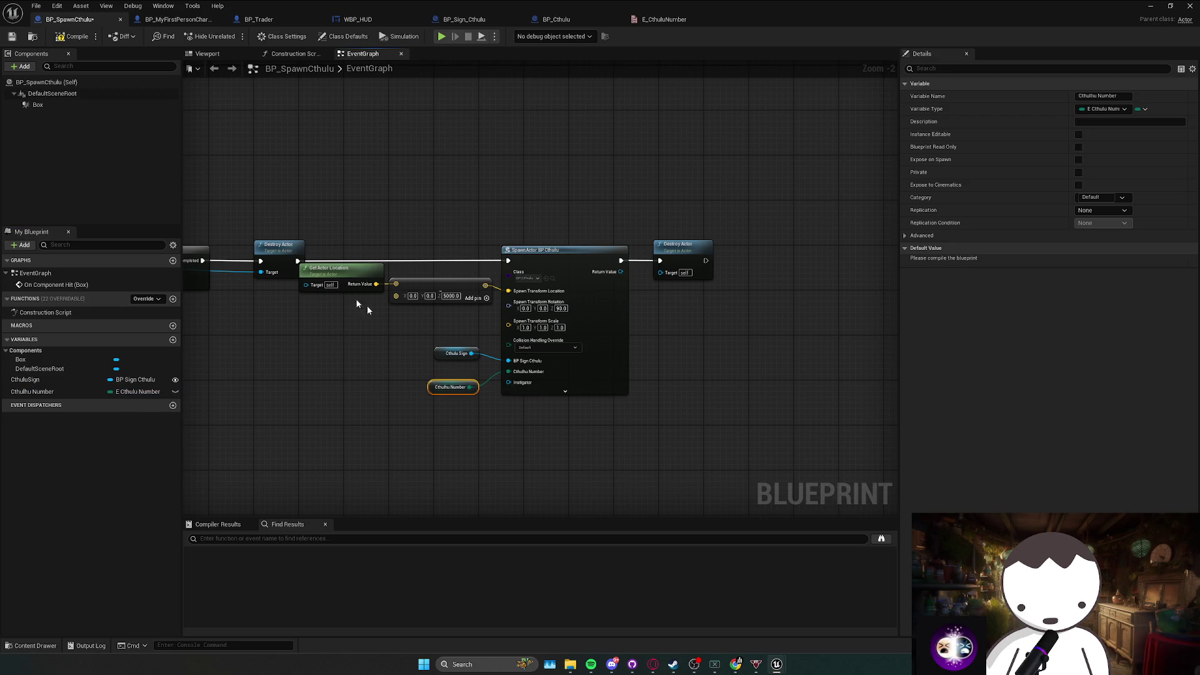
click(71, 34)
click(1078, 134)
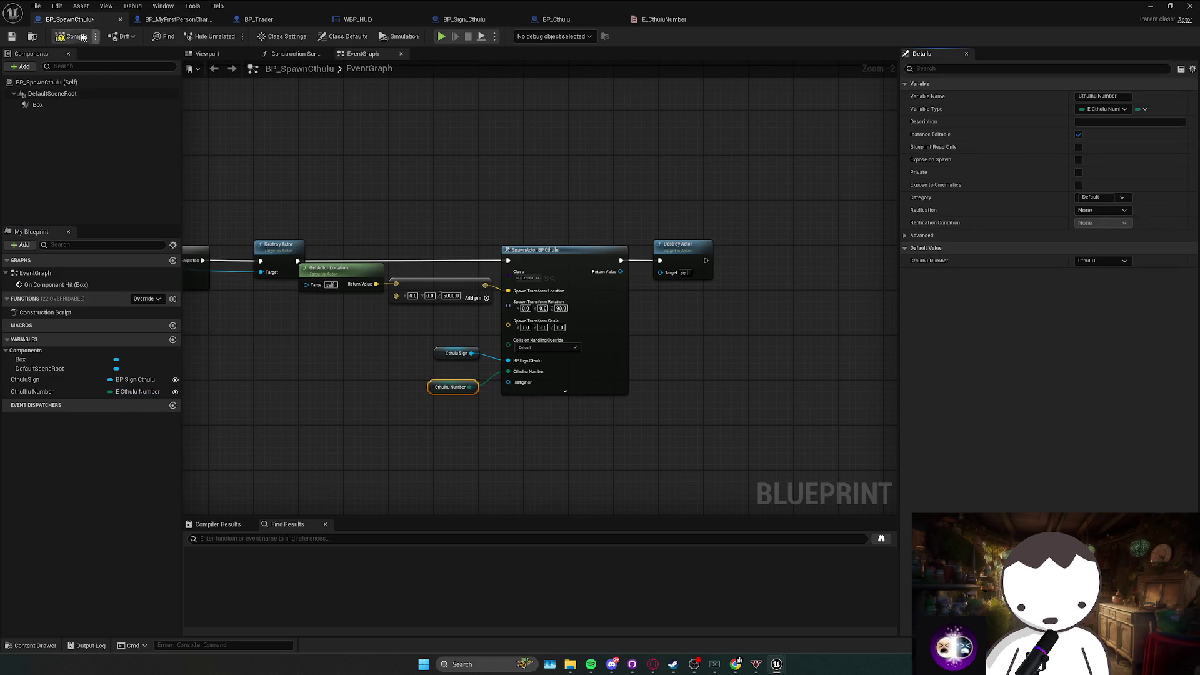
Set BP_SpawnCthulu2's Cthulhu Number to Cthulhu2, then edit the BP_SpawnCthulu blueprint.
key(super+Down)
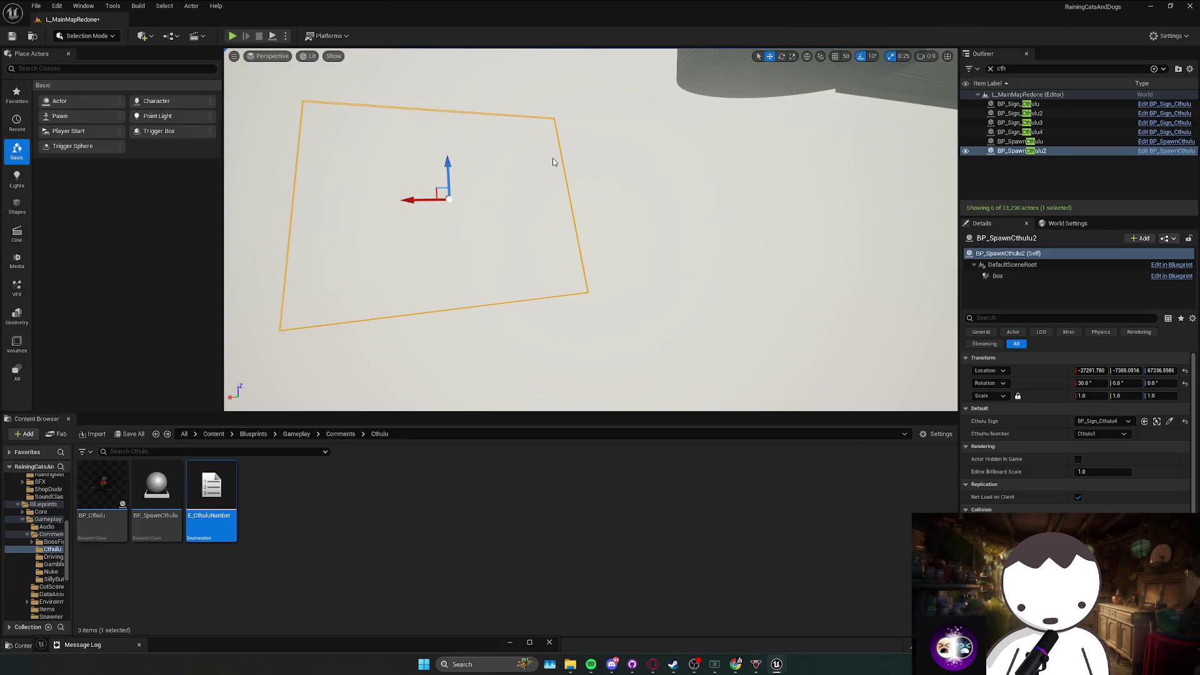
click(1100, 433)
click(1099, 459)
click(1031, 141)
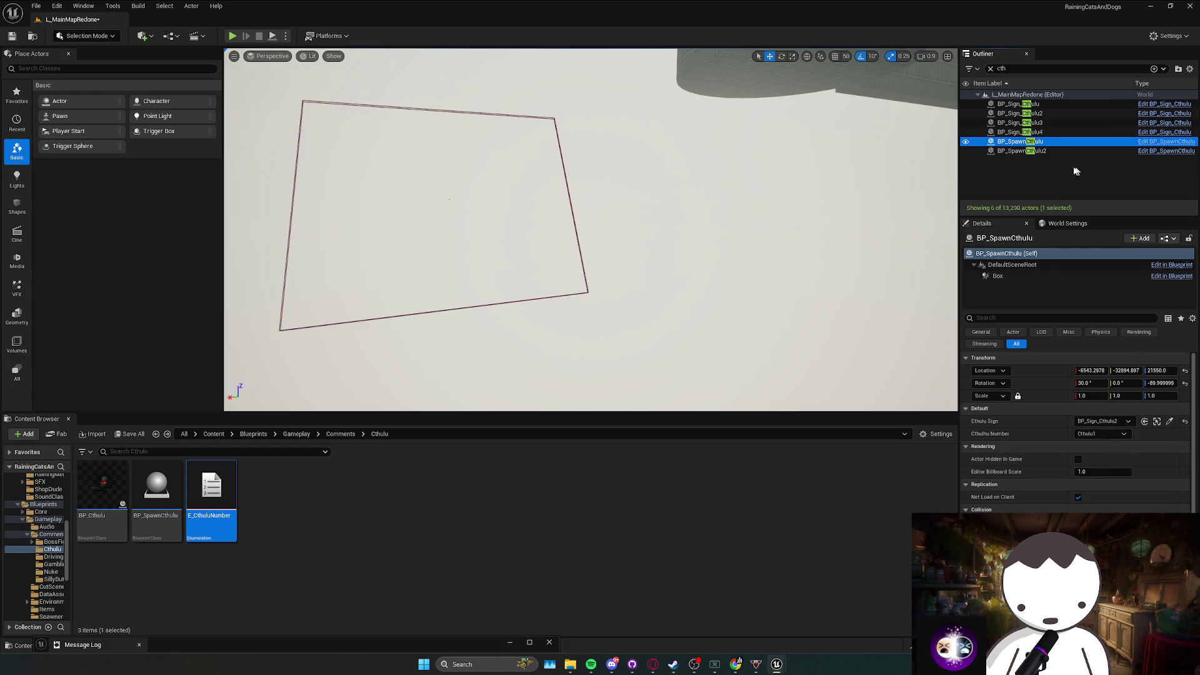
click(1166, 151)
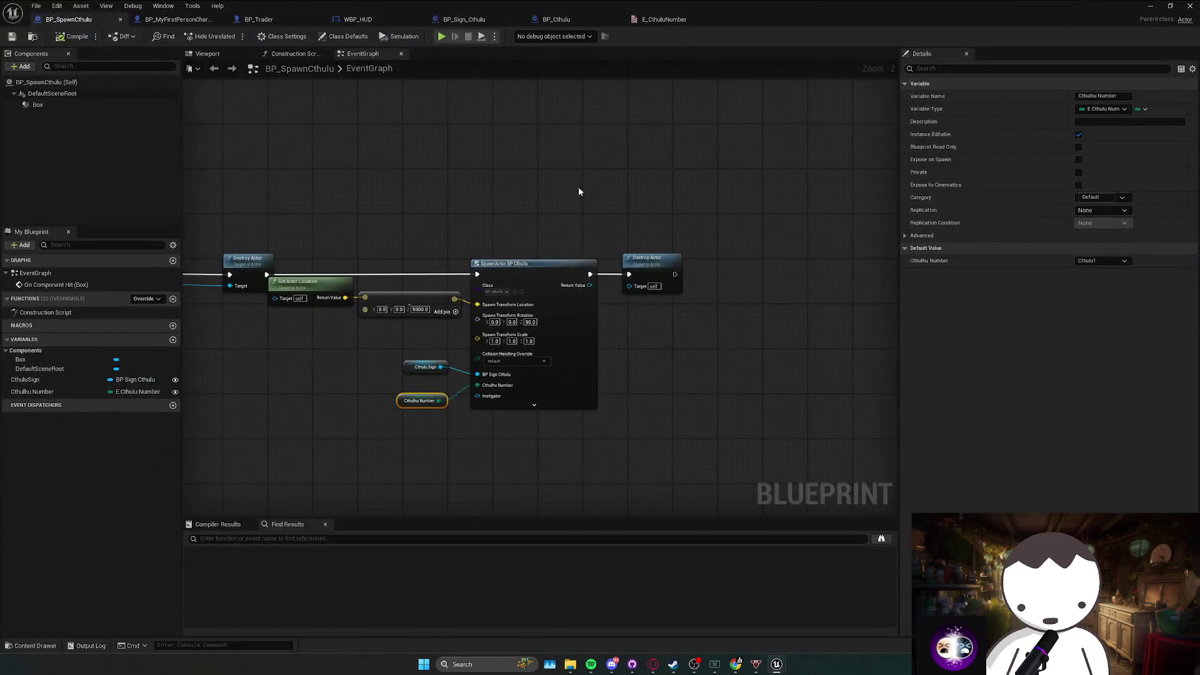
Add a Switch on E_CthuluNumber driven by Cthulhu Number and wire it into the SpawnActor node.
click(556, 19)
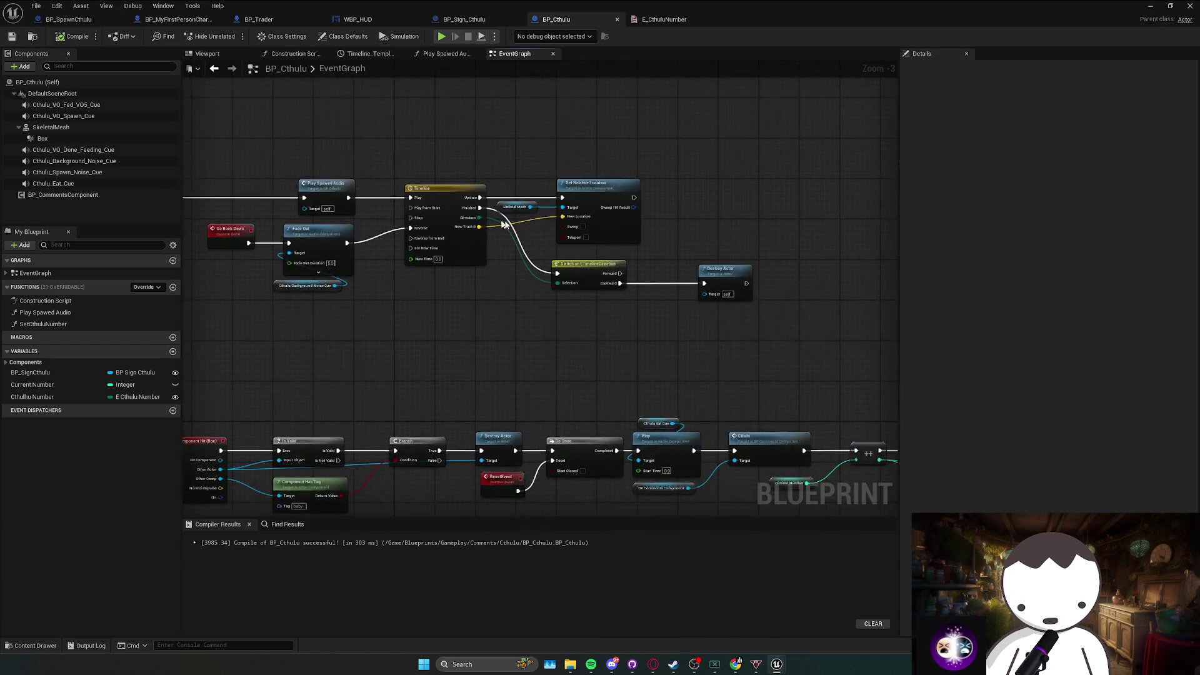
scroll(340, 227, down, 6)
scroll(383, 211, up, 5)
mouse_move(49, 398)
mouse_down()
mouse_move(429, 321)
mouse_move(295, 294)
mouse_move(351, 245)
mouse_up()
text(swit)
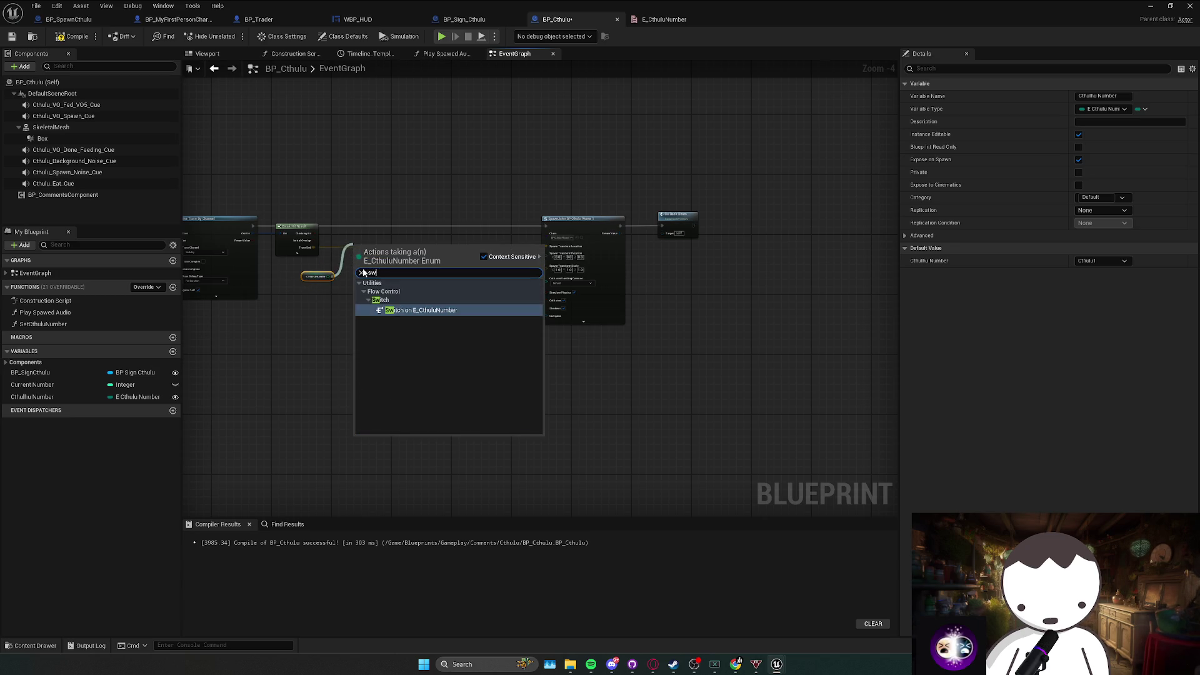
key(Return)
scroll(434, 324, up, 2)
mouse_move(437, 281)
mouse_down()
mouse_move(444, 236)
mouse_move(438, 247)
mouse_move(263, 243)
mouse_up()
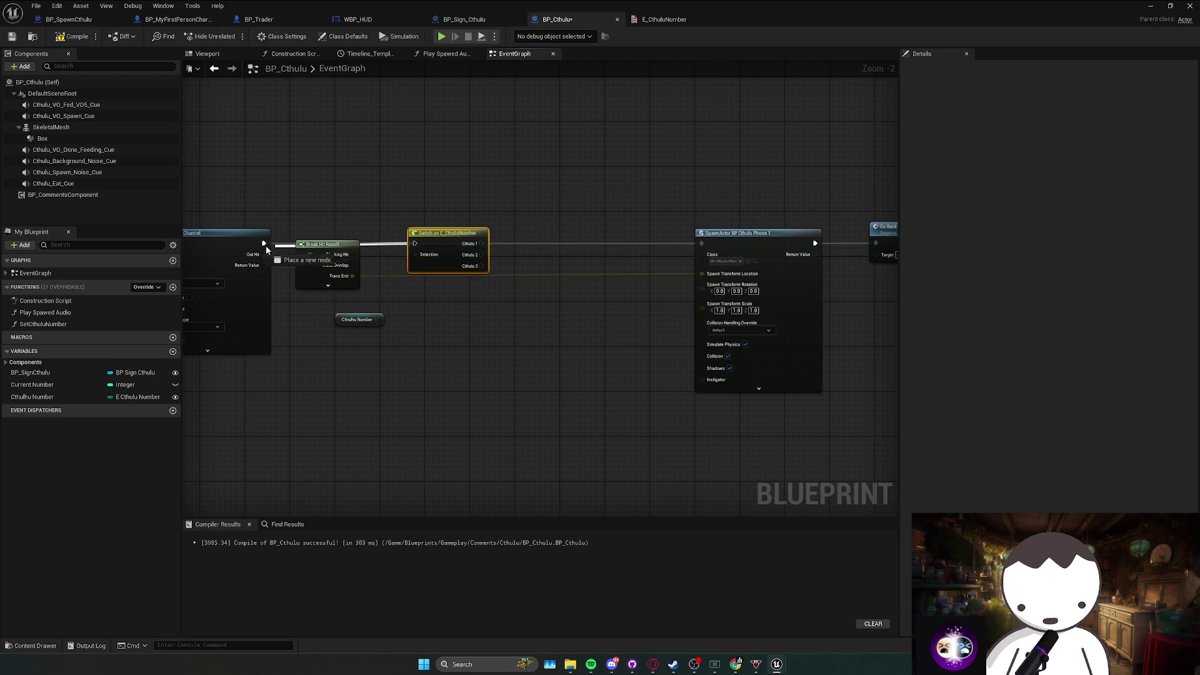
drag(480, 243, 701, 243)
mouse_move(606, 256)
mouse_down()
mouse_move(634, 205)
mouse_move(831, 299)
mouse_up()
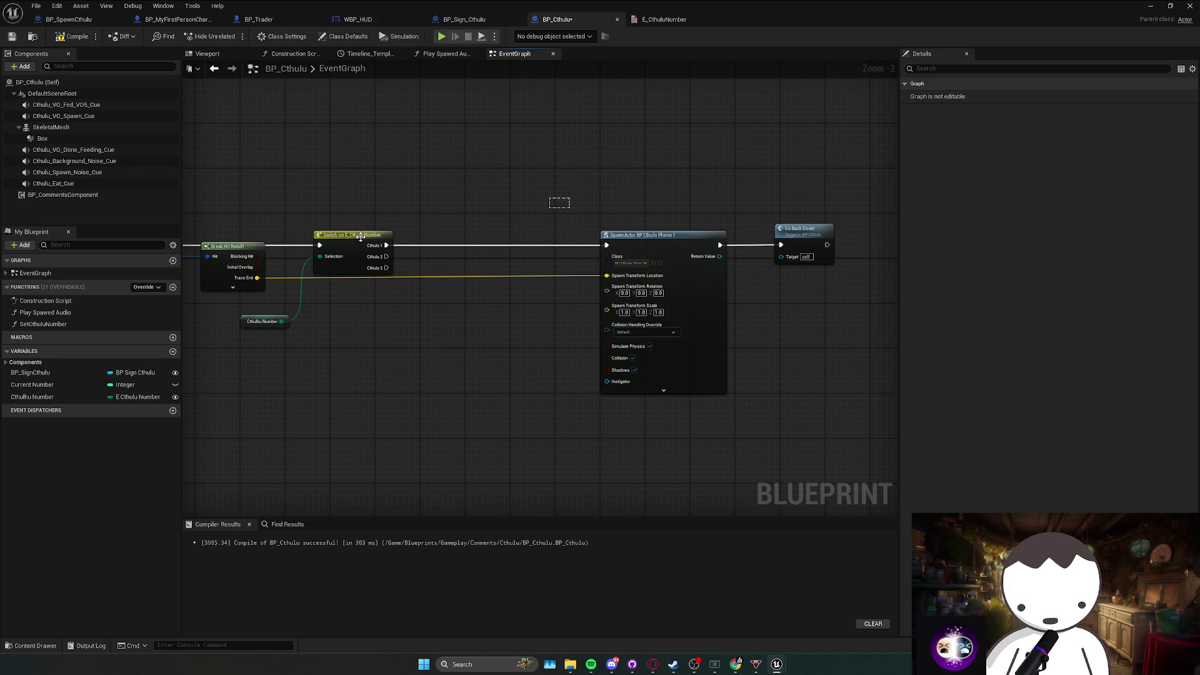
Promote Trace End to a variable and feed it into SpawnActor's spawn location.
drag(360, 236, 445, 237)
mouse_move(308, 276)
mouse_down()
mouse_move(346, 270)
mouse_move(348, 246)
mouse_move(394, 244)
mouse_up()
click(380, 314)
ctrl+click(461, 248)
click(469, 295)
drag(622, 380, 517, 372)
click(611, 235)
click(796, 292)
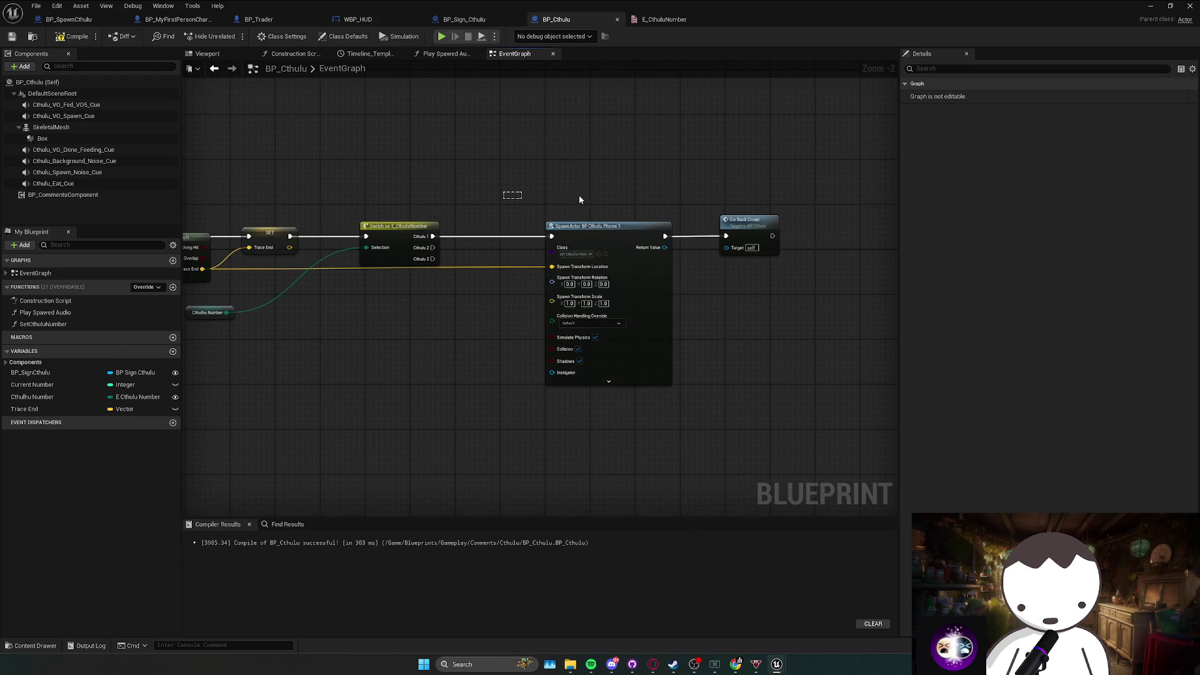
click(614, 197)
drag(600, 226, 566, 119)
mouse_move(25, 409)
mouse_down()
mouse_move(503, 170)
mouse_move(463, 188)
mouse_up()
drag(554, 163, 552, 130)
Duplicate the SpawnActor node for the Cthulhu 2 branch with its own Trace End getter.
click(538, 294)
click(538, 267)
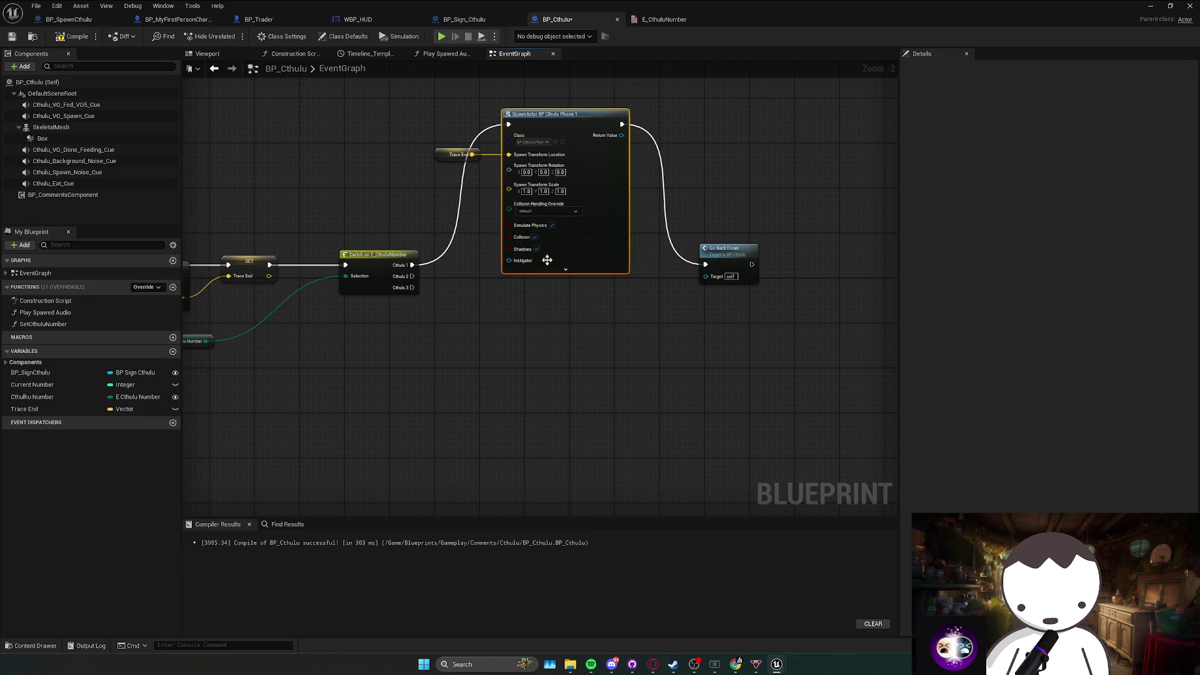
key(ctrl+c)
key(ctrl+v)
mouse_move(581, 278)
mouse_down()
mouse_move(561, 309)
mouse_move(556, 294)
mouse_up()
mouse_move(411, 275)
mouse_down()
mouse_move(519, 292)
mouse_move(520, 327)
mouse_up()
click(456, 155)
key(ctrl+c)
key(ctrl+v)
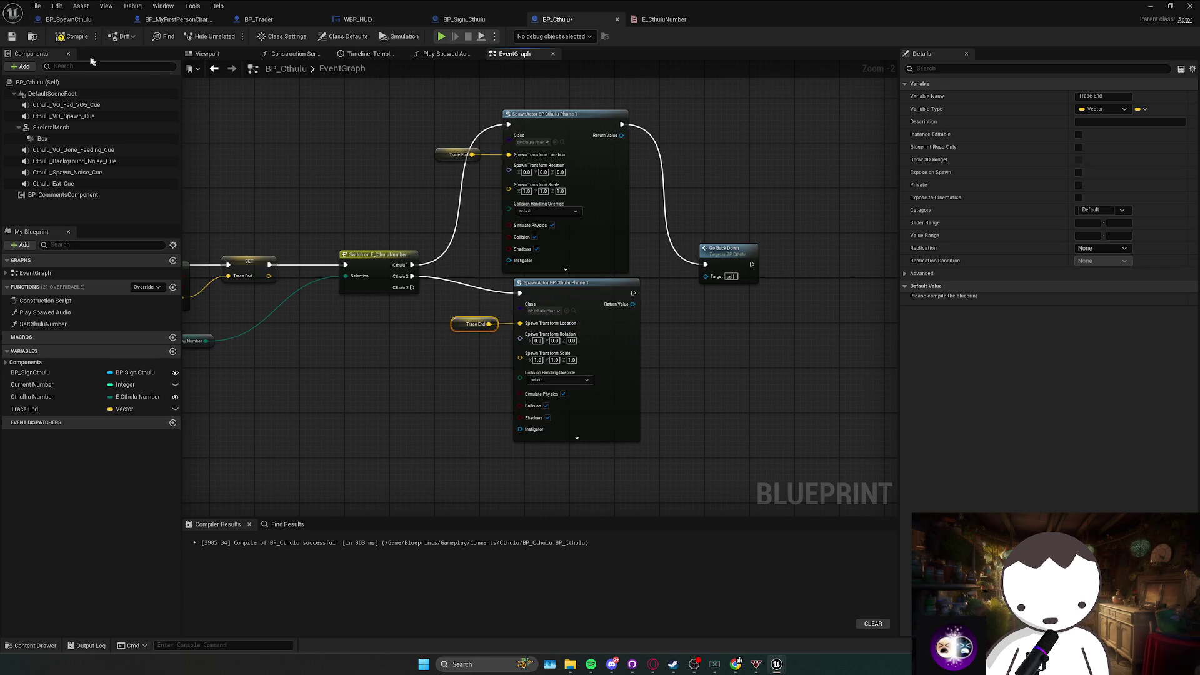
Add a third SpawnActor node for Cthulhu 3, its location fed by another Trace End getter.
click(612, 361)
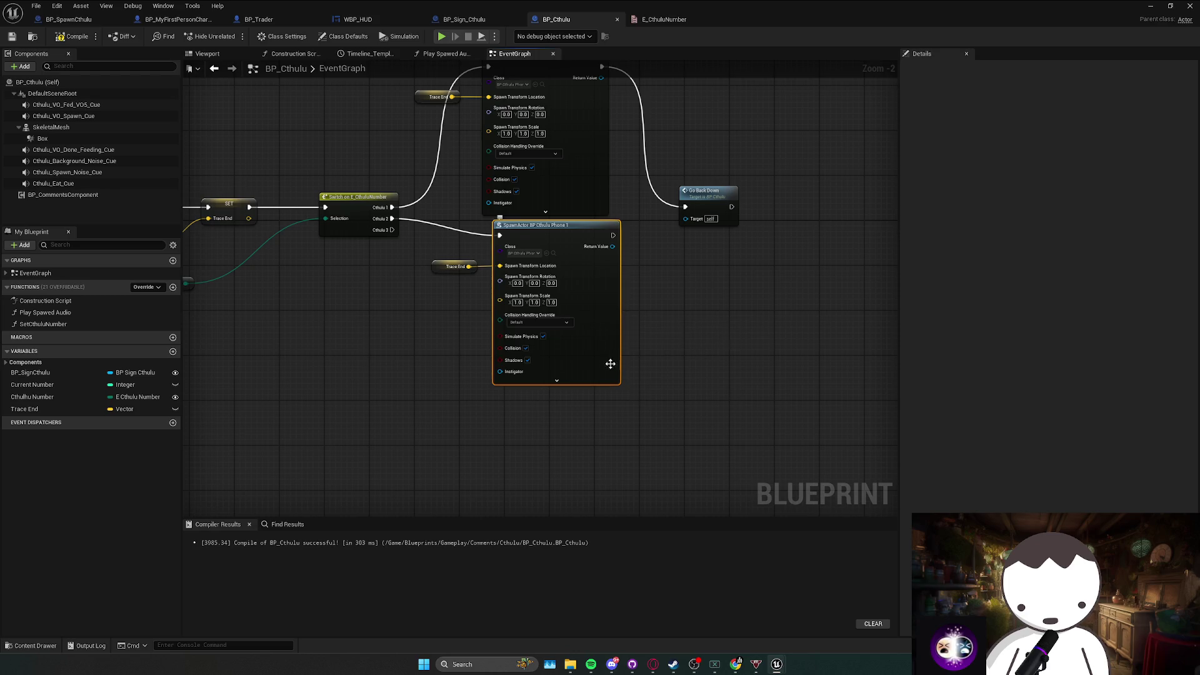
key(ctrl+c)
key(ctrl+v)
mouse_move(668, 308)
mouse_down()
mouse_move(560, 339)
mouse_move(402, 165)
mouse_up()
click(462, 202)
key(ctrl+c)
key(ctrl+v)
mouse_move(498, 334)
mouse_down()
mouse_move(464, 365)
mouse_move(564, 350)
mouse_up()
click(575, 347)
click(613, 360)
mouse_move(679, 188)
mouse_down()
mouse_move(605, 359)
mouse_move(667, 181)
mouse_move(686, 162)
mouse_move(602, 187)
mouse_up()
Route both new spawn branches into Go Back Down, align the nodes, and save BP_Cthulhu.
mouse_move(673, 158)
mouse_down()
mouse_move(602, 356)
mouse_move(677, 215)
mouse_up()
scroll(588, 262, down, 2)
drag(669, 481, 445, 134)
click(643, 313)
drag(523, 148, 531, 147)
click(664, 374)
key(ctrl+s)
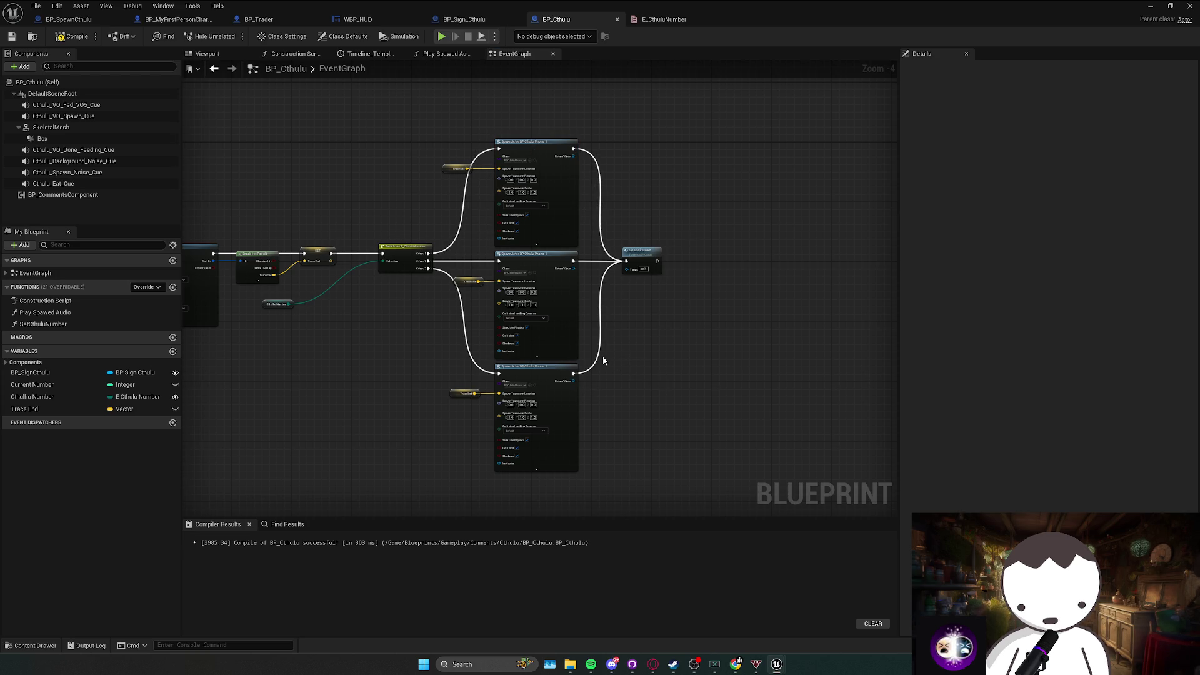
Select BP_CthuluPhone1 among the Items blueprints and bring up its actions.
drag(439, 324, 482, 332)
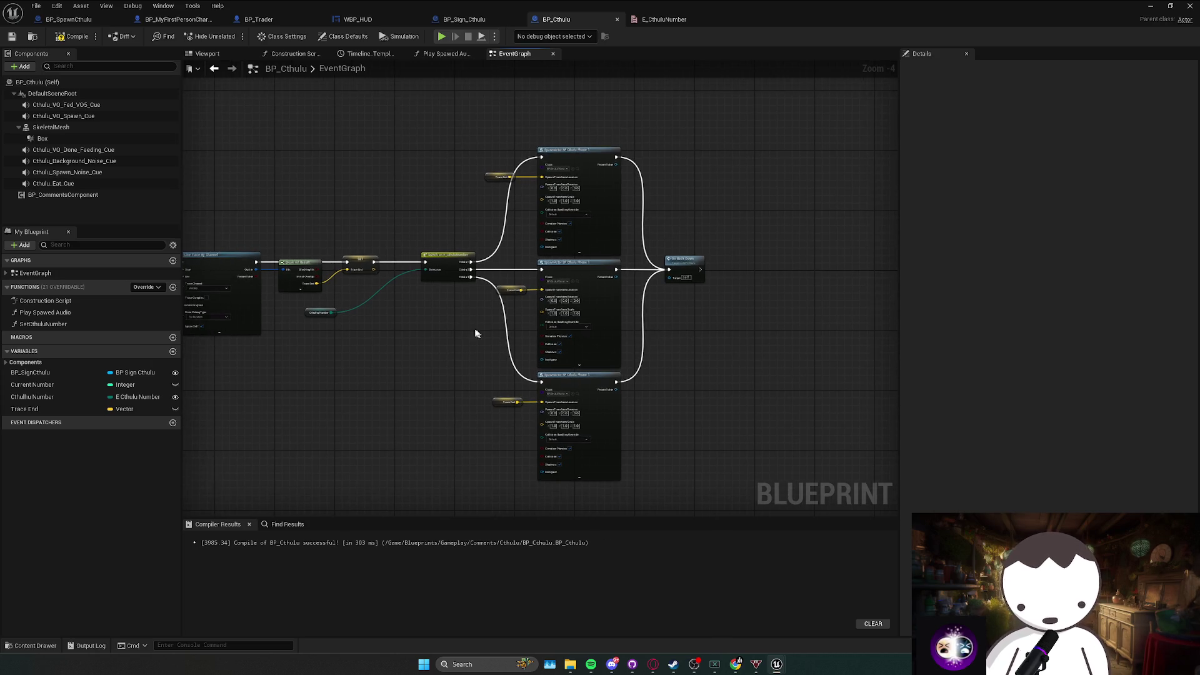
scroll(508, 381, up, 3)
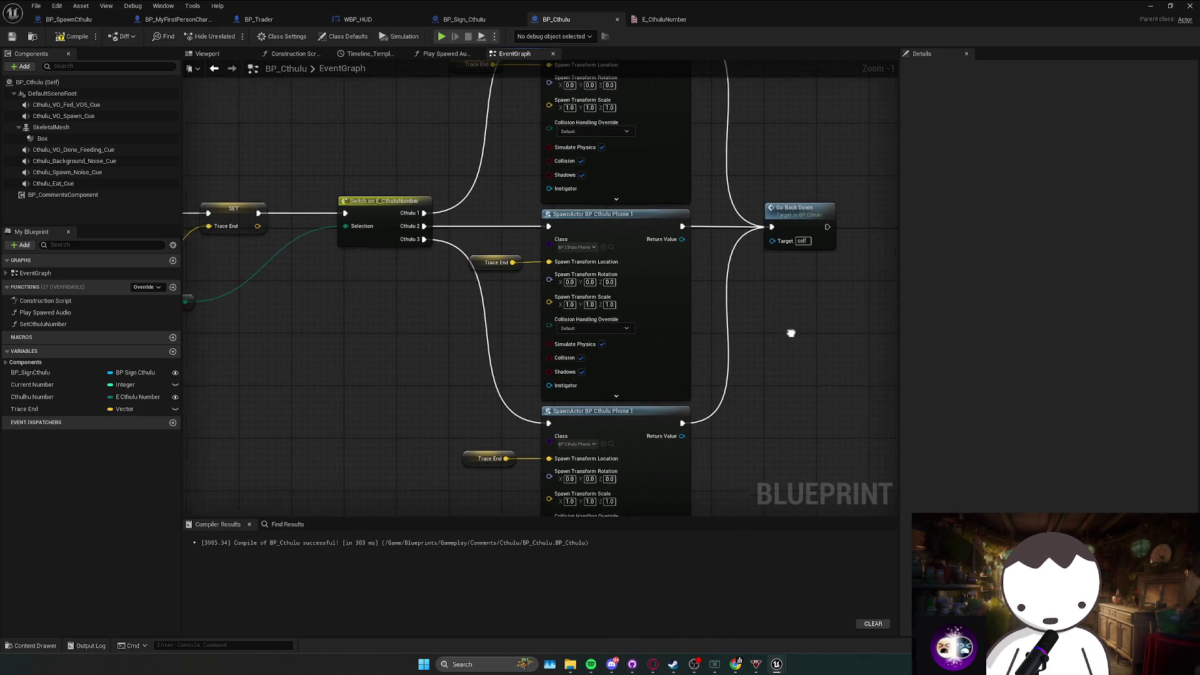
click(604, 249)
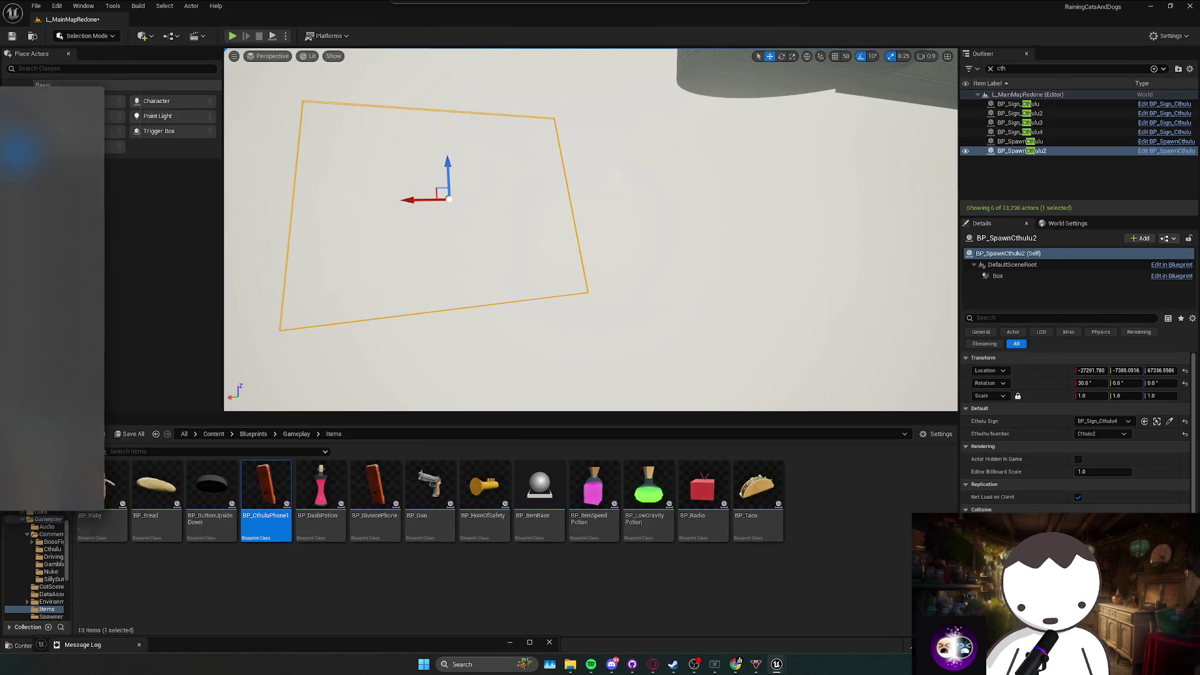
right_click(266, 497)
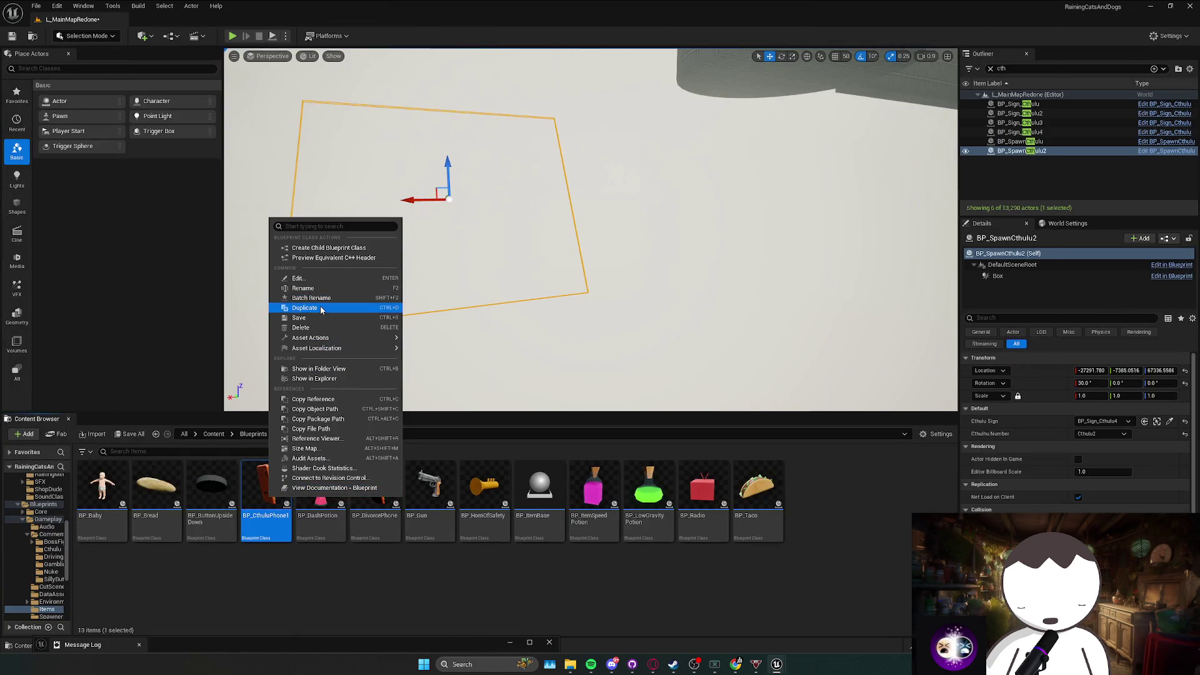
Duplicate BP_CthuluPhone1 as BP_CthuluPhone2 and open the copy for editing.
click(347, 307)
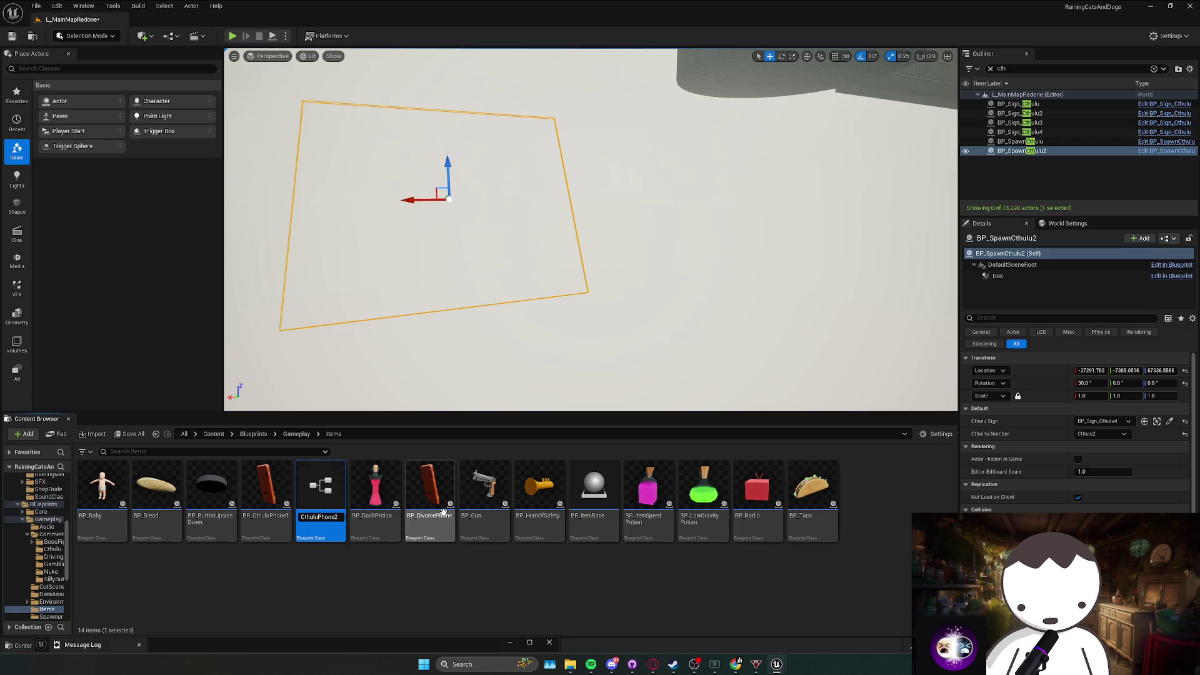
key(Return)
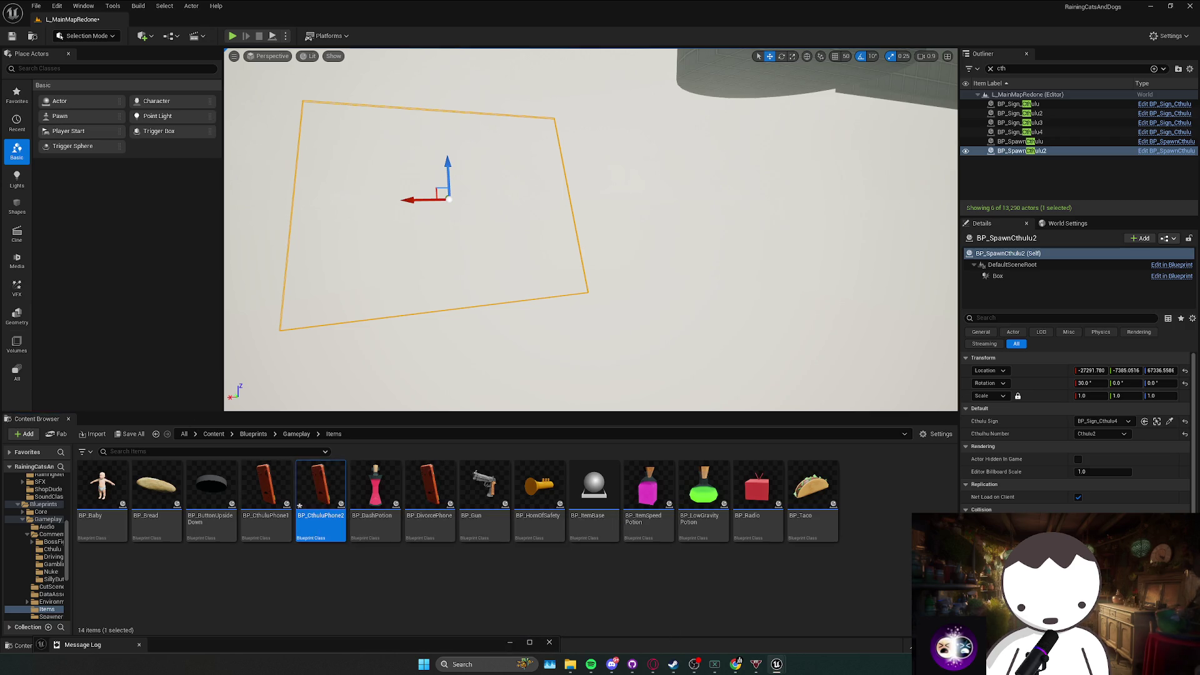
key(Return)
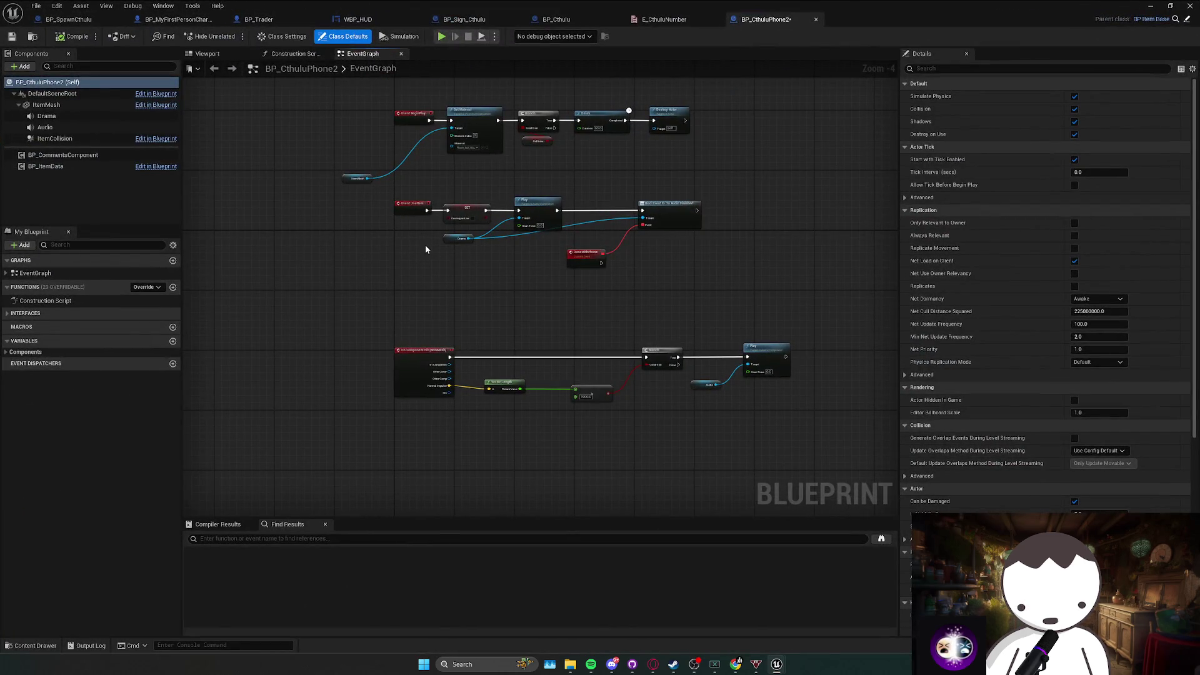
Set BP_CthuluPhone2's Drama component sound to CthuluDrama2_Cue.
scroll(432, 215, up, 1)
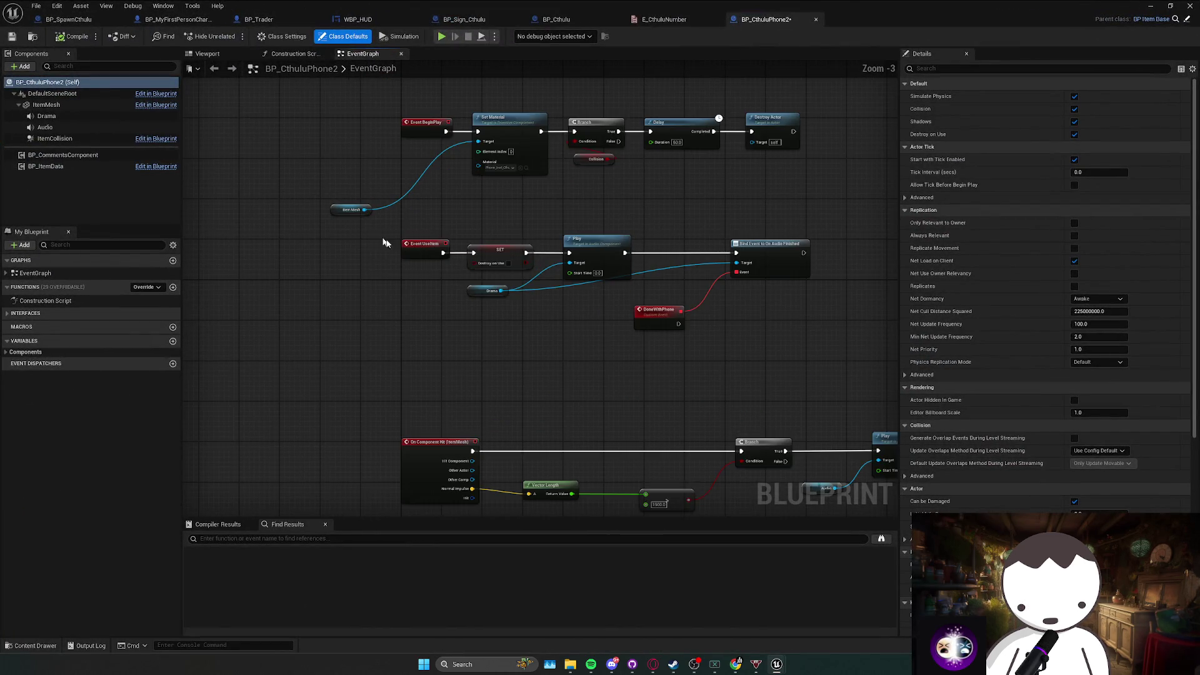
click(104, 116)
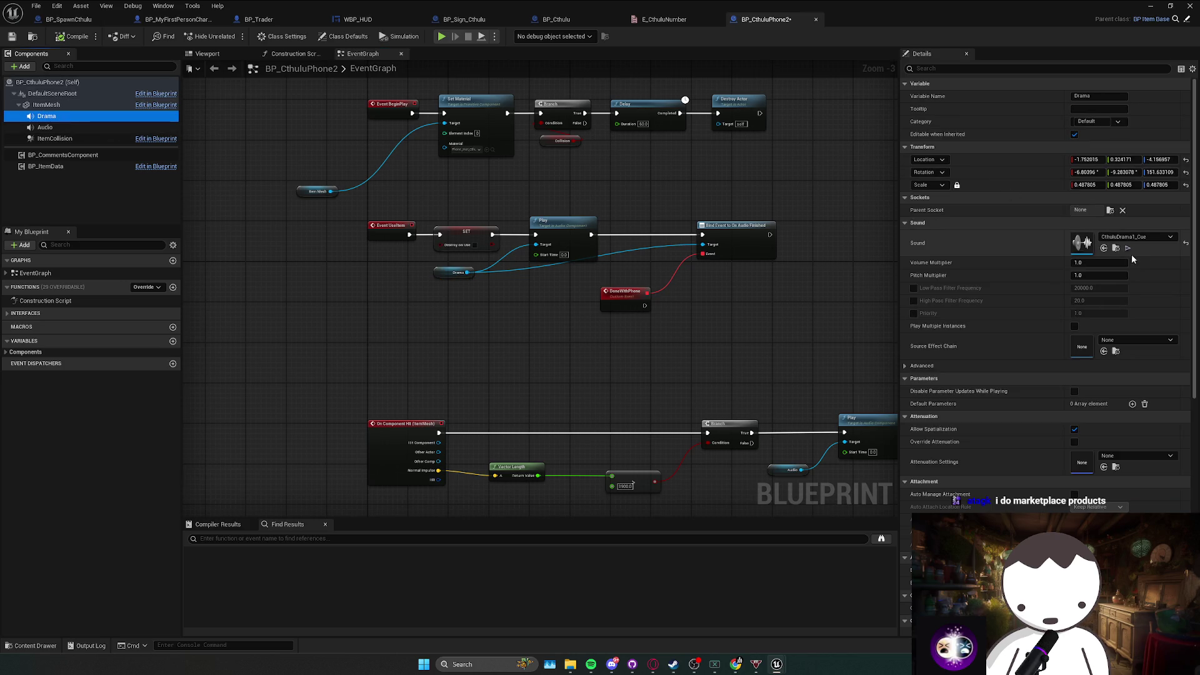
click(1116, 248)
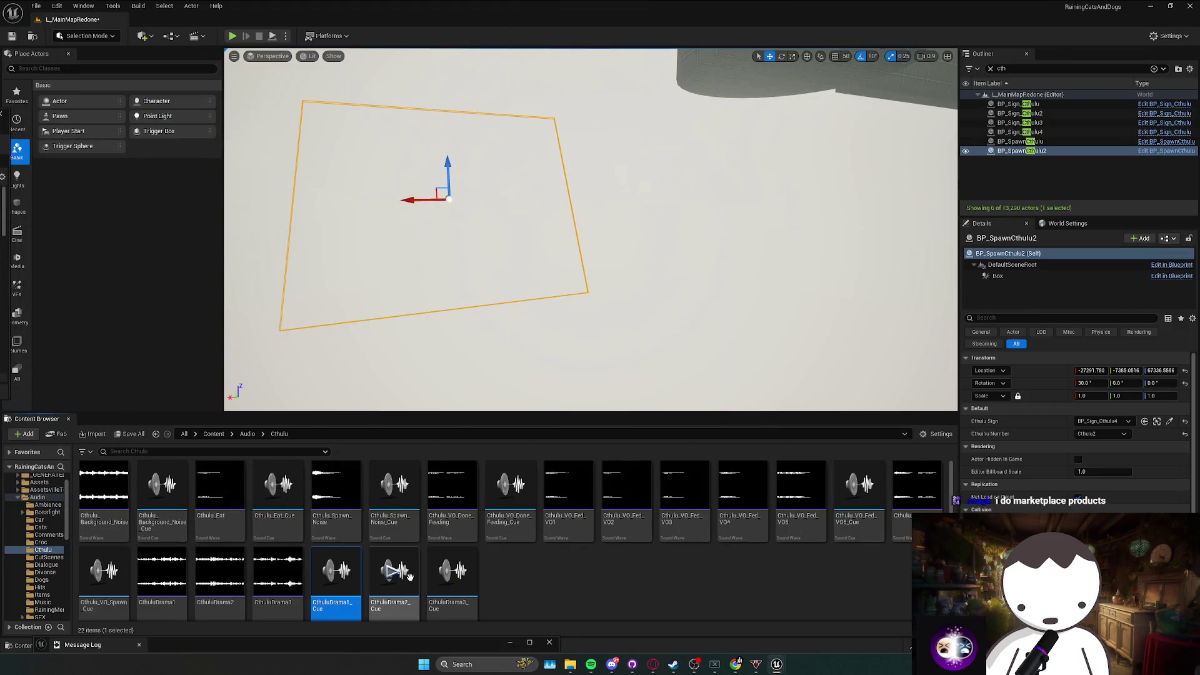
click(393, 581)
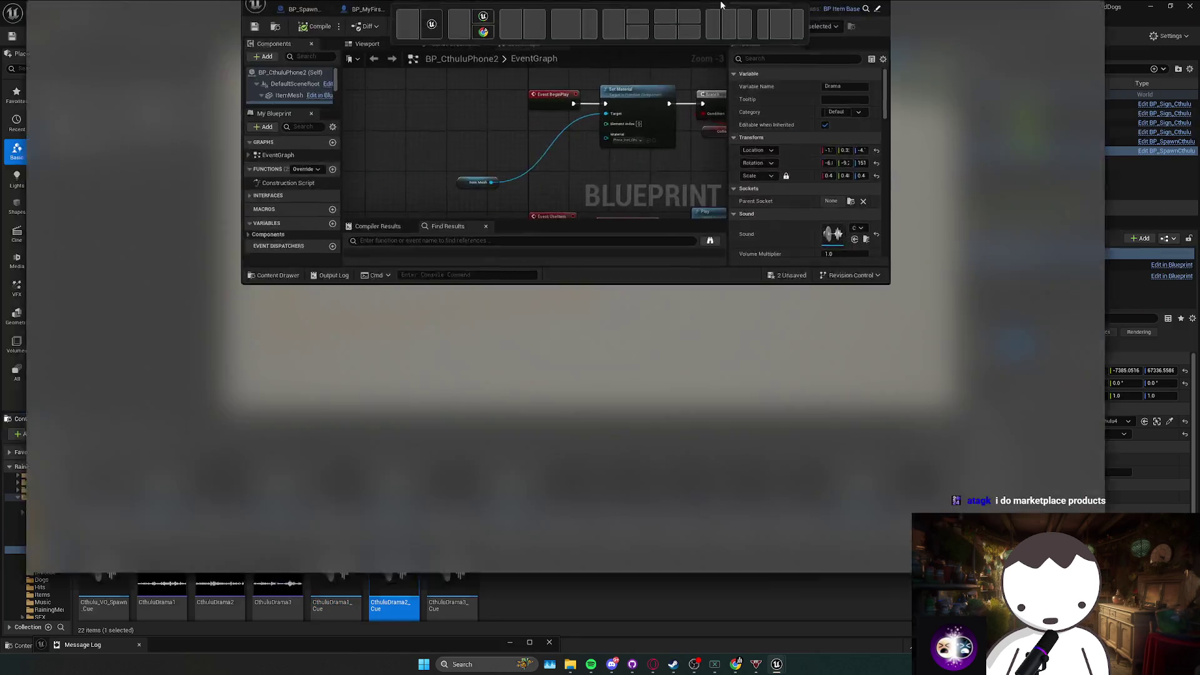
drag(720, 5, 721, 5)
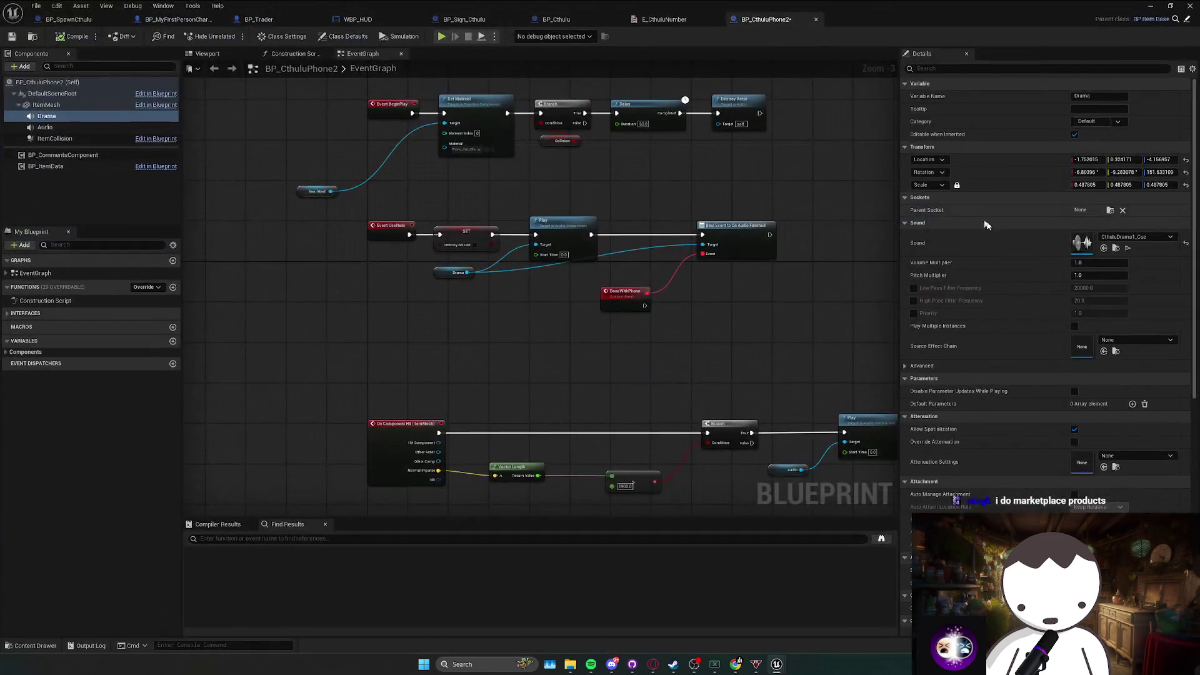
click(1104, 248)
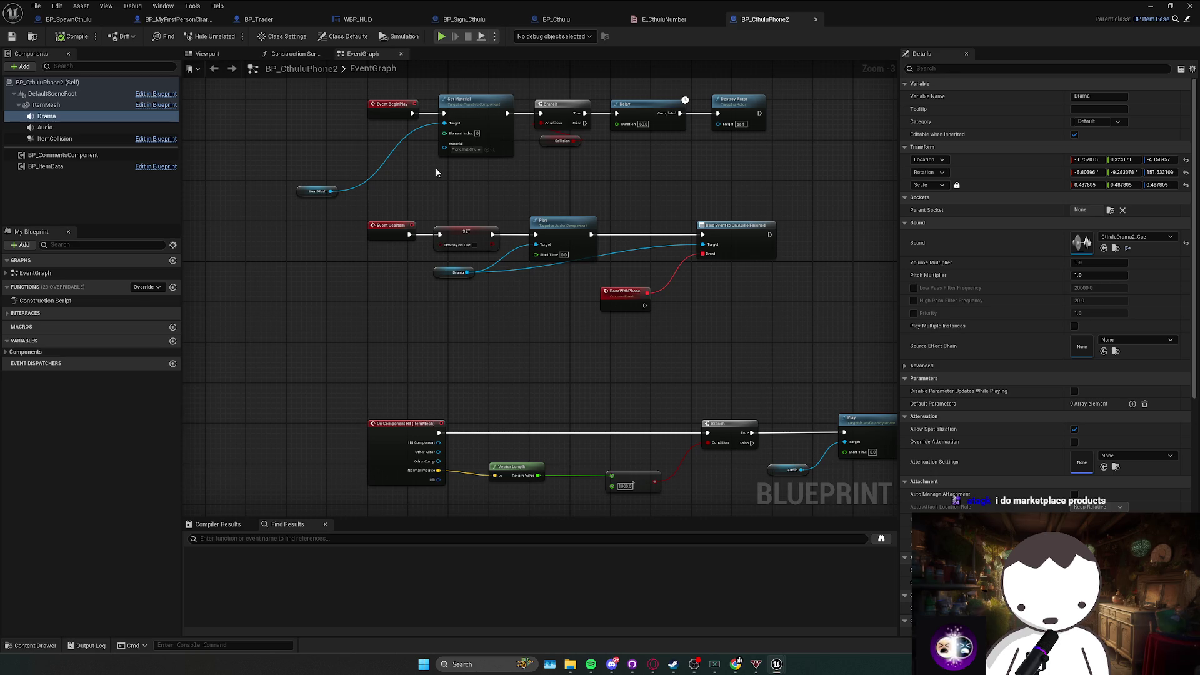
Look over the Destroy on Use node and comments, then save all changes.
drag(500, 265, 447, 229)
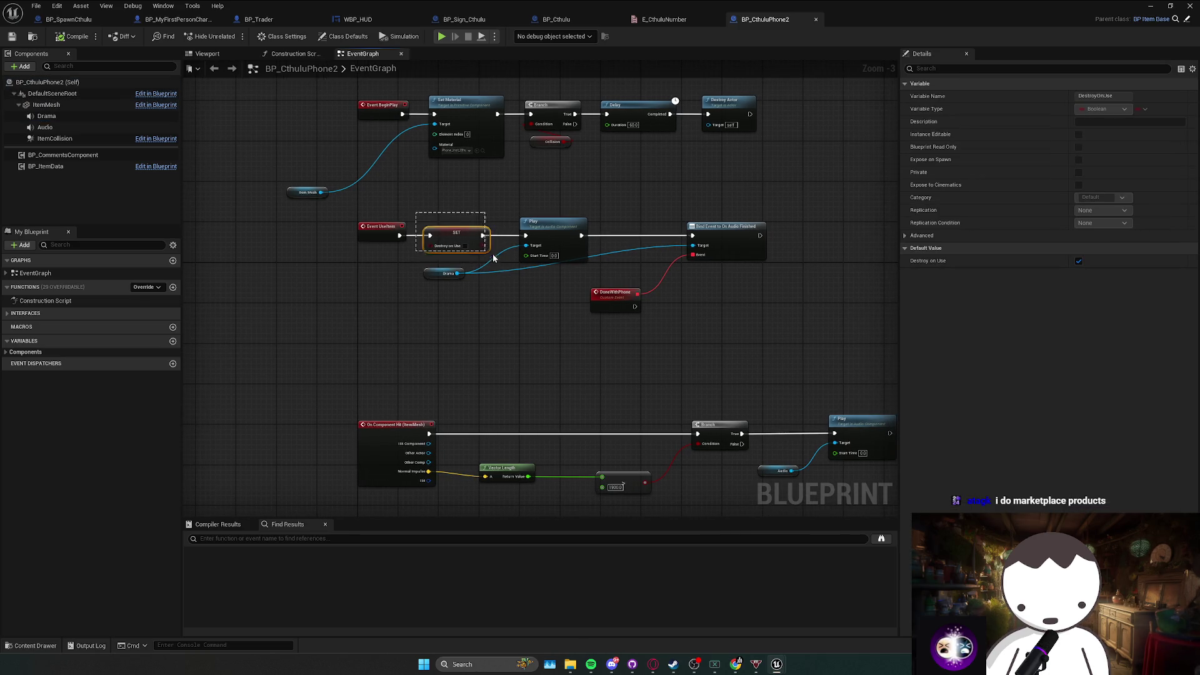
click(402, 215)
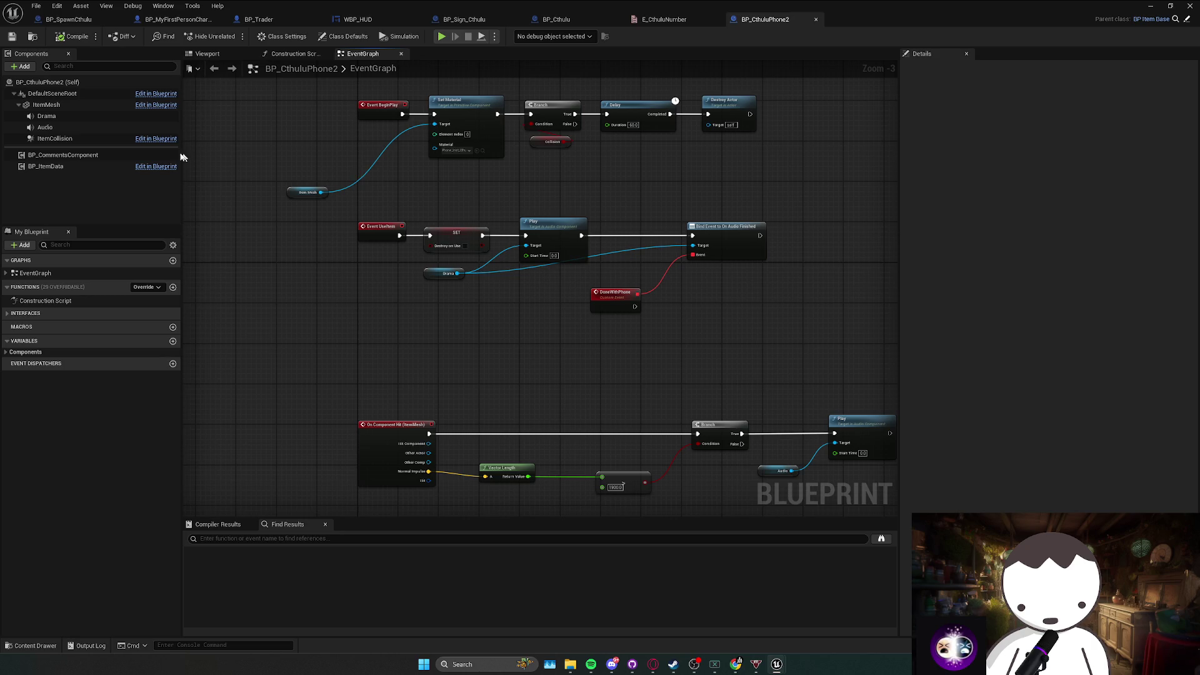
click(94, 155)
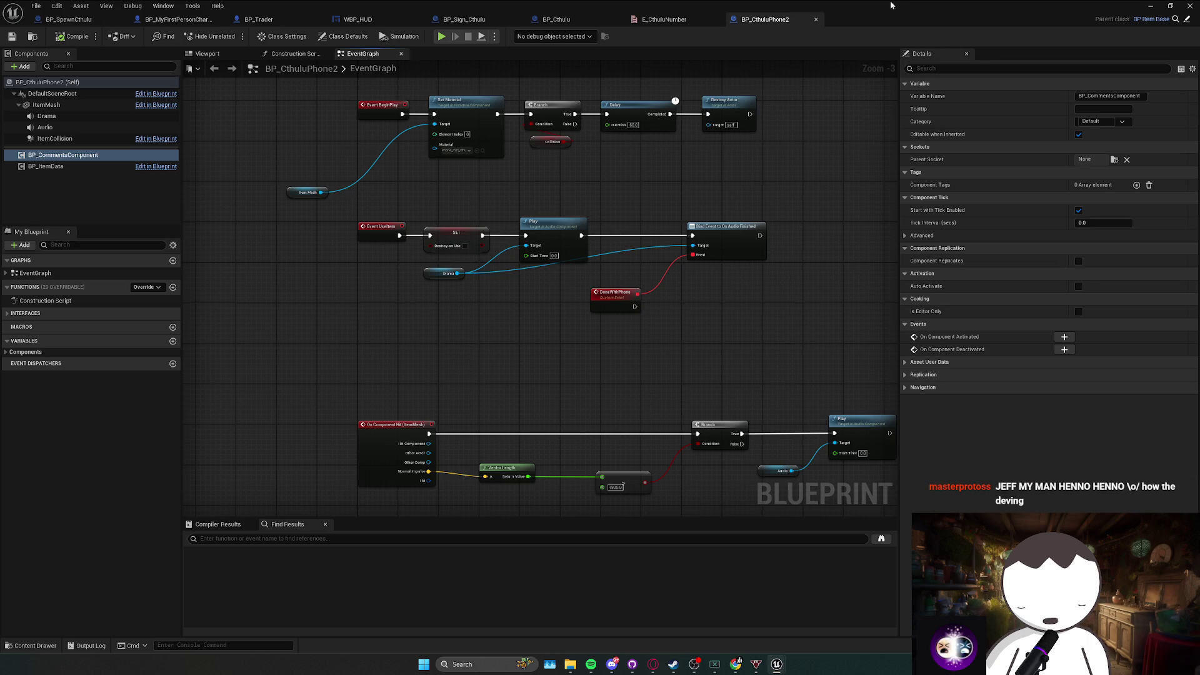
key(super+Down)
key(super+Down)
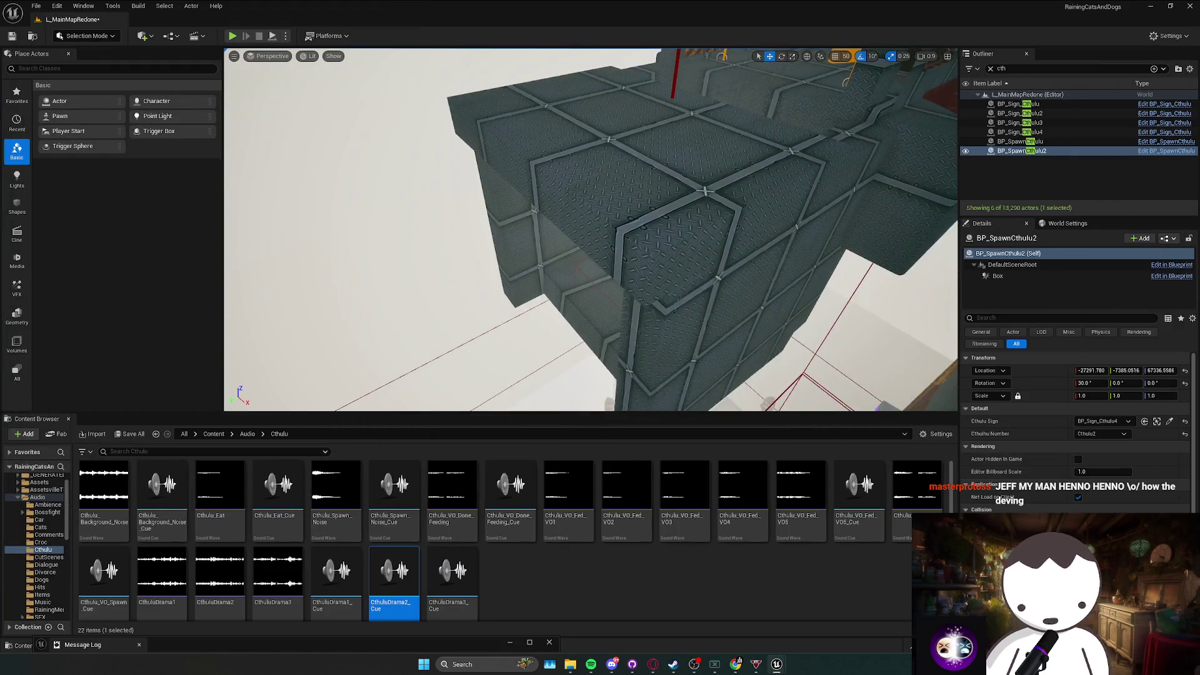
key(ctrl+s)
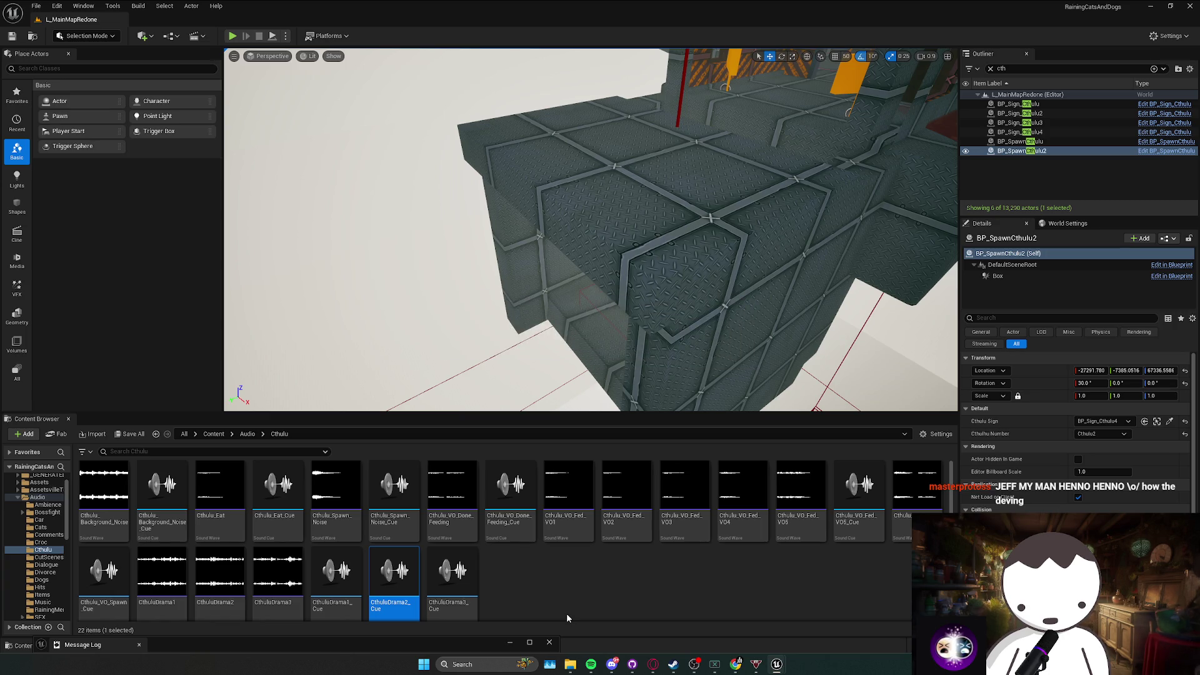
Return to the L_MainMapRedone level editor showing the Items blueprints folder.
key(alt+Tab)
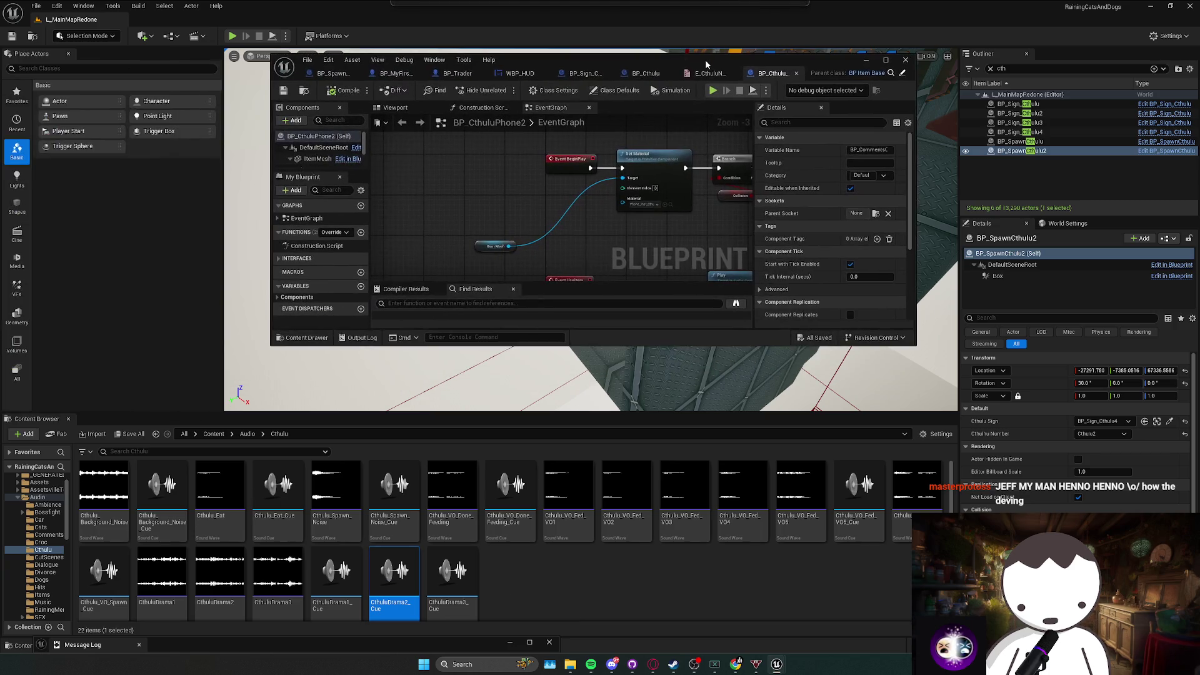
key(alt+Tab)
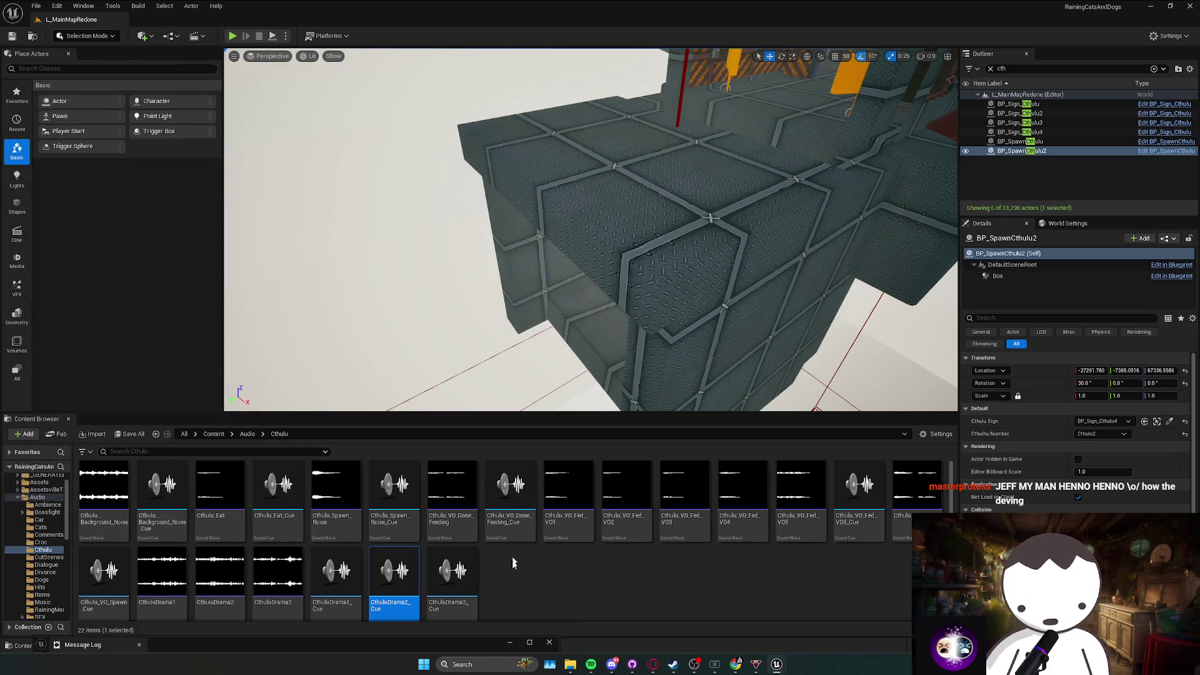
key(alt+Tab)
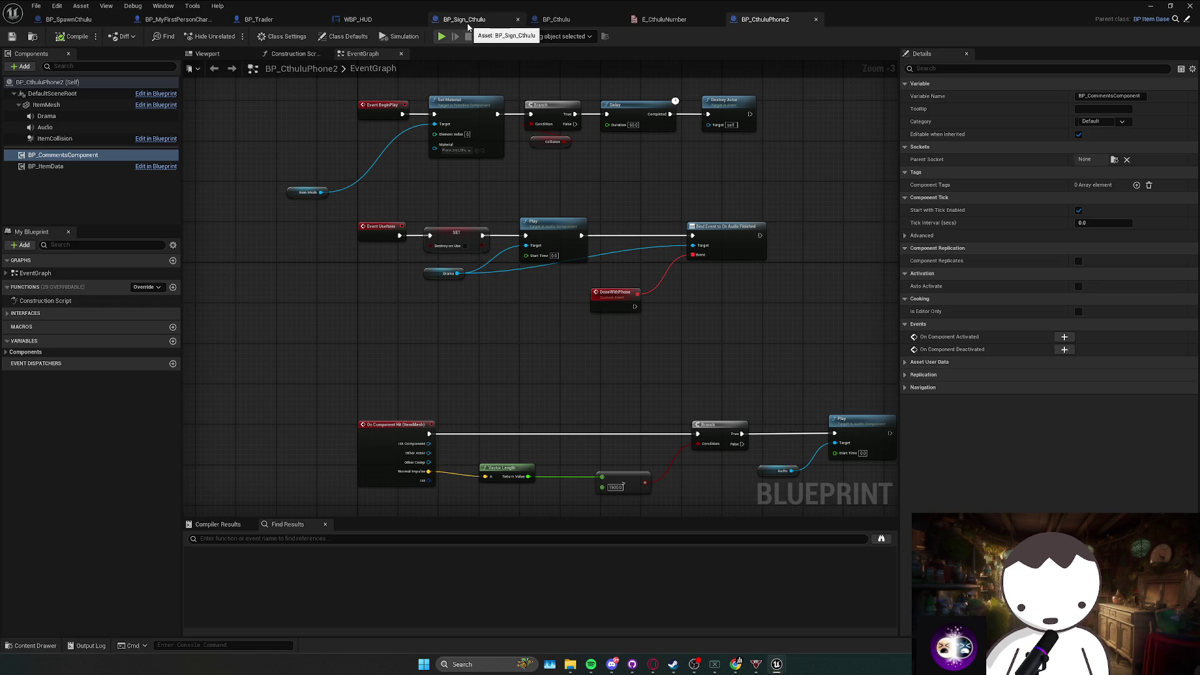
key(alt+Tab)
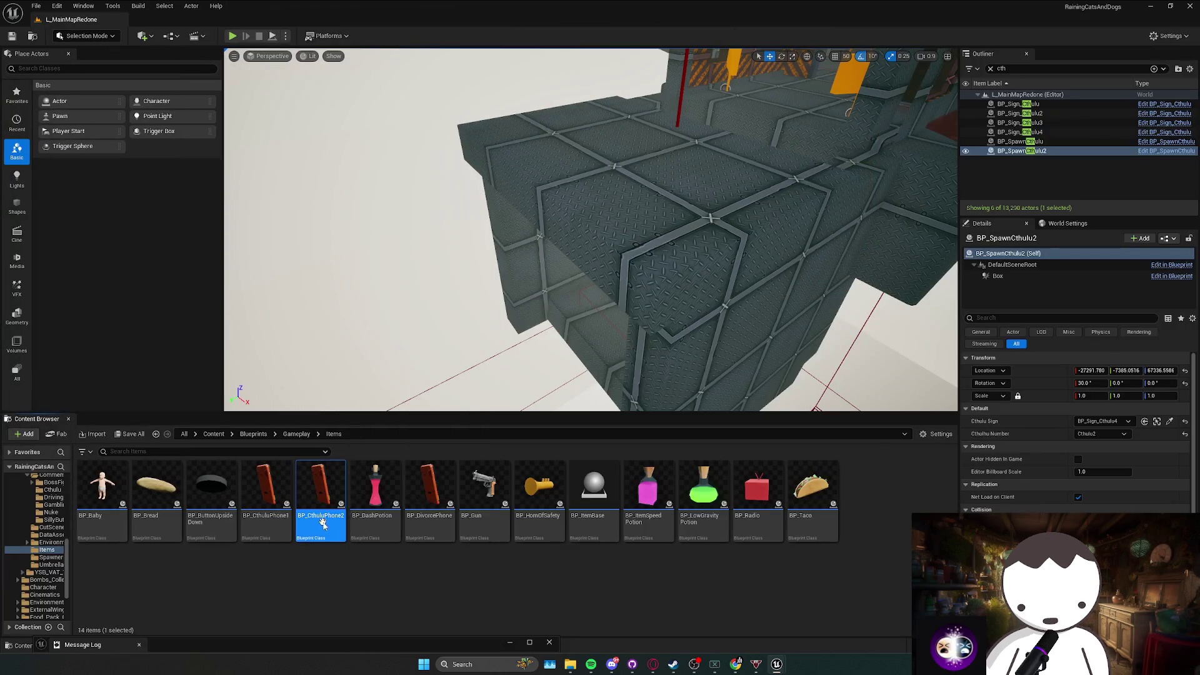
Duplicate BP_CthuluPhone2 as BP_CthuluPhone3 and set its Drama sound to CthuluDrama3_Cue.
right_click(321, 493)
click(400, 333)
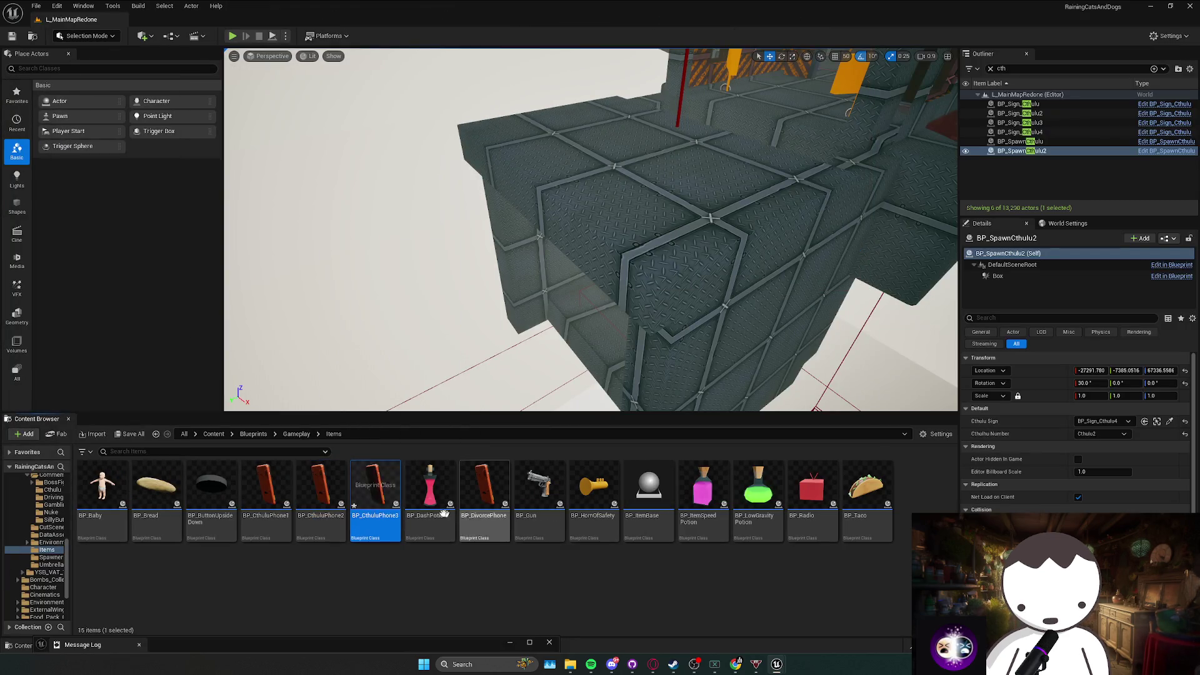
double_click(392, 516)
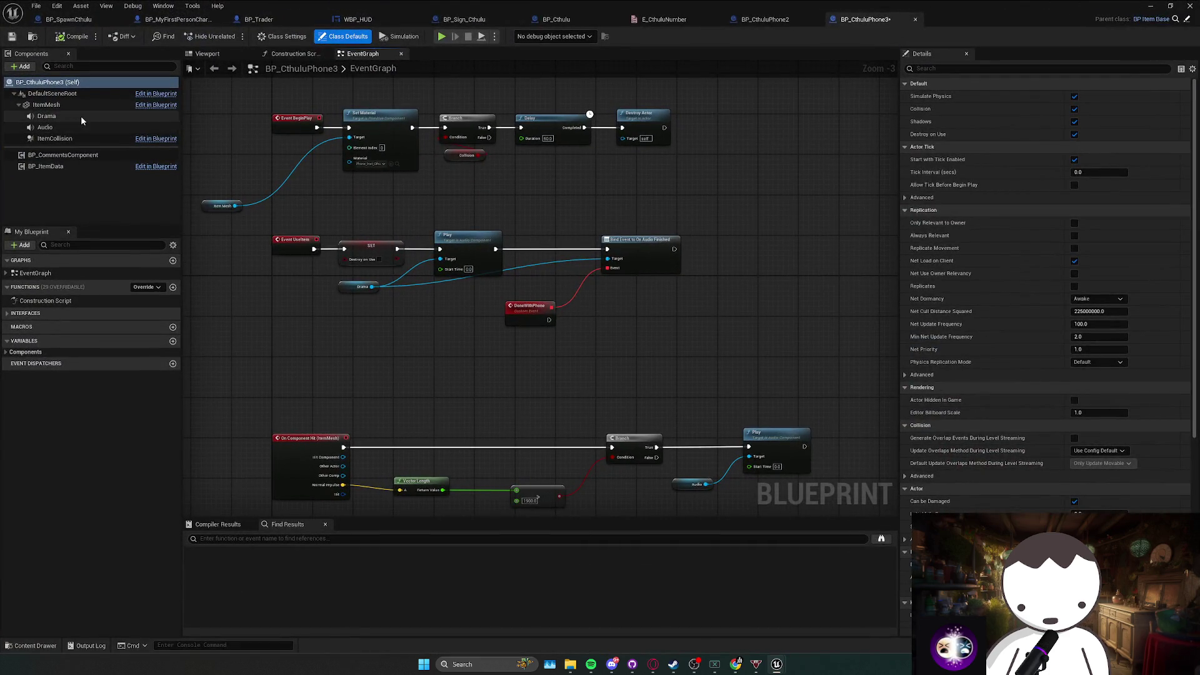
click(46, 116)
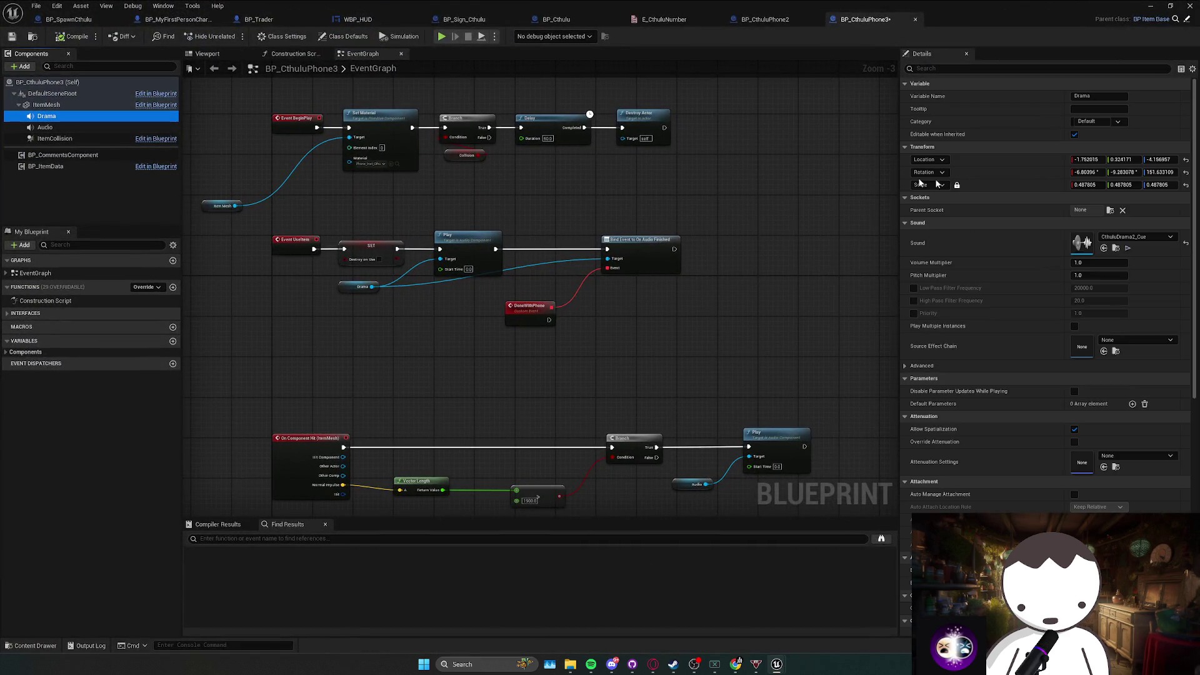
click(1143, 237)
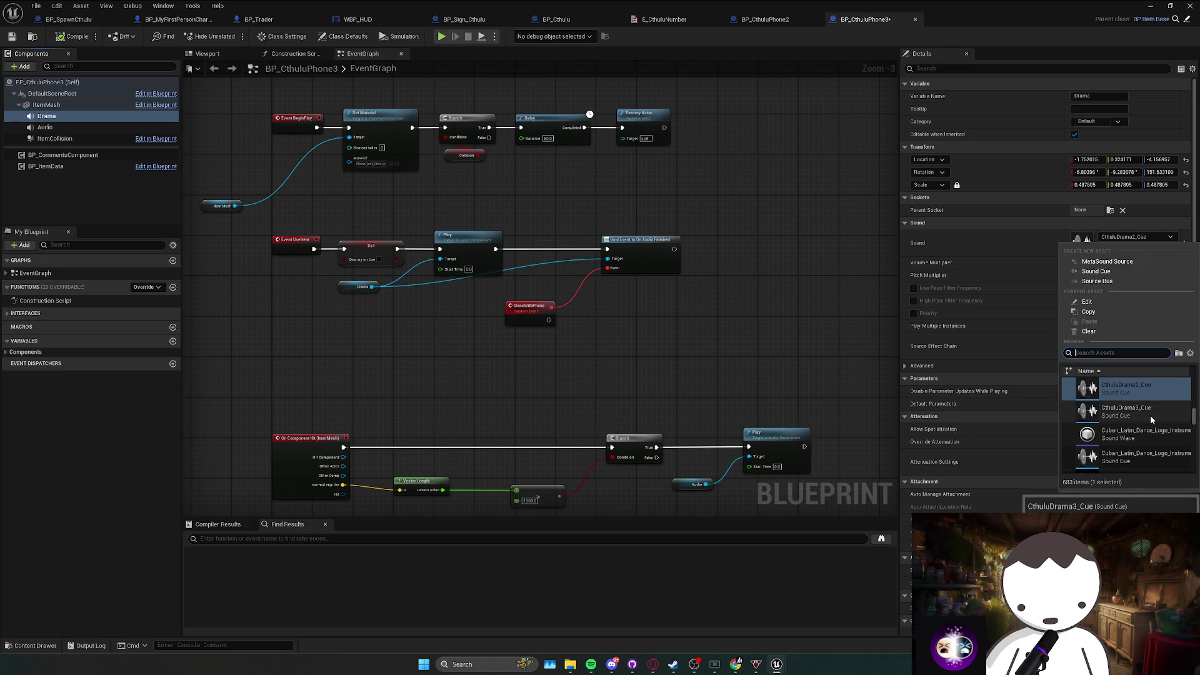
click(1131, 407)
click(314, 208)
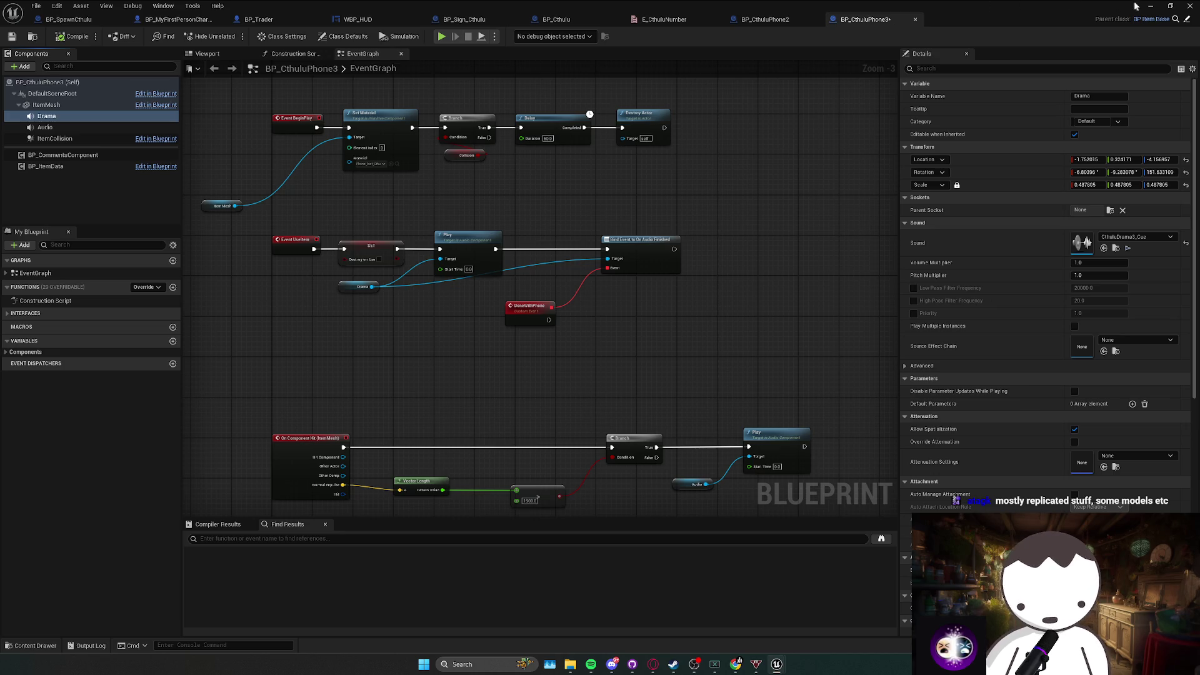
Place a BP_CthuluPhone2 actor on the floor of the level.
click(1151, 6)
drag(590, 250, 588, 181)
mouse_move(330, 515)
mouse_down()
mouse_move(437, 375)
mouse_move(595, 222)
mouse_move(584, 235)
mouse_up()
scroll(553, 331, up, 3)
scroll(553, 332, down, 5)
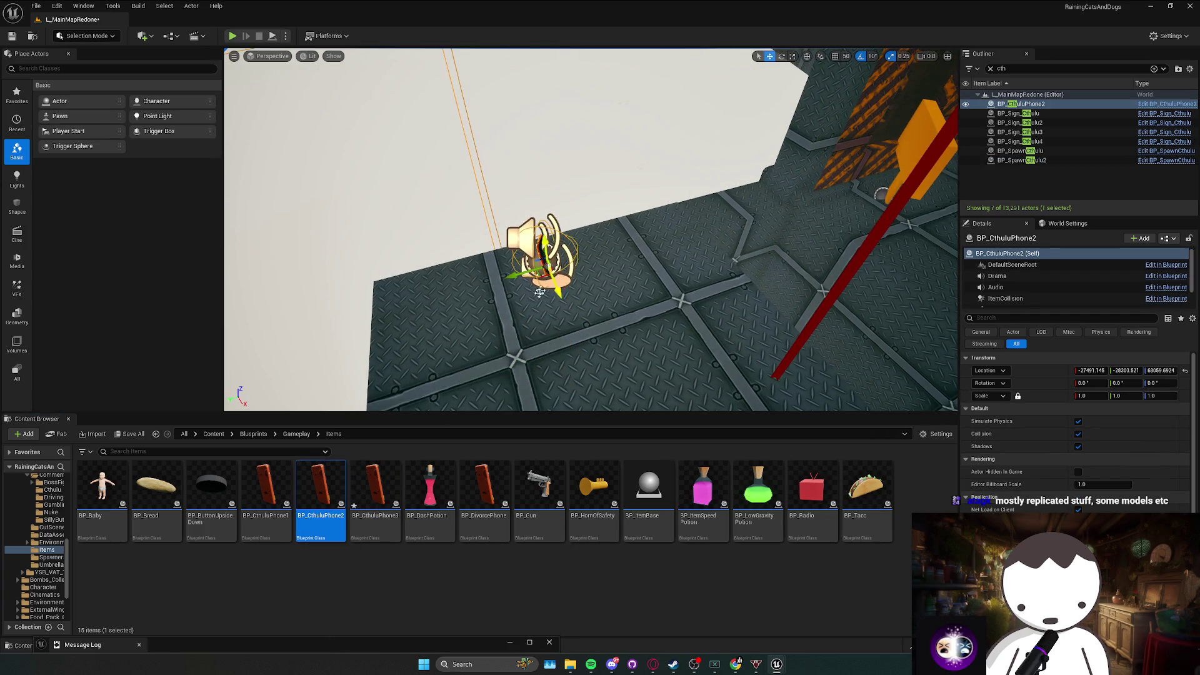
Place BP_CthuluPhone3 beside the second phone, then play-test picking up the phones with F.
mouse_move(375, 494)
mouse_down()
mouse_move(656, 250)
mouse_move(664, 194)
mouse_up()
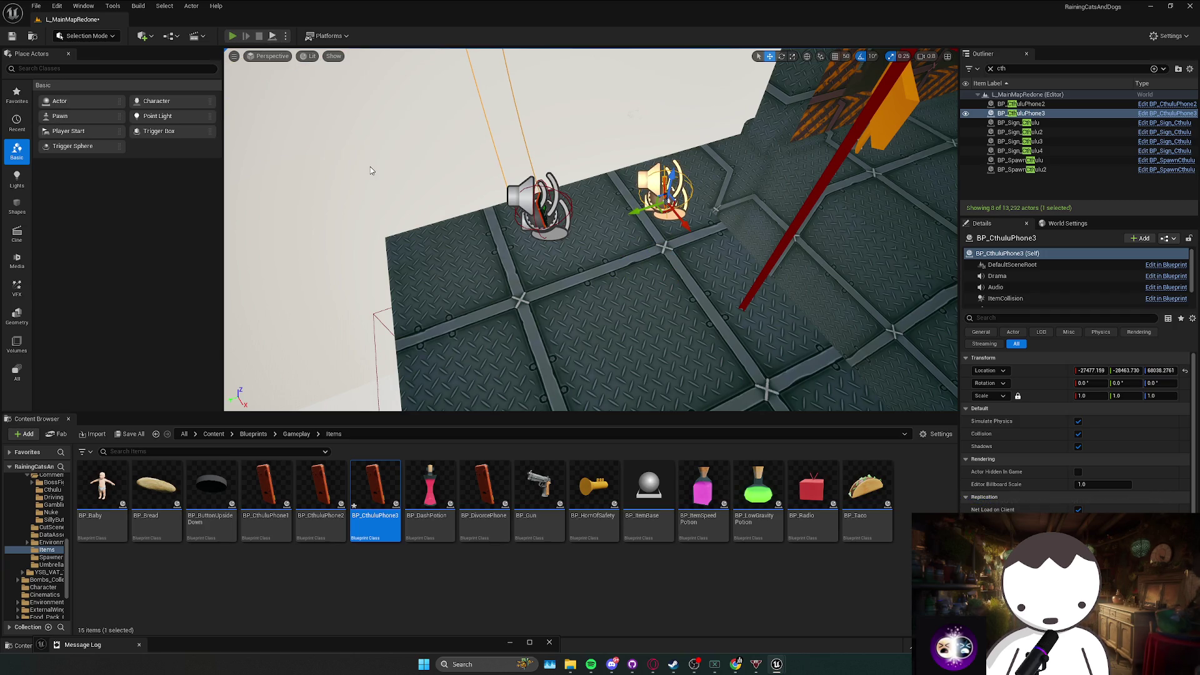
key(alt+p)
key(f)
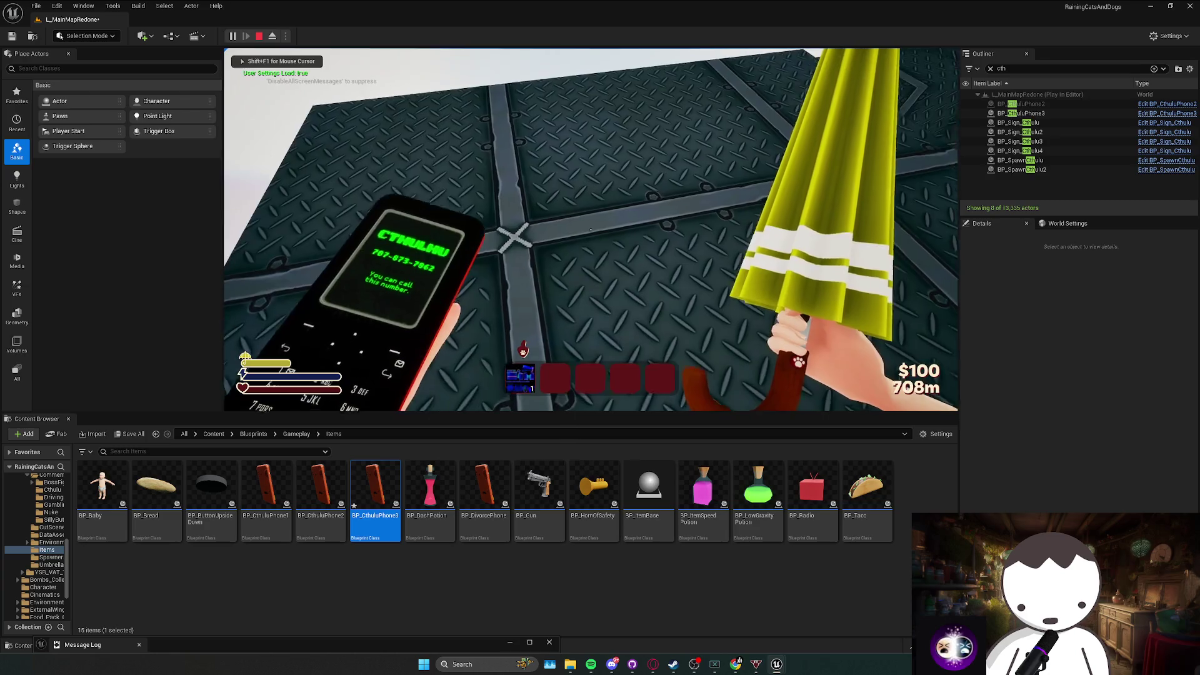
key(f)
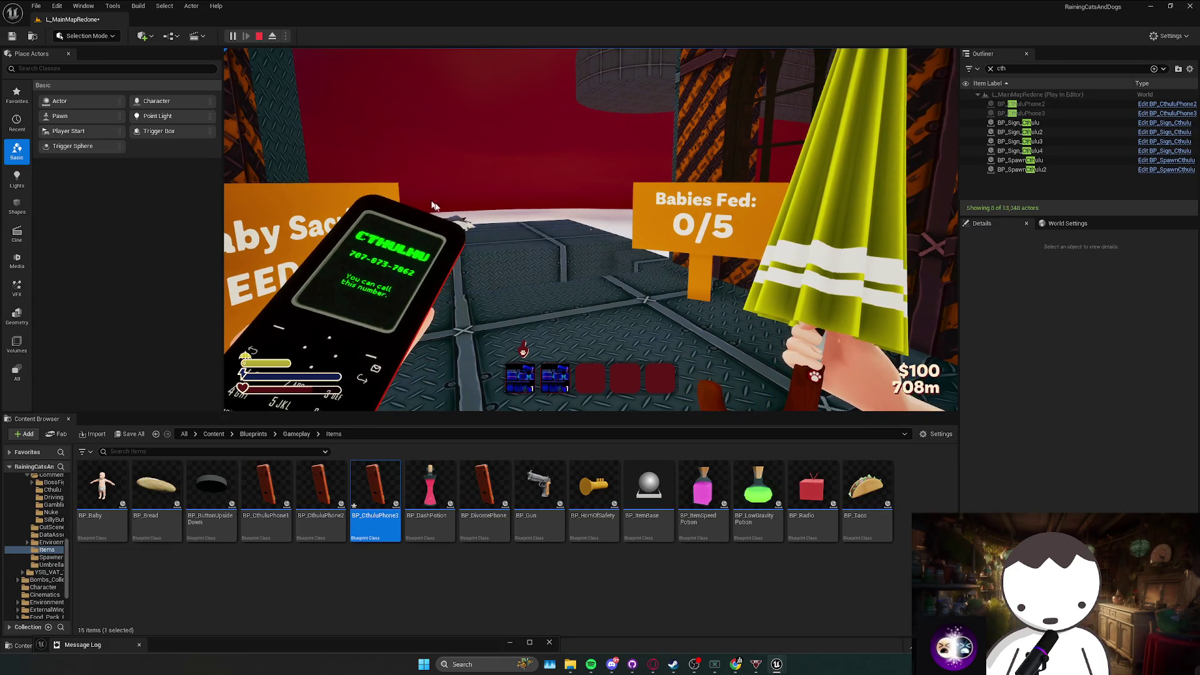
key(Escape)
mouse_move(779, 666)
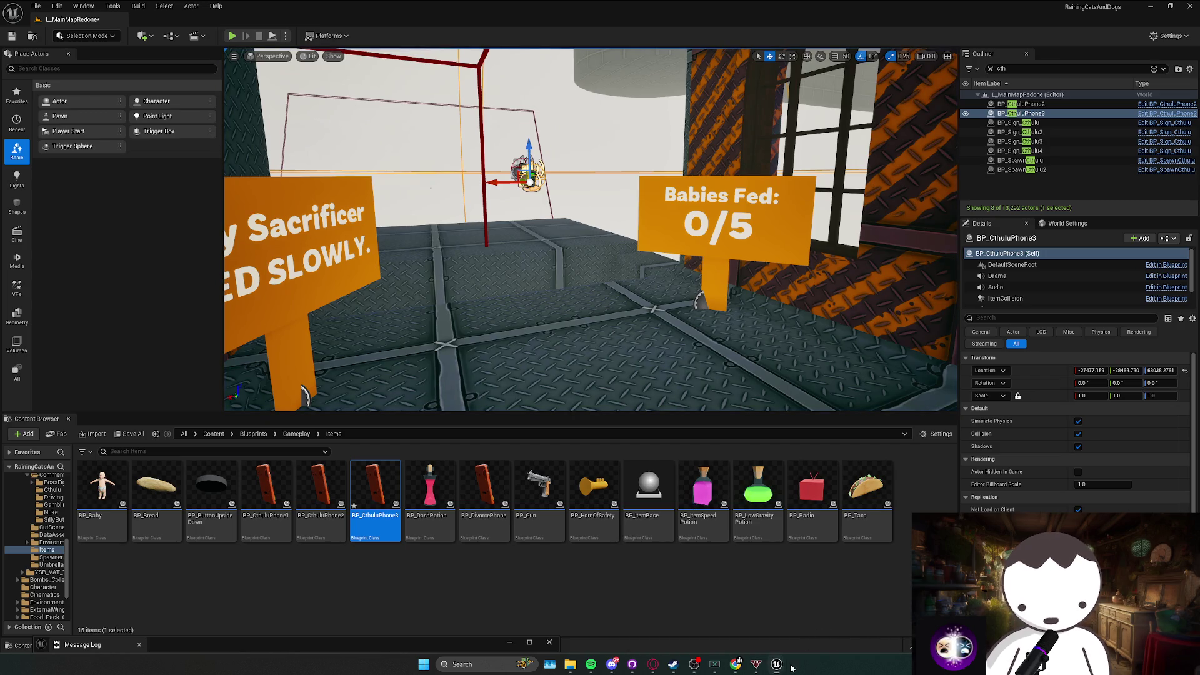
Open BP_CthuluPhone2's Drama component and preview the CthuluDrama1_Cue sound.
double_click(320, 490)
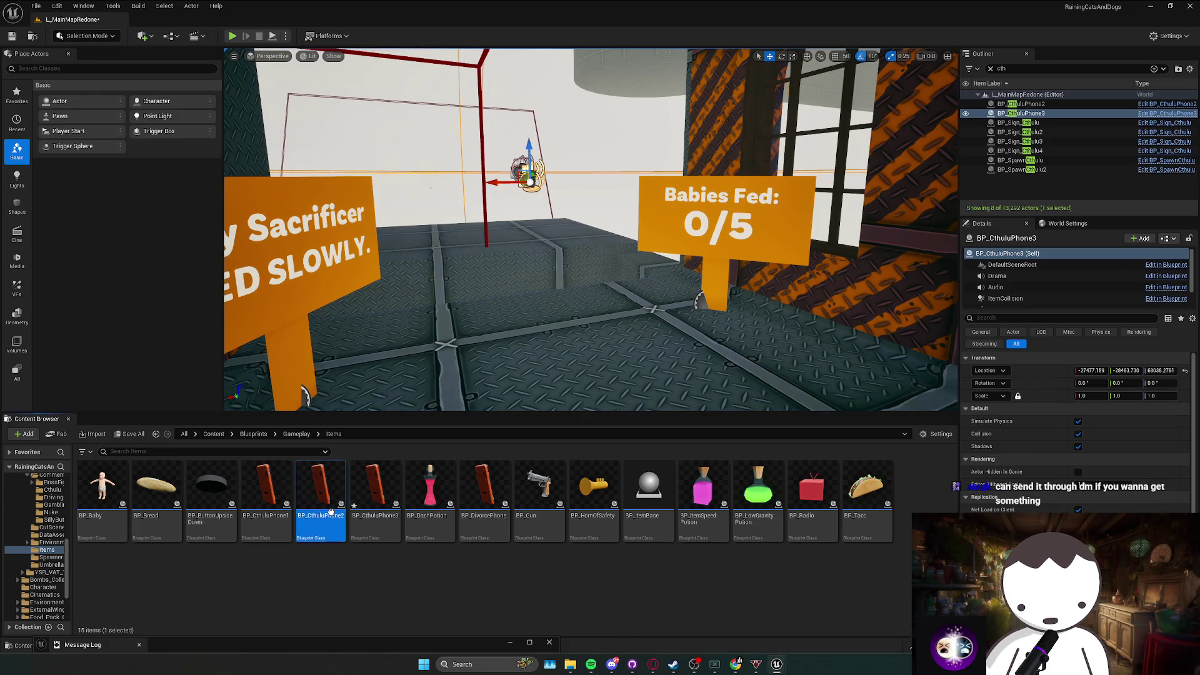
click(46, 116)
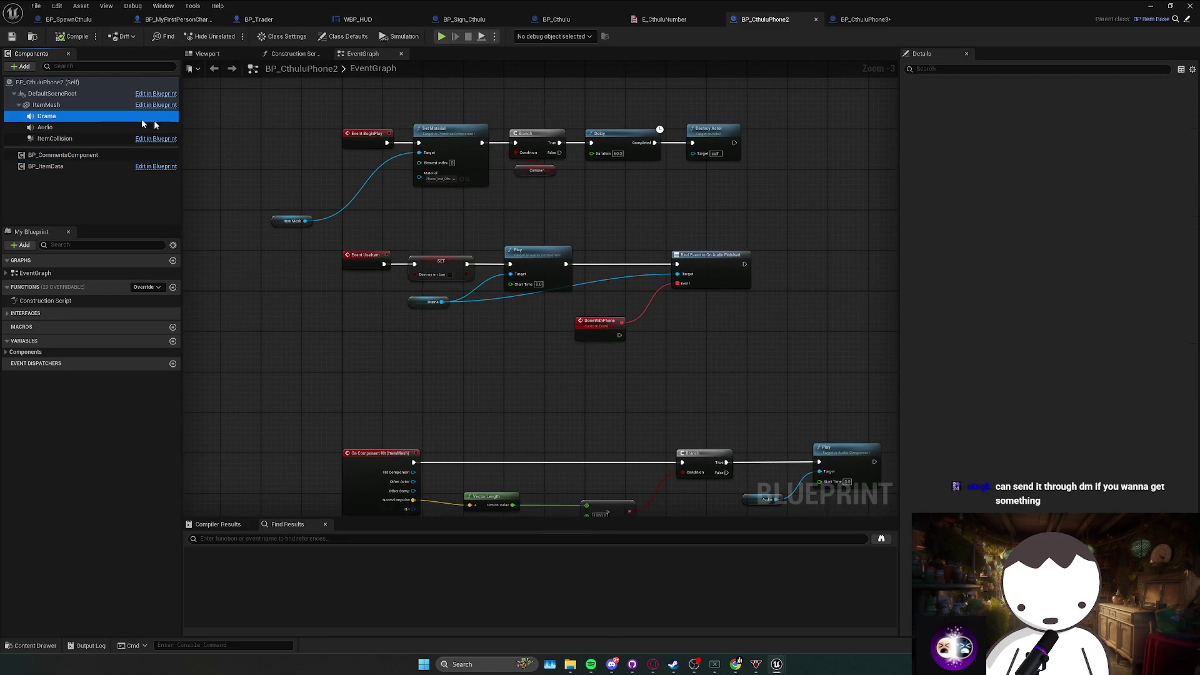
key(alt+Tab)
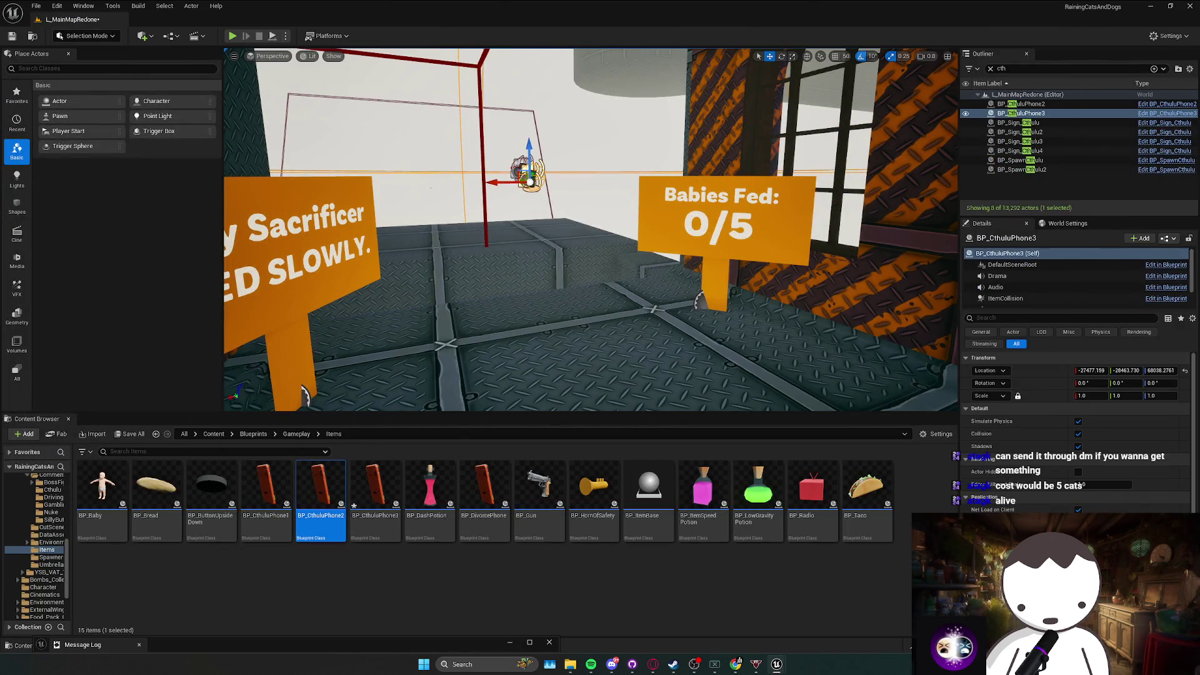
key(ctrl+b)
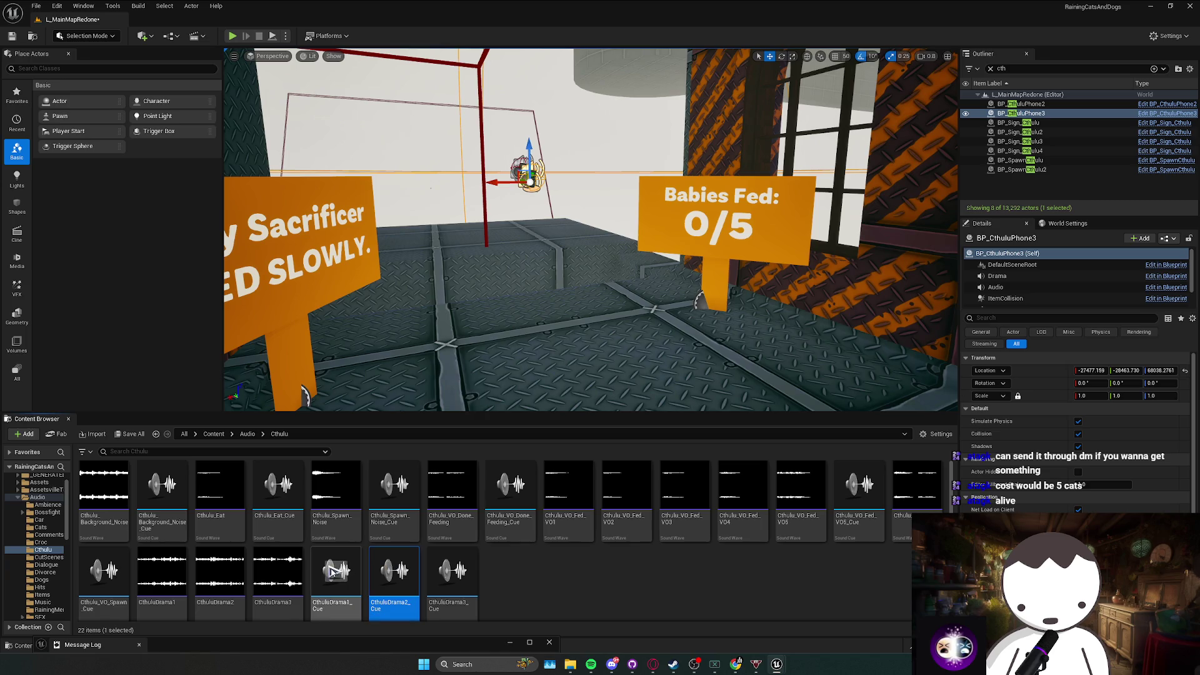
click(333, 570)
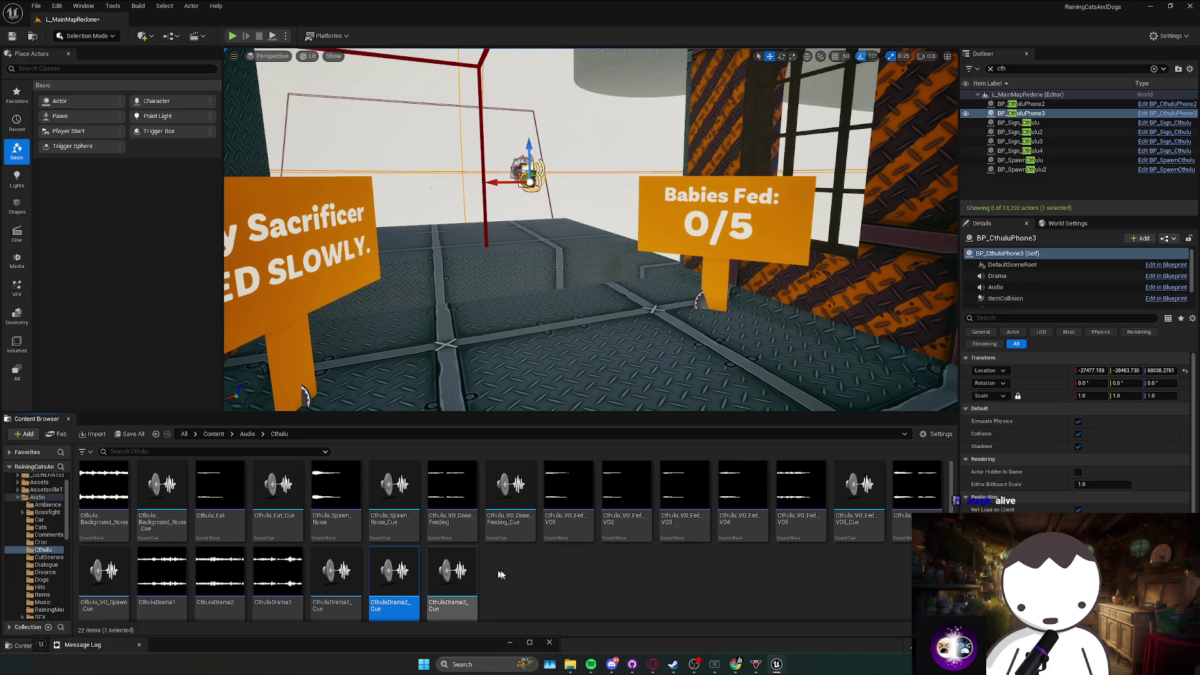
key(alt+Tab)
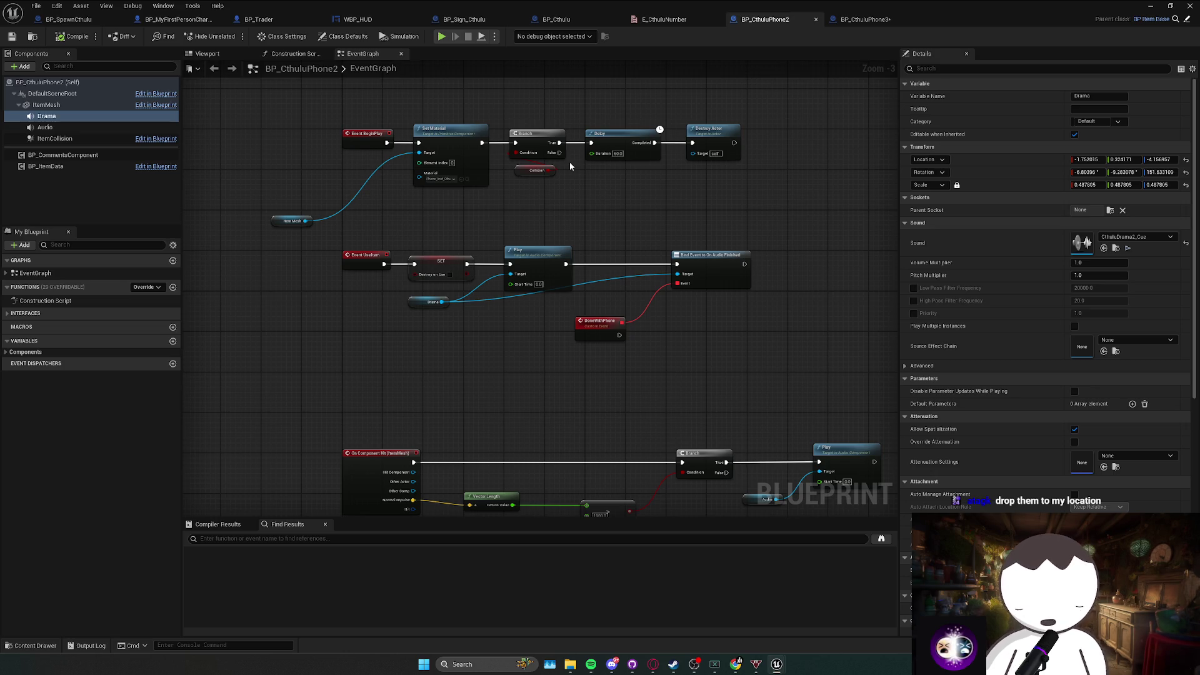
Select BP_CthuluPhone2's On Component Hit node chain and move it up near the other events.
drag(614, 328, 538, 350)
mouse_move(588, 305)
mouse_down()
mouse_move(441, 380)
mouse_move(450, 375)
mouse_up()
scroll(605, 321, down, 2)
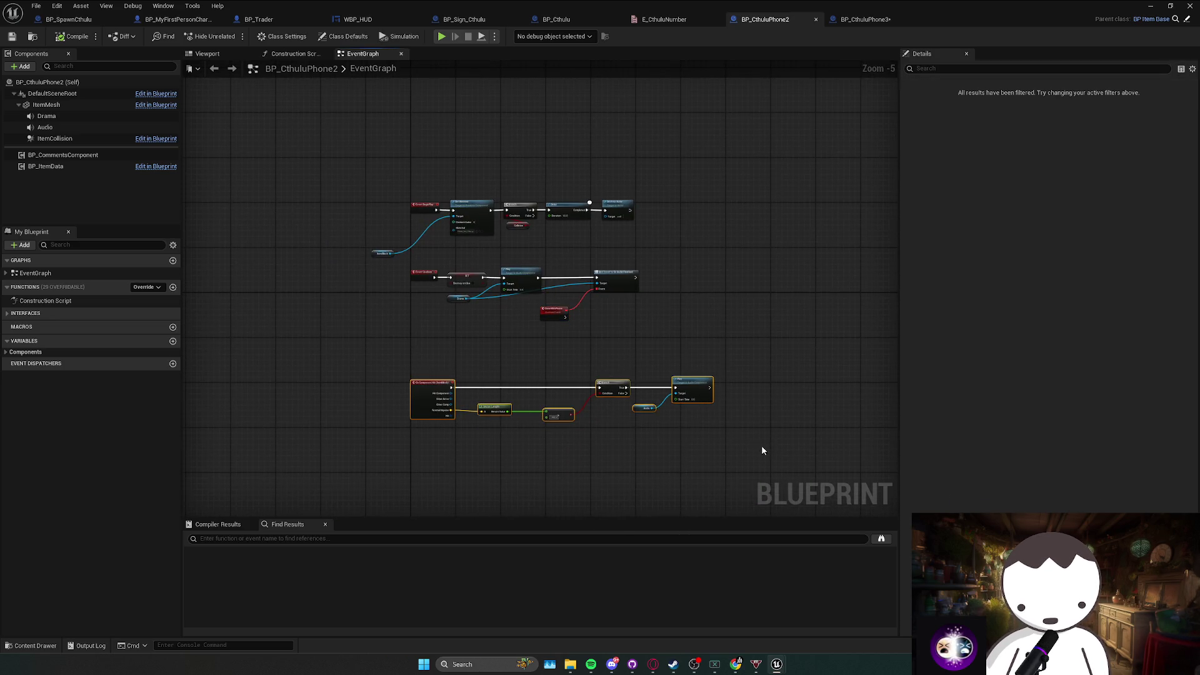
drag(608, 385, 605, 363)
click(603, 325)
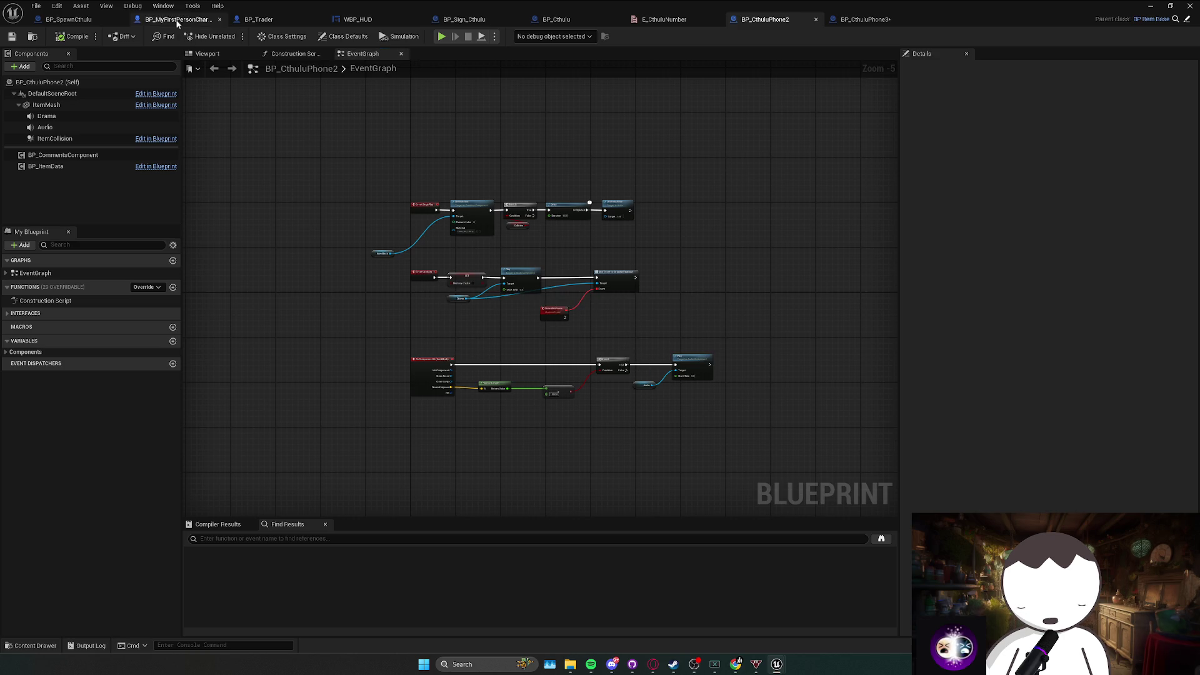
key(alt+Tab)
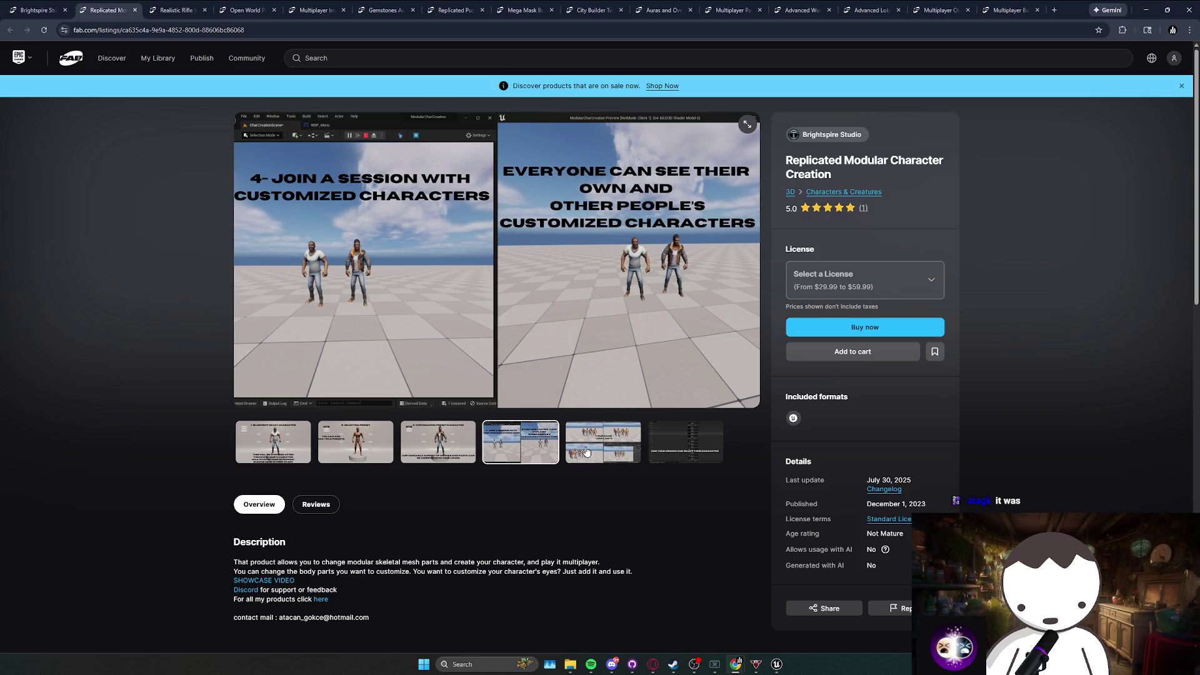
Browse the Replicated Modular Character Creation screenshots, then close that listing.
click(601, 450)
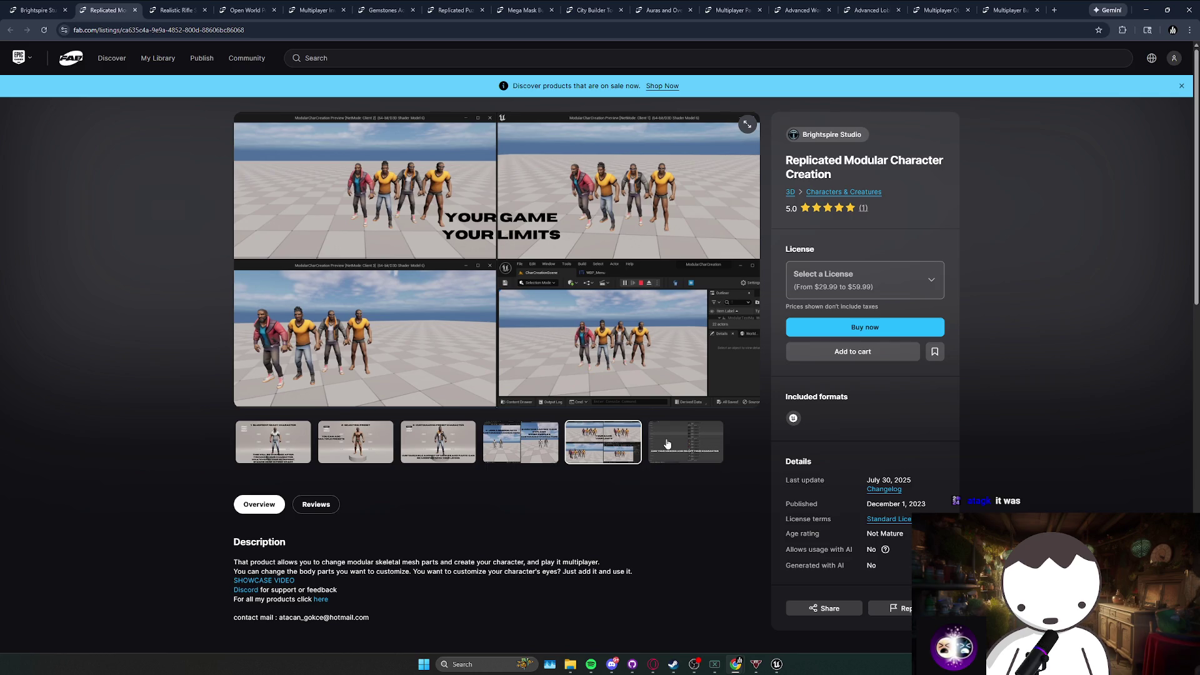
click(667, 443)
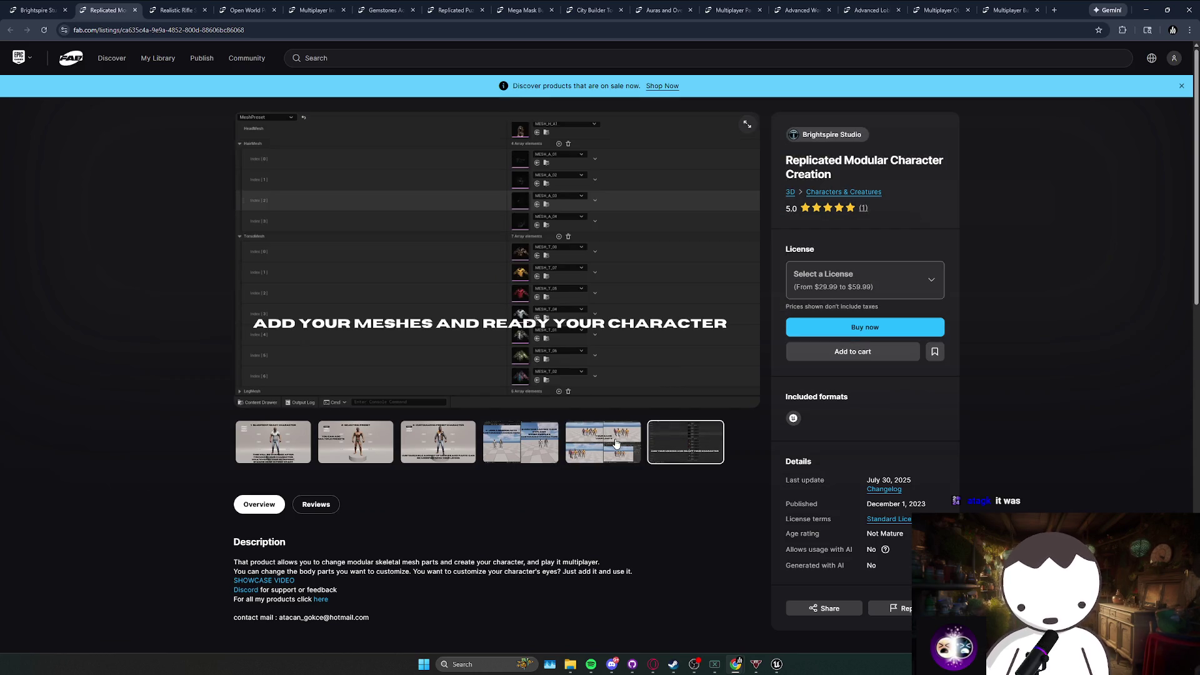
click(616, 444)
scroll(646, 479, down, 1)
scroll(647, 479, up, 1)
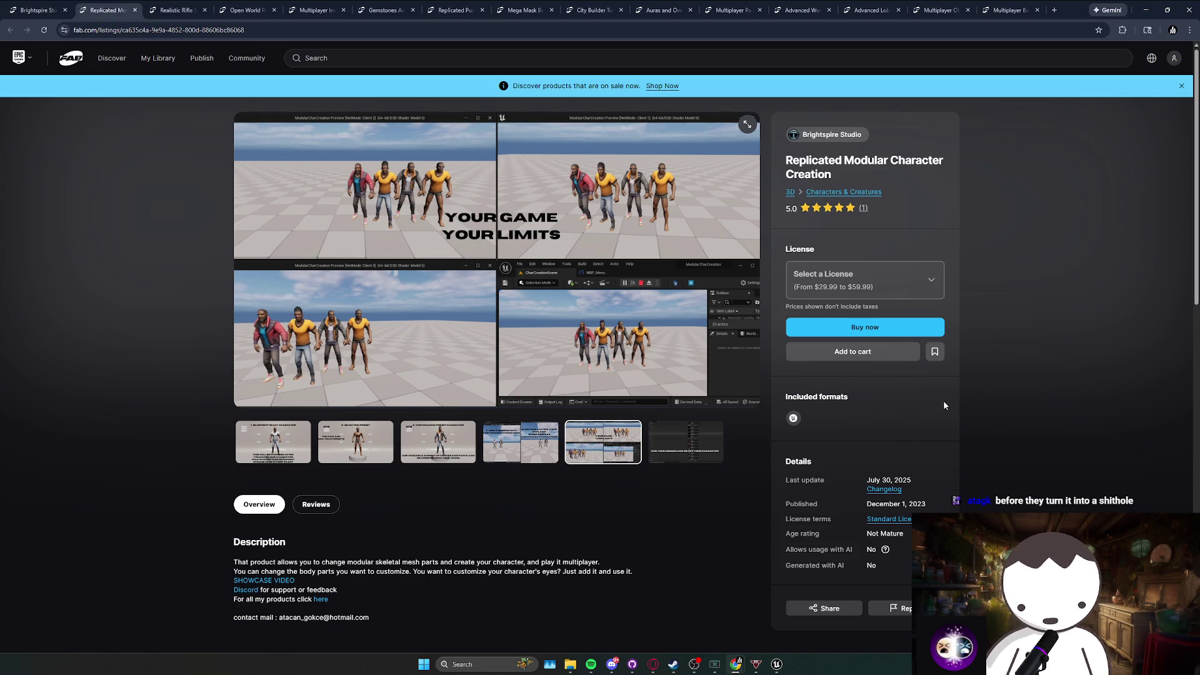
click(670, 439)
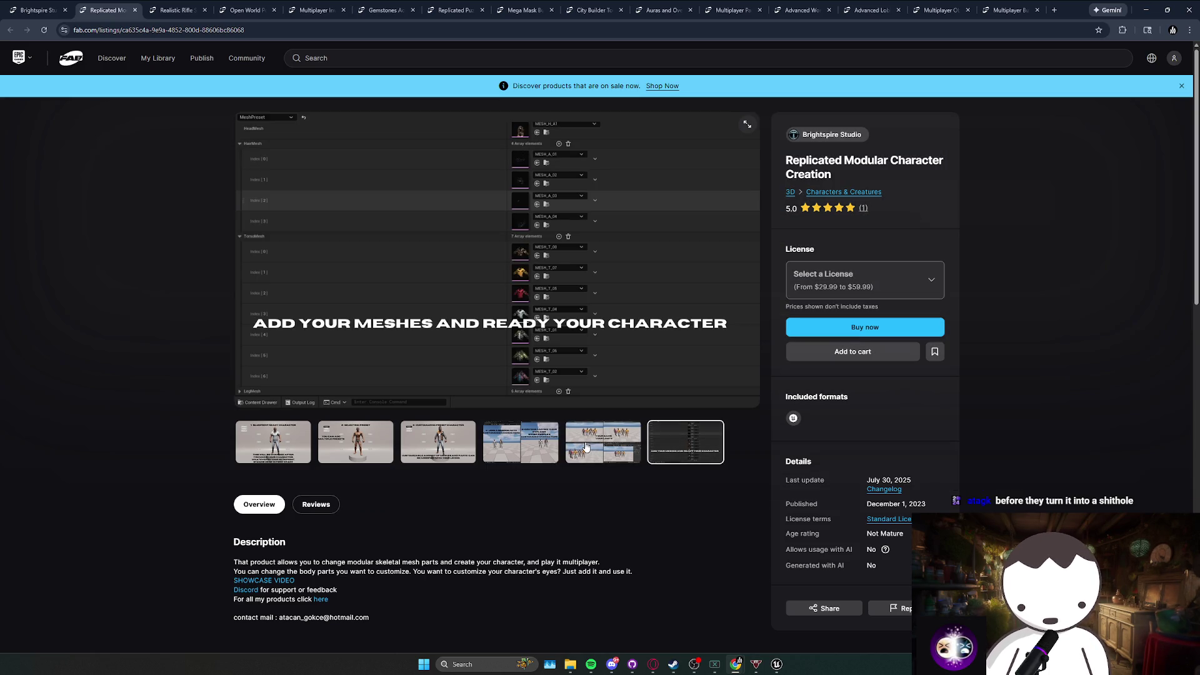
click(585, 446)
click(521, 454)
click(443, 454)
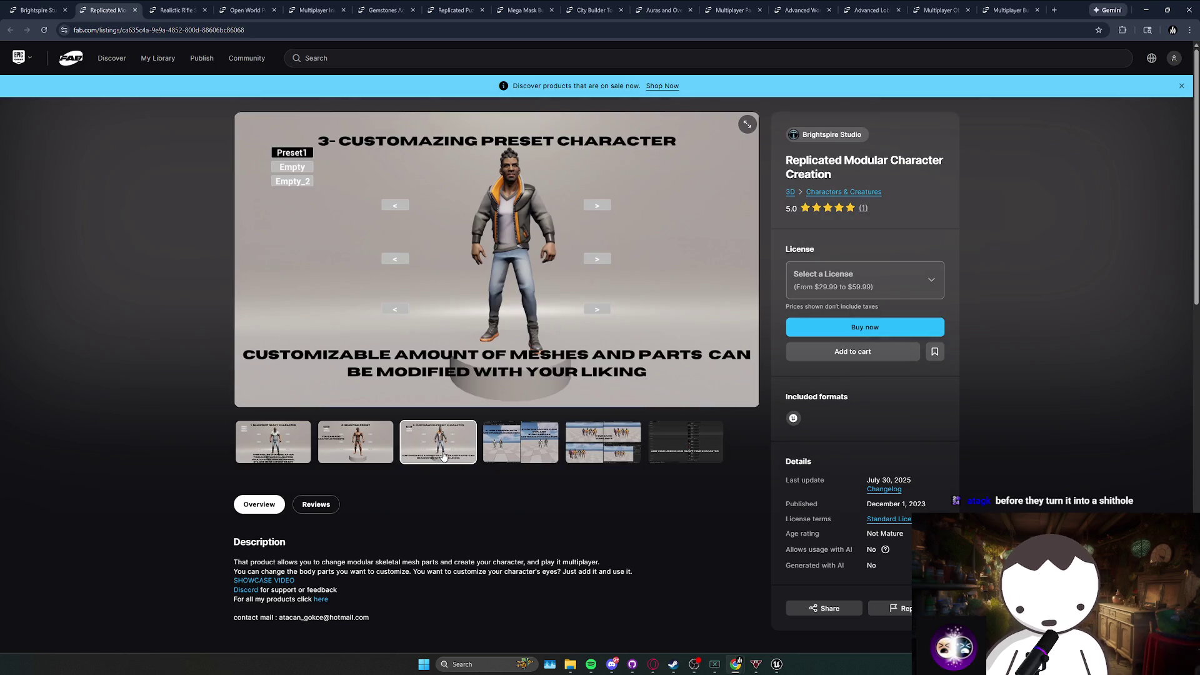
click(356, 448)
click(135, 10)
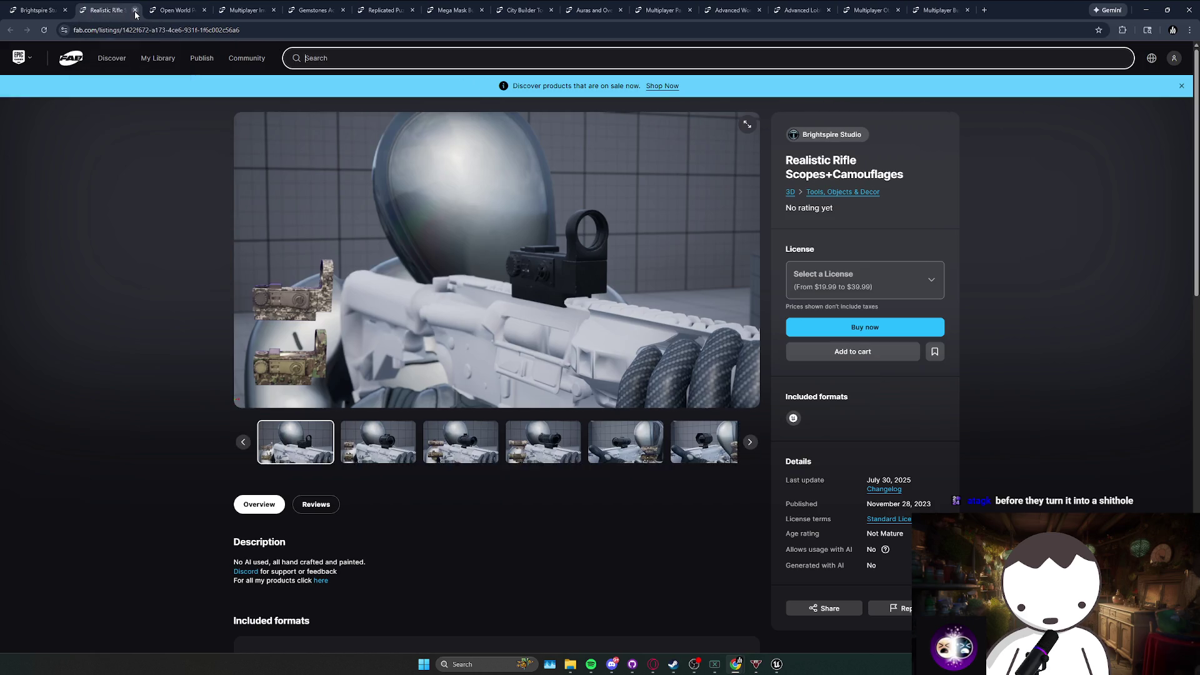
Step through the Realistic Rifle Scopes screenshots, including camo and holographic sights, then close it.
click(356, 435)
click(453, 445)
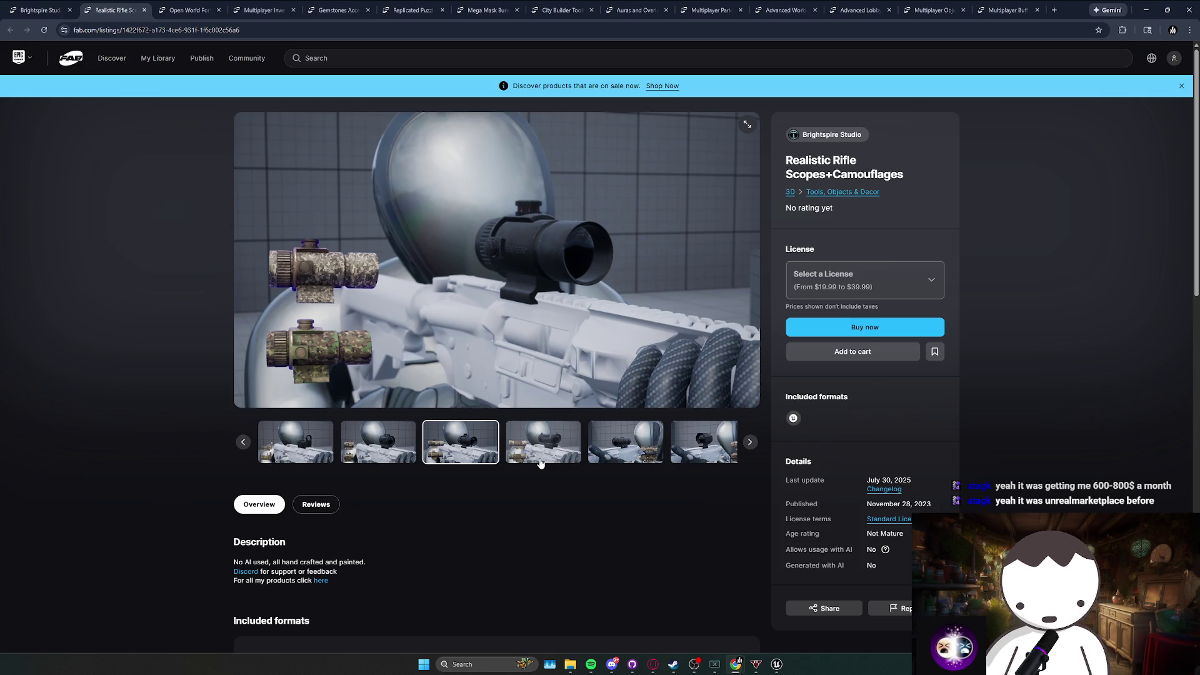
click(541, 462)
click(604, 443)
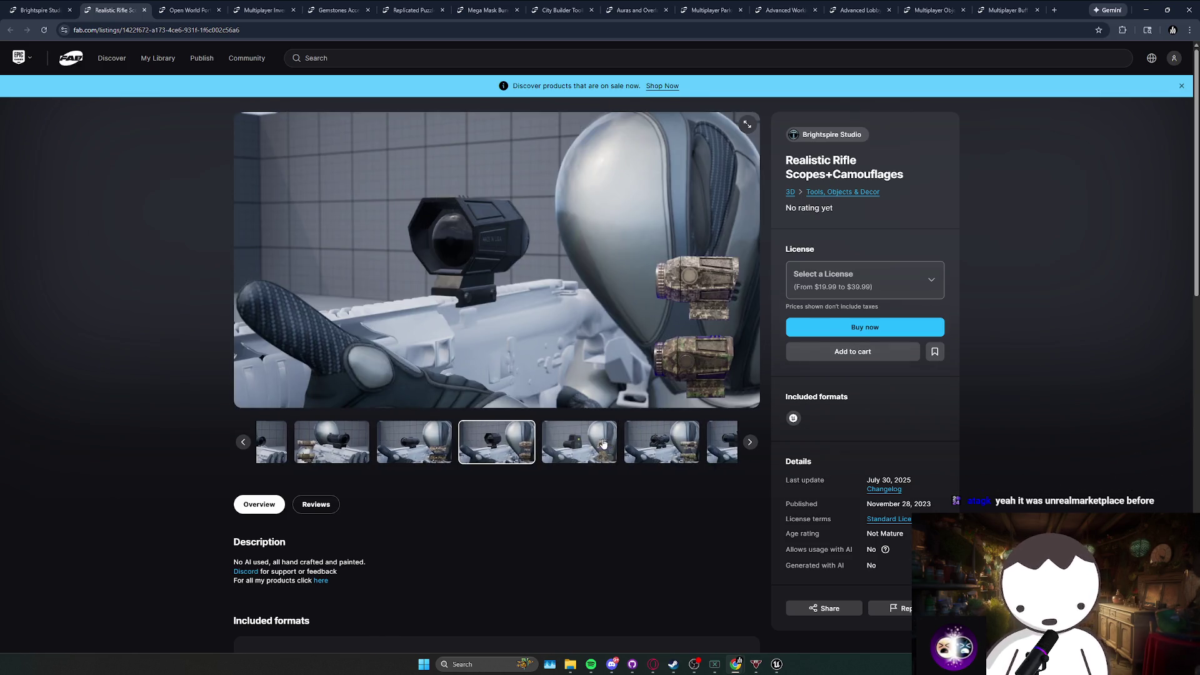
click(604, 444)
click(606, 444)
click(623, 446)
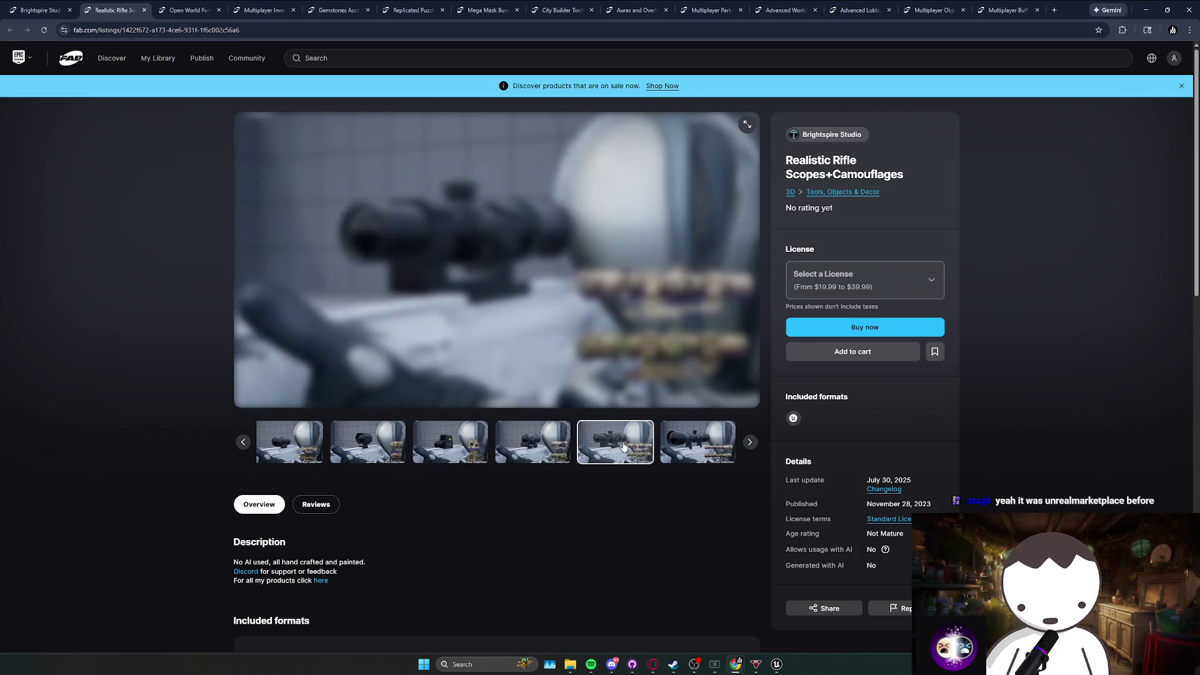
click(750, 443)
click(749, 443)
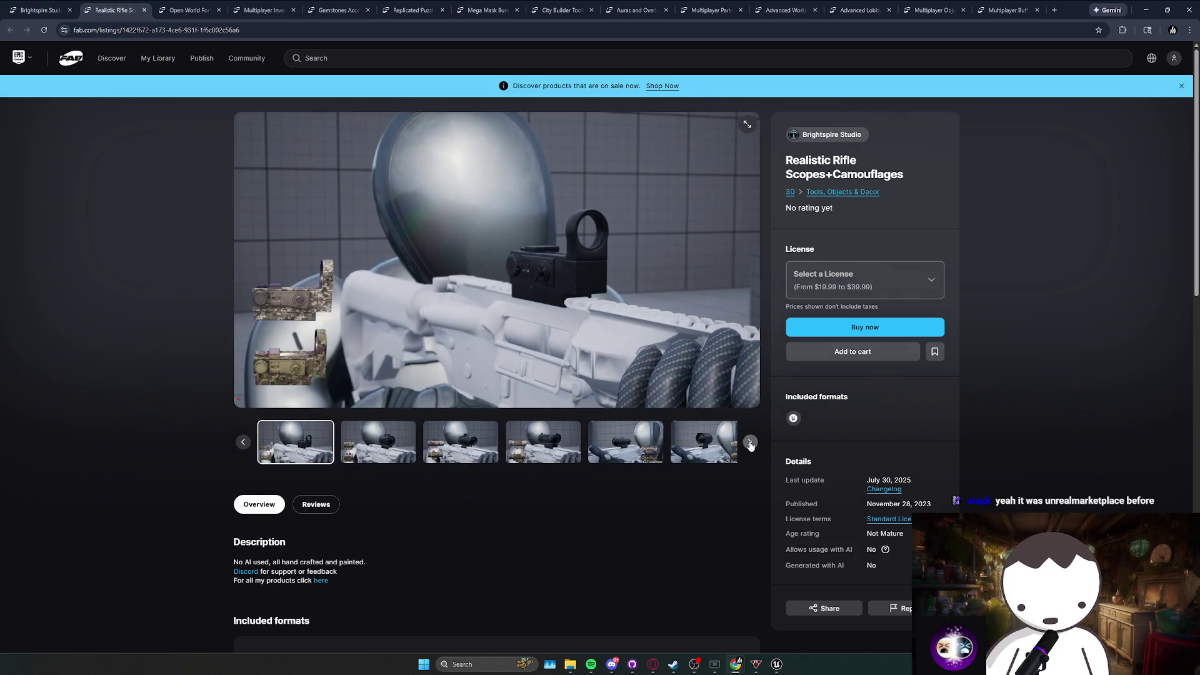
click(751, 444)
click(751, 444)
click(750, 444)
click(750, 444)
click(750, 444)
click(751, 444)
click(750, 445)
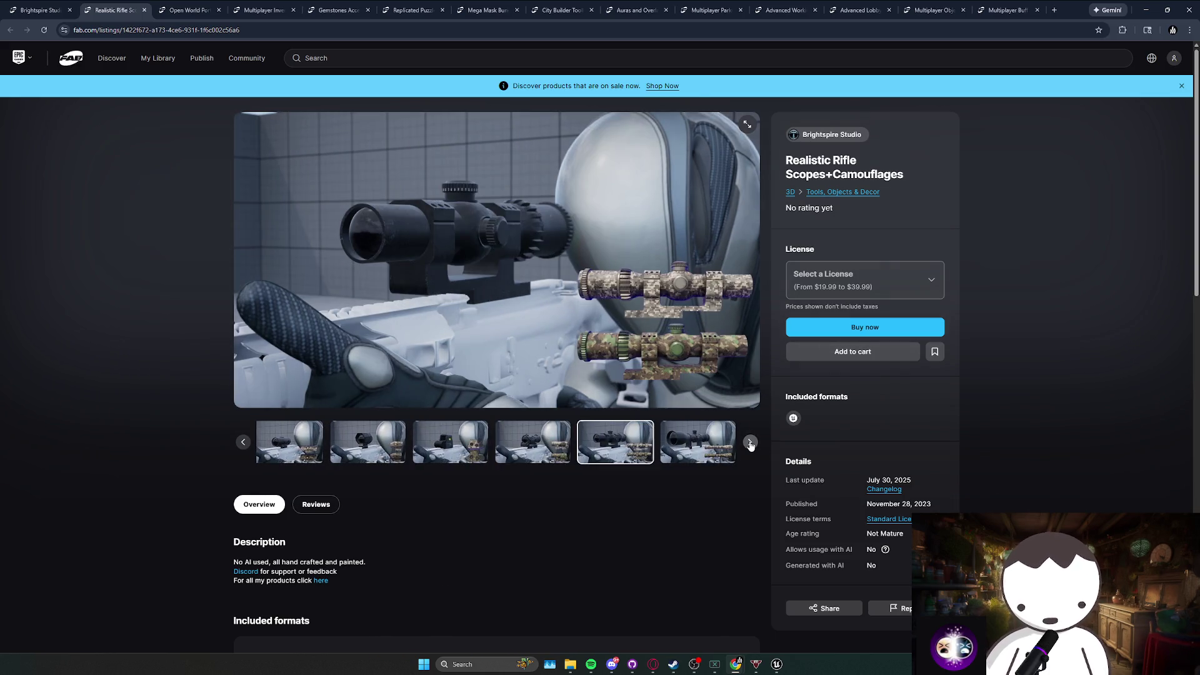
click(751, 444)
click(750, 444)
click(750, 444)
click(750, 445)
click(751, 444)
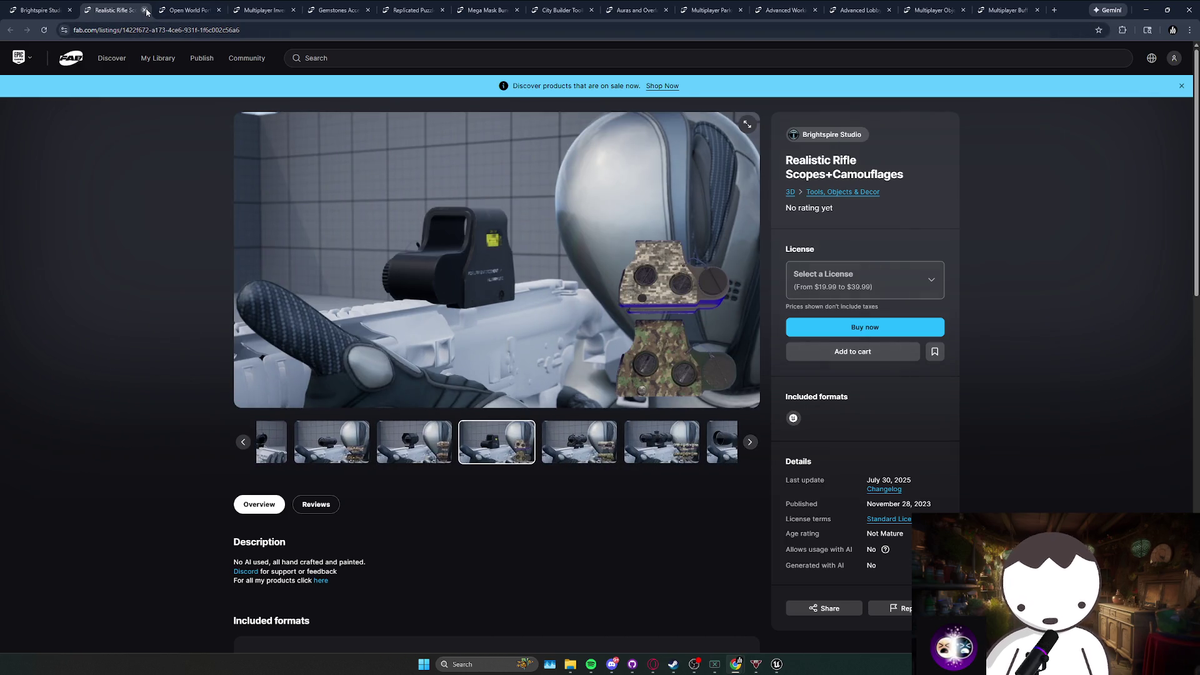
click(145, 10)
Compare the Open World Portals Hill and Ramp screenshots, then close that listing.
click(363, 432)
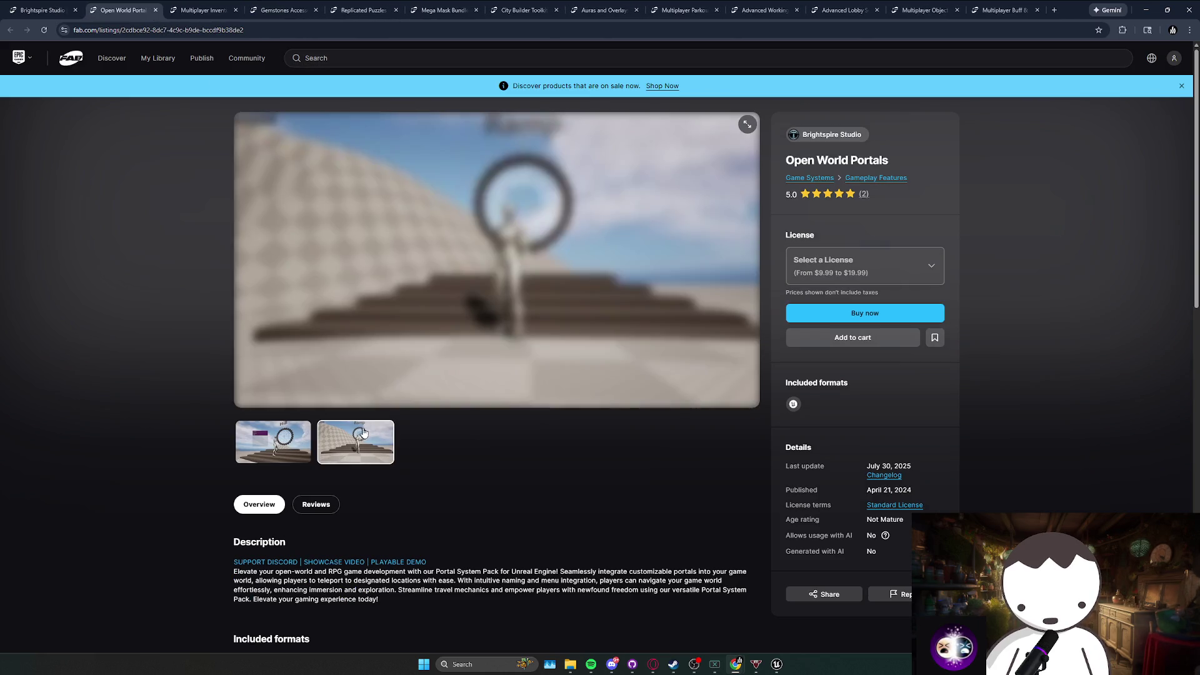
click(269, 432)
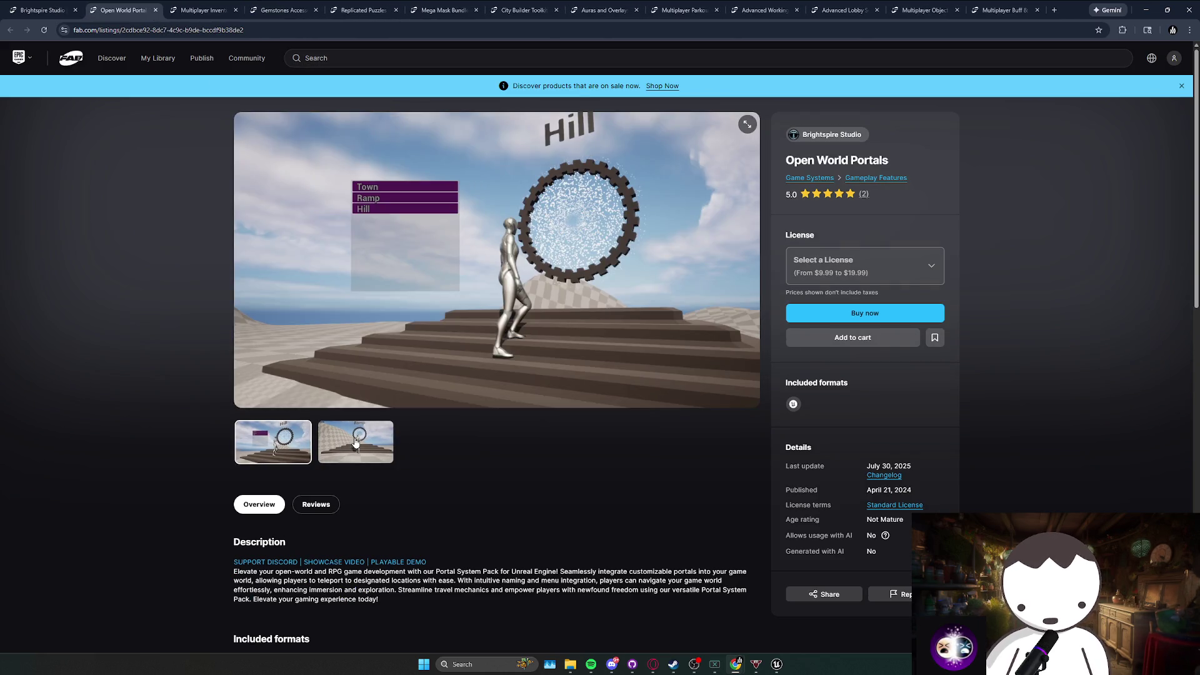
click(355, 442)
click(268, 438)
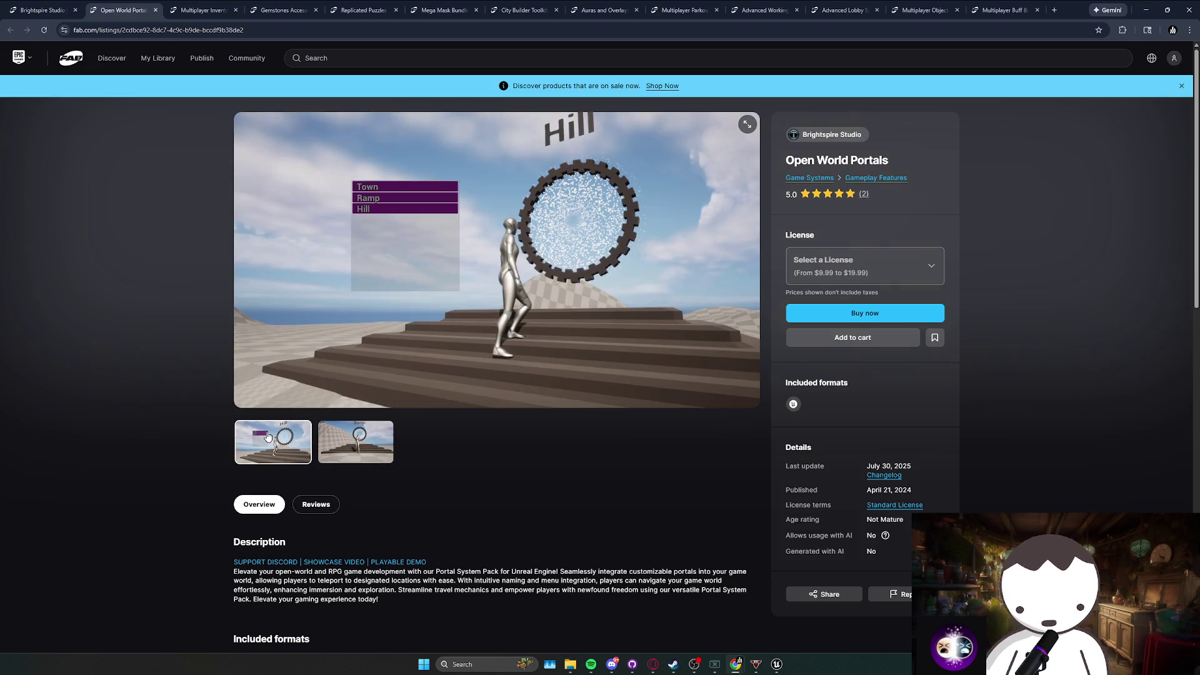
click(337, 436)
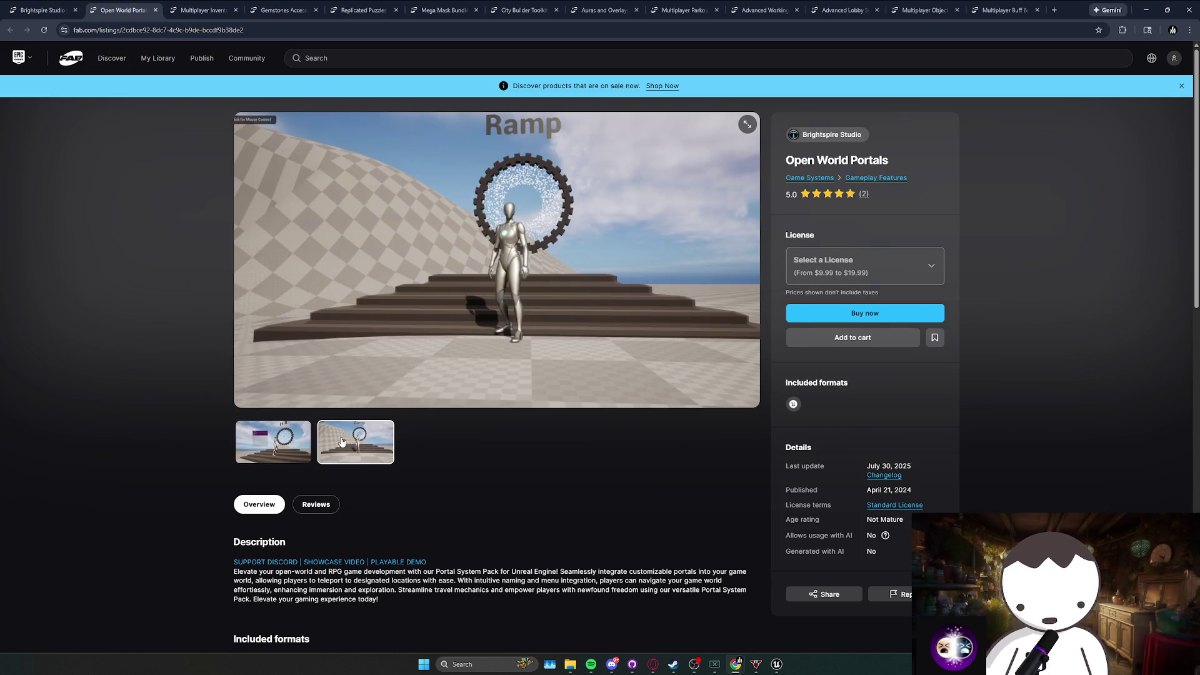
click(279, 449)
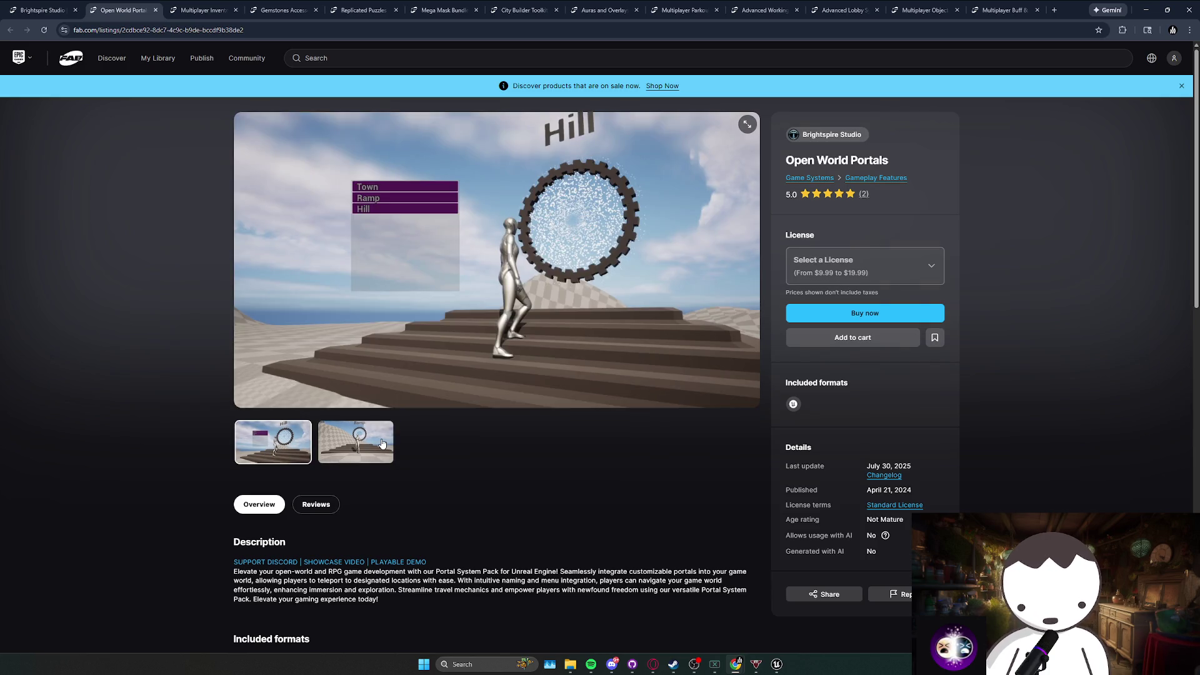
click(378, 443)
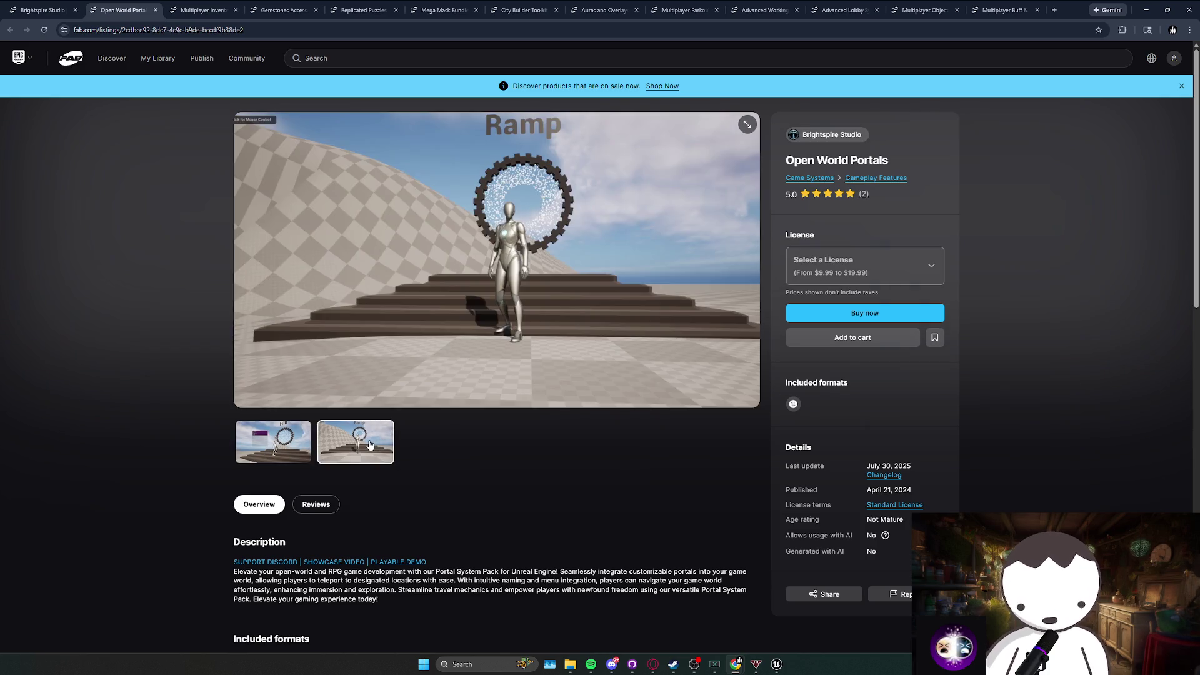
click(304, 449)
scroll(375, 444, down, 3)
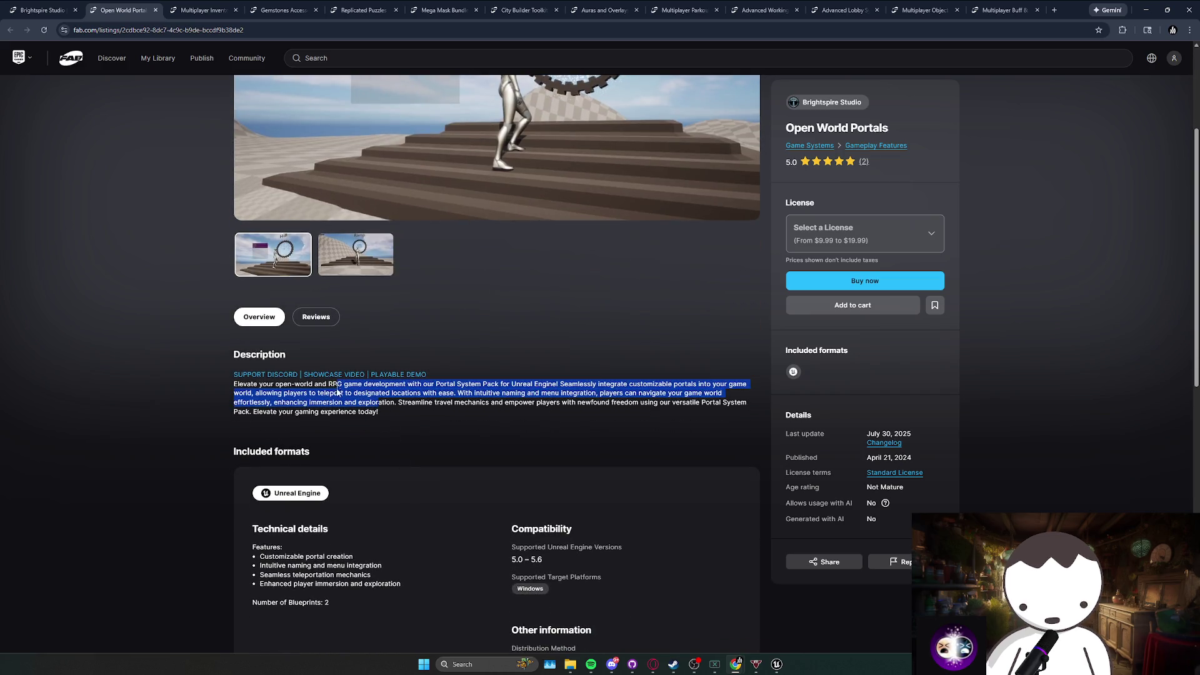
scroll(412, 441, up, 3)
click(329, 447)
click(289, 437)
click(369, 445)
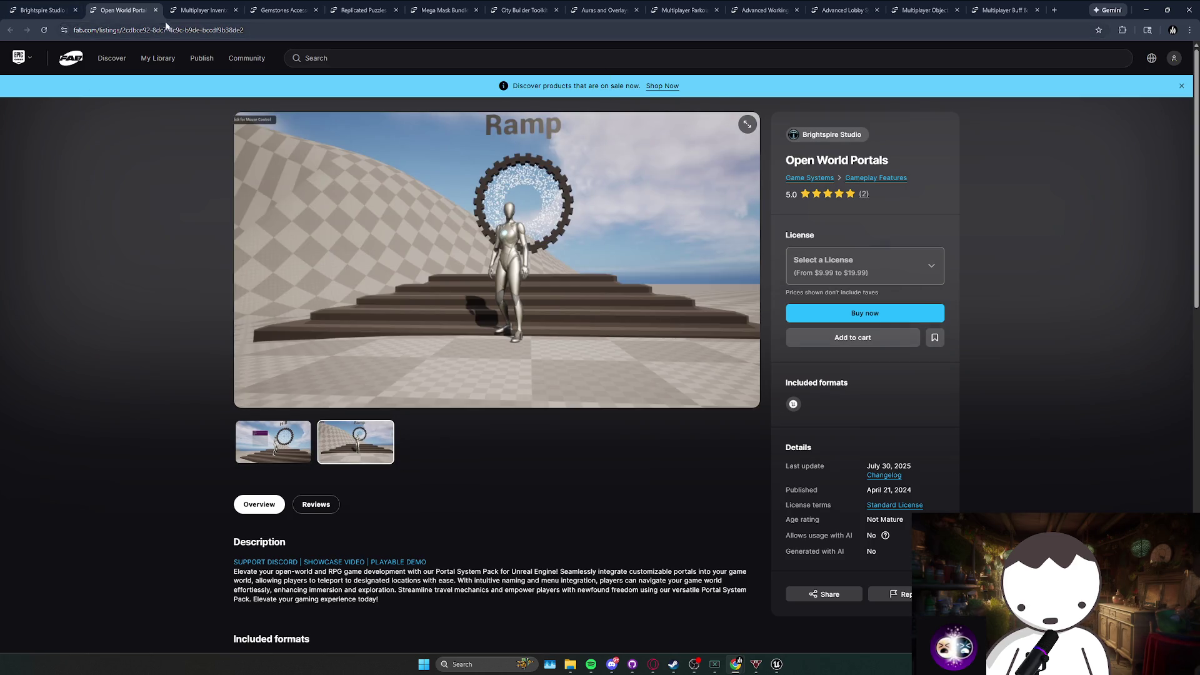
click(155, 10)
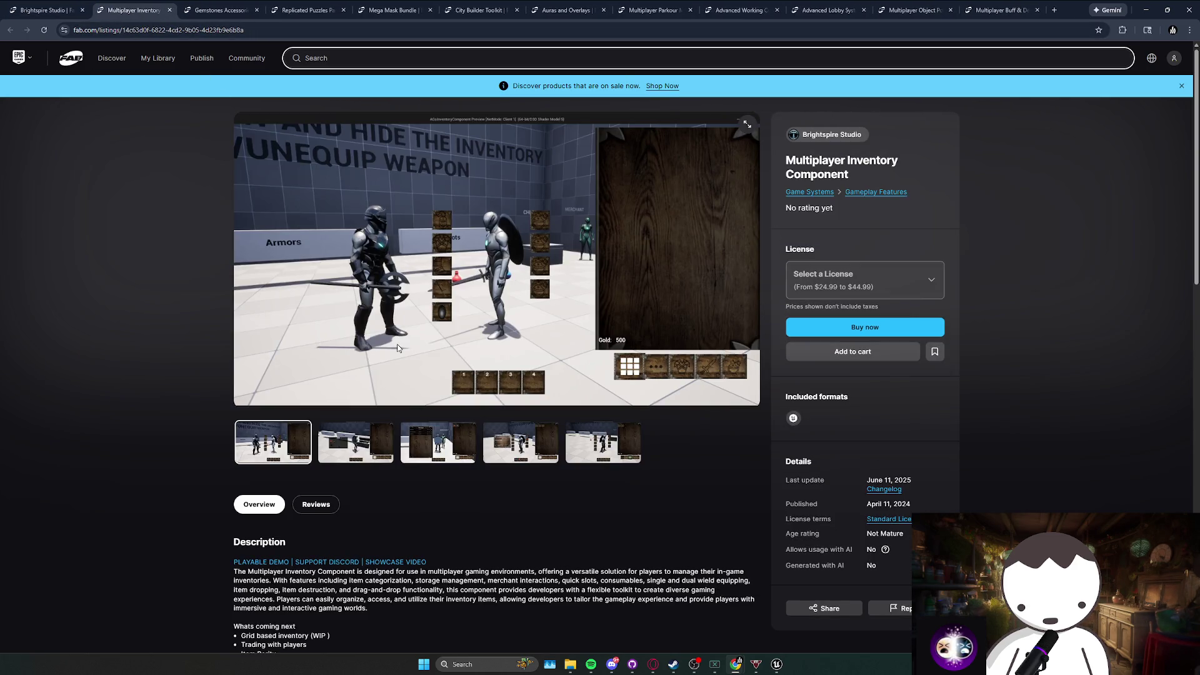
View the second through fifth Multiplayer Inventory Component screenshots.
click(353, 443)
click(437, 443)
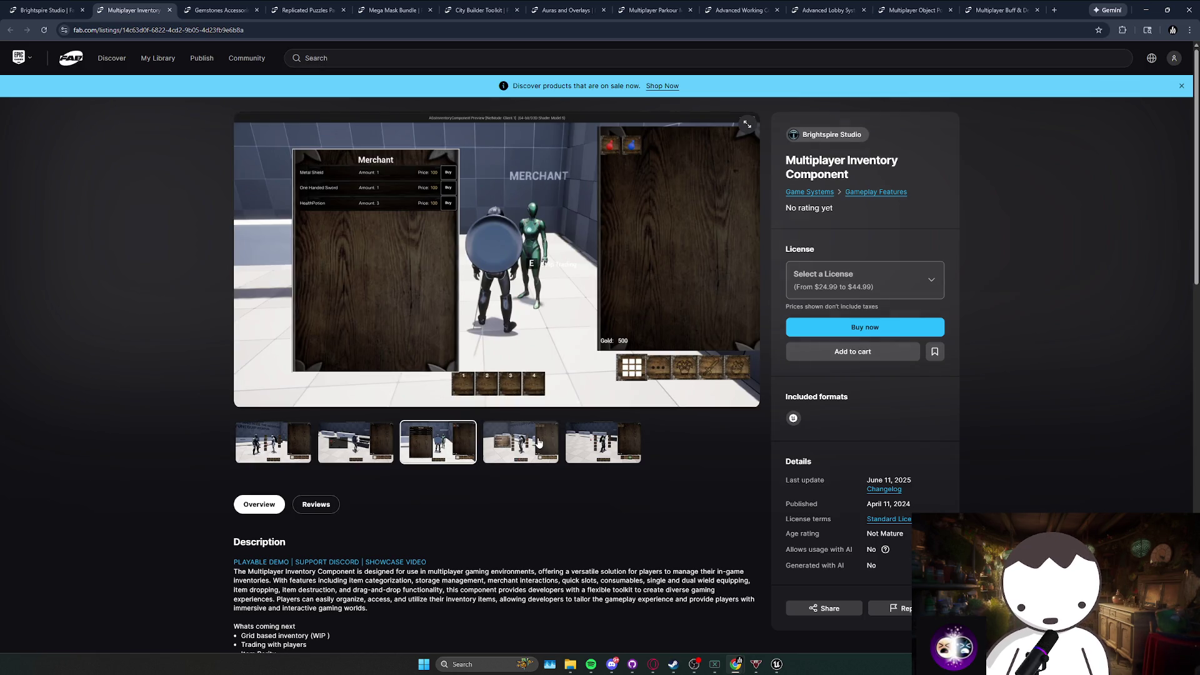
click(537, 442)
click(603, 442)
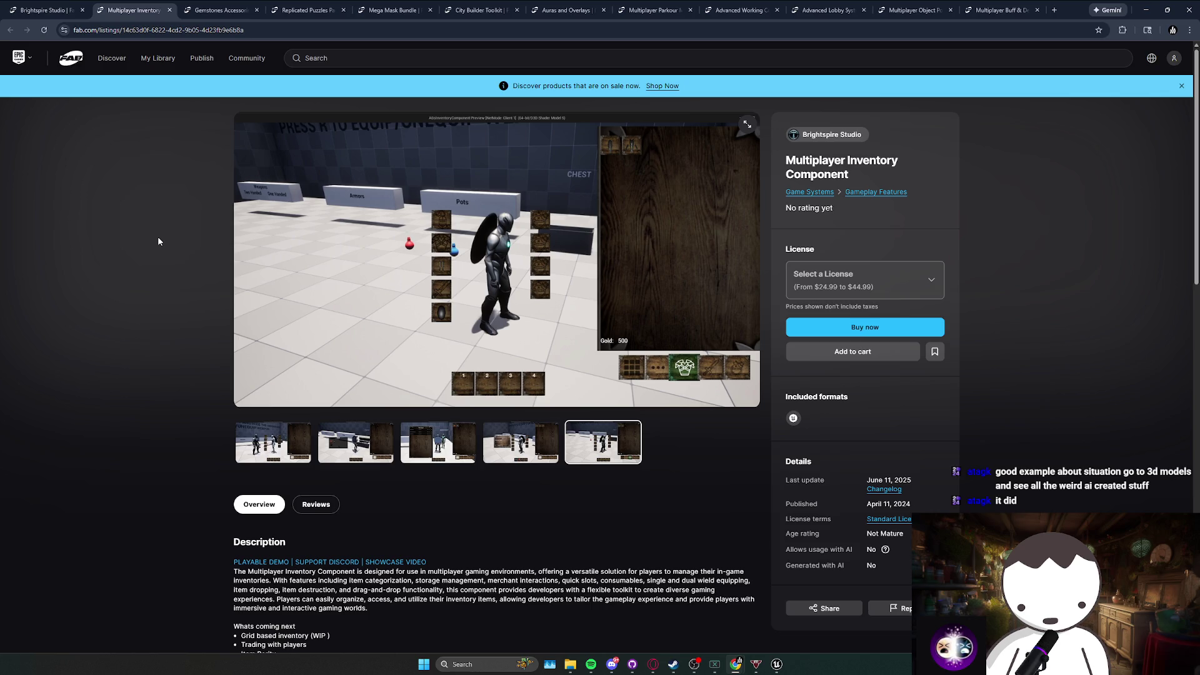
Open the Fab Discover home page from the FAB logo in a new tab and switch to it.
right_click(71, 62)
click(112, 76)
key(ctrl+Tab)
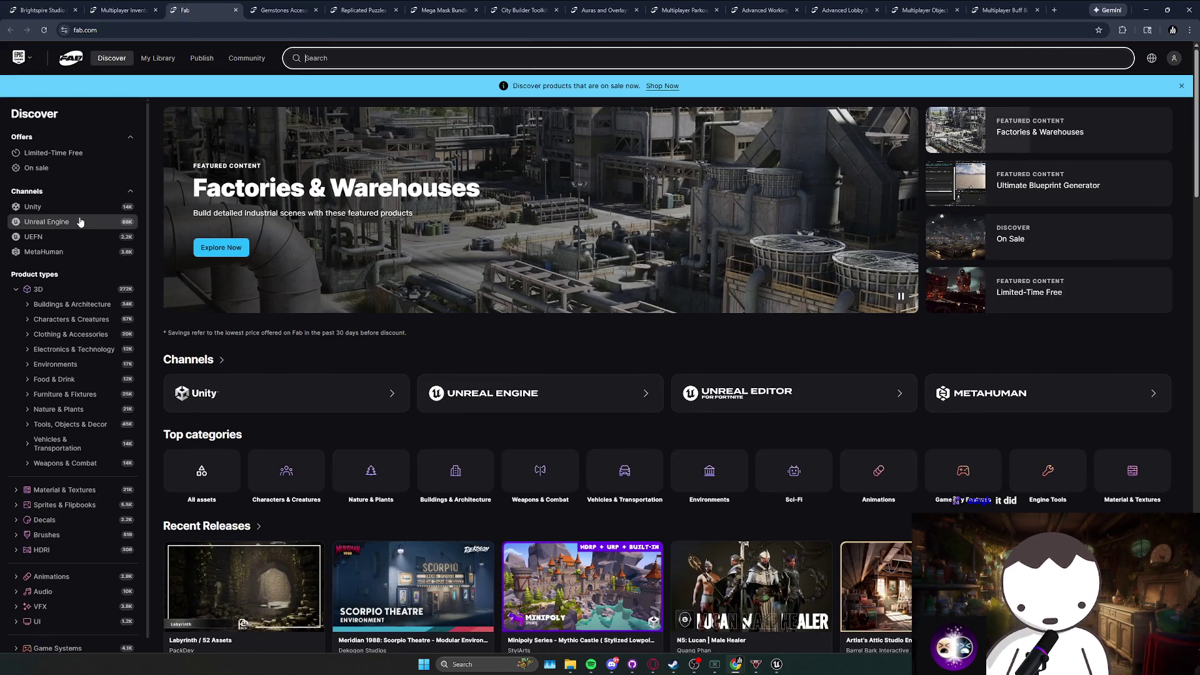
Open the Unreal Engine channel, filter it to 3D products, and scroll through the listings.
click(493, 394)
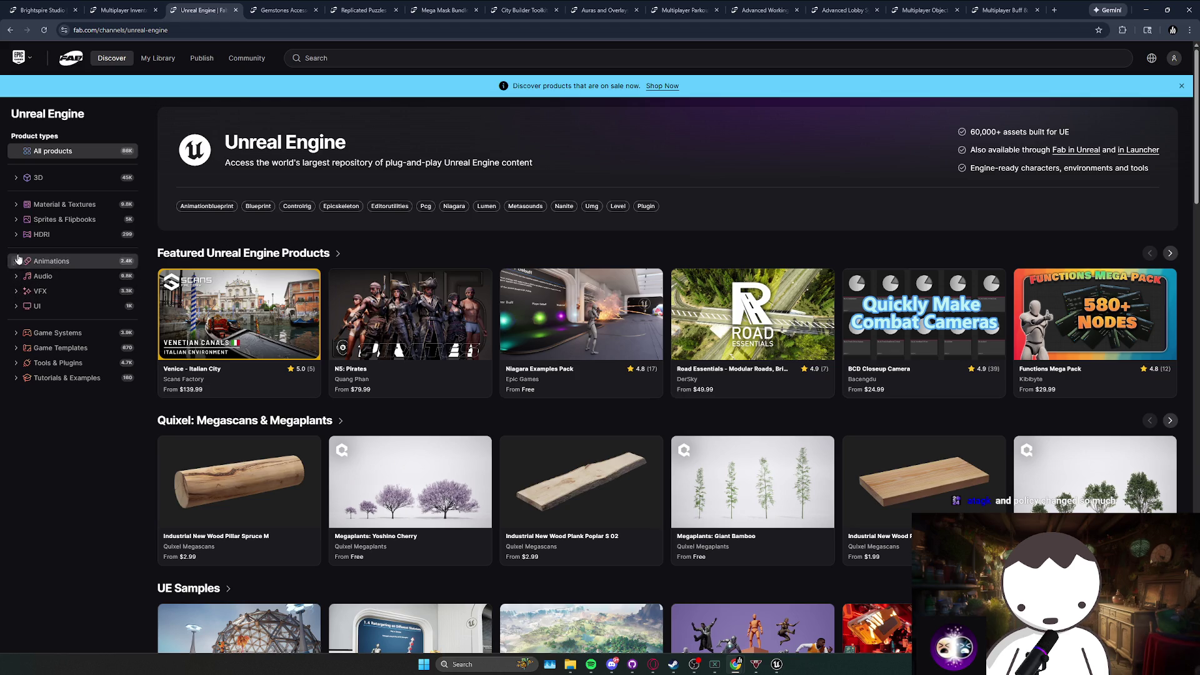
click(53, 180)
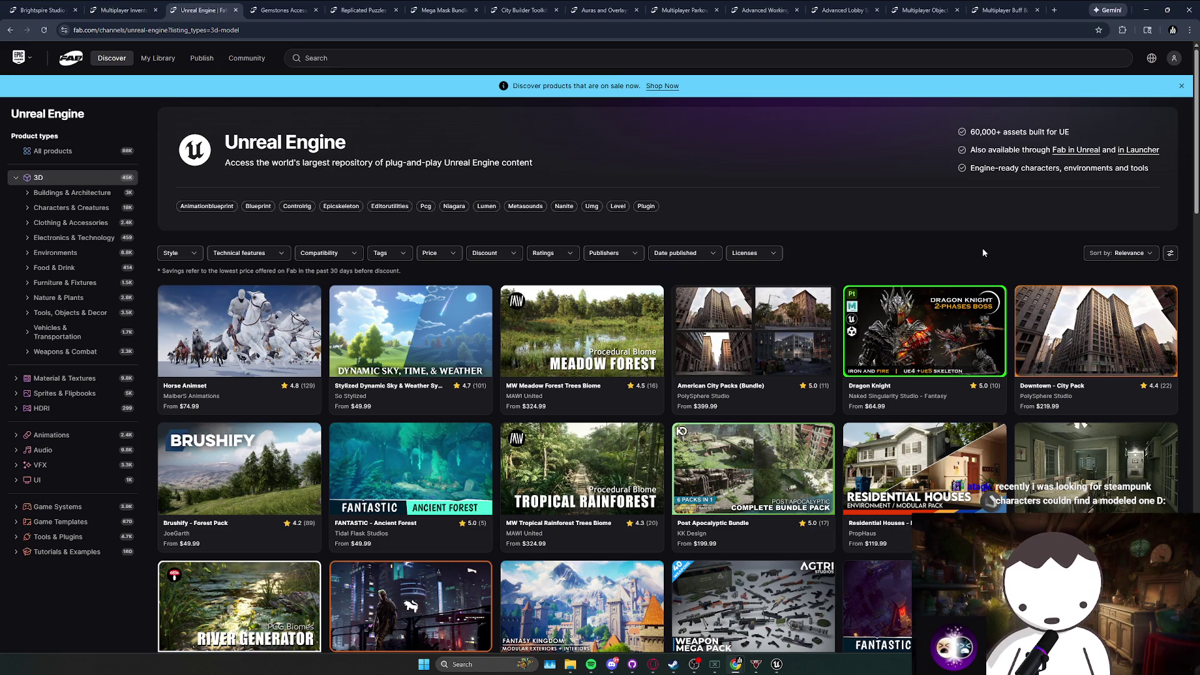
scroll(982, 252, down, 3)
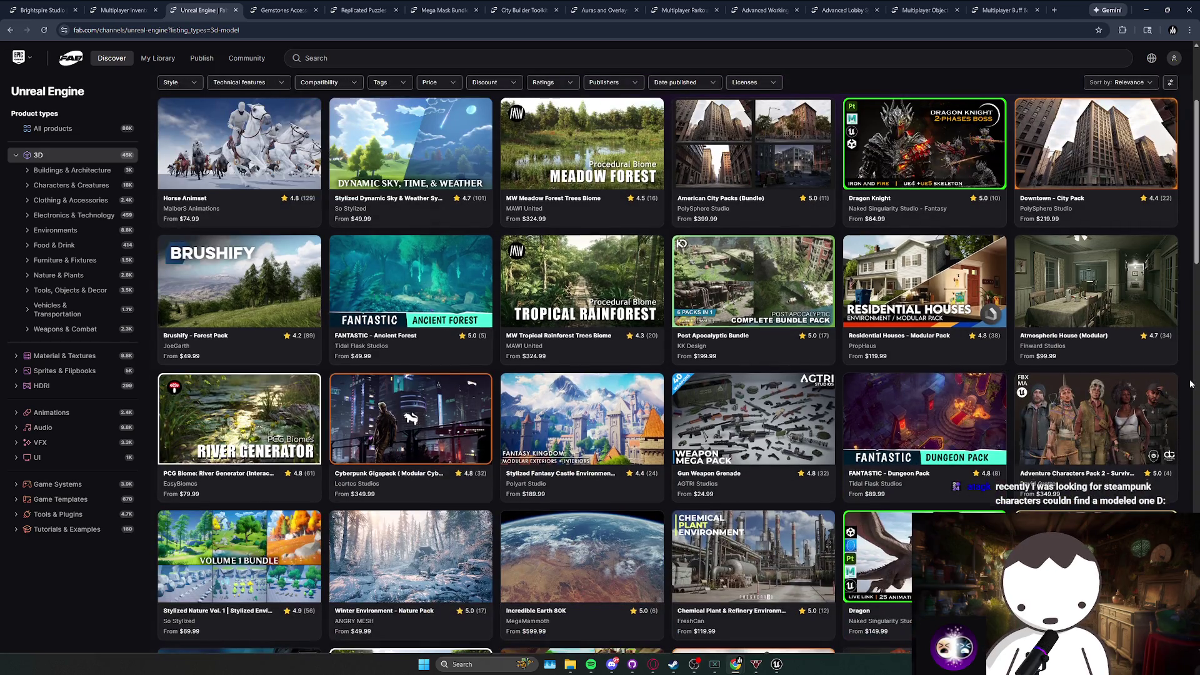
scroll(1189, 384, down, 7)
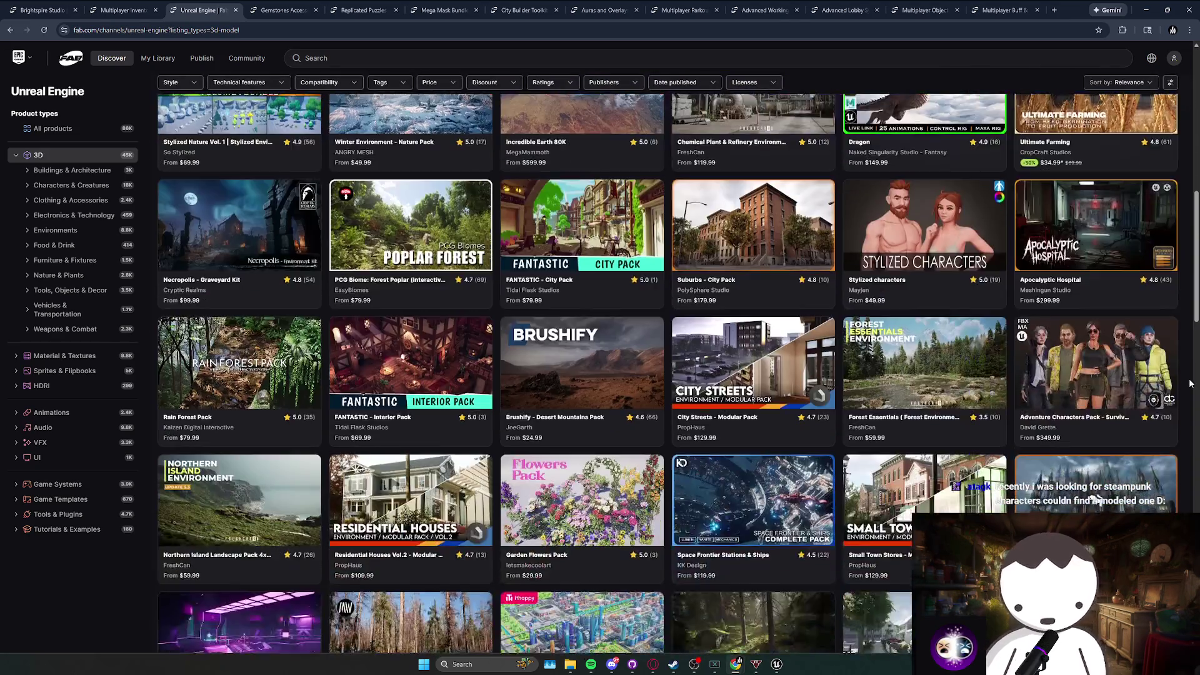
scroll(1190, 384, down, 12)
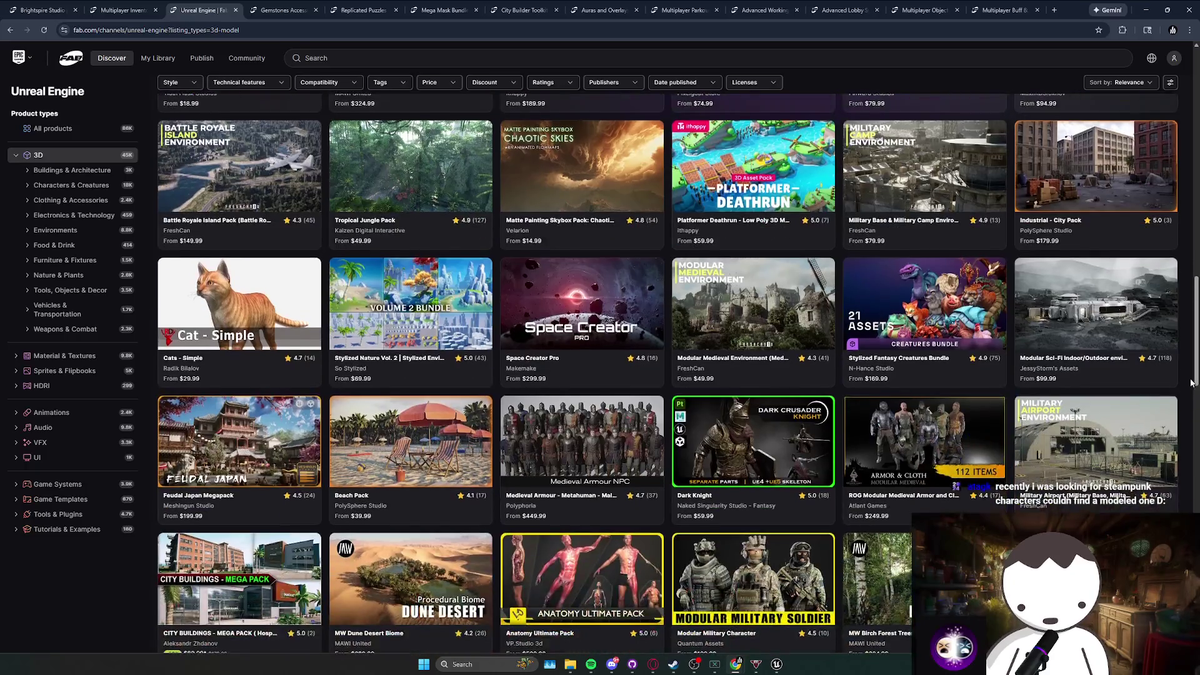
scroll(1189, 384, down, 2)
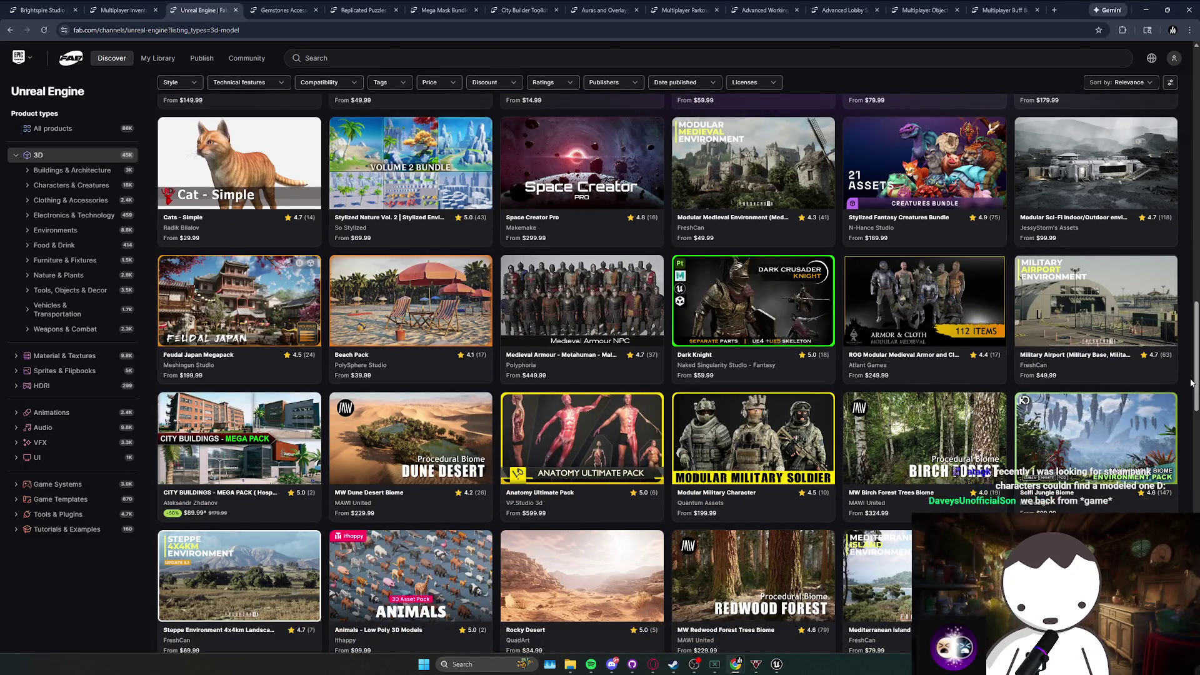
scroll(1189, 383, down, 4)
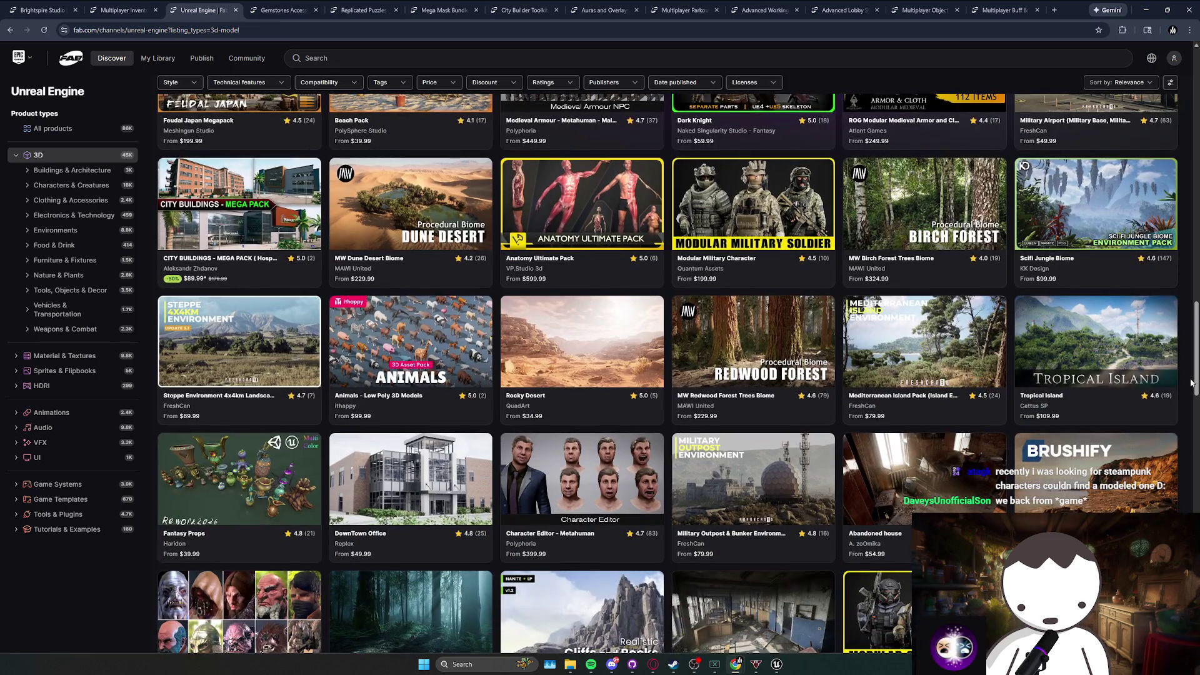
scroll(1190, 384, down, 1)
scroll(1192, 382, up, 1)
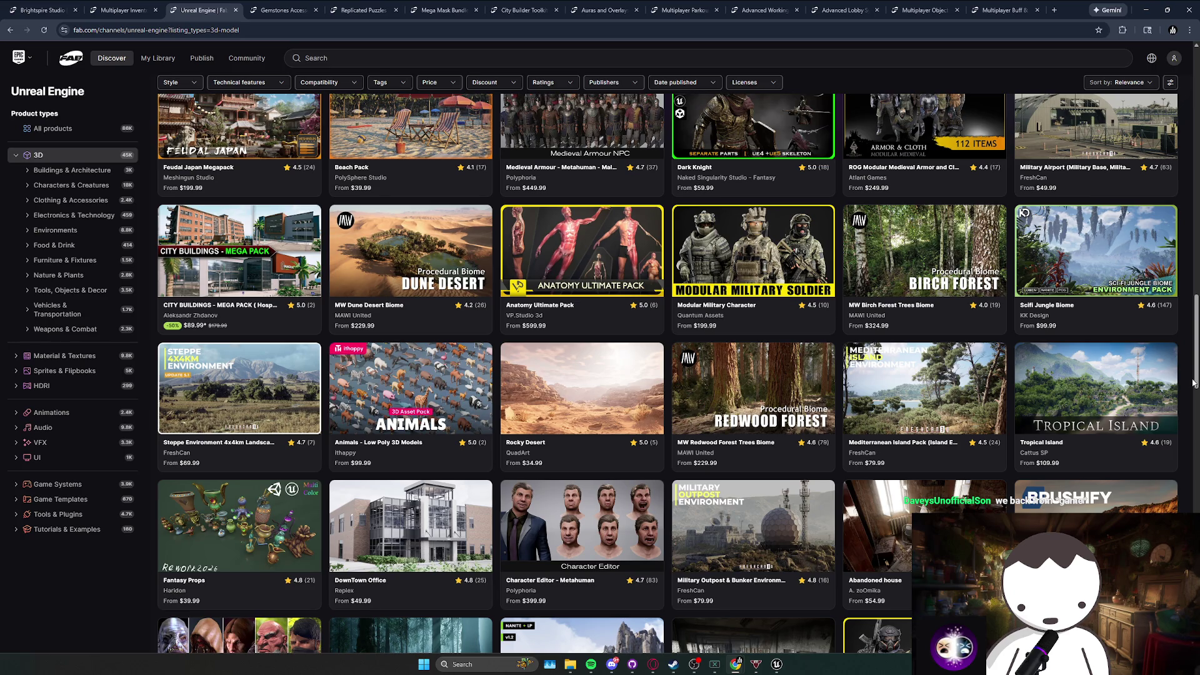
scroll(1193, 382, down, 2)
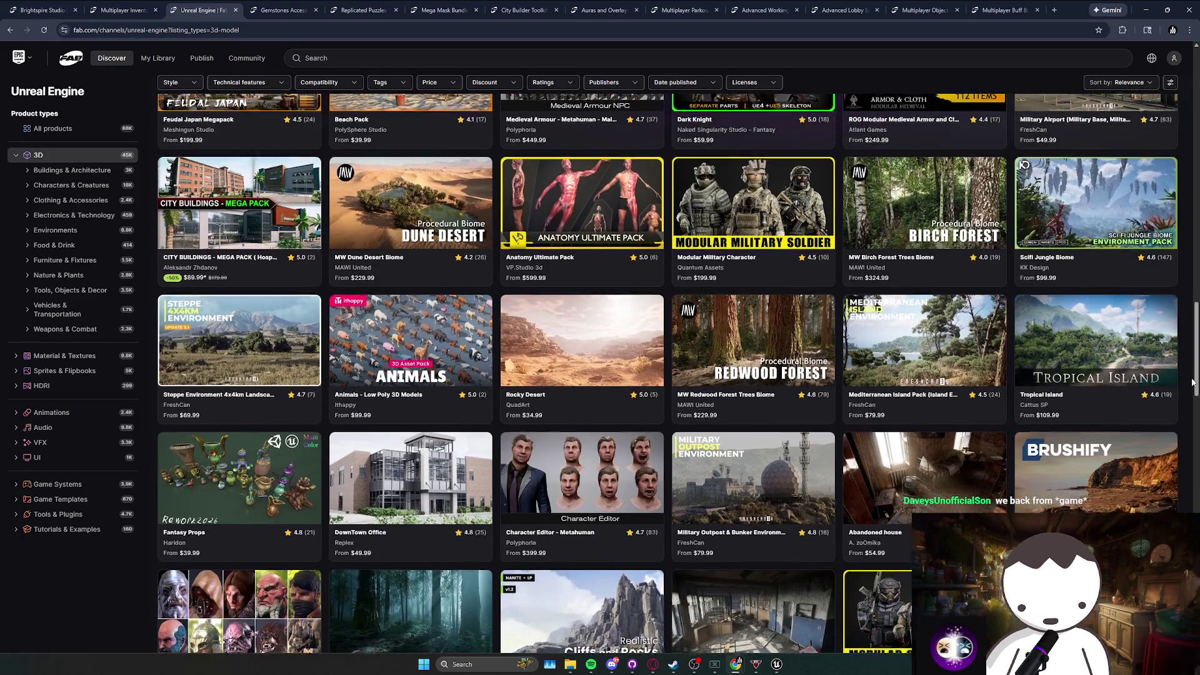
scroll(1192, 383, down, 1)
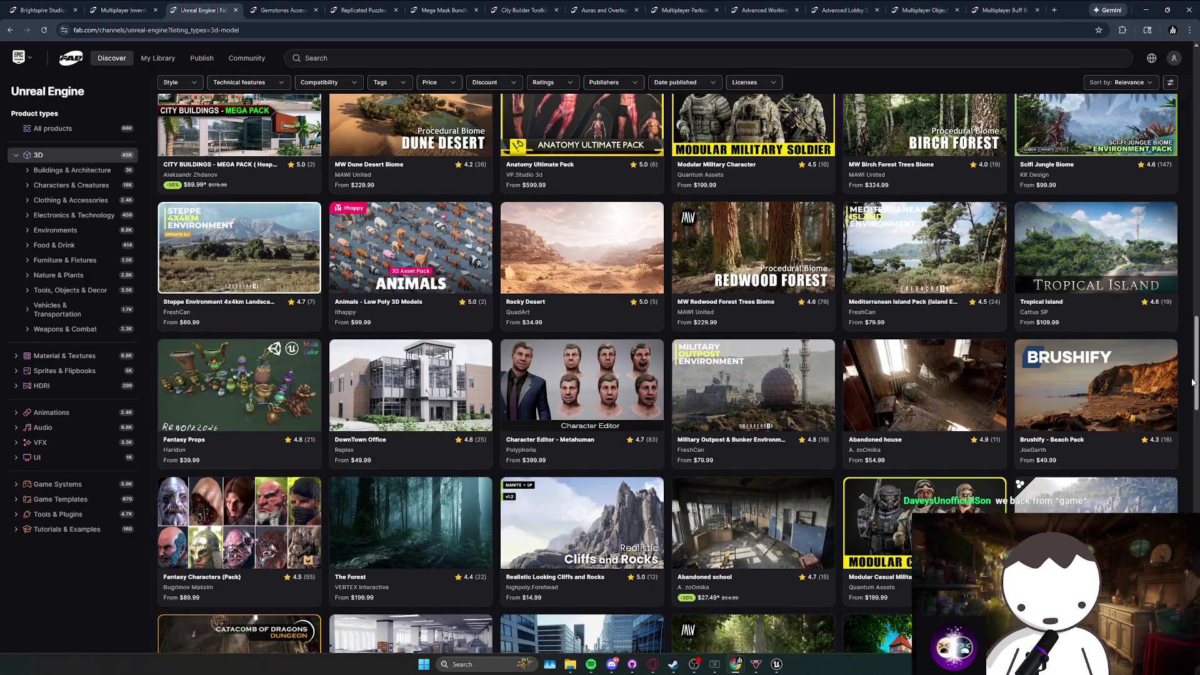
scroll(1192, 382, down, 9)
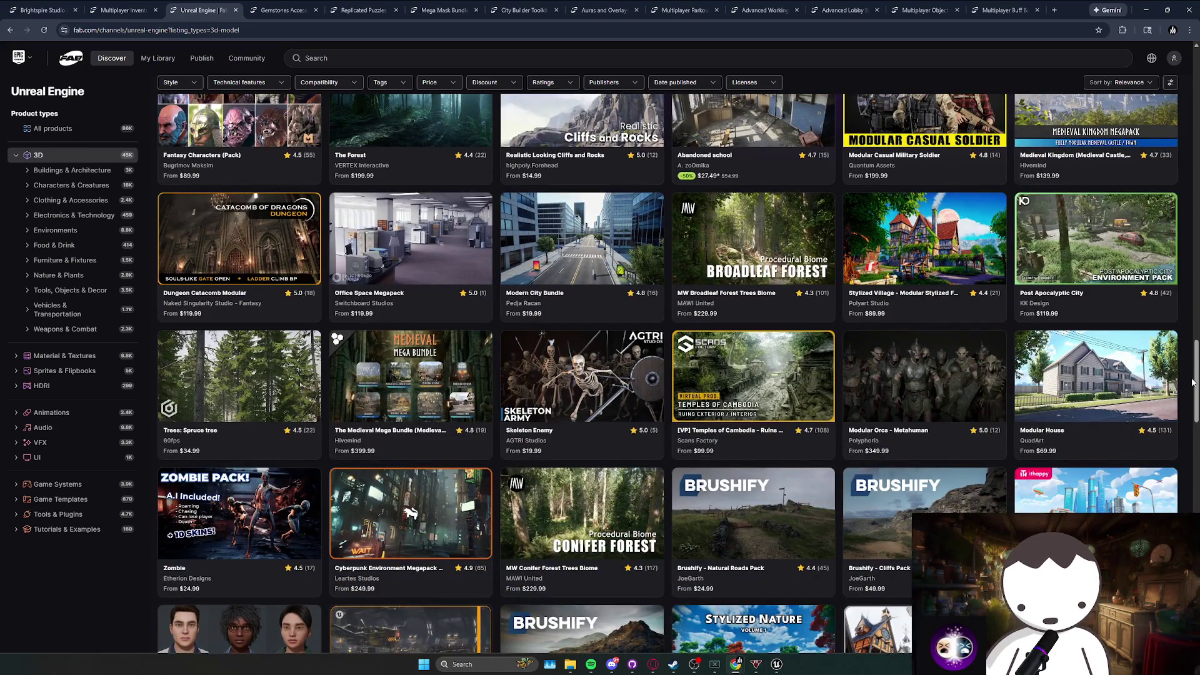
scroll(1192, 383, down, 3)
scroll(1191, 384, up, 15)
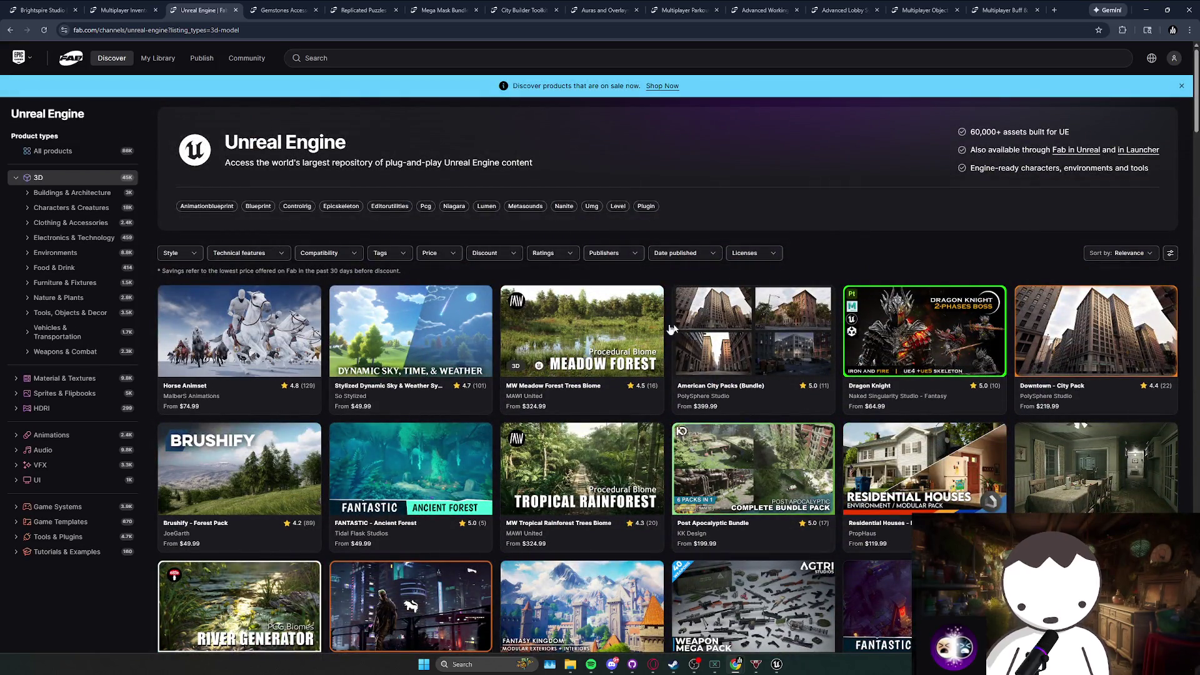
scroll(1195, 423, down, 2)
scroll(1195, 423, down, 10)
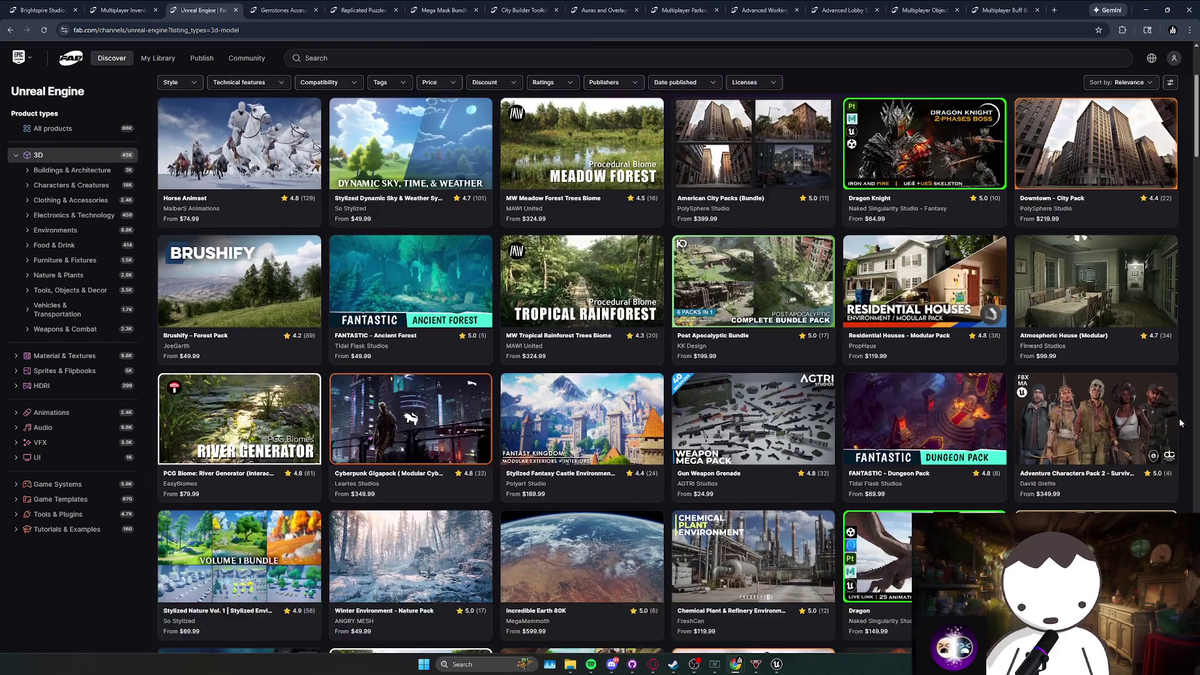
scroll(1187, 405, down, 15)
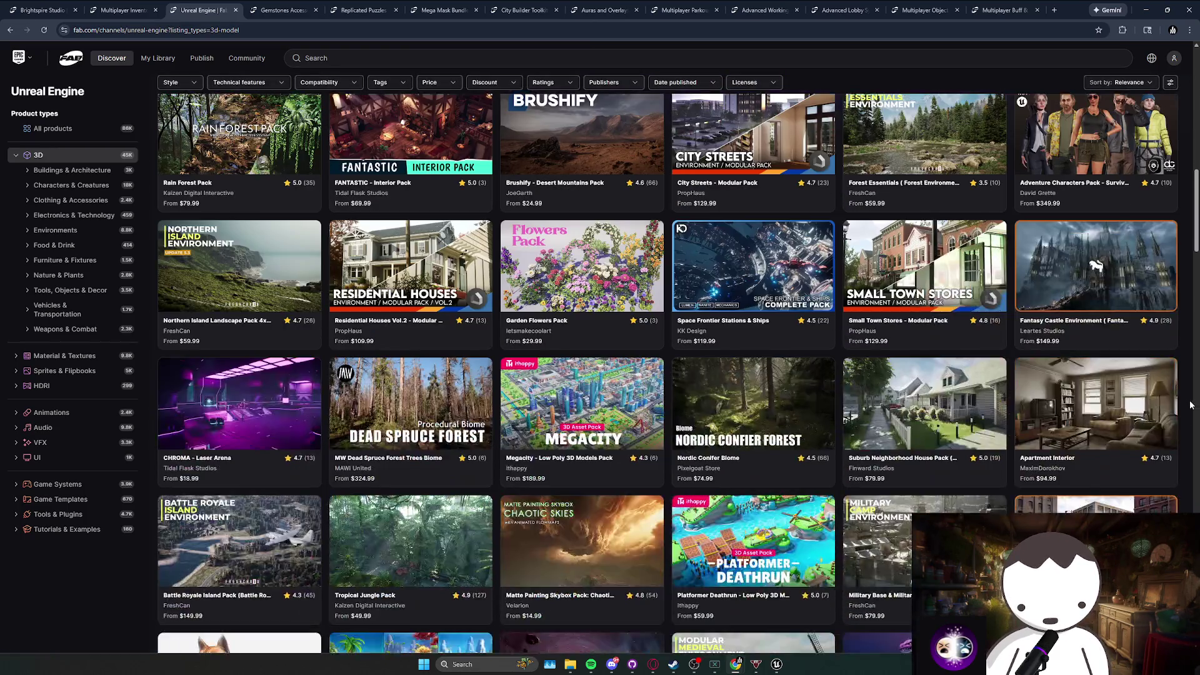
scroll(1188, 405, down, 20)
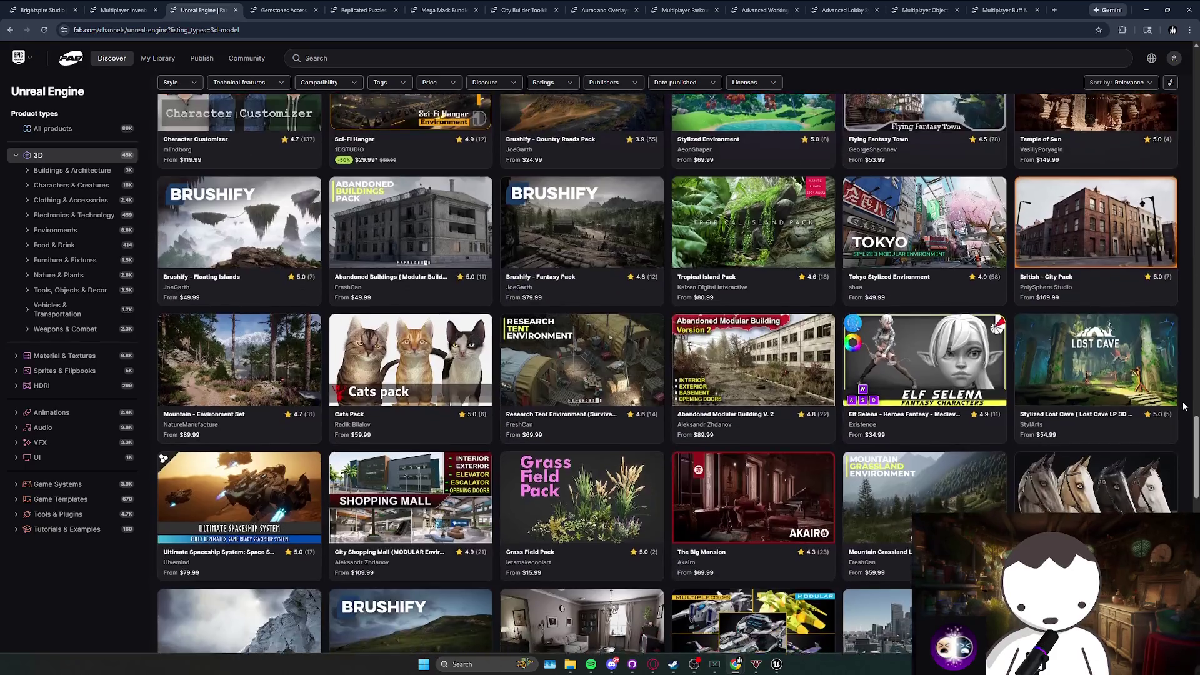
scroll(388, 243, up, 20)
click(386, 253)
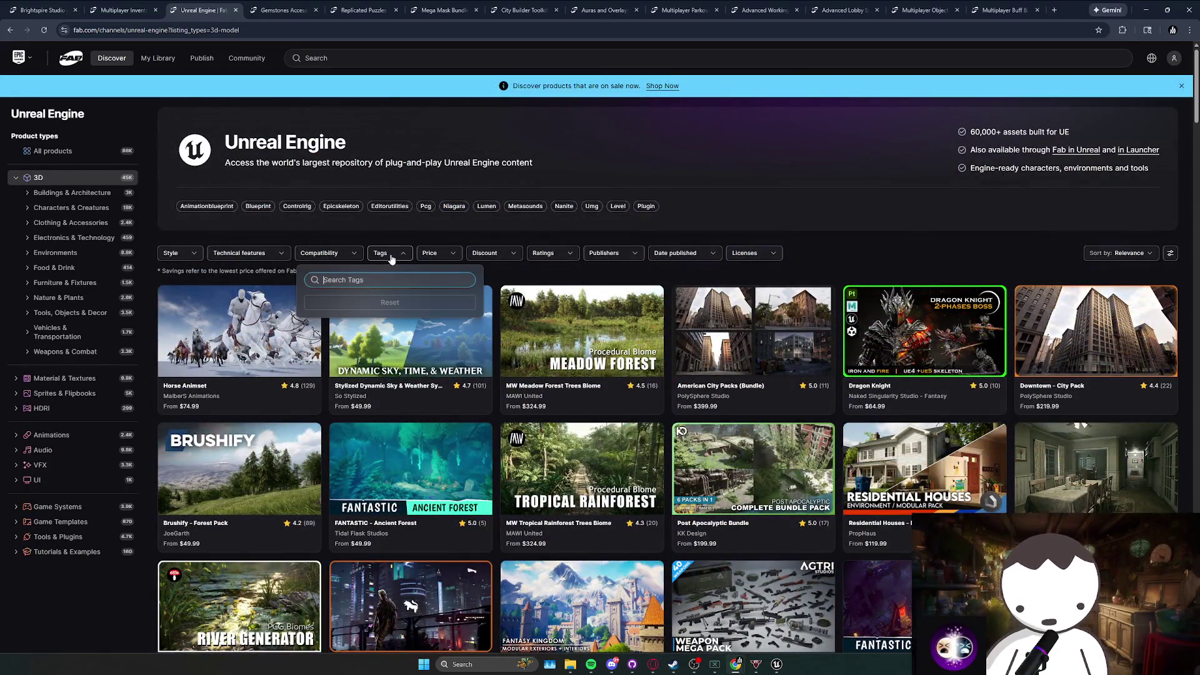
Try the Tags and Style filters on the 3D listings without applying any.
text(ai)
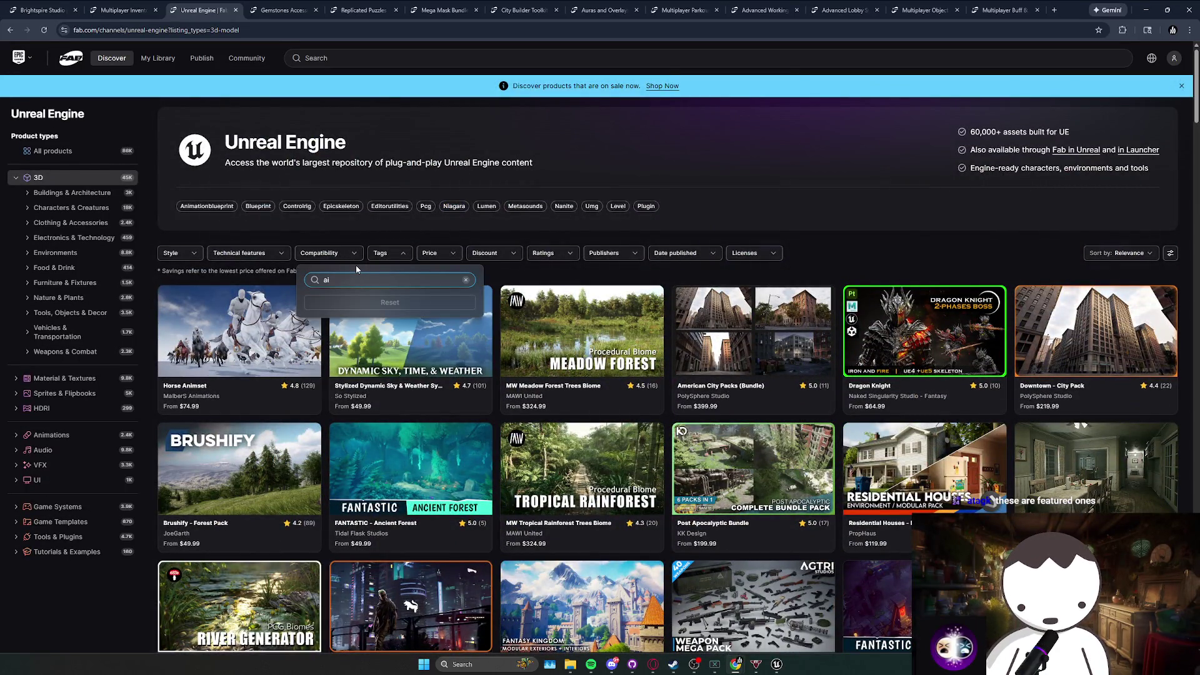
click(466, 286)
click(495, 274)
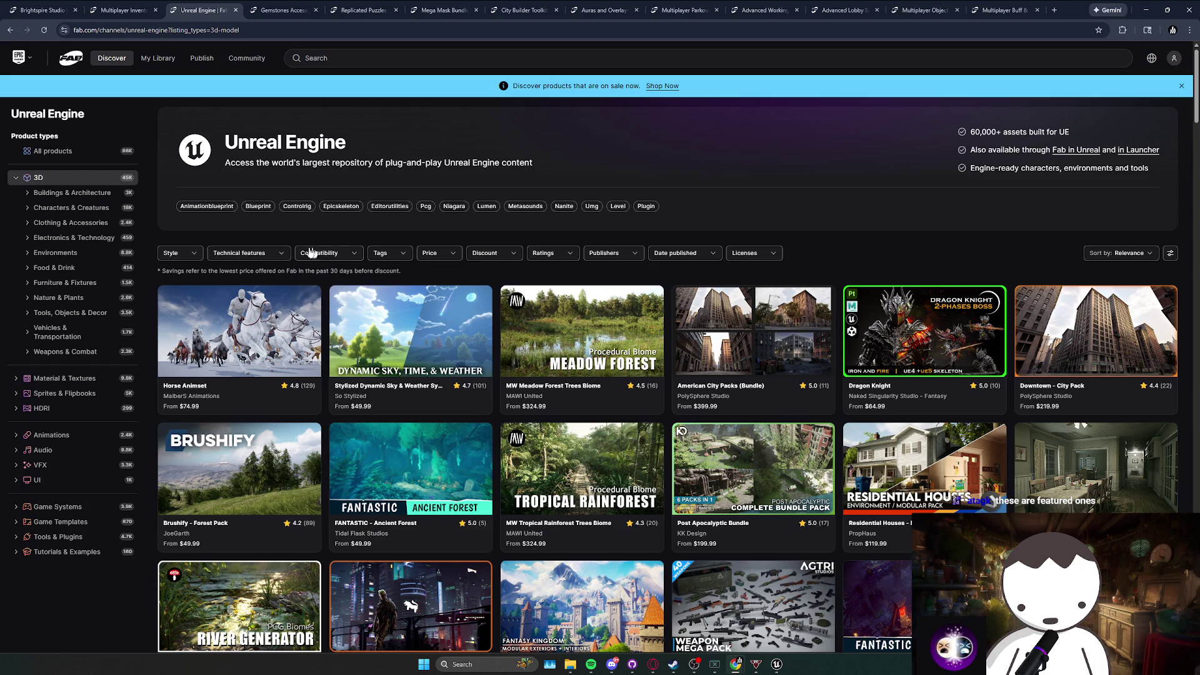
click(178, 257)
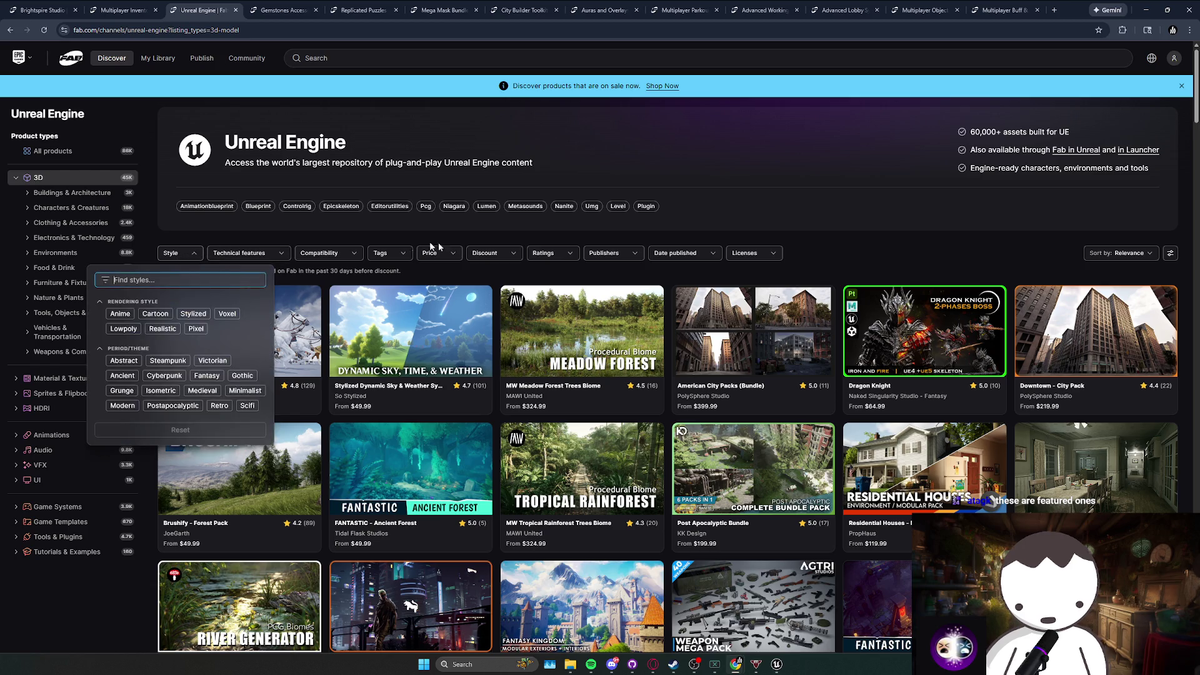
Sort the Unreal Engine 3D listings by Newest and scroll through the results.
click(1132, 253)
click(1113, 321)
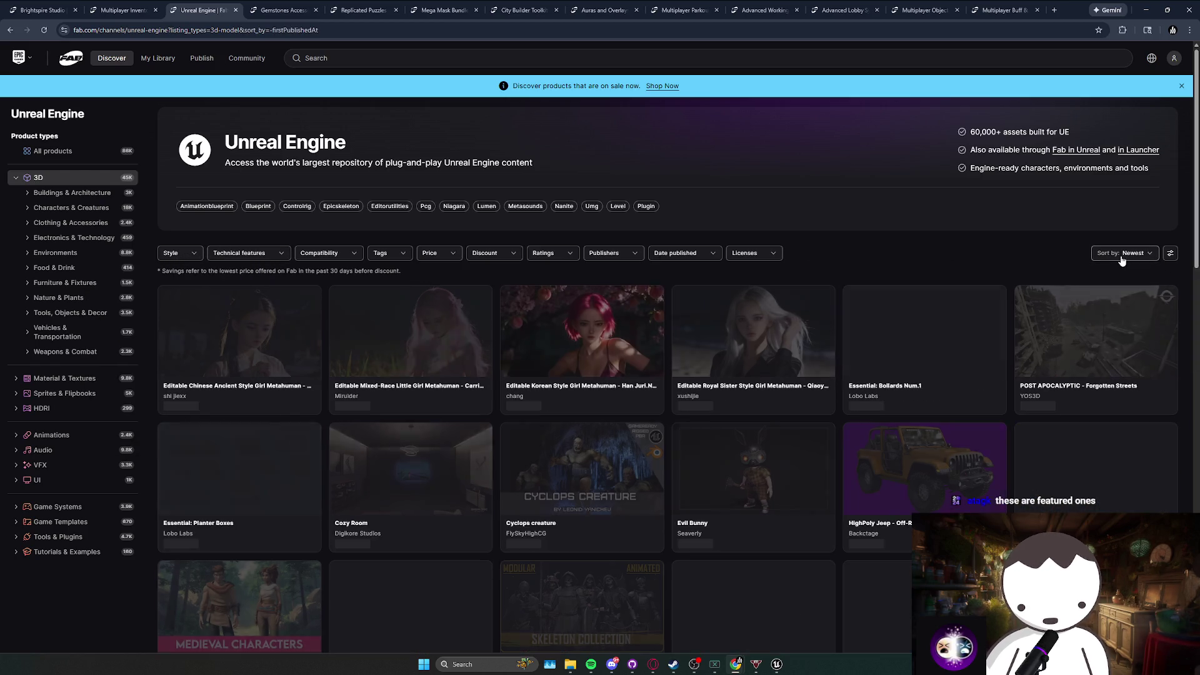
click(1122, 253)
click(1004, 247)
scroll(925, 243, down, 3)
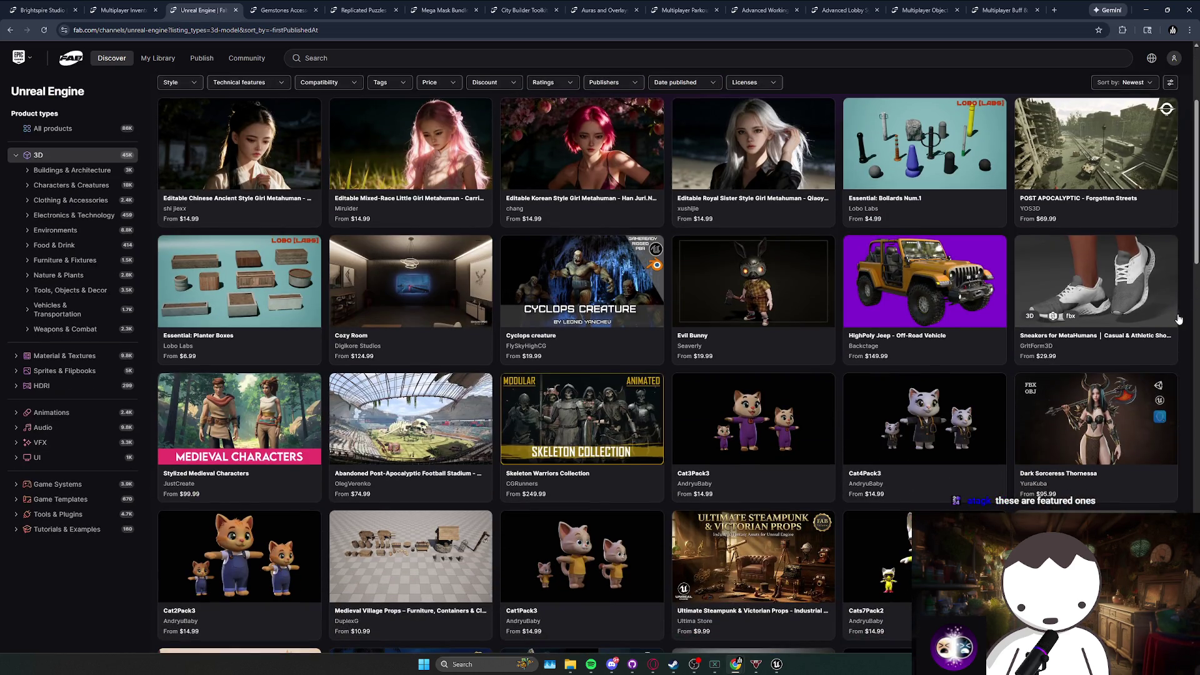
scroll(1177, 319, down, 3)
scroll(1192, 321, down, 5)
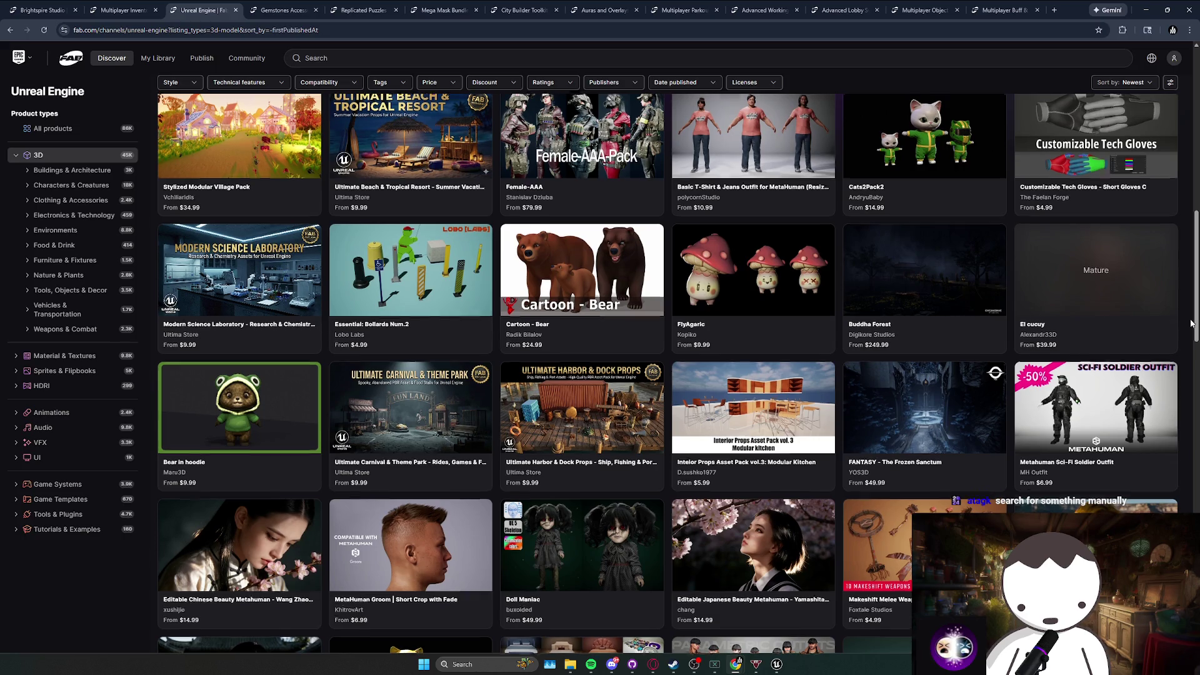
scroll(1191, 323, up, 5)
click(348, 59)
Search Fab for 'phone' and scroll through the Unreal Engine 3D results grid.
text(phone)
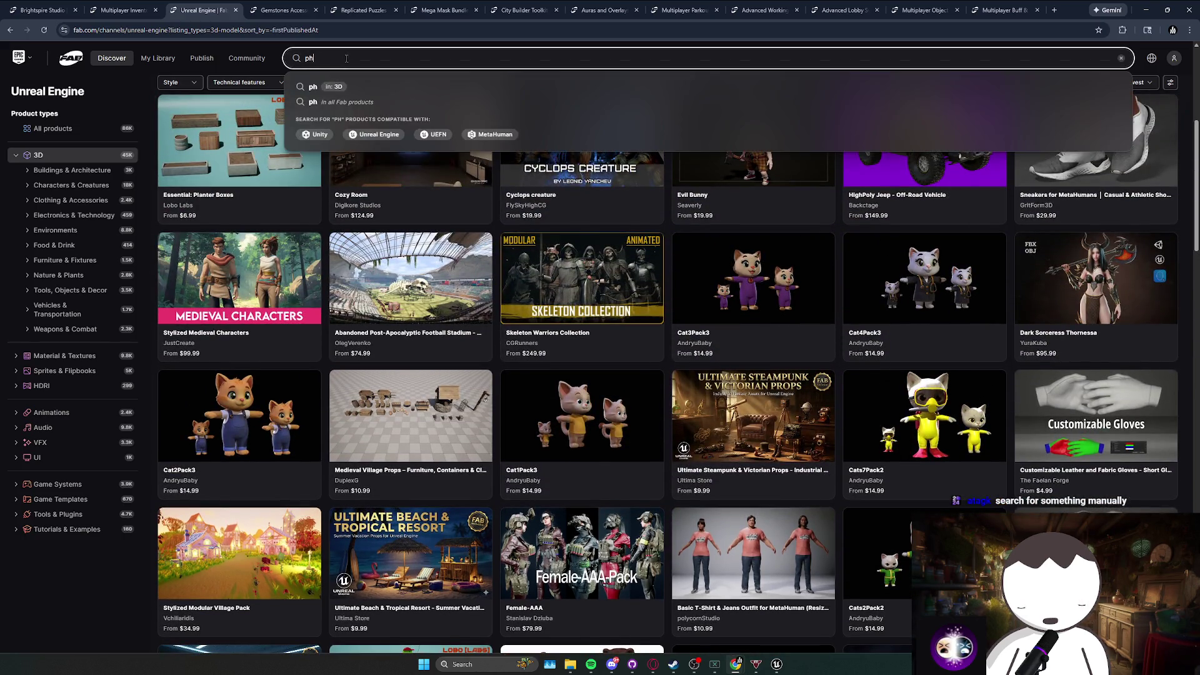
key(Return)
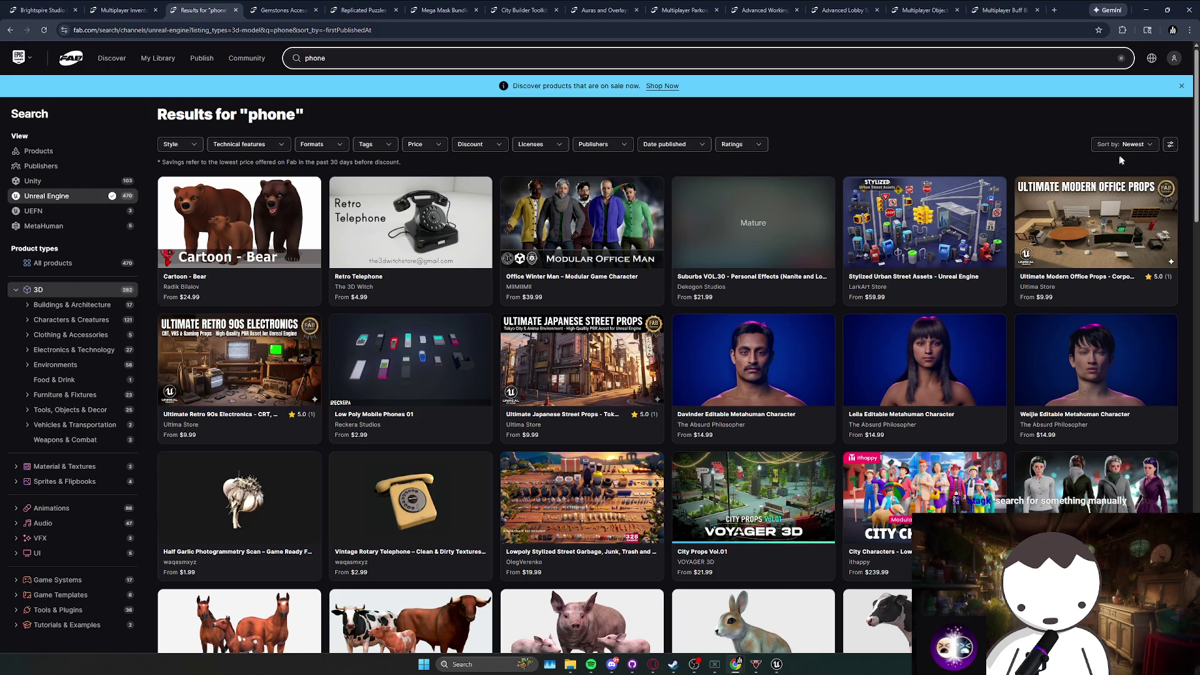
scroll(581, 350, down, 9)
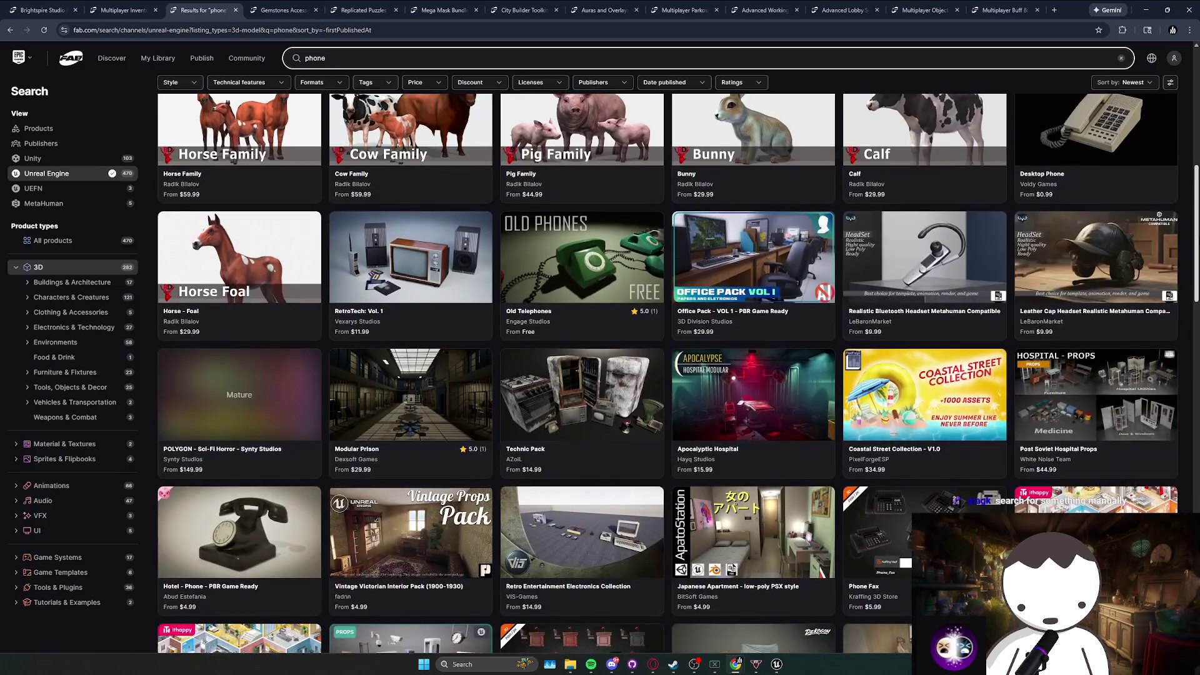
scroll(1194, 270, up, 5)
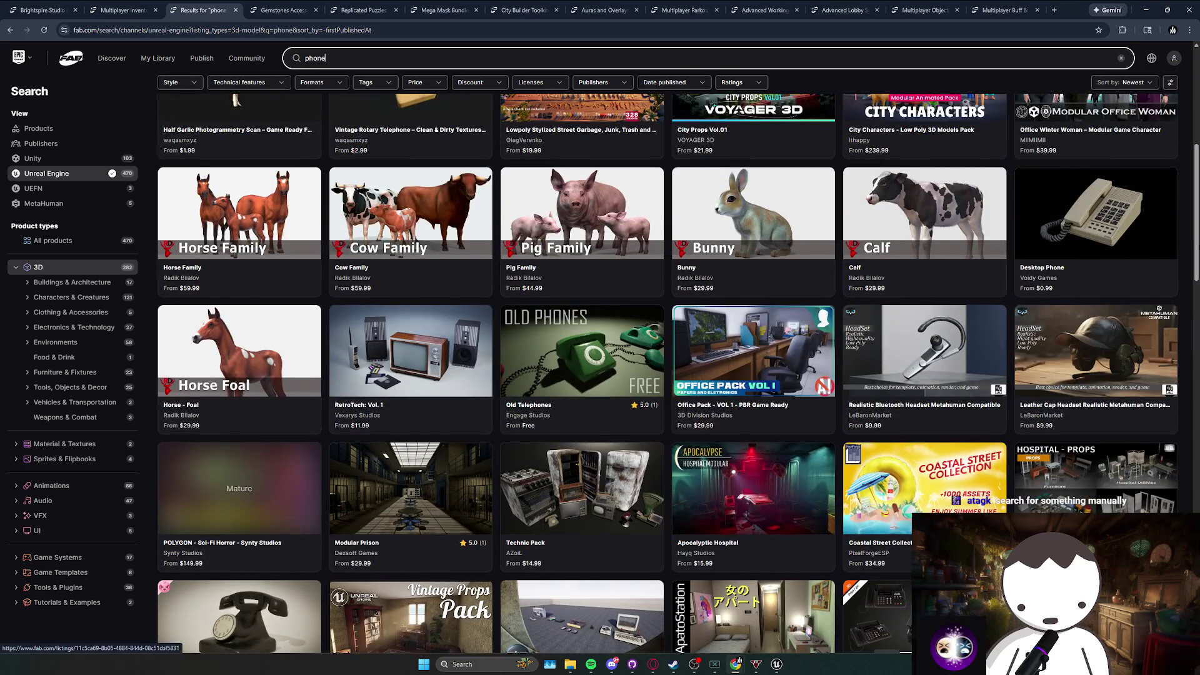
scroll(1193, 270, down, 2)
scroll(1193, 270, down, 7)
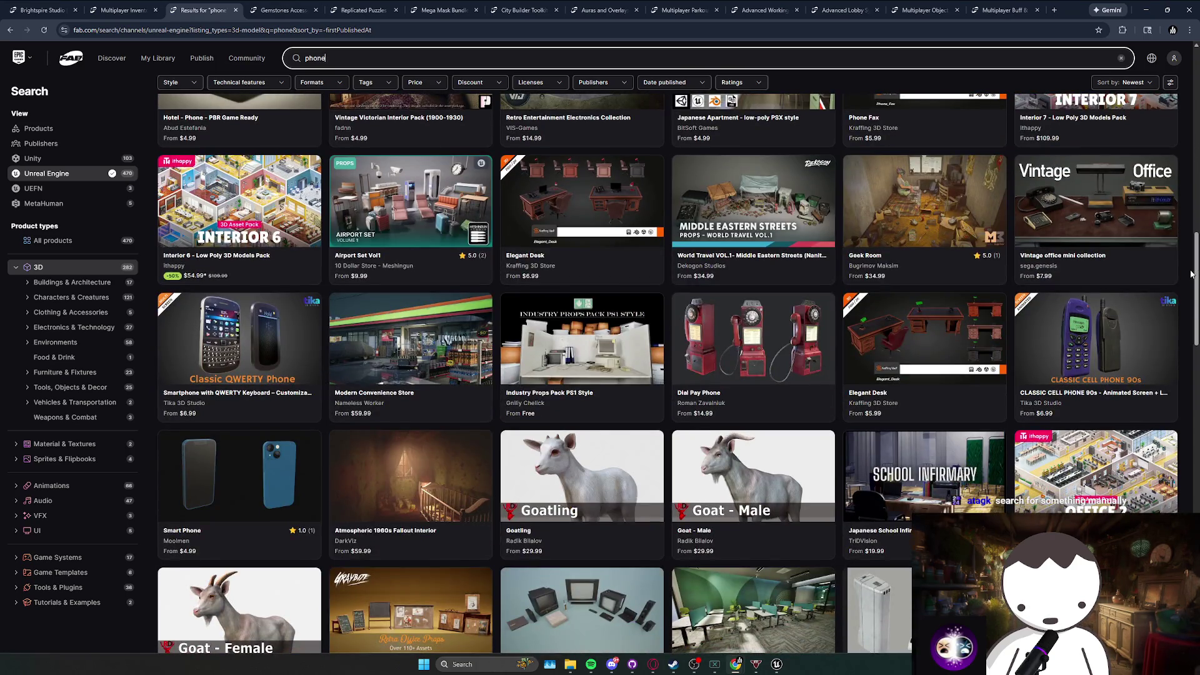
scroll(1190, 274, down, 12)
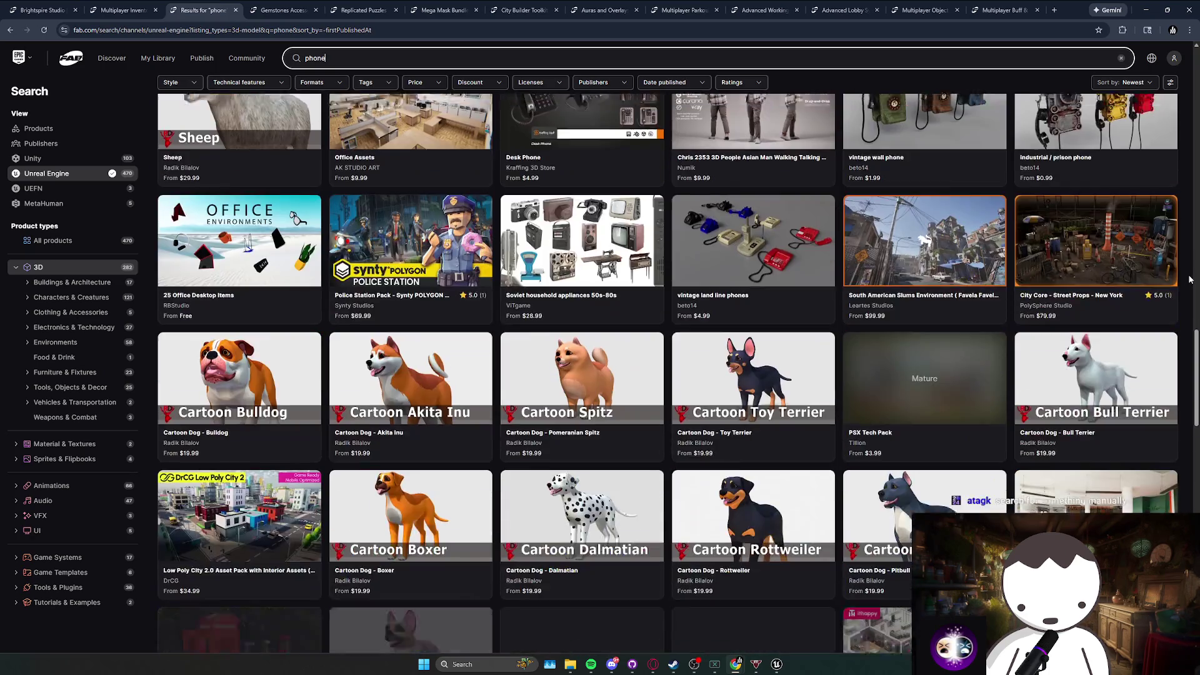
scroll(1190, 279, down, 8)
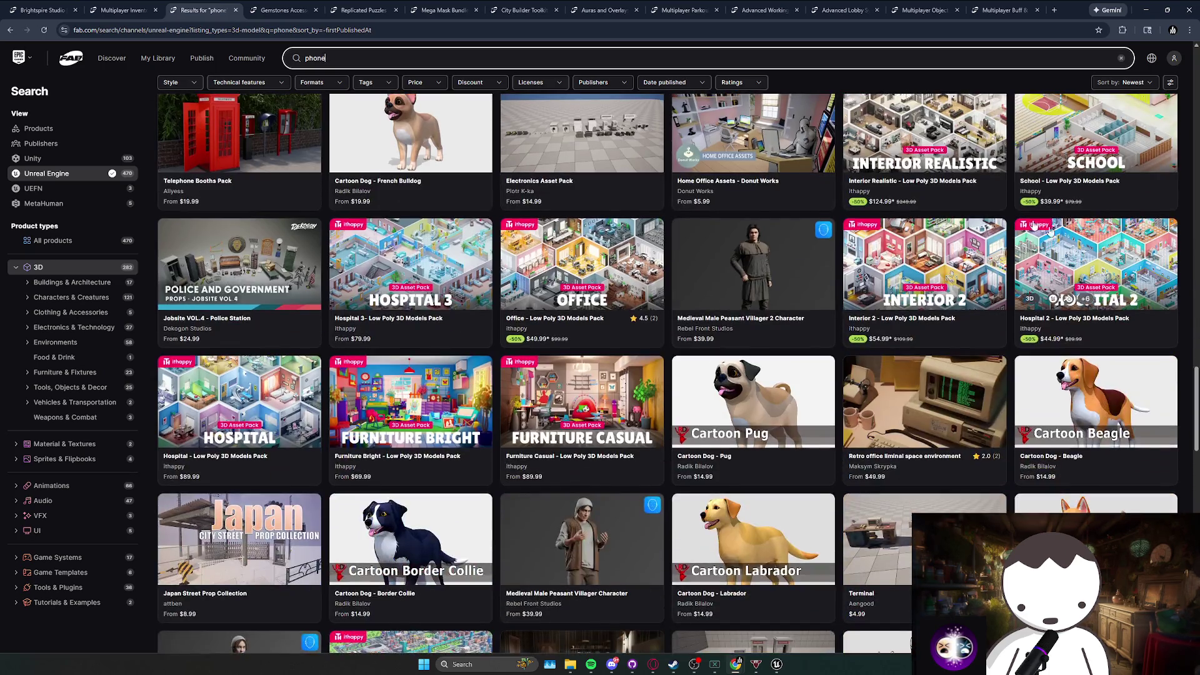
click(364, 54)
mouse_move(258, 60)
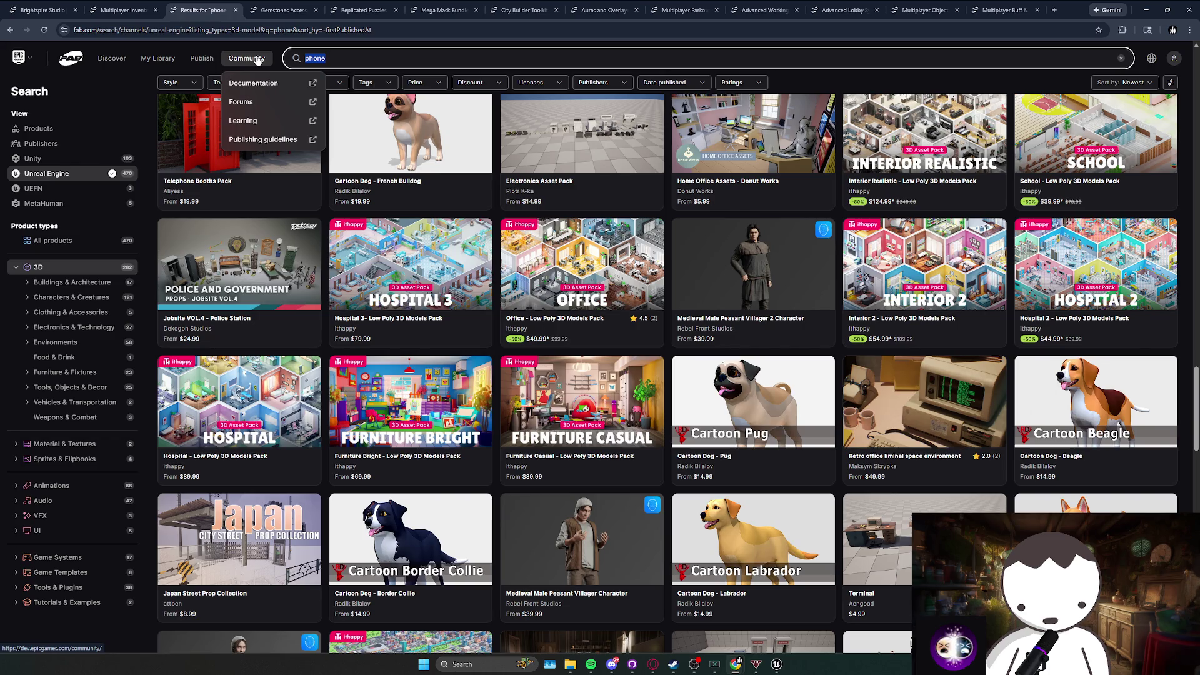
Search Fab for 'japan', scroll through the Japanese results, and close that results tab.
text(japan)
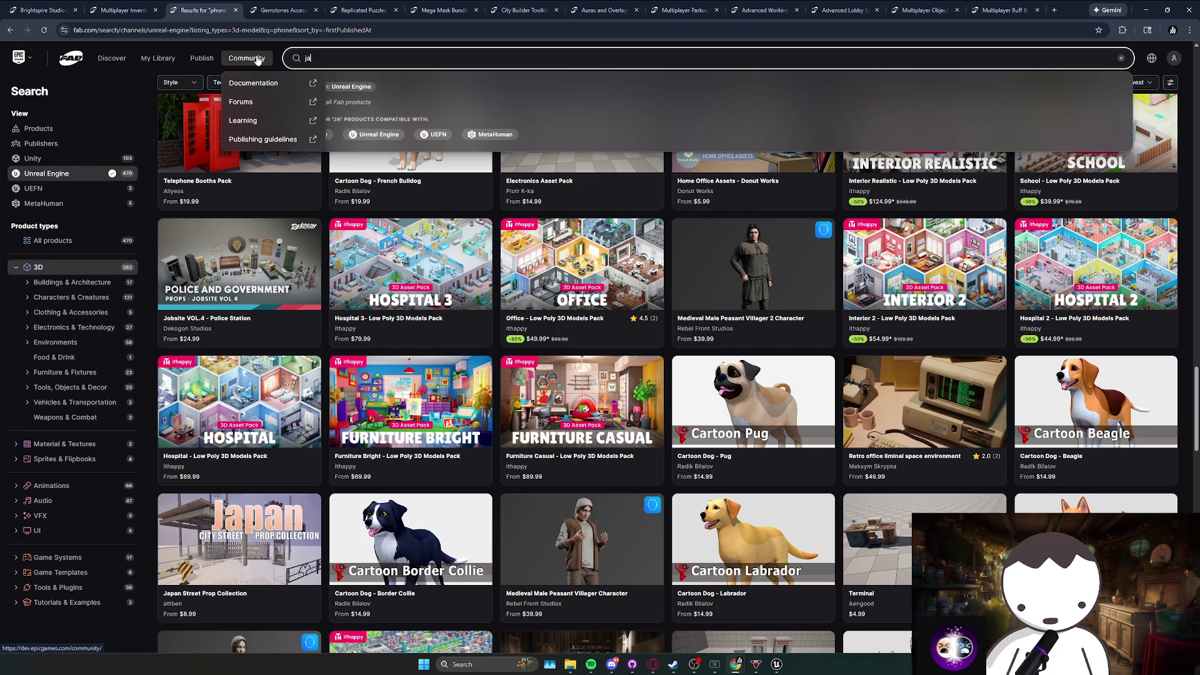
key(Return)
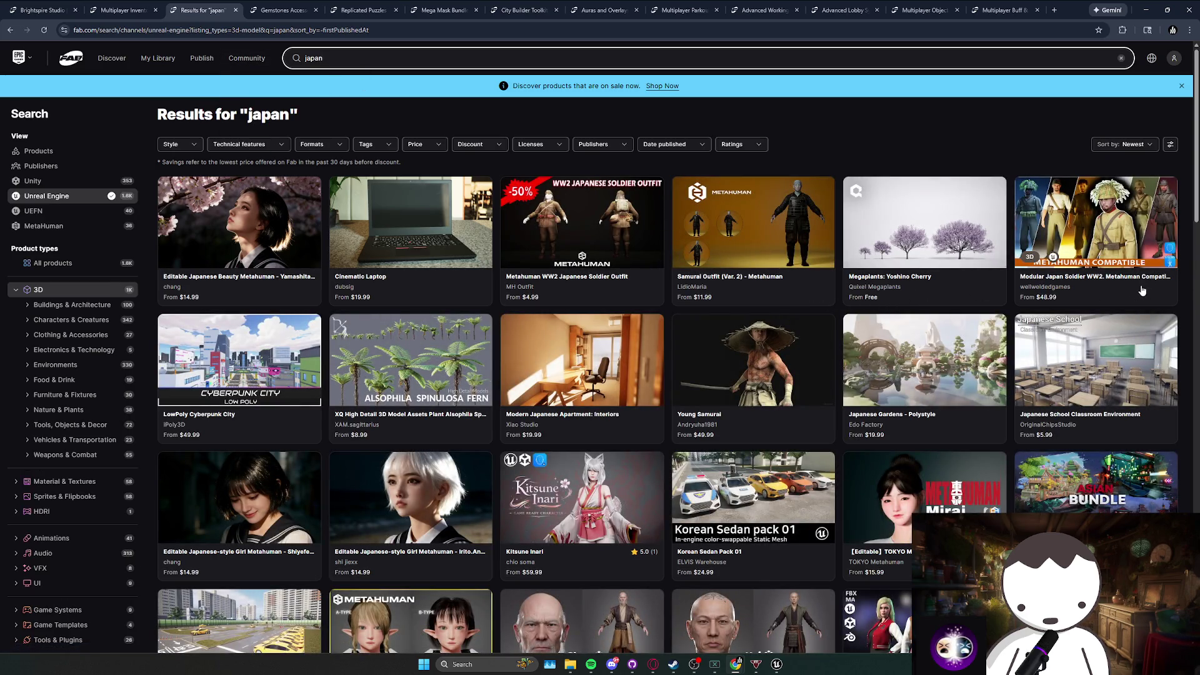
scroll(1141, 290, down, 5)
scroll(1189, 302, down, 5)
scroll(1189, 302, down, 8)
scroll(1187, 303, down, 5)
scroll(1187, 304, down, 5)
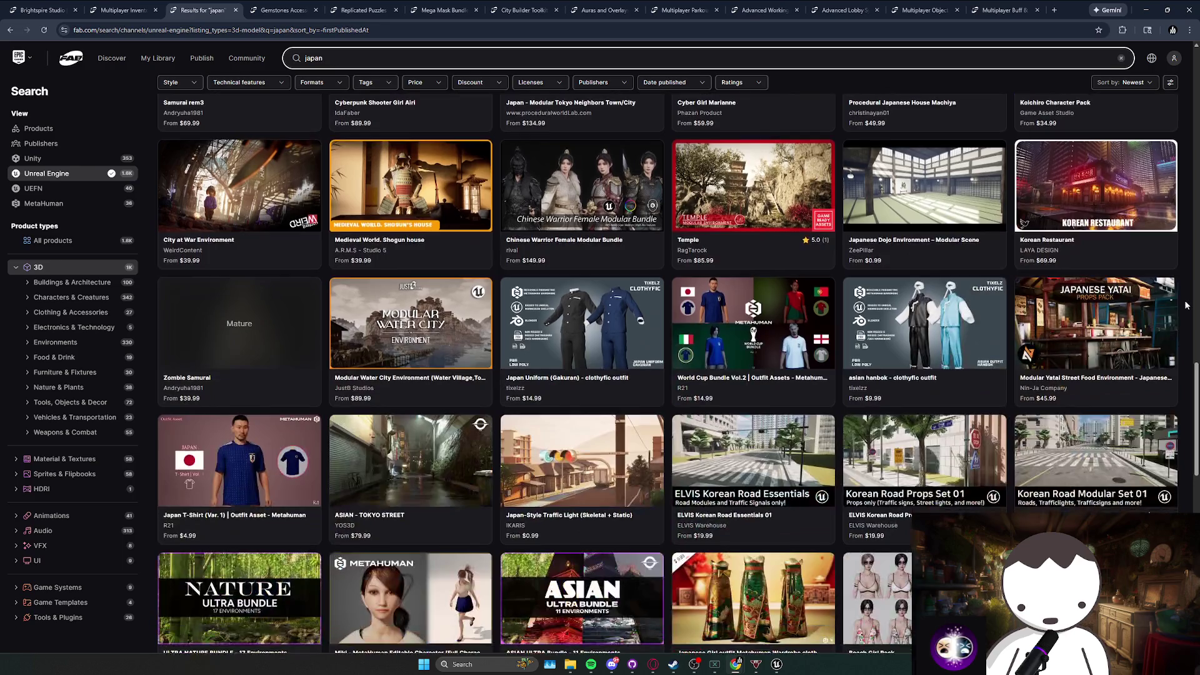
scroll(1186, 304, down, 4)
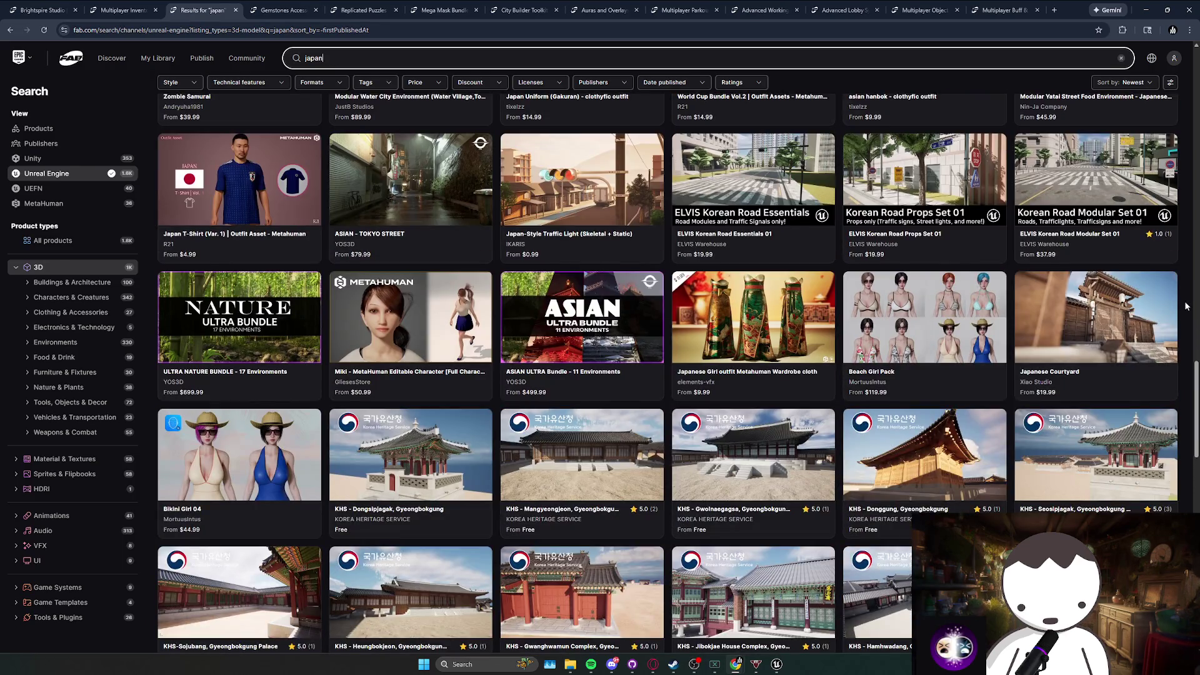
scroll(1186, 306, down, 5)
scroll(1186, 306, down, 4)
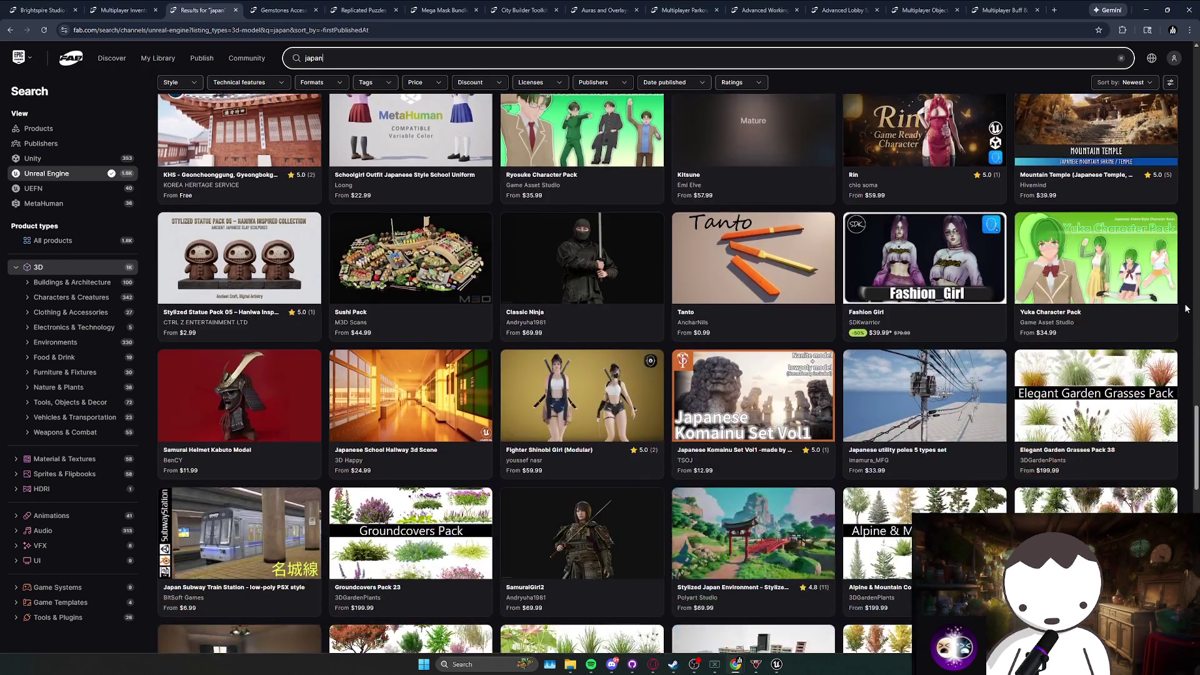
scroll(1186, 308, down, 4)
scroll(1187, 310, down, 4)
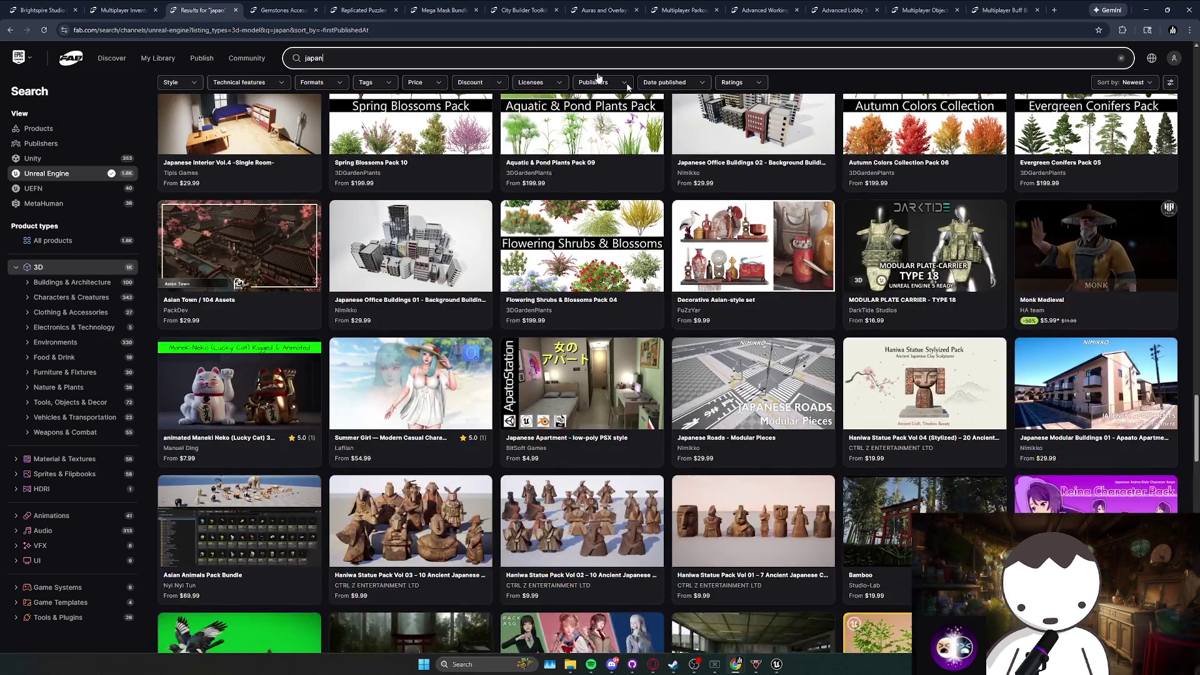
click(236, 11)
Close the Multiplayer Inventory listing, then browse and close the Gemstones Accessories Jewelry gallery.
click(155, 10)
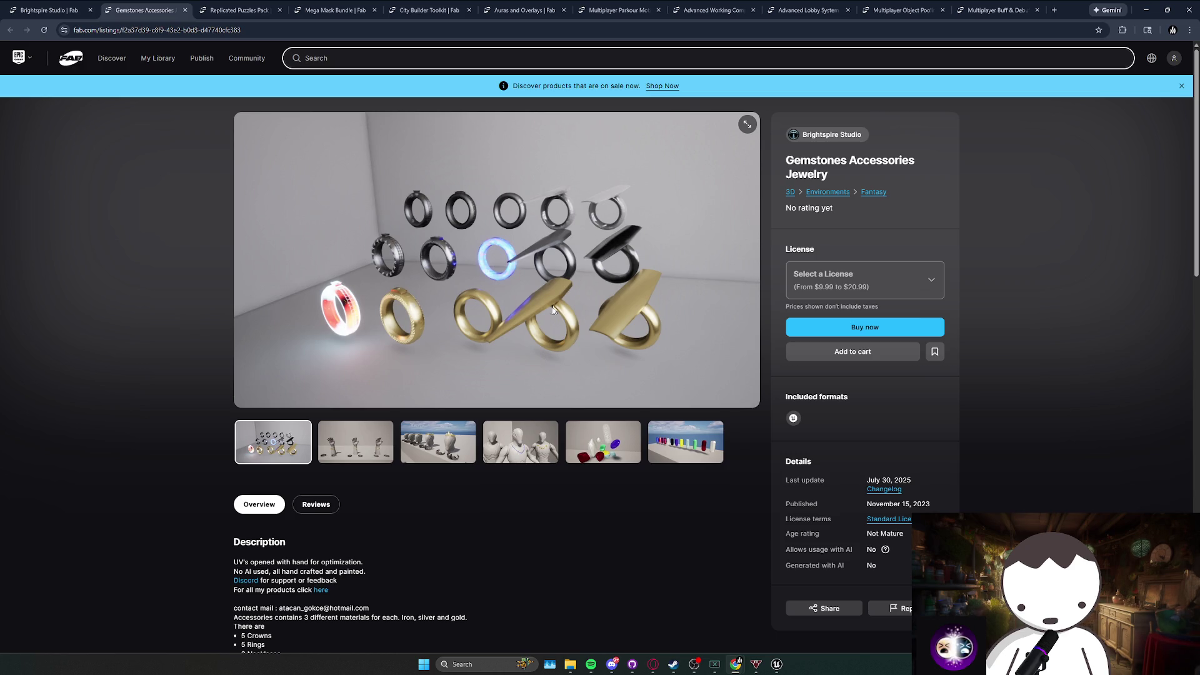
click(363, 441)
click(454, 450)
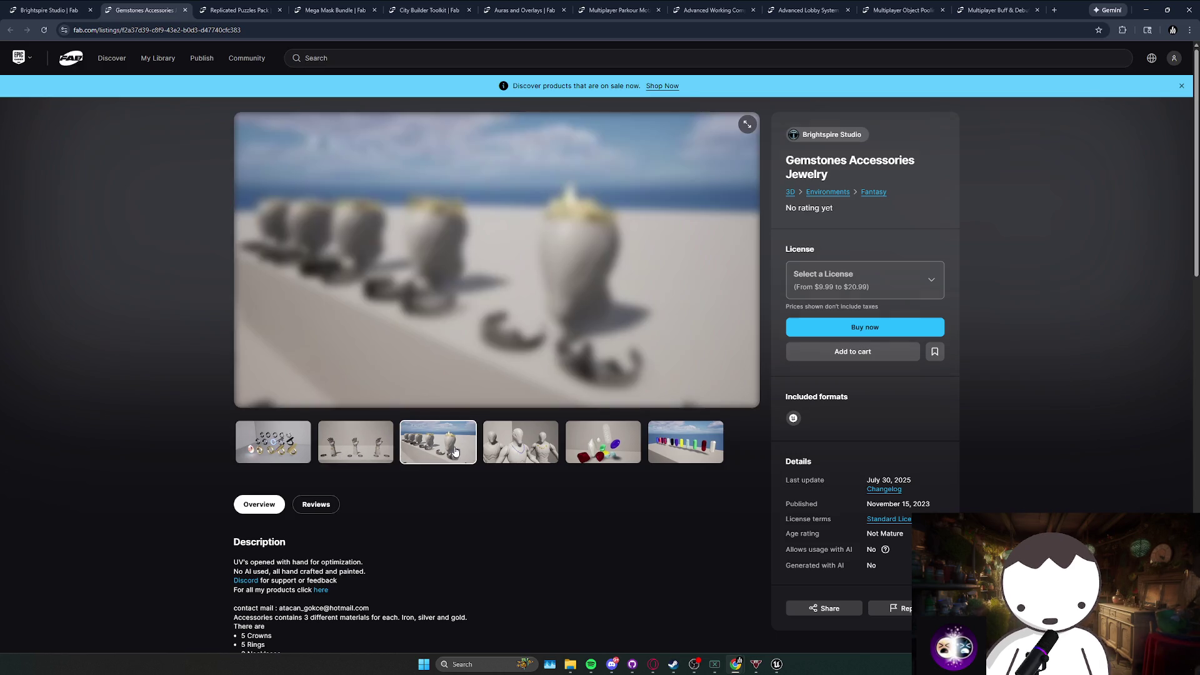
click(525, 451)
click(601, 444)
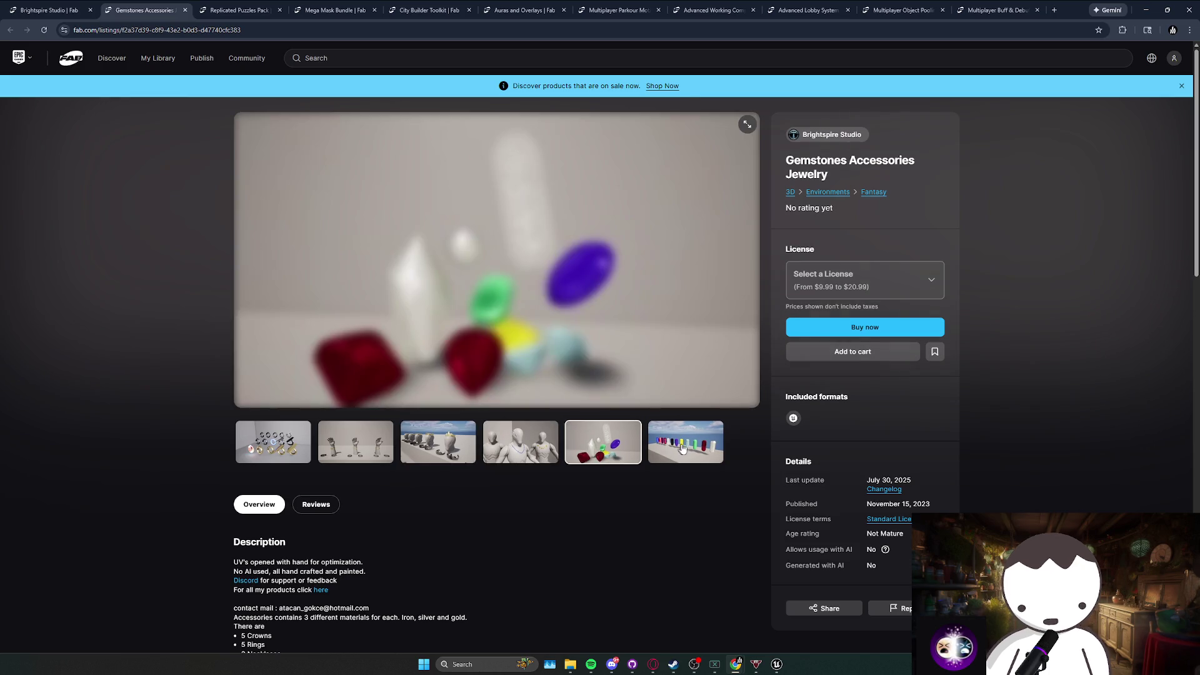
click(685, 448)
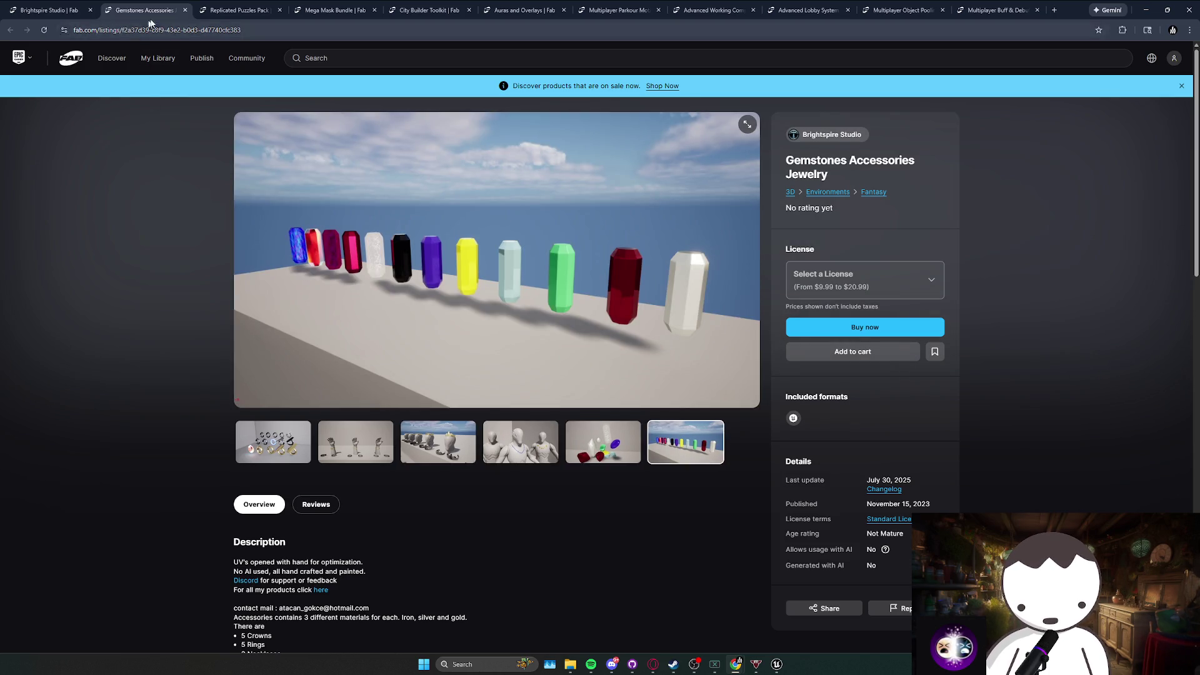
click(185, 11)
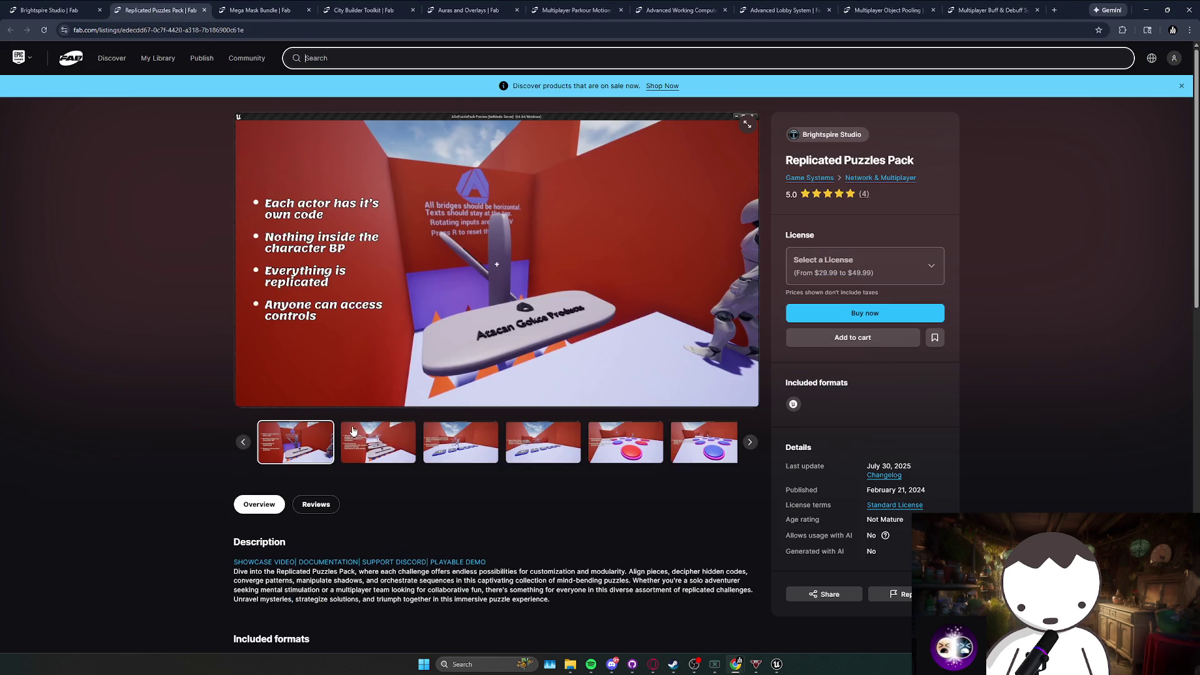
Page through the Replicated Puzzles Pack screenshots and close that listing.
click(286, 433)
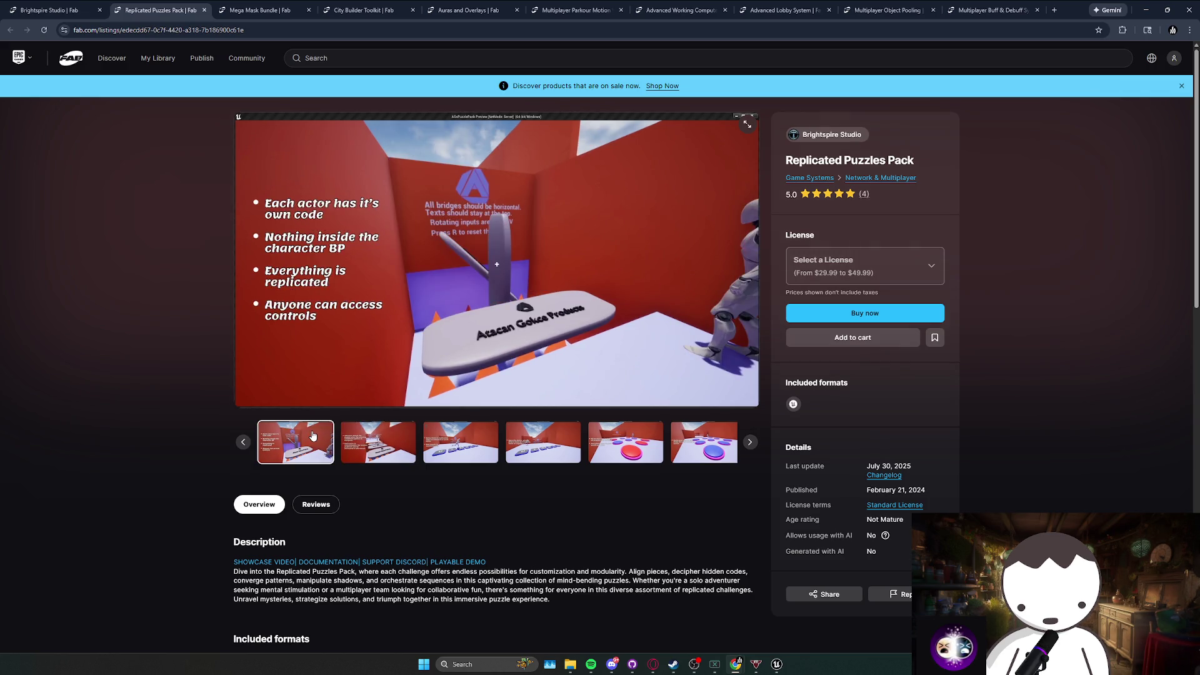
click(385, 450)
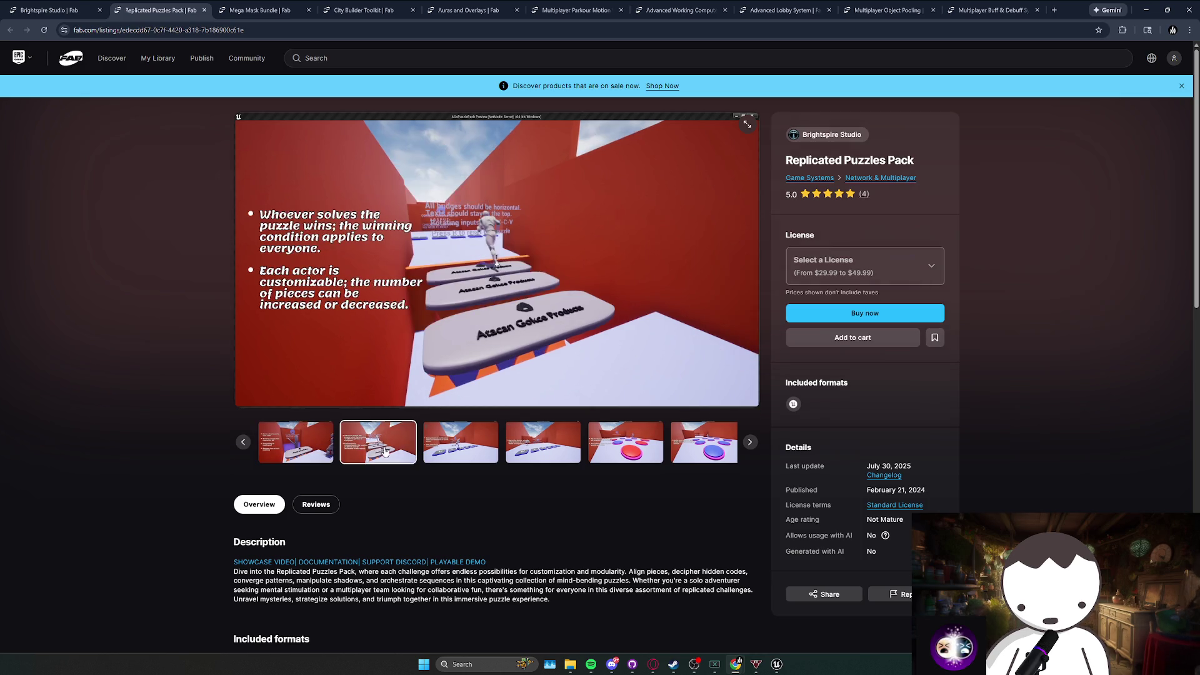
click(462, 457)
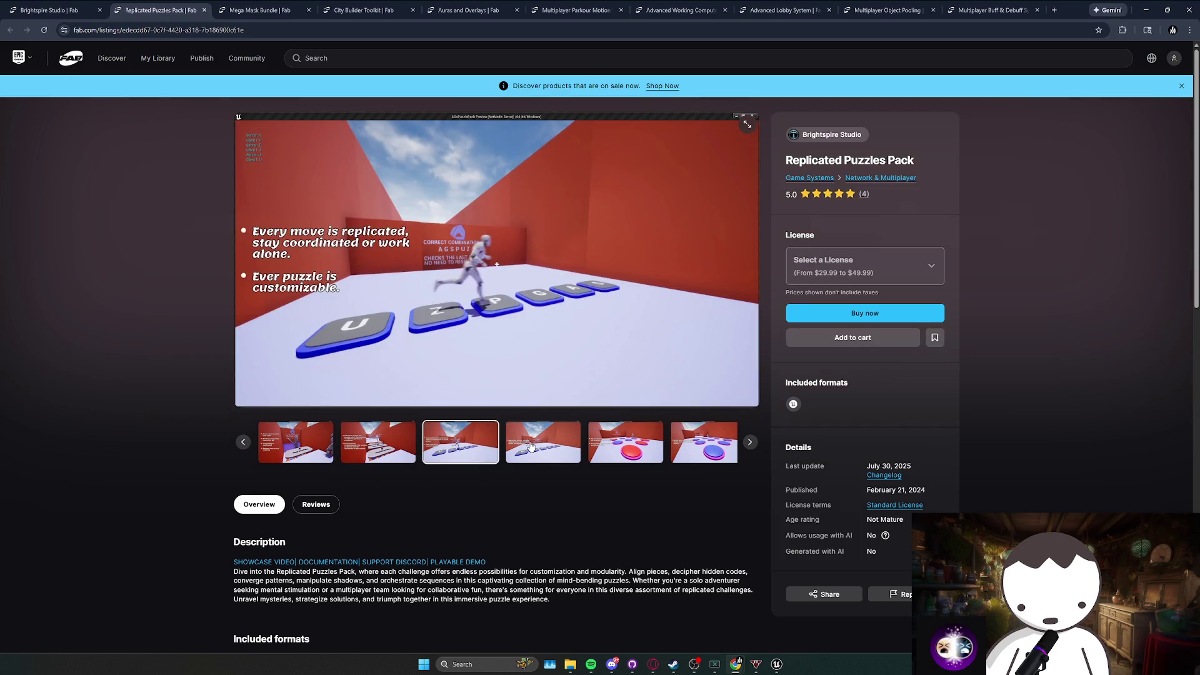
click(531, 446)
click(631, 452)
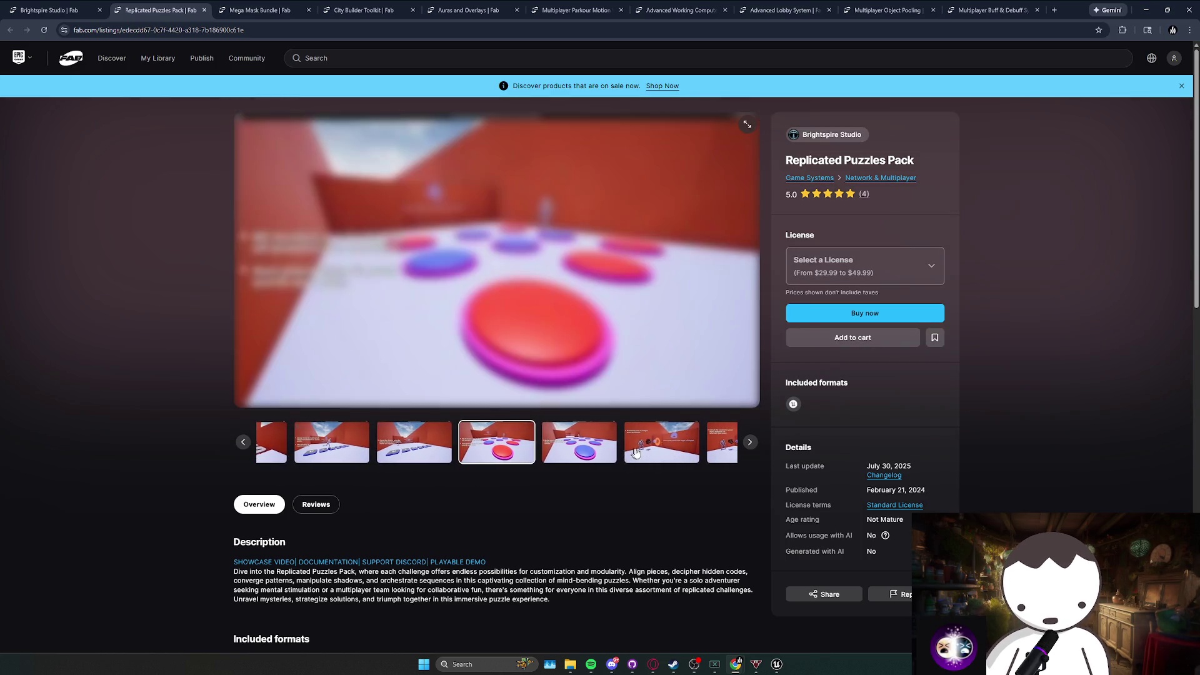
click(665, 454)
click(622, 454)
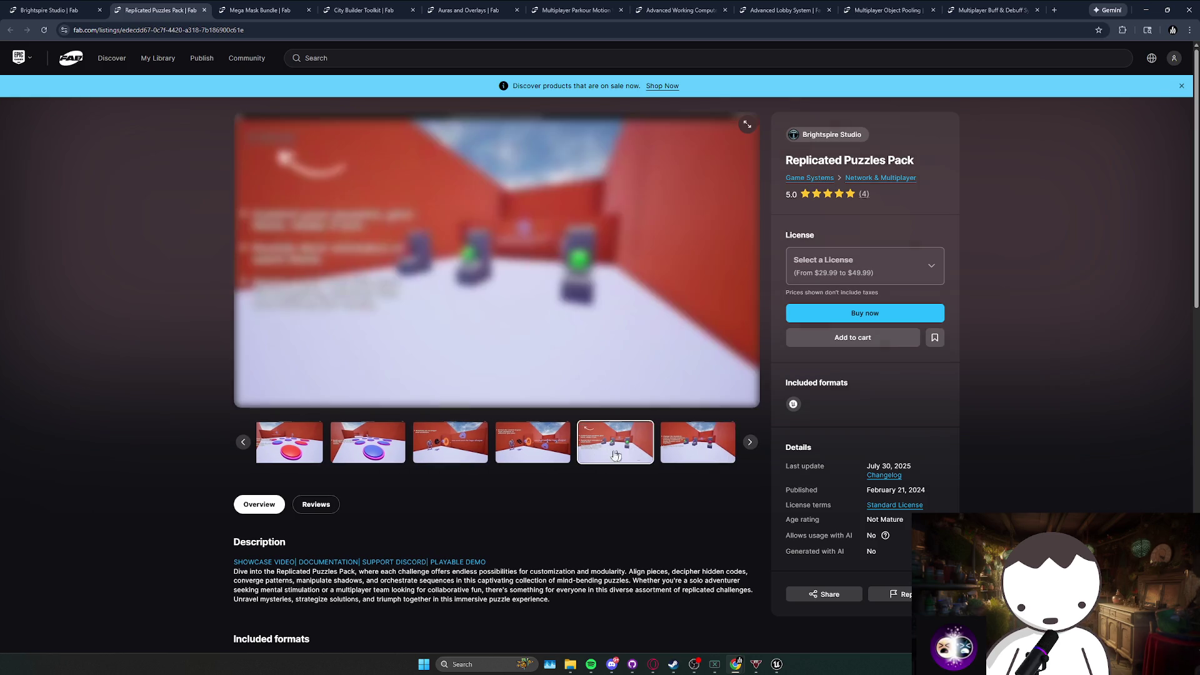
key(Left)
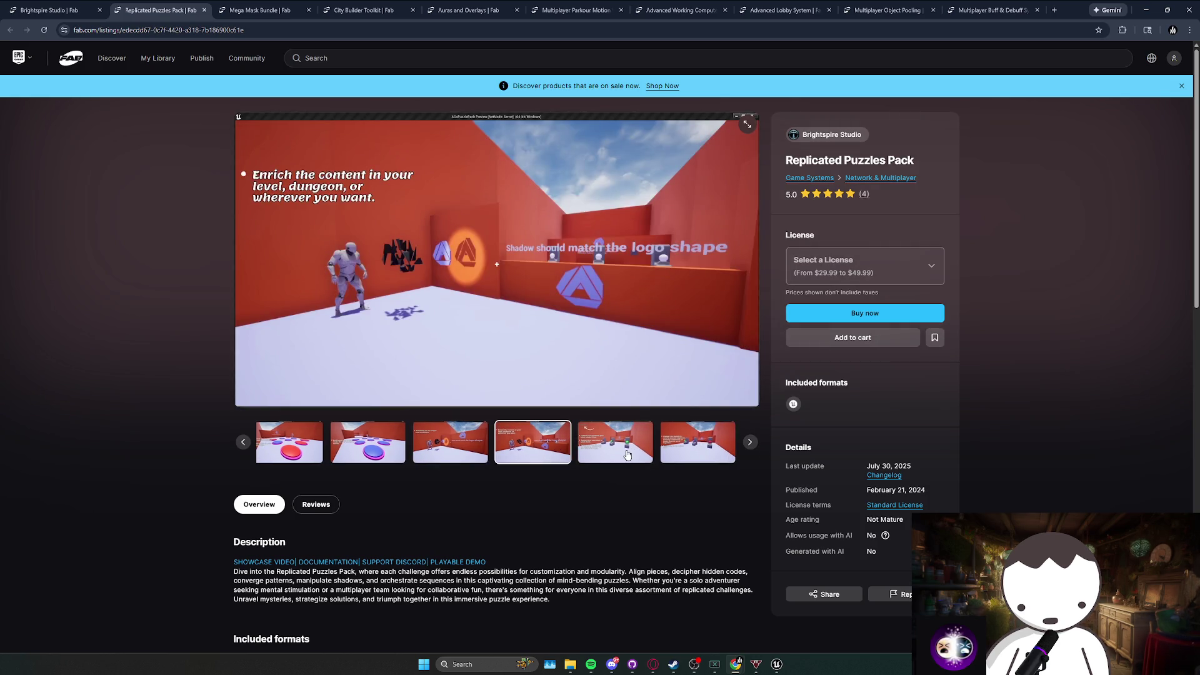
click(627, 454)
click(749, 441)
click(749, 442)
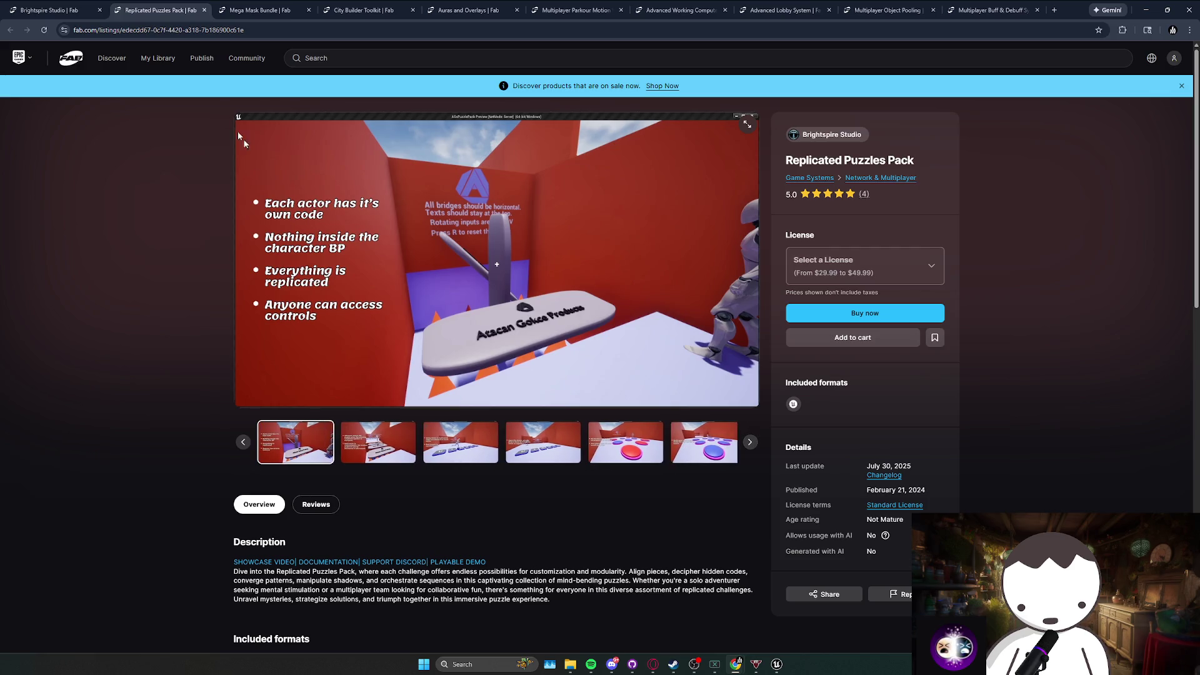
key(ctrl+w)
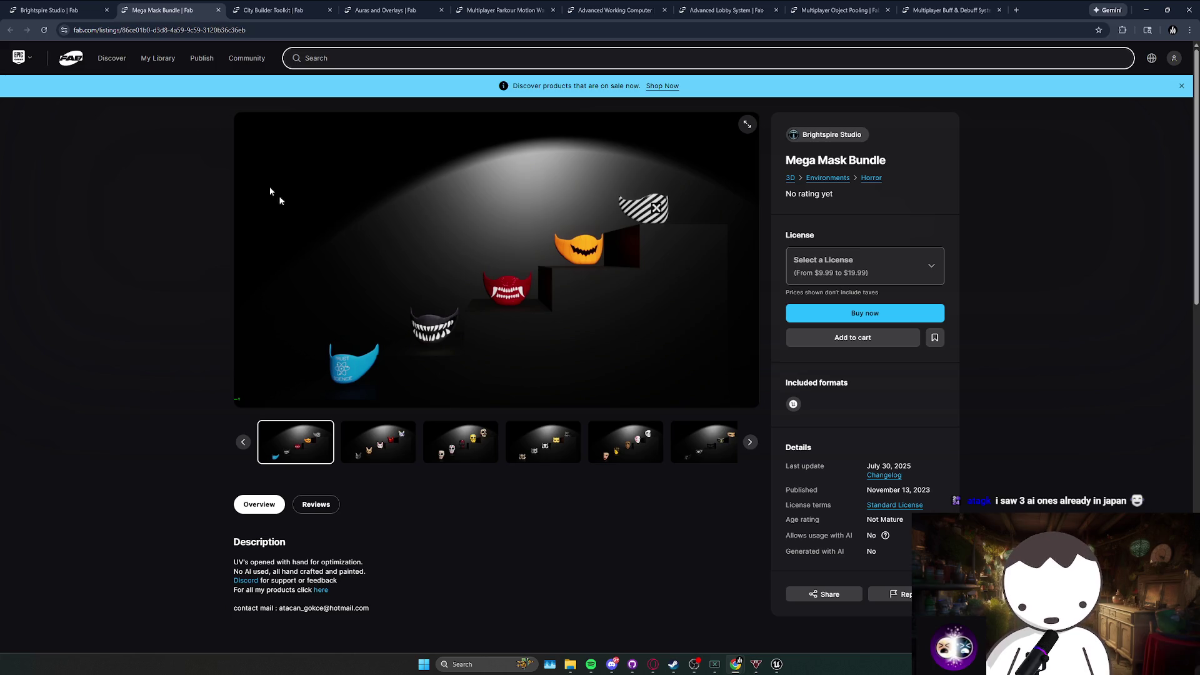
Browse the Mega Mask Bundle screenshots and close that listing.
click(393, 444)
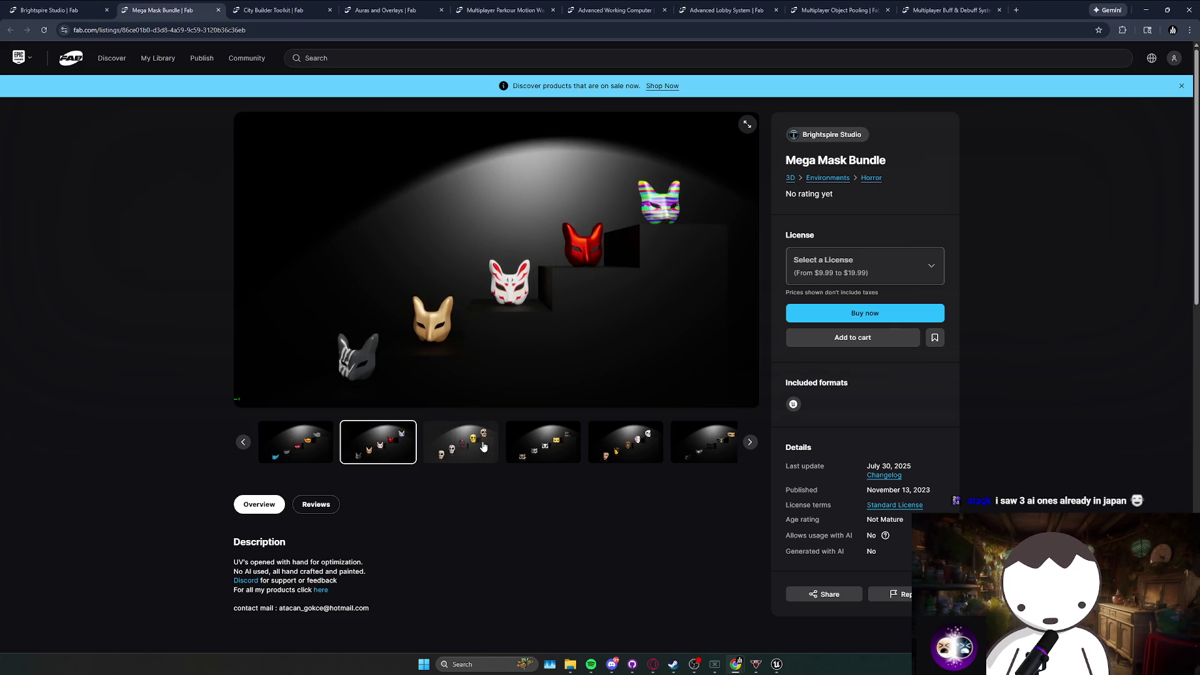
click(493, 442)
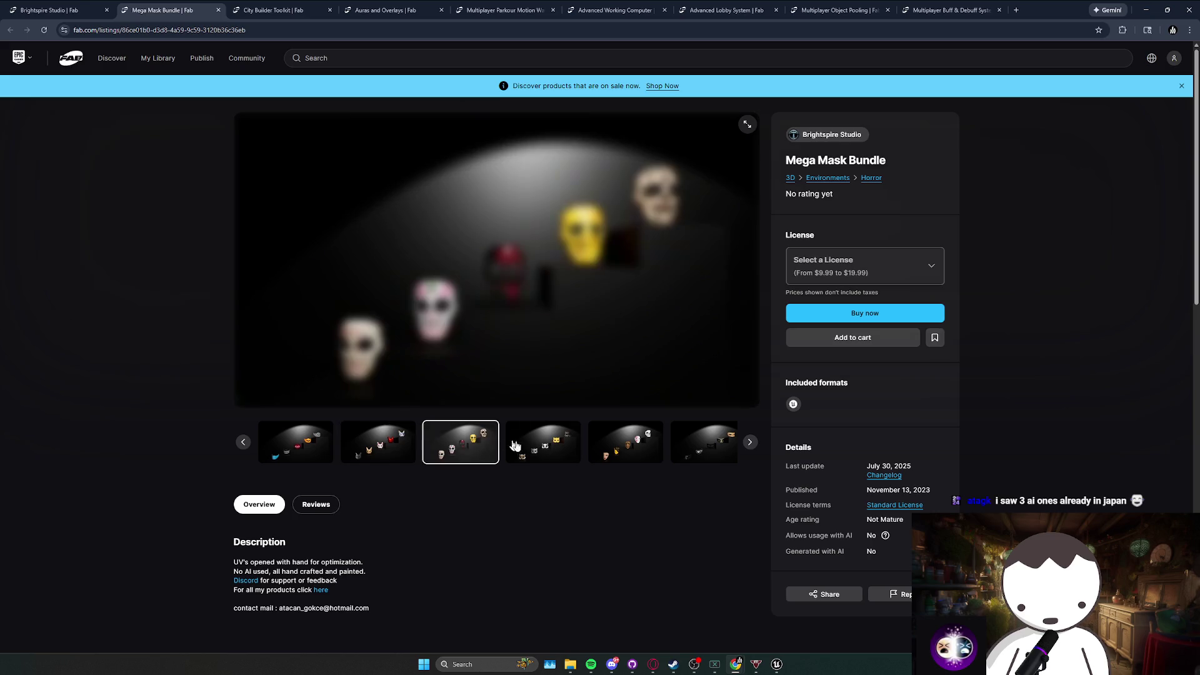
click(544, 443)
click(609, 446)
triple_click(614, 447)
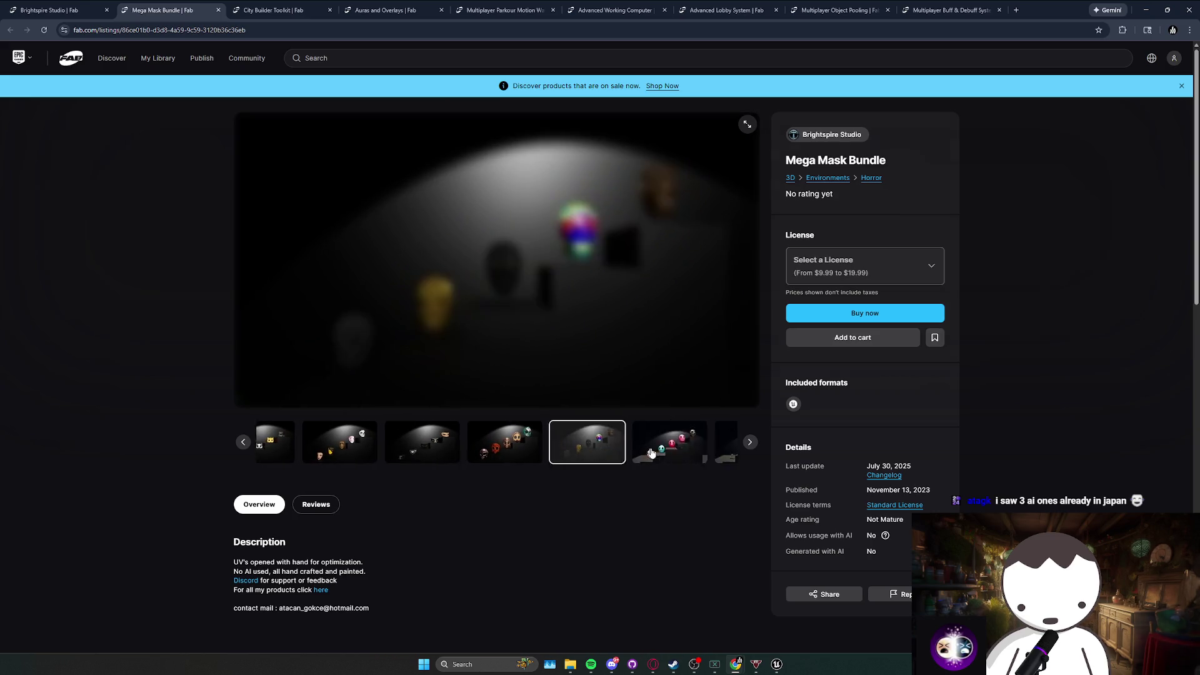
click(218, 11)
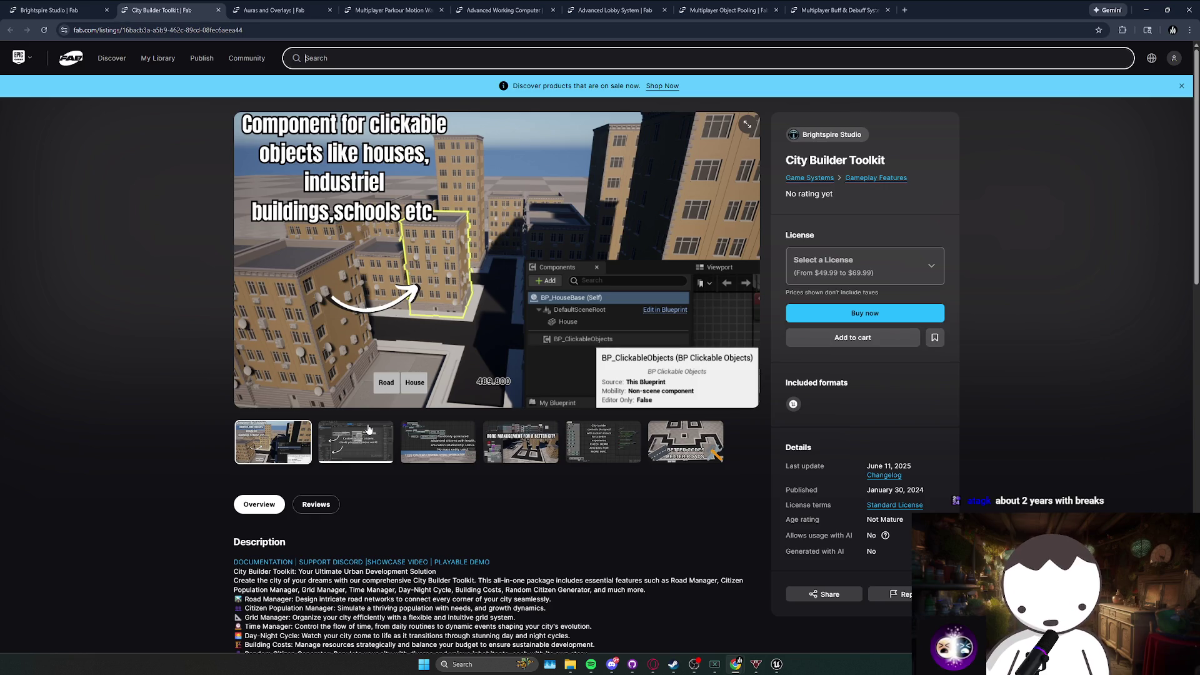
Browse the City Builder Toolkit screenshots and close that listing.
click(365, 438)
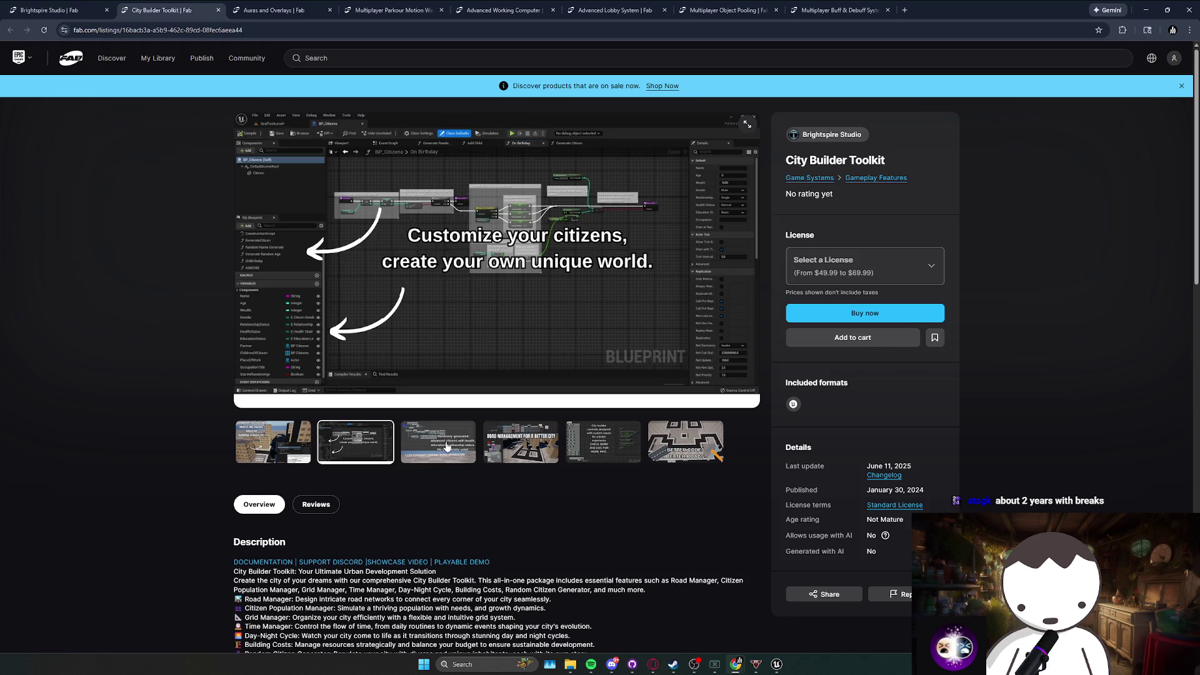
click(447, 446)
click(509, 450)
click(600, 447)
click(696, 450)
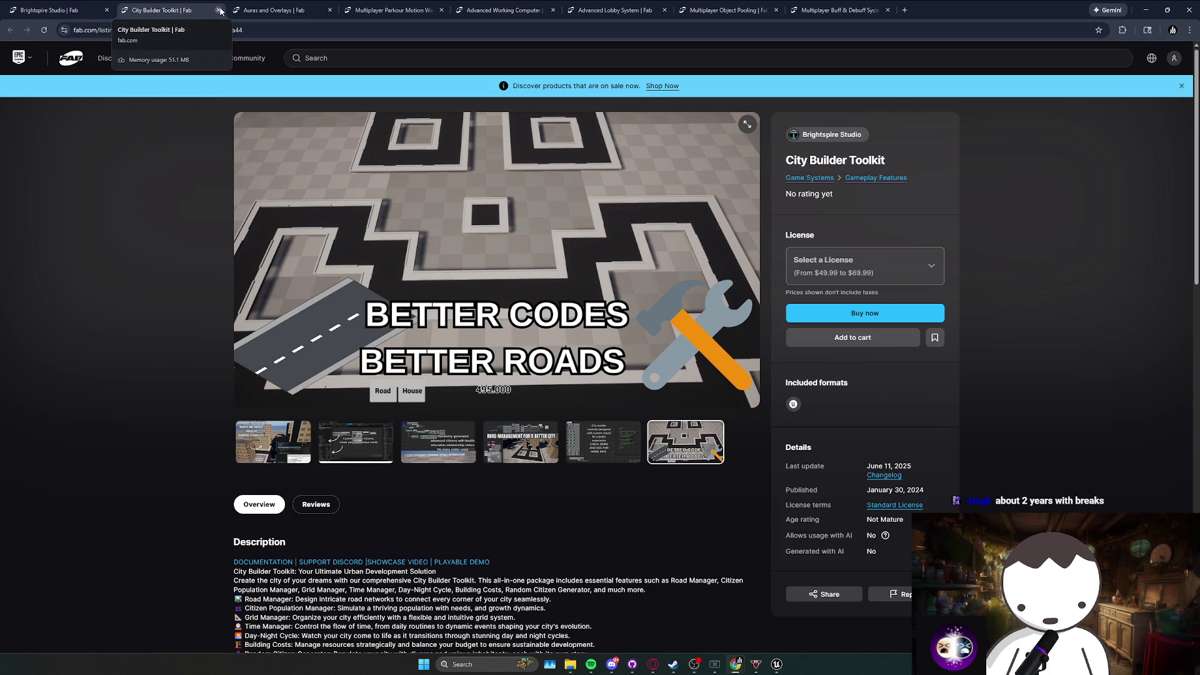
click(219, 10)
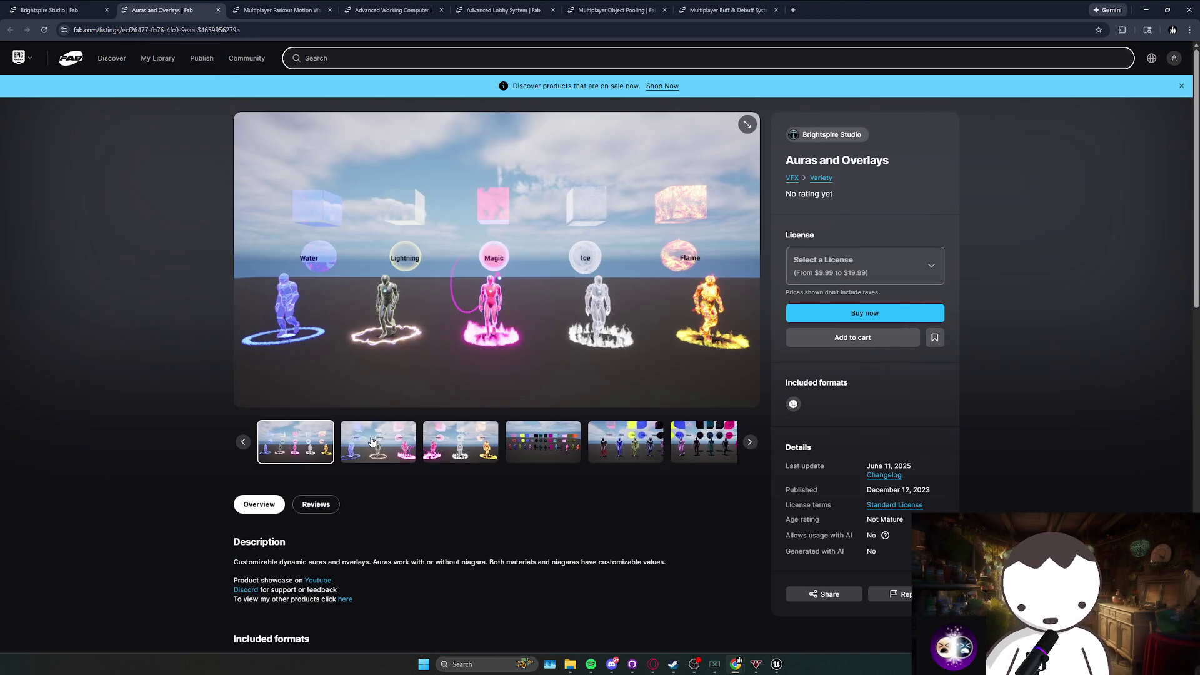
Browse the Auras and Overlays screenshots and close that listing.
click(371, 441)
click(460, 442)
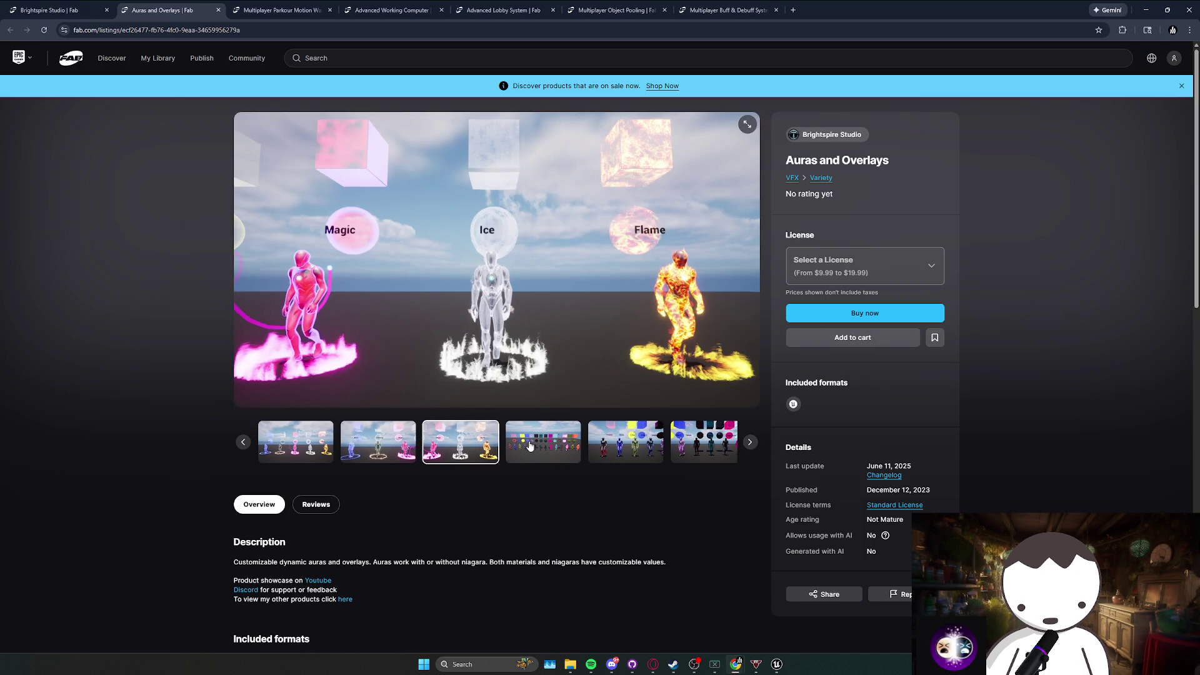
click(529, 445)
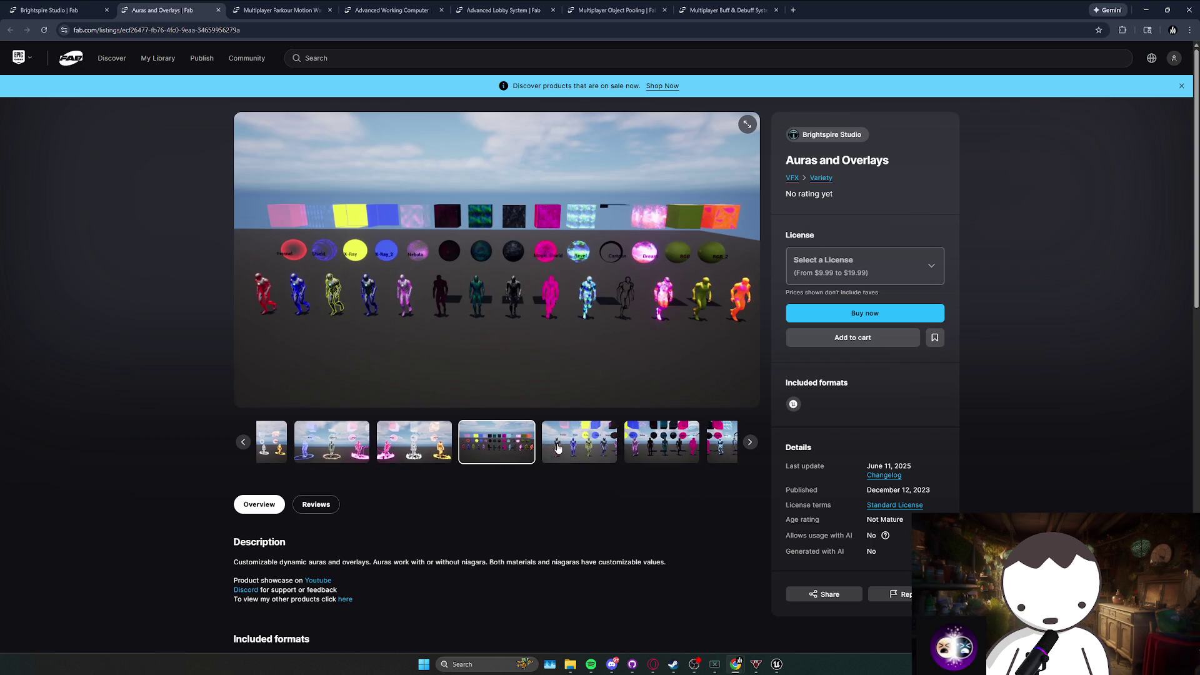
click(558, 448)
click(581, 449)
click(218, 10)
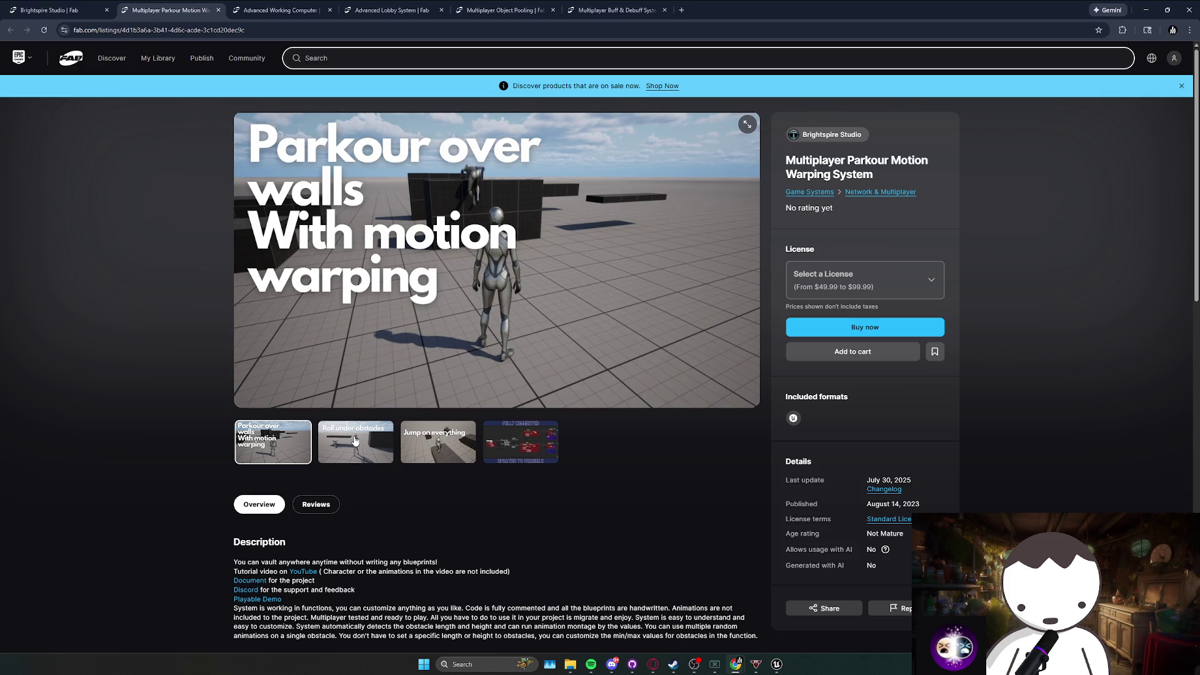
Preview and close the Multiplayer Parkour and Advanced Working Computer listings.
click(348, 443)
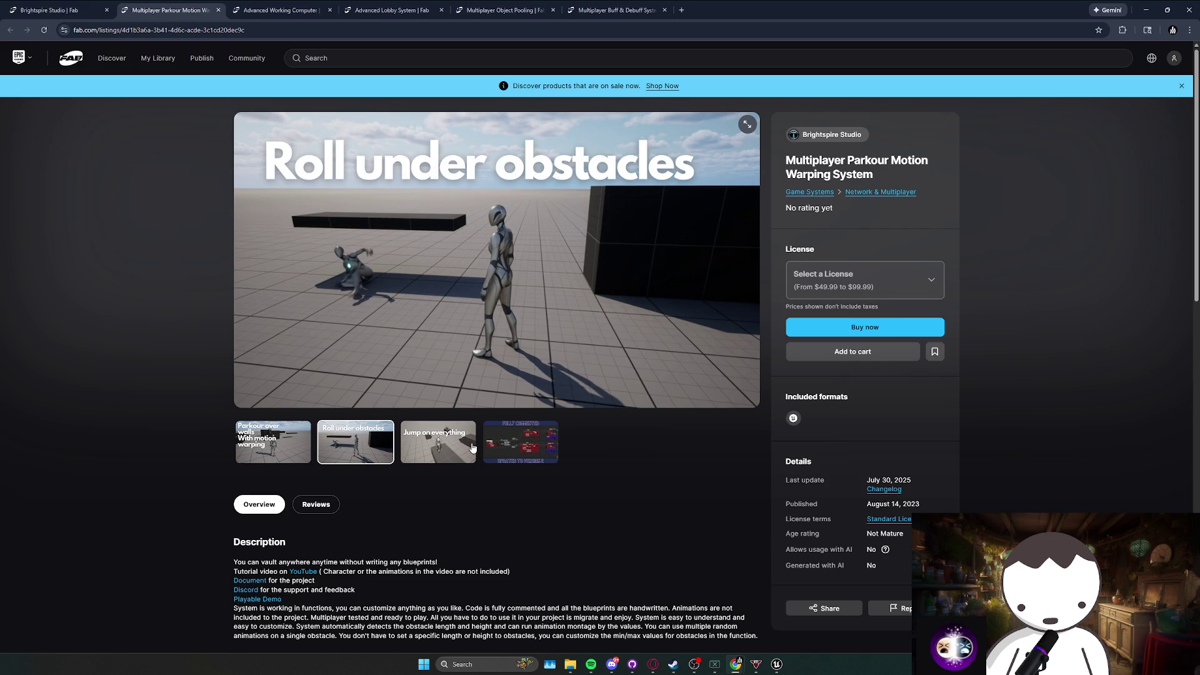
click(473, 447)
click(531, 444)
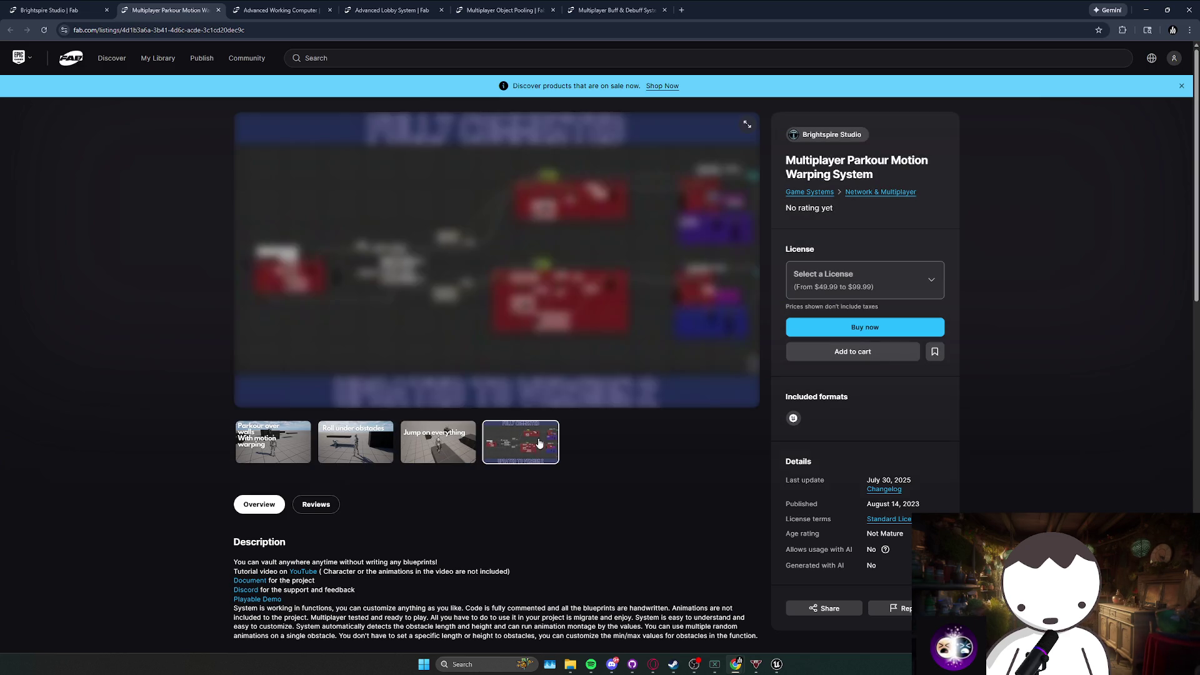
click(217, 12)
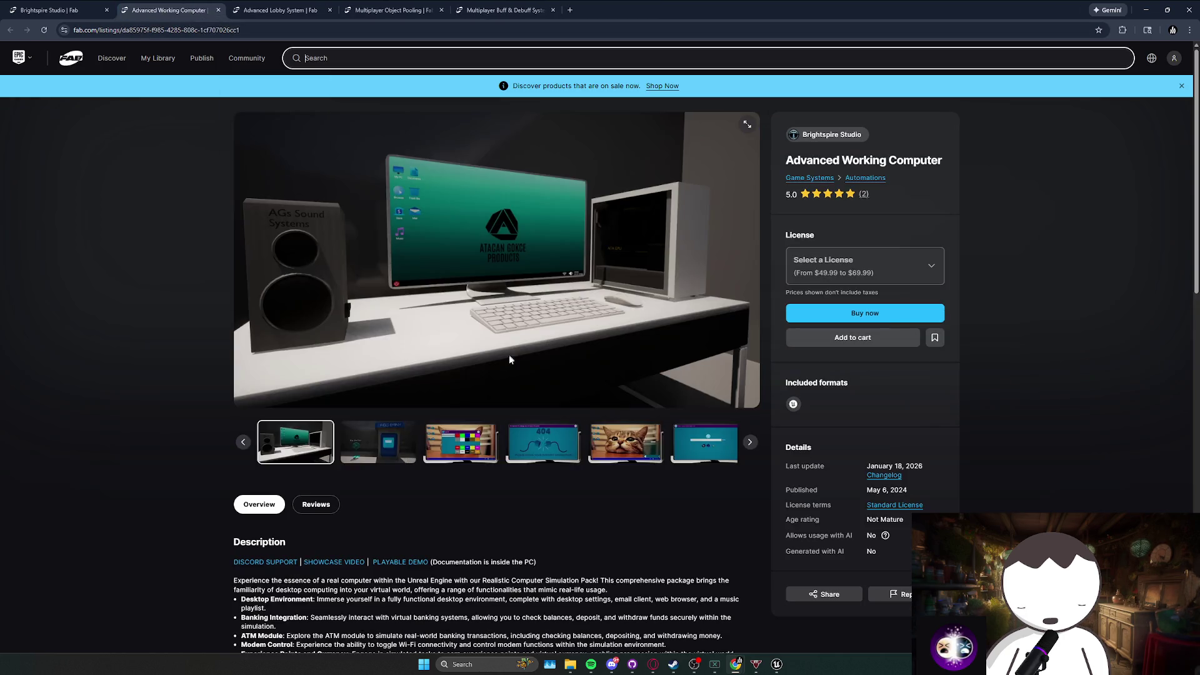
click(380, 431)
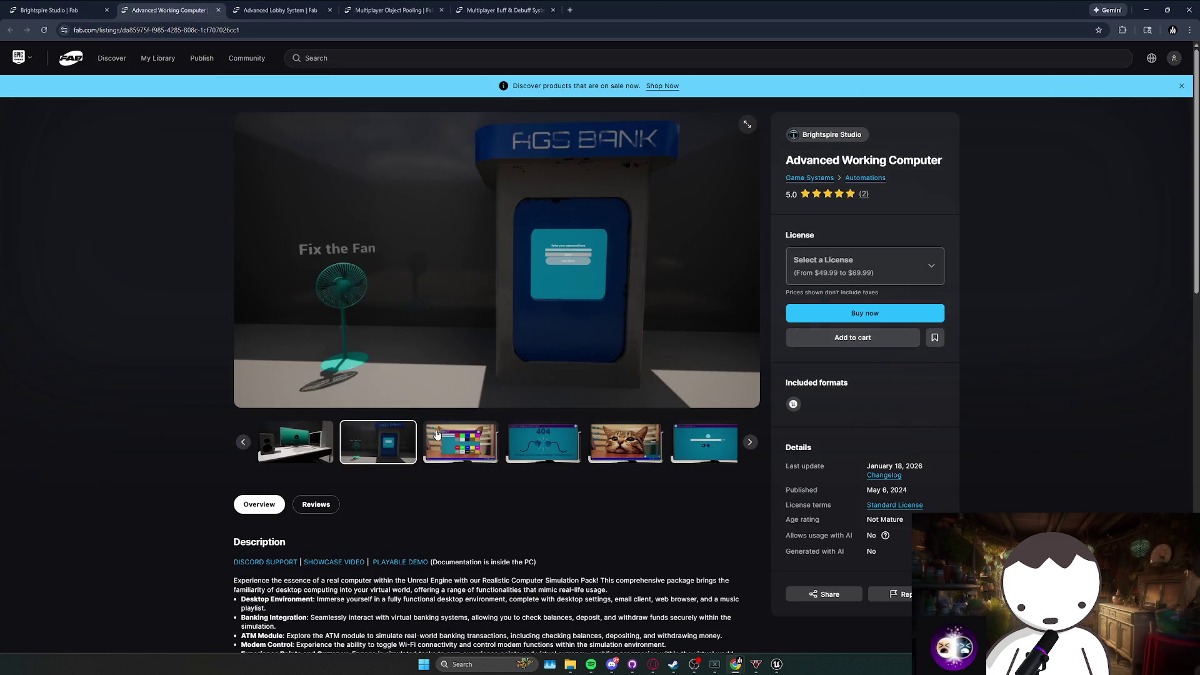
click(460, 442)
click(550, 441)
click(580, 441)
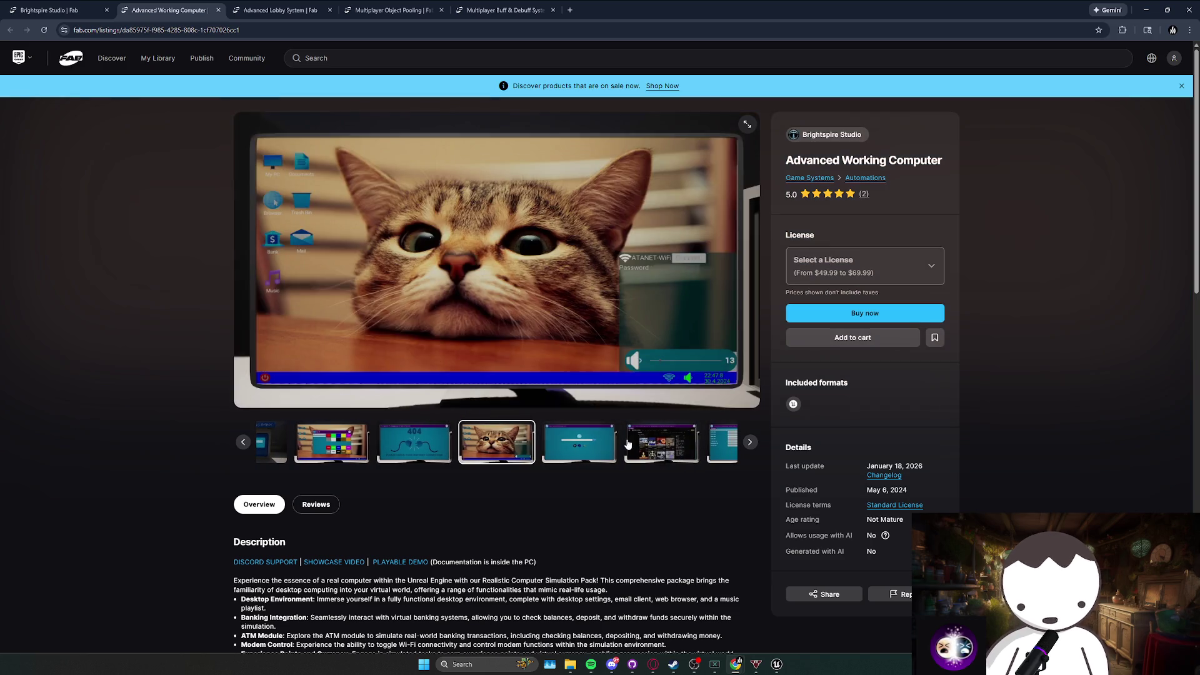
click(677, 445)
click(677, 445)
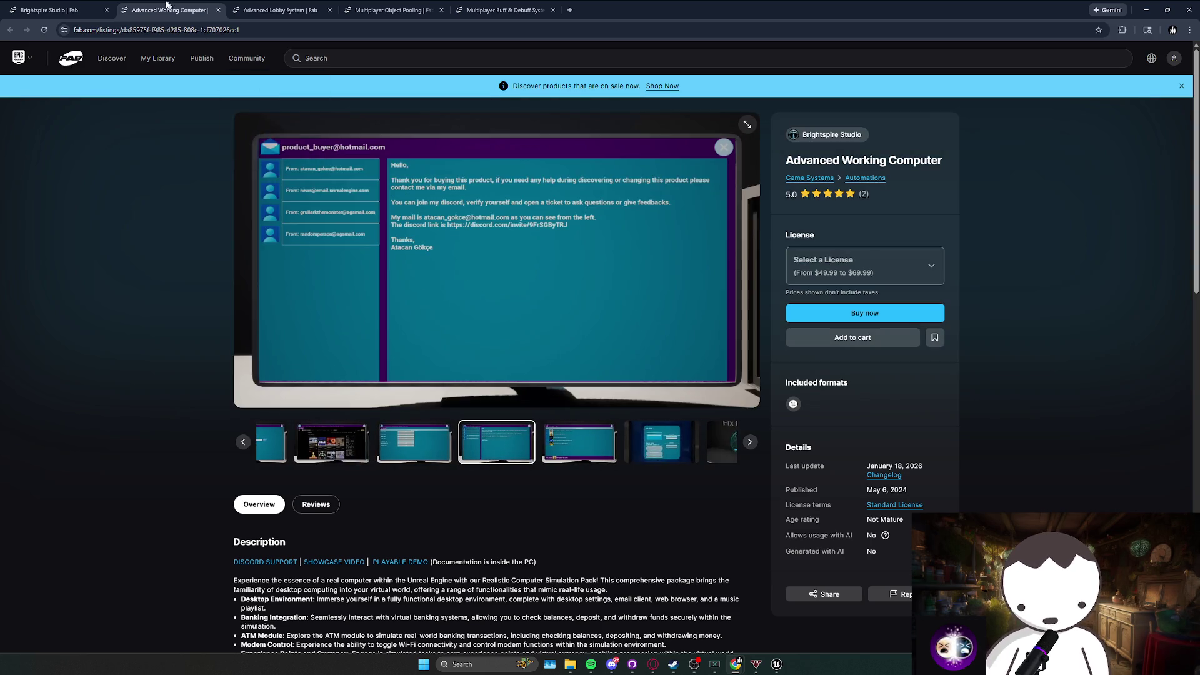
click(216, 10)
Preview and close the Advanced Lobby System and Multiplayer Object Pooling listings.
click(355, 441)
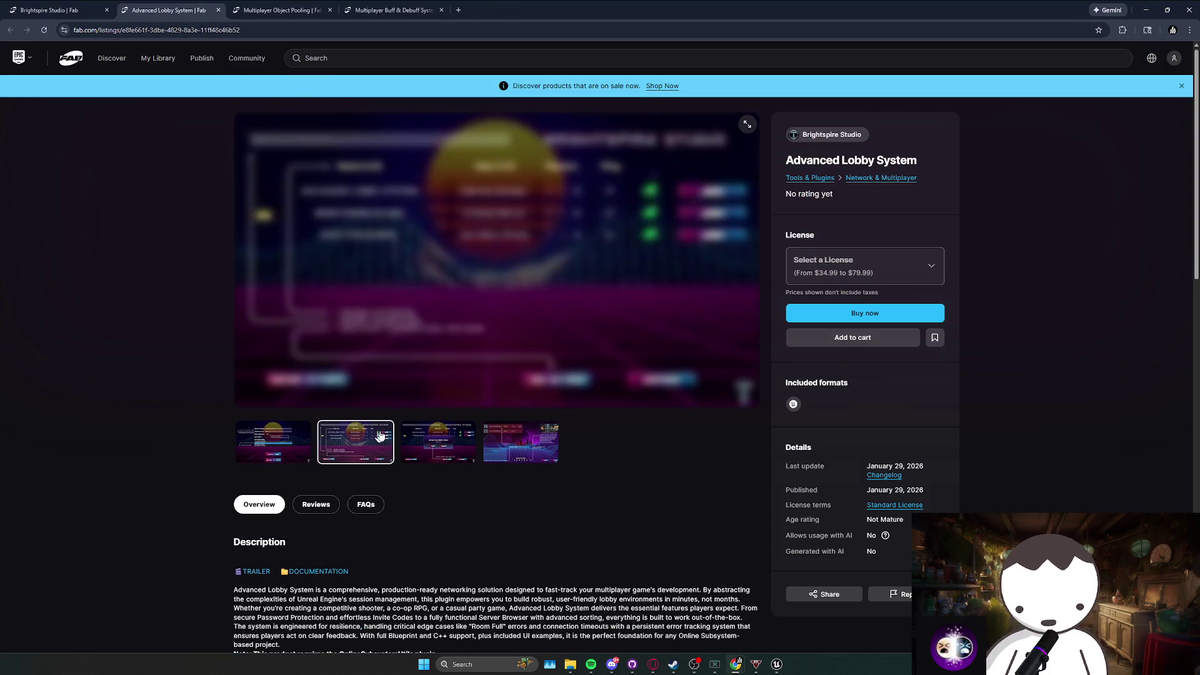
click(537, 453)
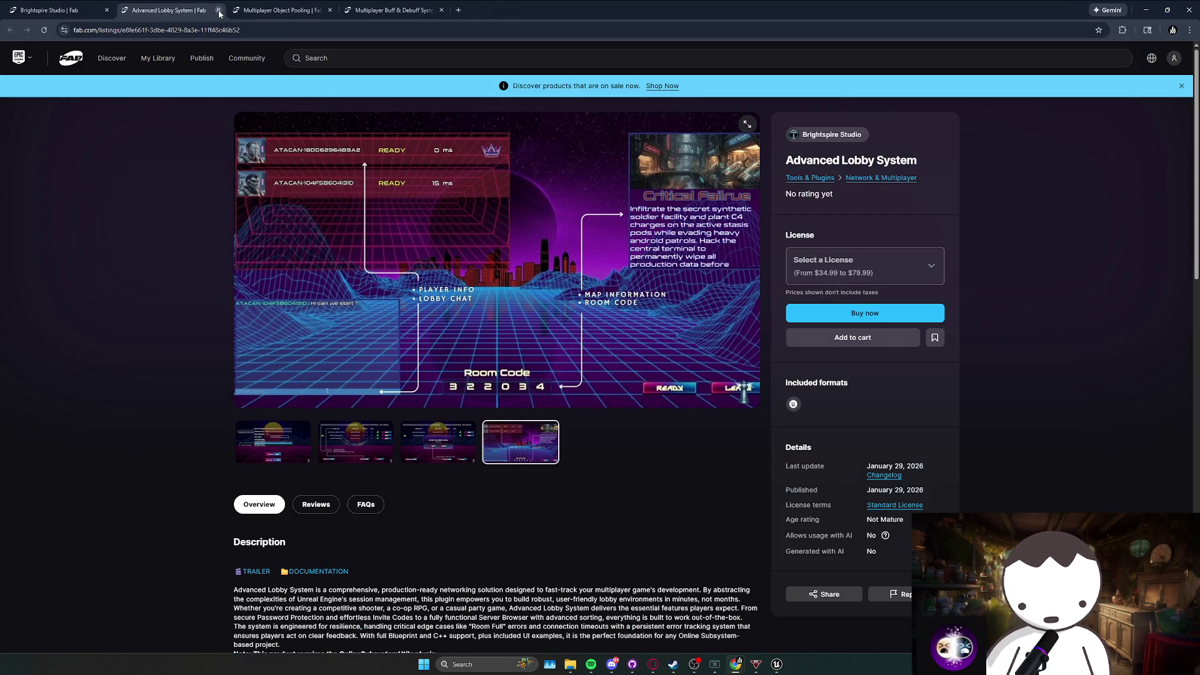
key(ctrl+w)
click(353, 440)
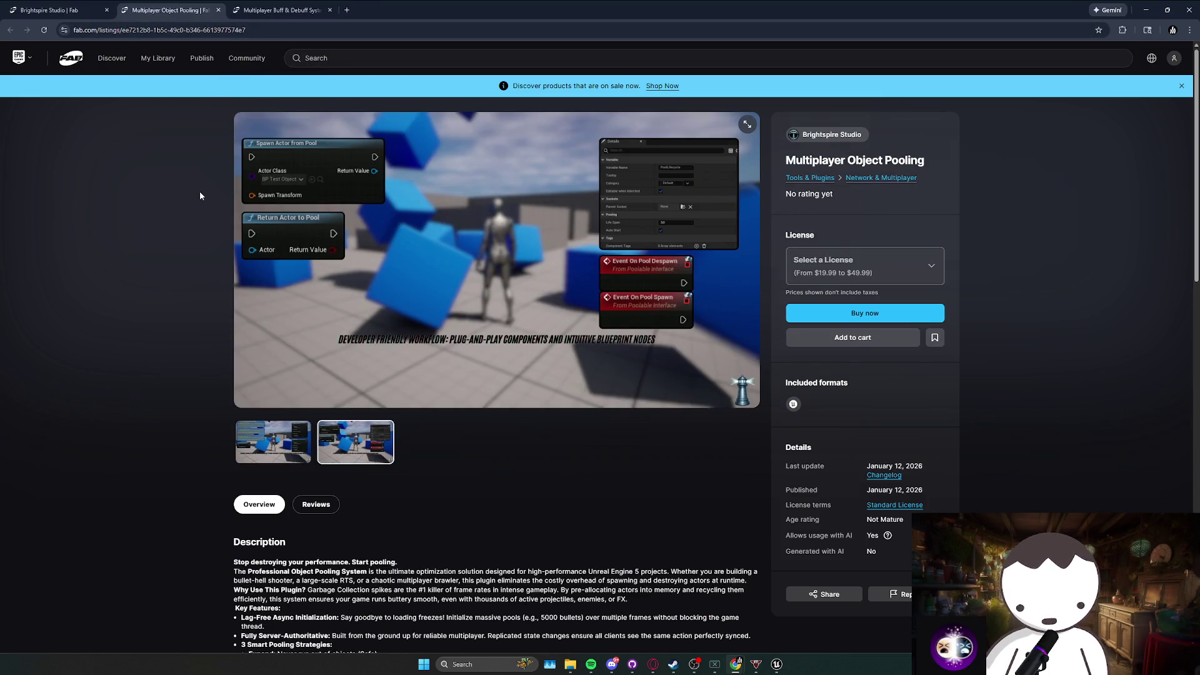
click(218, 10)
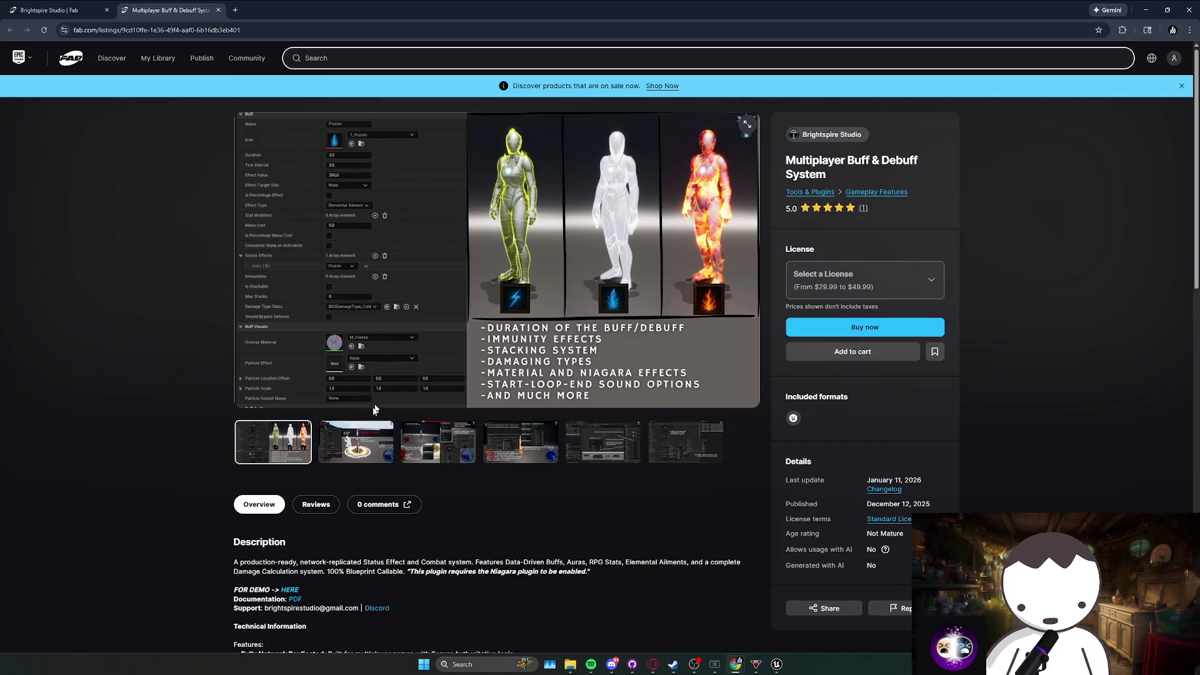
Browse and close the Multiplayer Buff & Debuff listing, then minimize the browser.
click(355, 430)
click(437, 439)
click(520, 441)
click(602, 442)
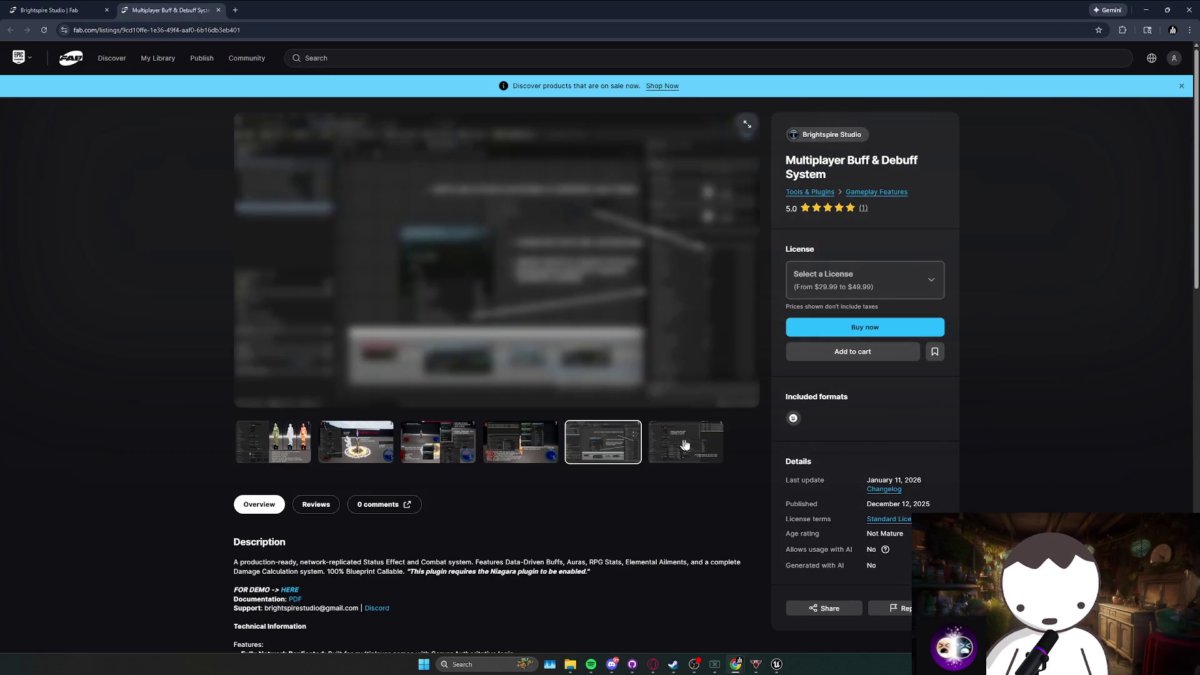
click(692, 445)
click(218, 10)
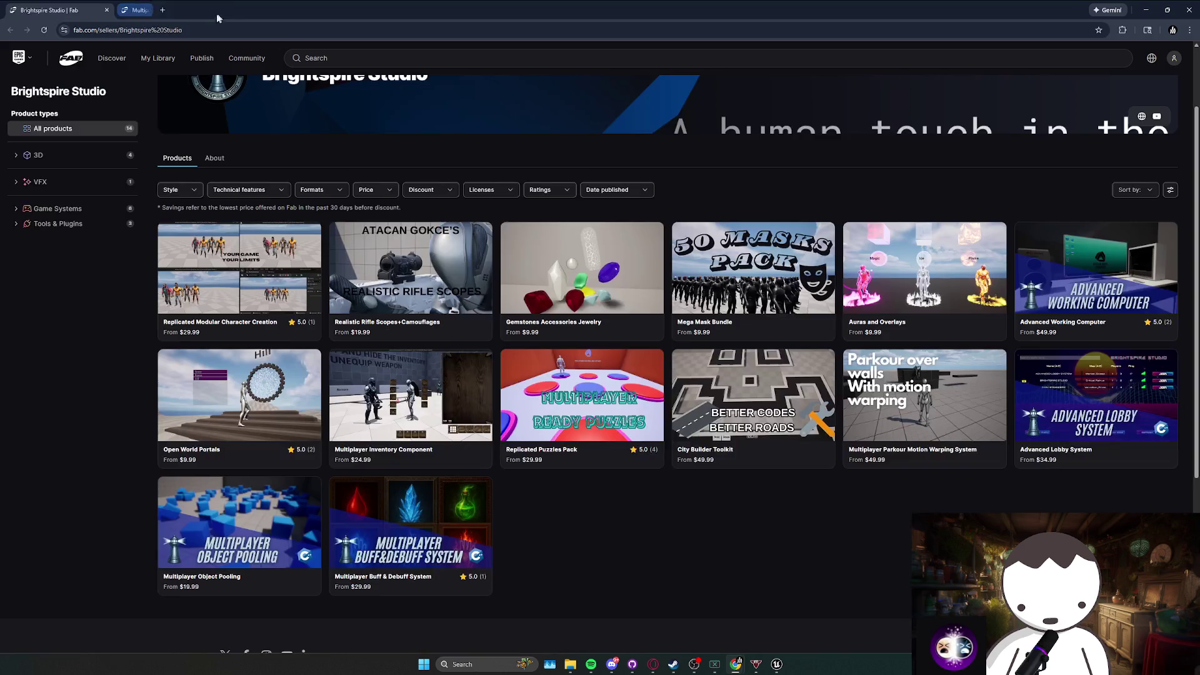
click(1147, 9)
Inspect the phone blueprint's BP_ItemData row setting and BP_CommentsComponent properties.
scroll(677, 298, up, 2)
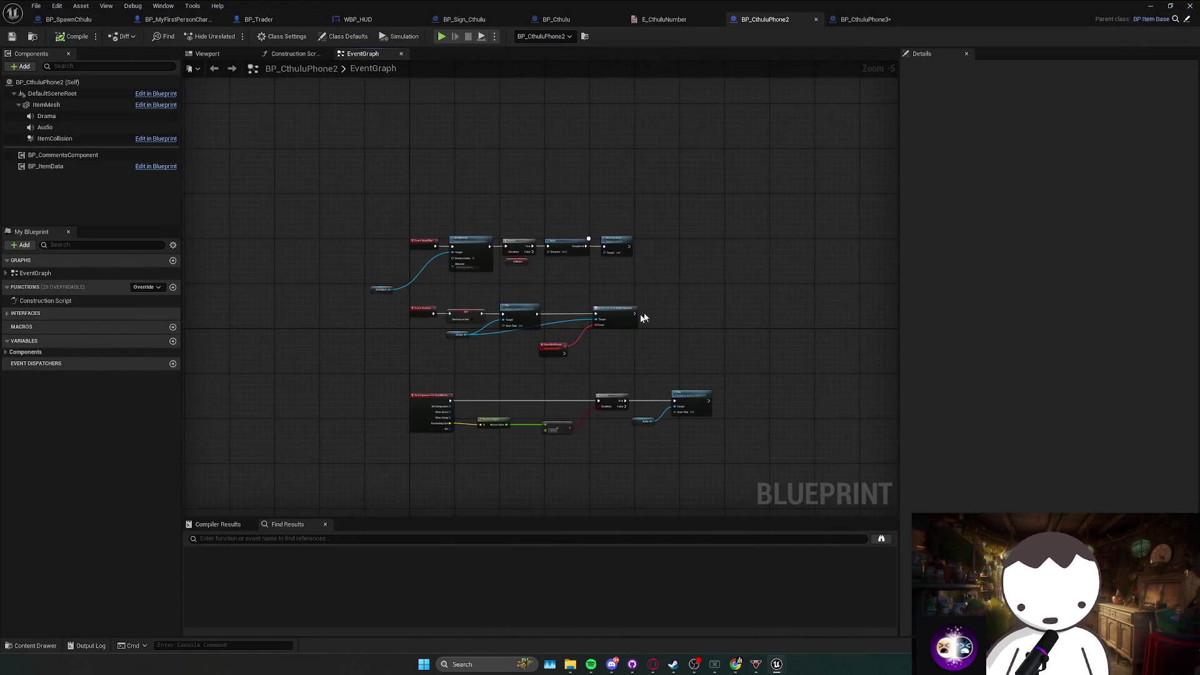
drag(611, 383, 661, 364)
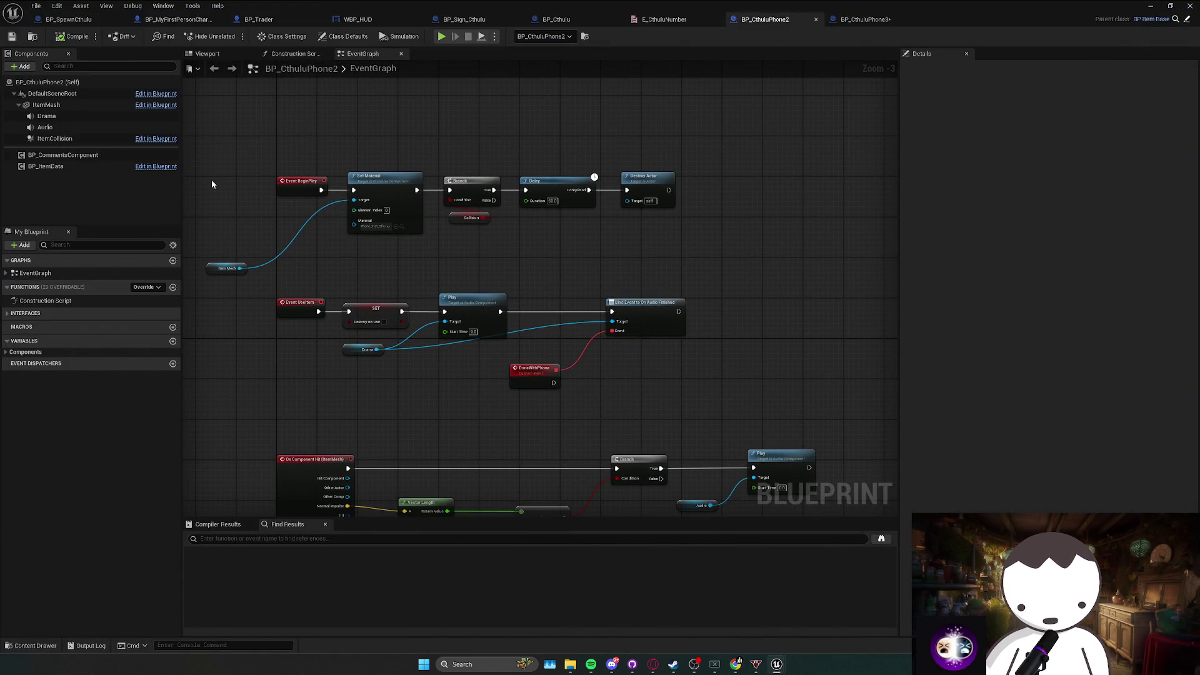
click(67, 168)
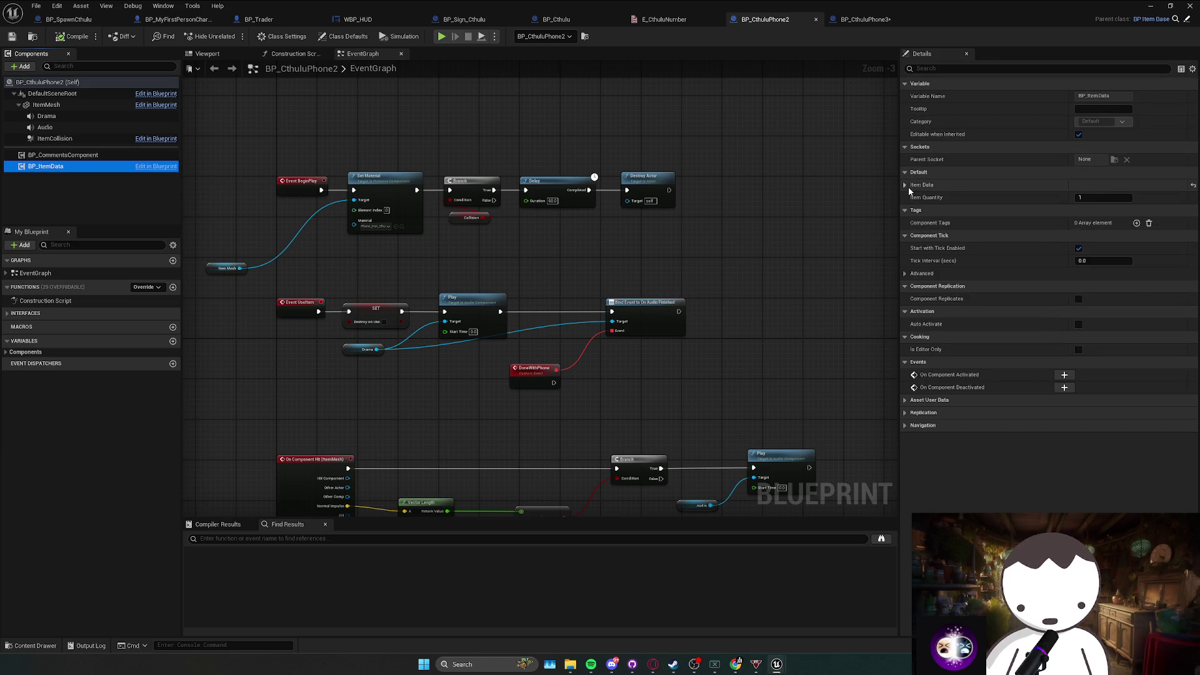
click(903, 184)
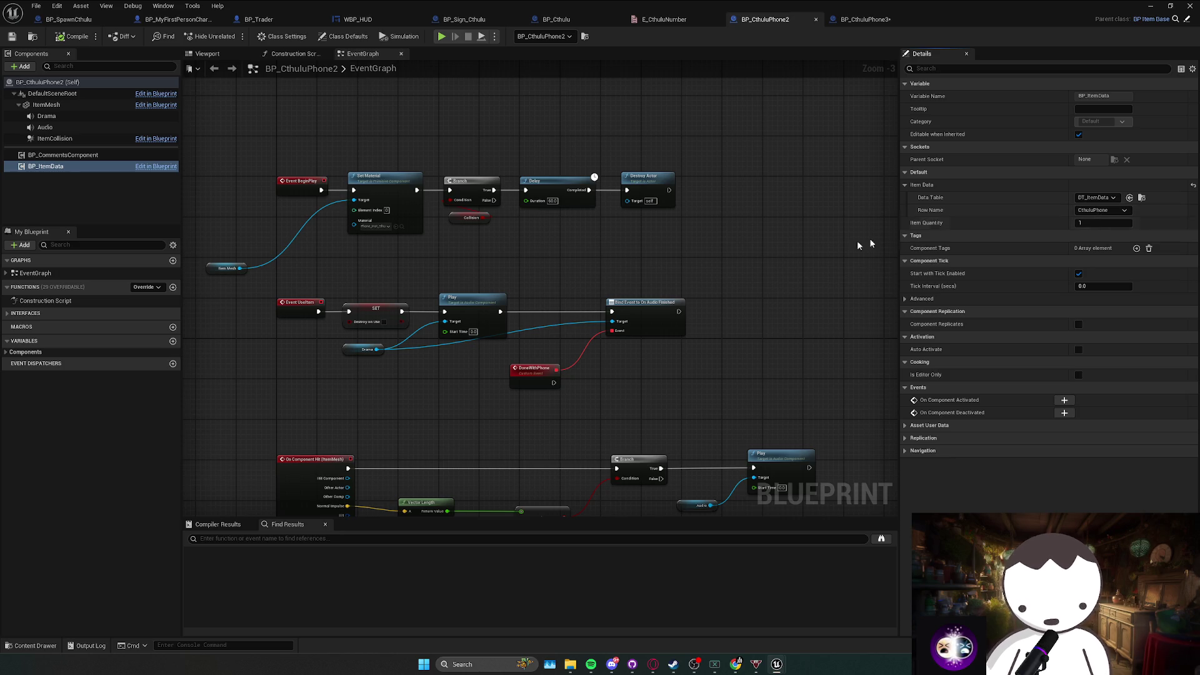
drag(683, 364, 704, 369)
click(63, 155)
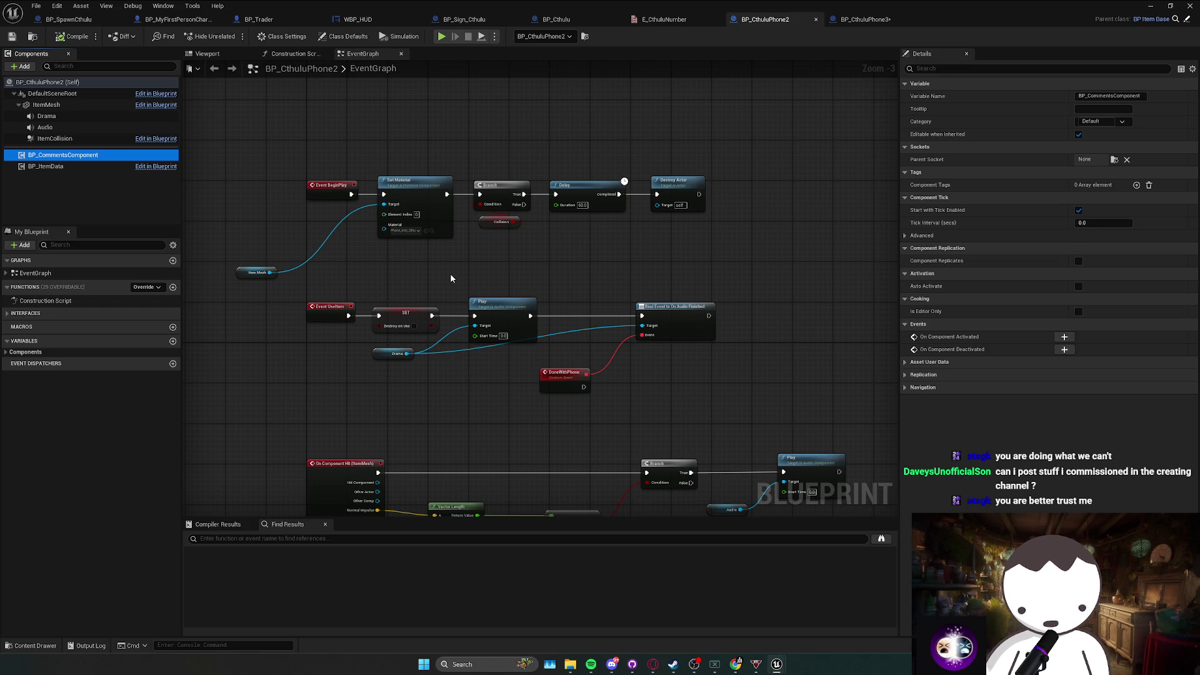
drag(452, 275, 376, 182)
click(94, 155)
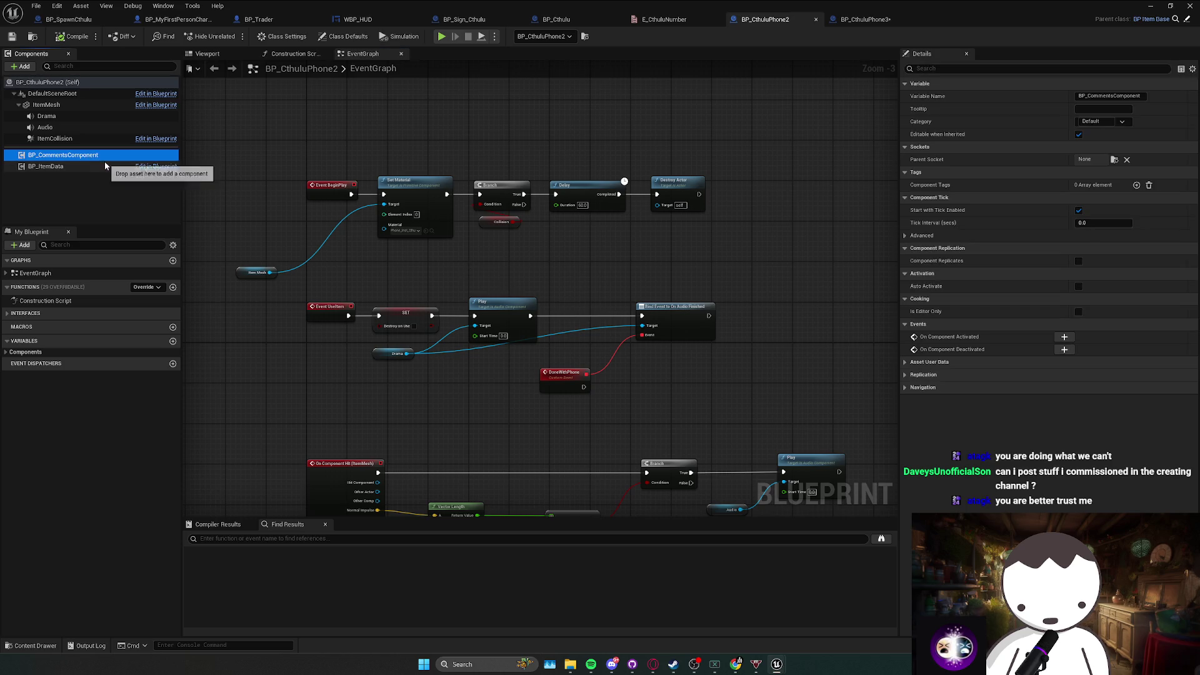
Close the BP_CthuluPhone2 and BP_CthuluPhone3 blueprints and return to the level editor.
click(835, 23)
click(815, 20)
click(816, 19)
drag(178, 20, 82, 19)
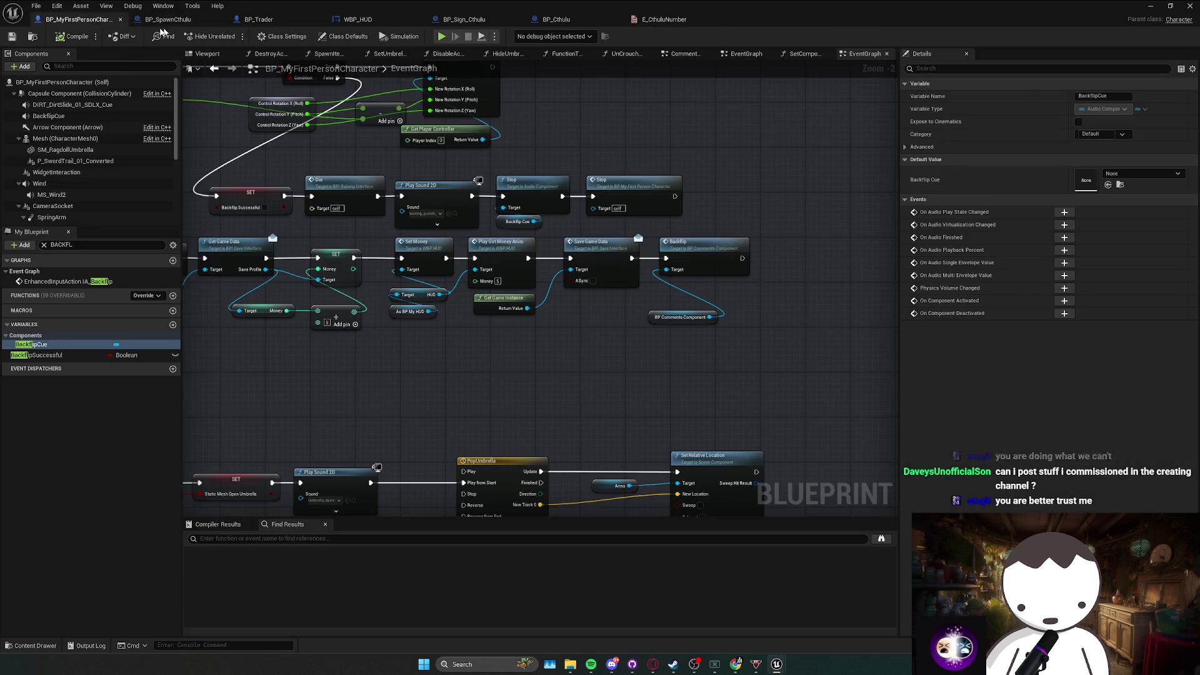
key(alt+Tab)
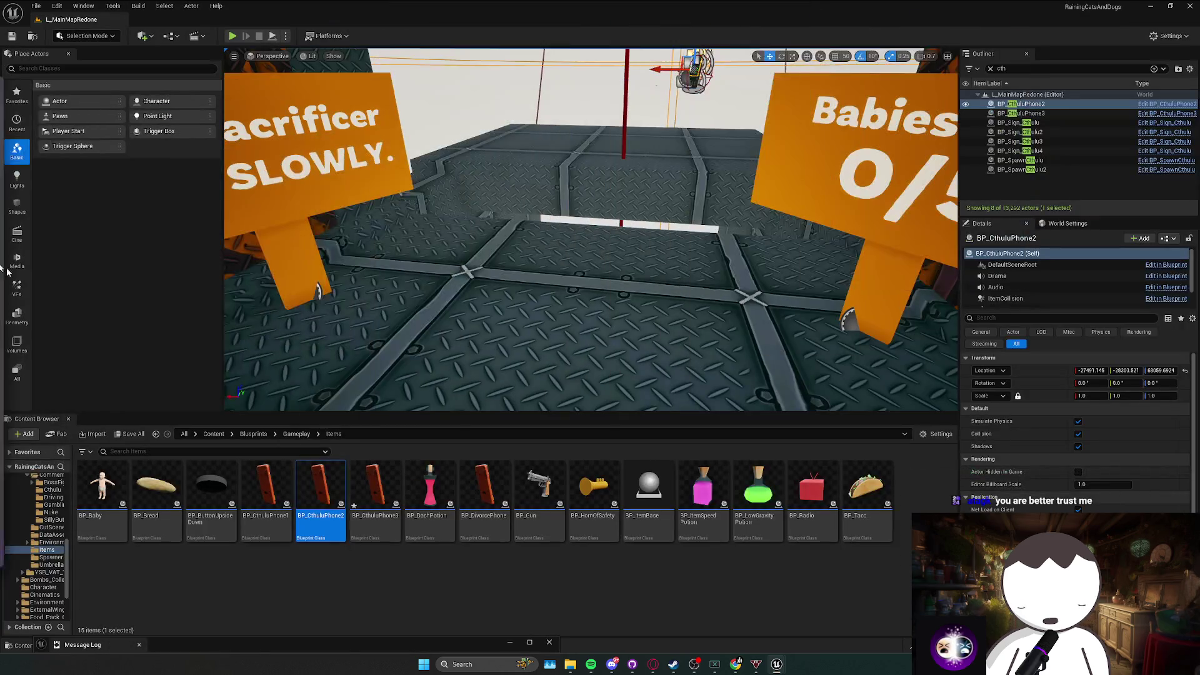
Go up to the Blueprints folder, minimize the Blueprint editor, and save all assets.
click(253, 433)
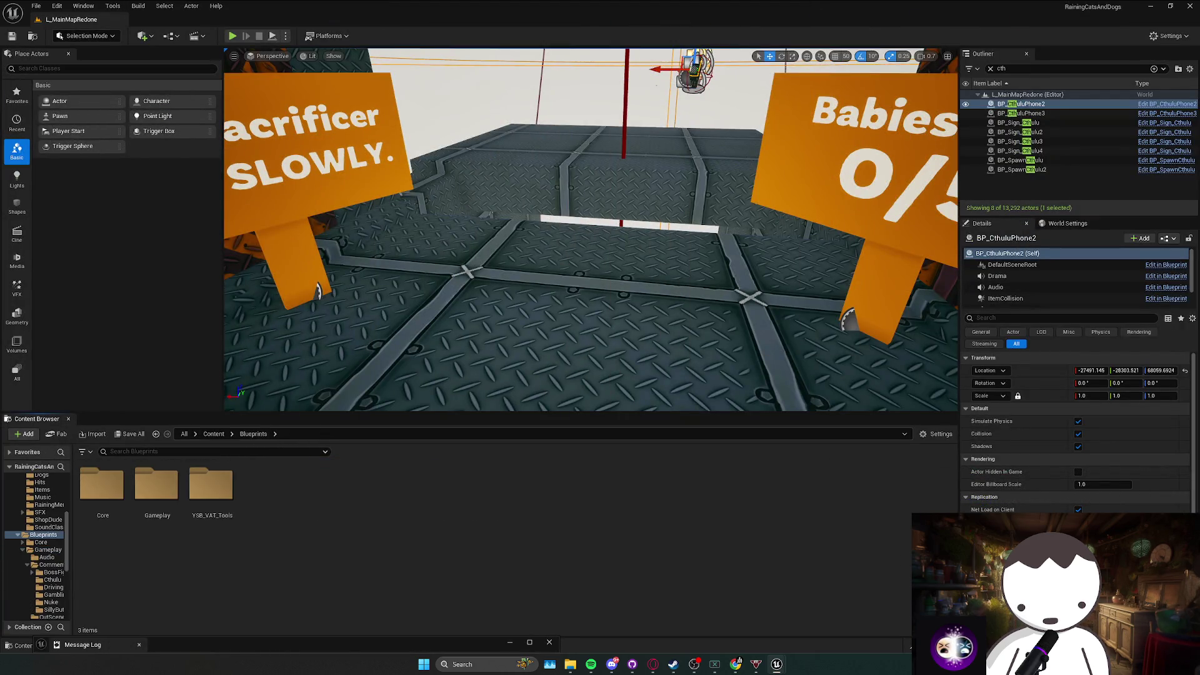
key(alt+Tab)
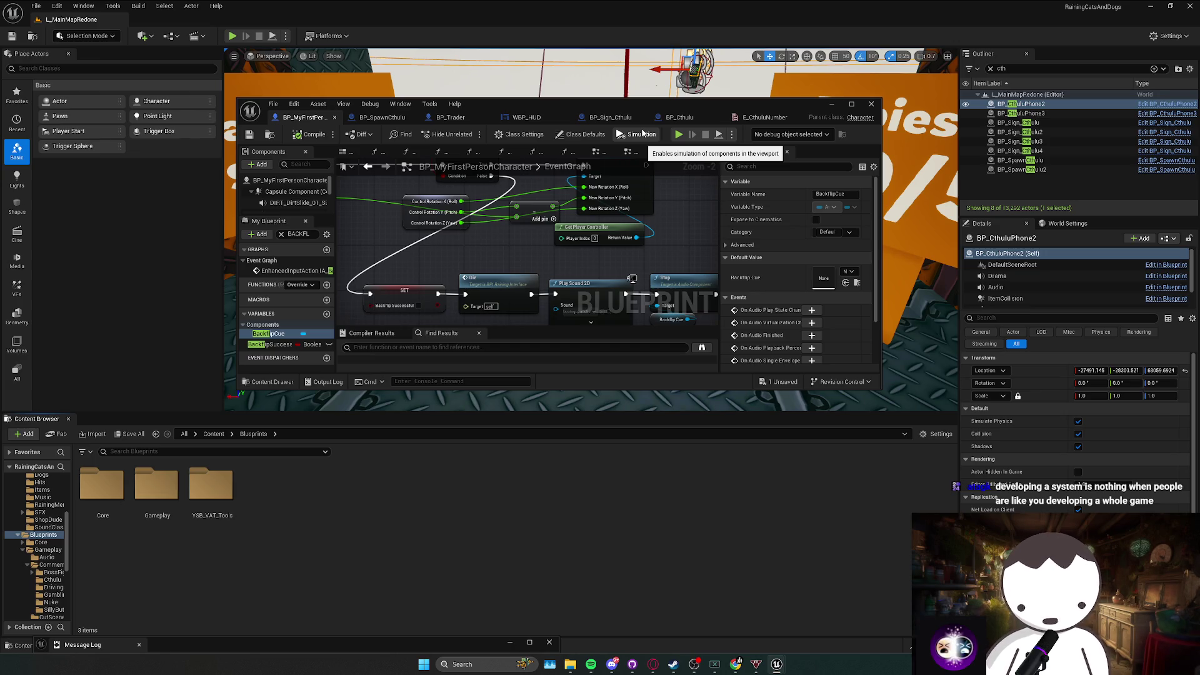
click(831, 105)
scroll(678, 288, up, 5)
key(ctrl+s)
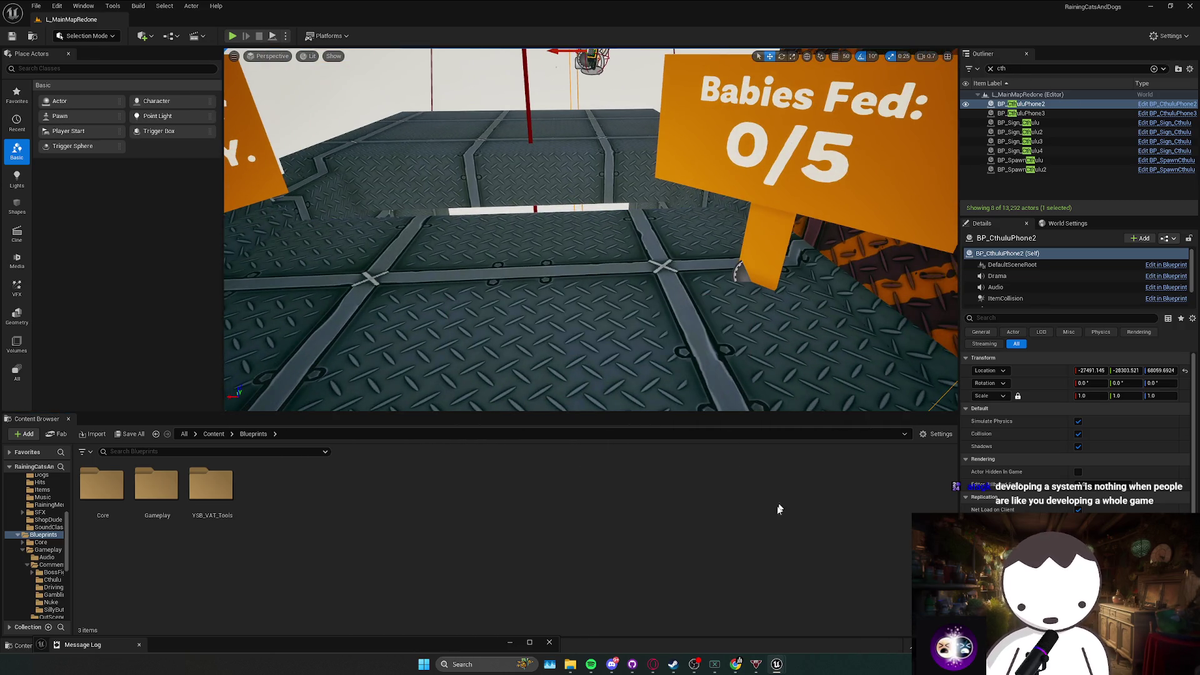
click(675, 666)
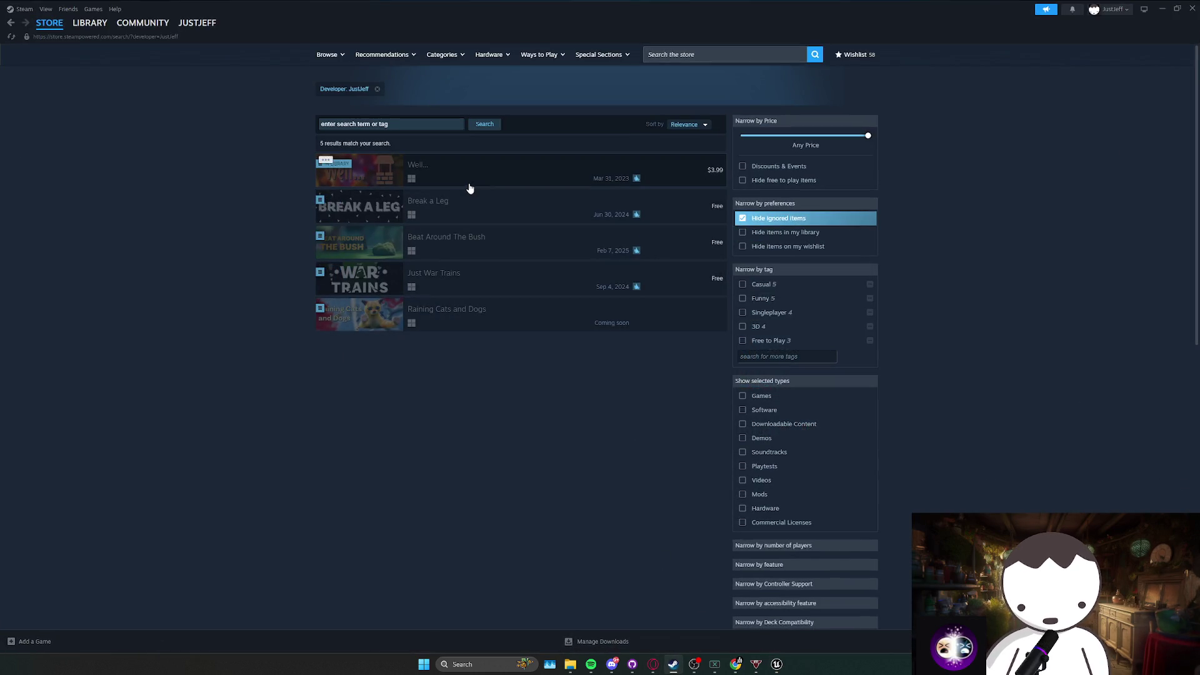
View the Well... Steam store page, return to the developer's results, then back to Unreal.
mouse_move(469, 182)
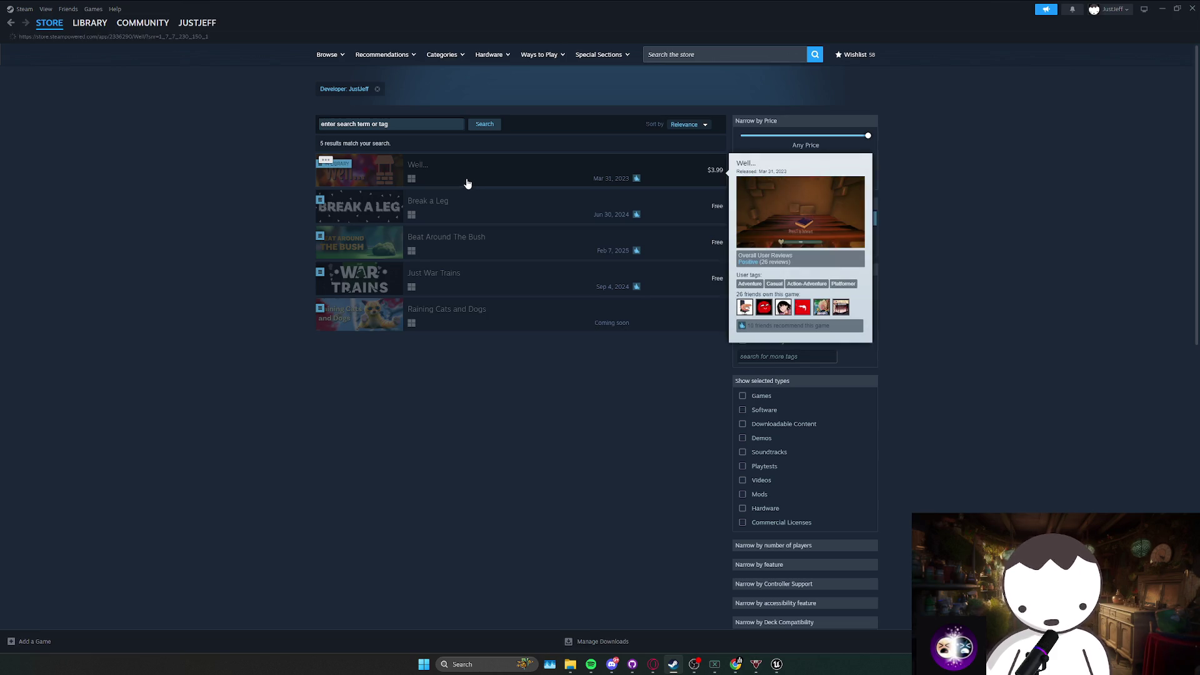
click(467, 184)
key(alt+Left)
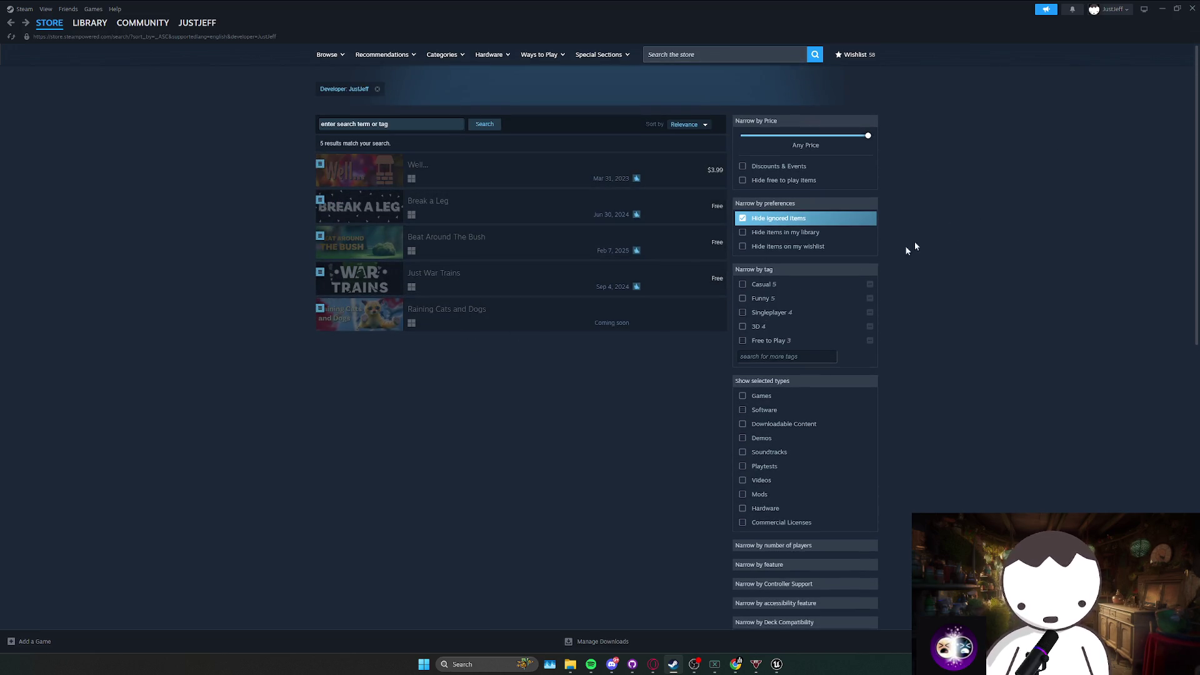
key(alt+Tab)
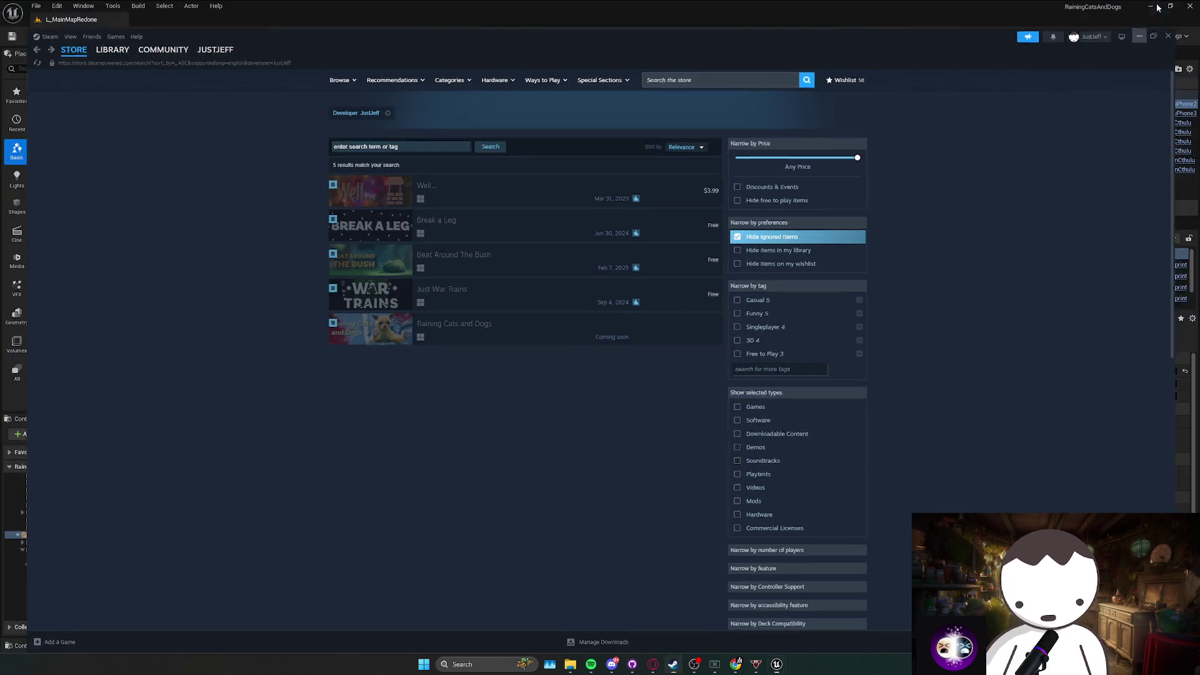
scroll(536, 348, down, 2)
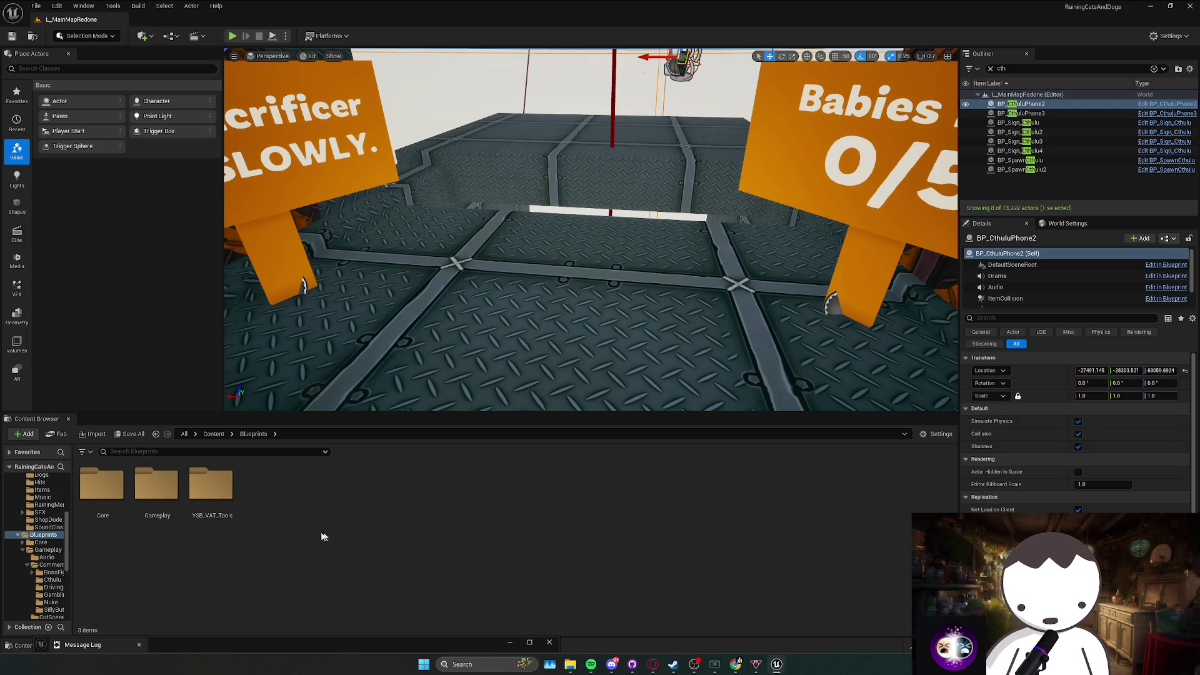
Navigate the Content Browser through Core into the Inventory folder.
double_click(160, 499)
key(alt+Left)
double_click(91, 510)
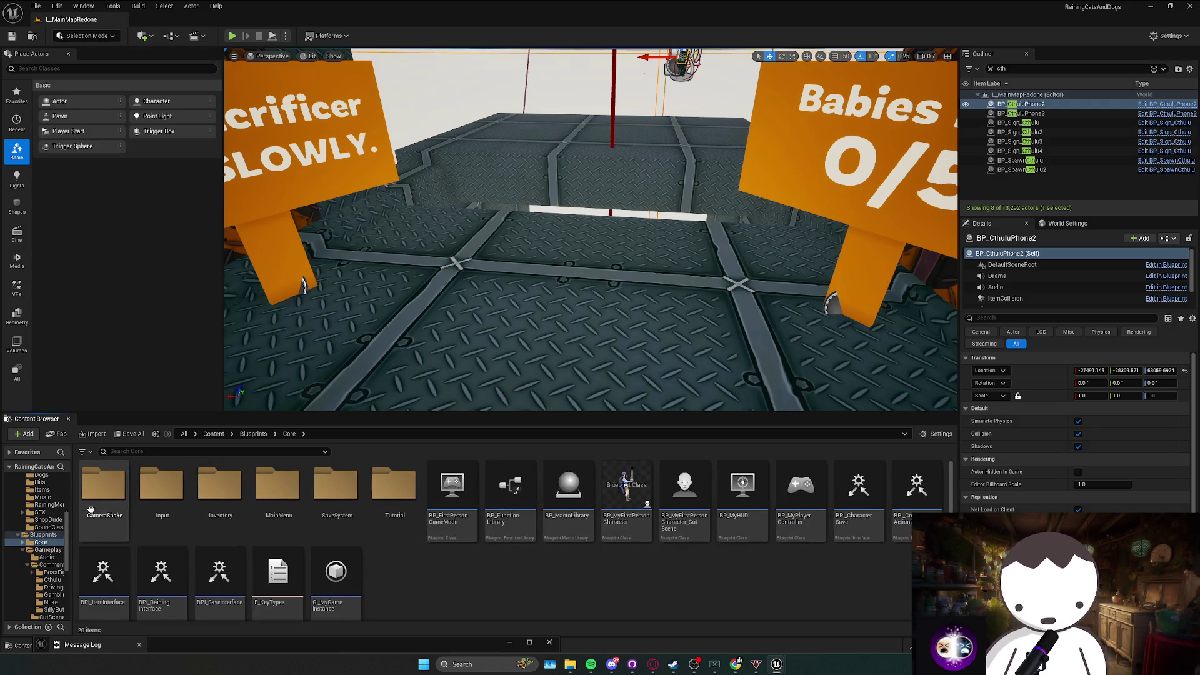
scroll(581, 561, down, 1)
double_click(104, 480)
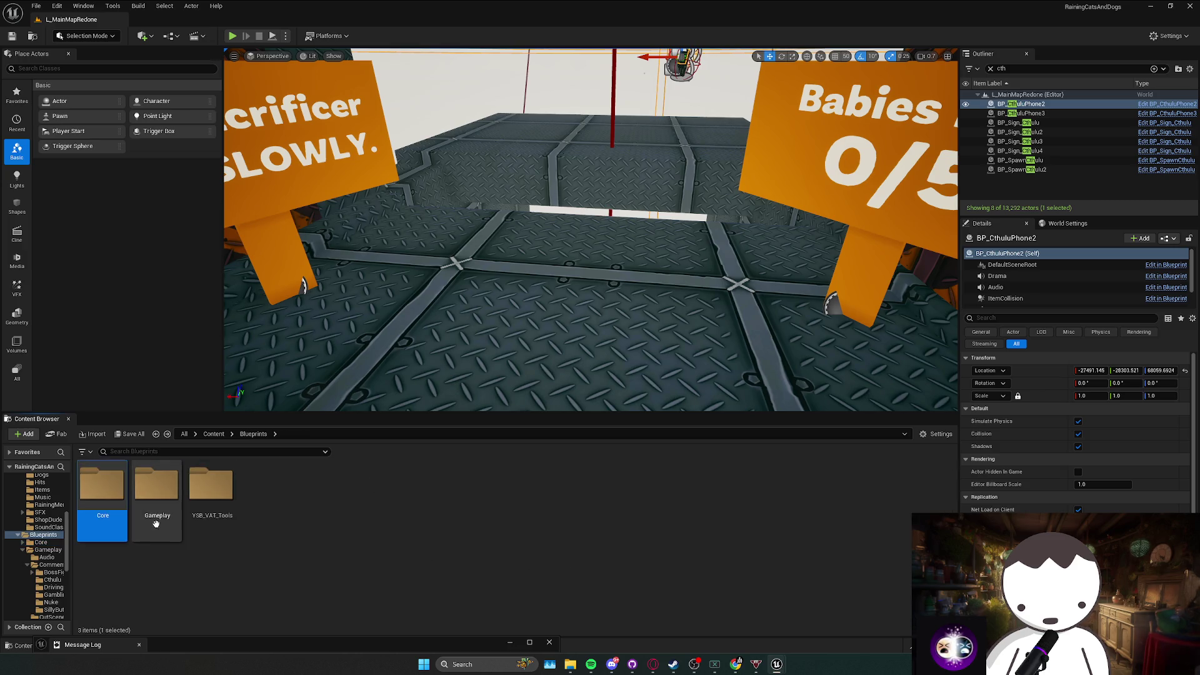
key(alt+Left)
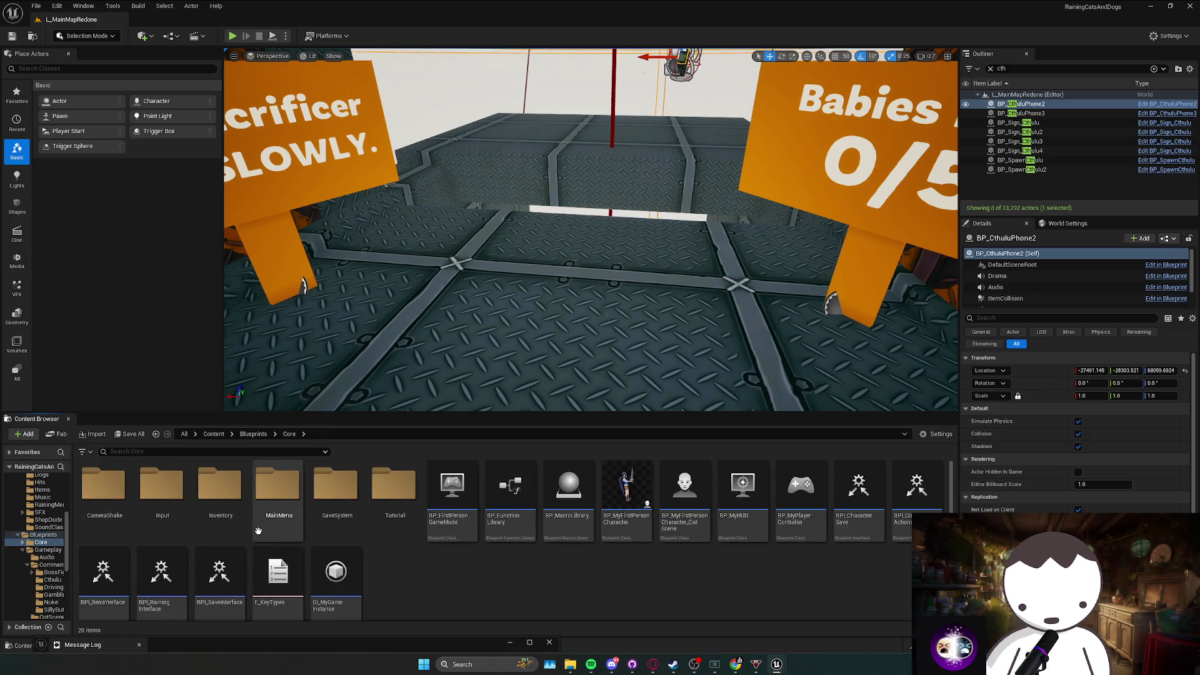
double_click(221, 493)
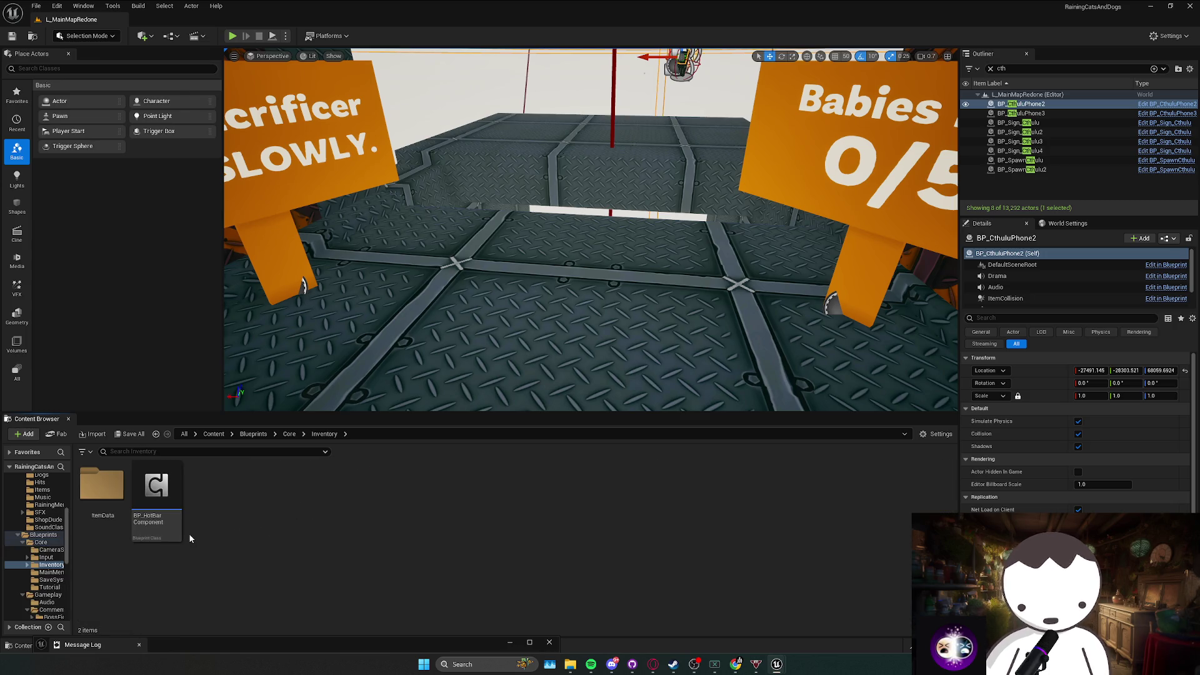
key(f)
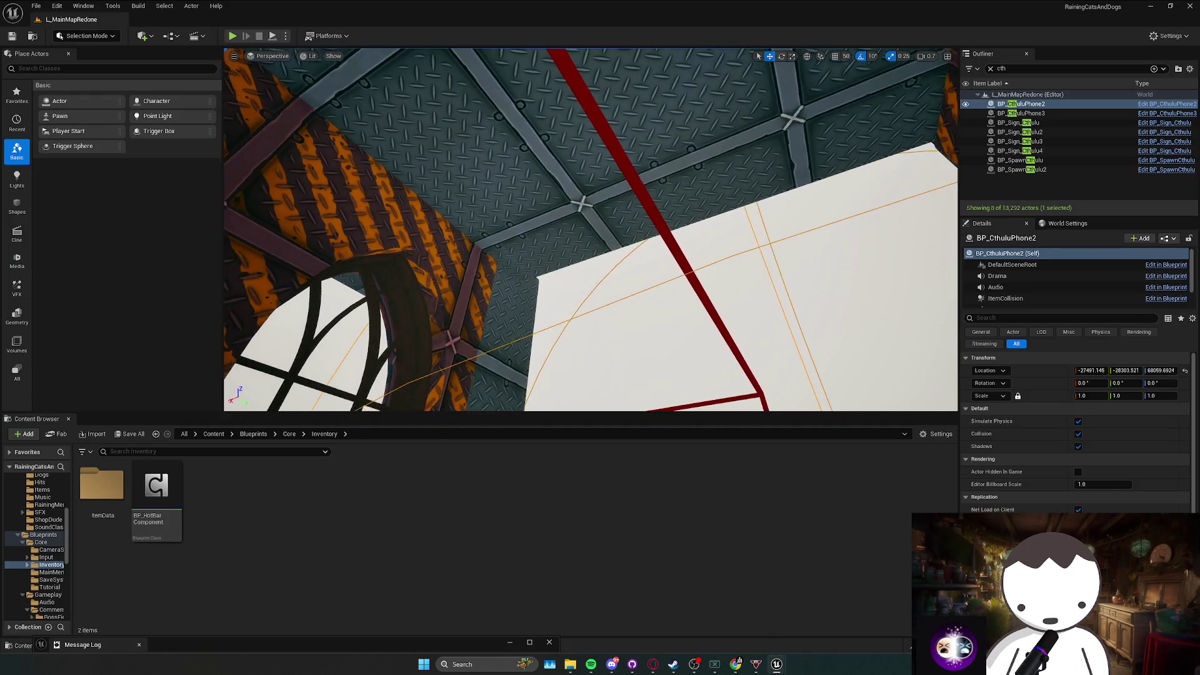
Open DT_ItemData from the ItemData folder and maximize its editor window.
double_click(116, 513)
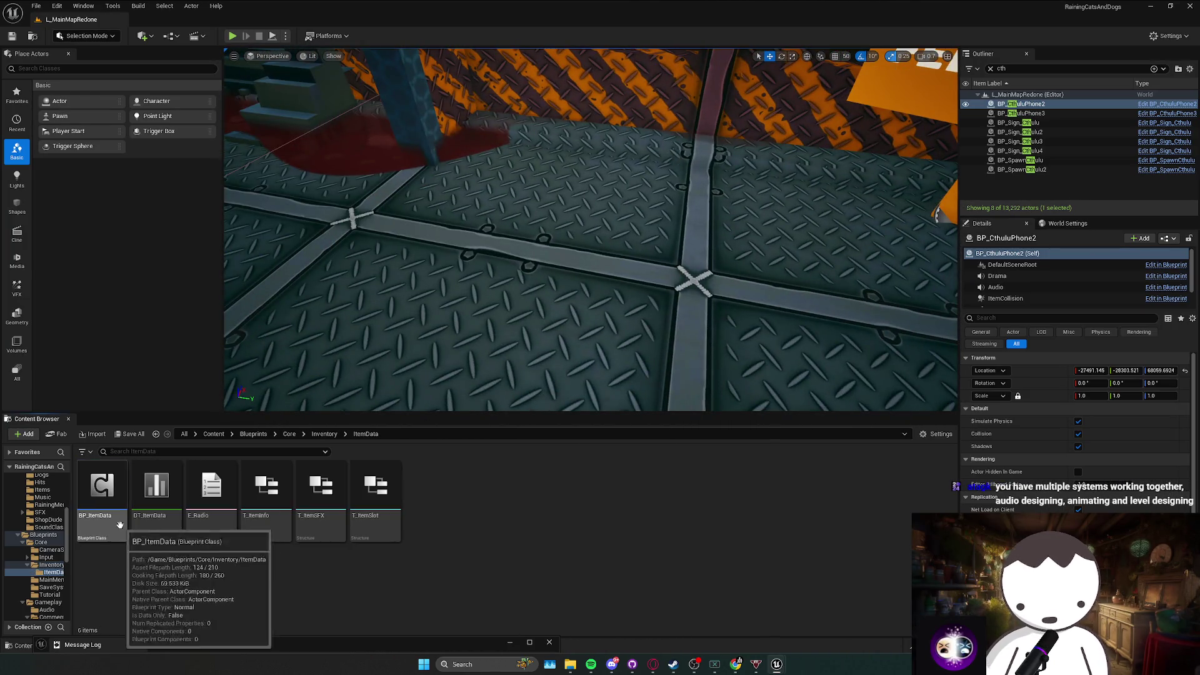
double_click(156, 490)
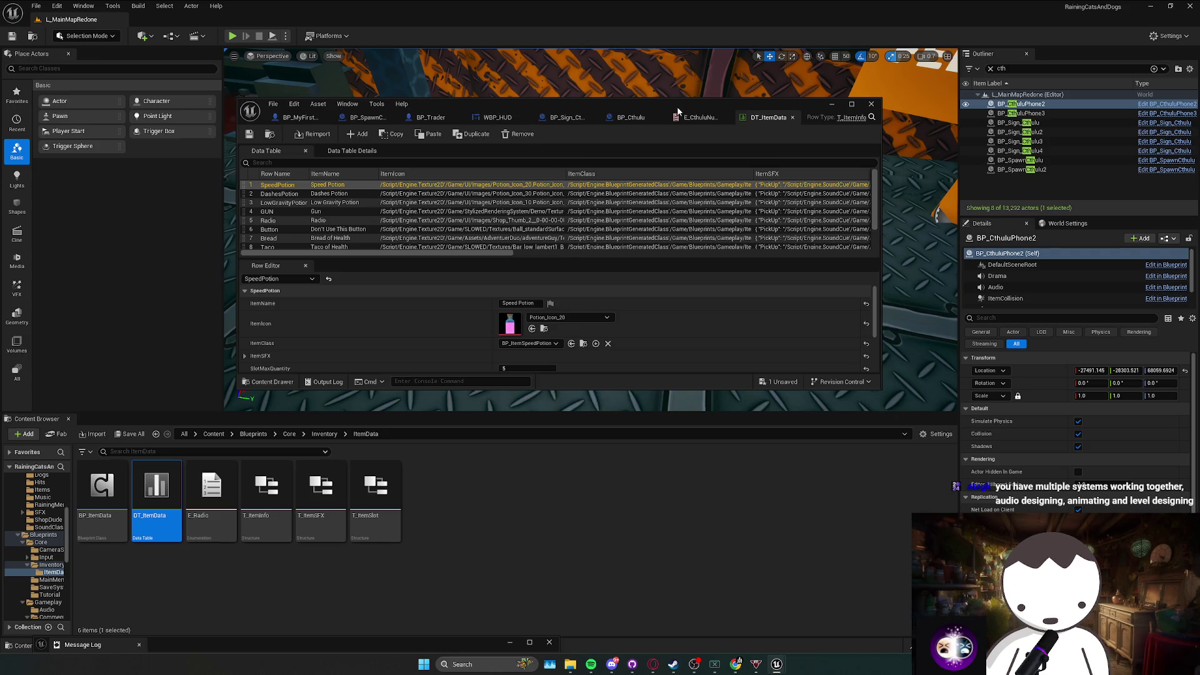
drag(679, 112, 637, 5)
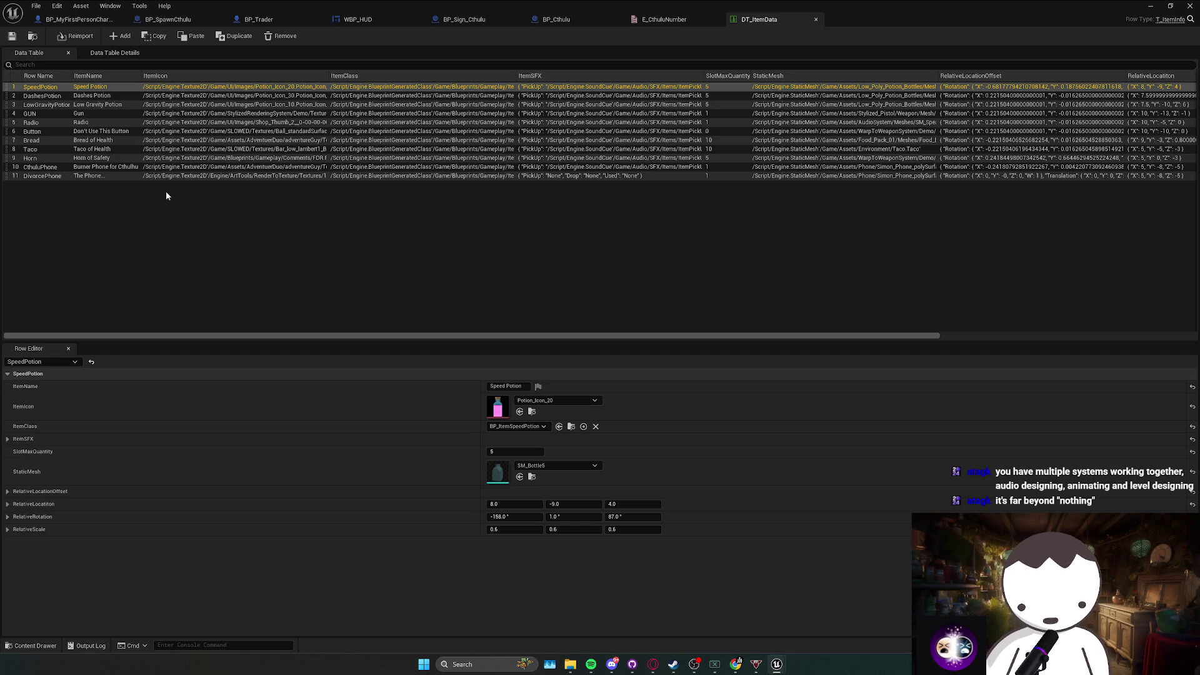
click(94, 177)
Duplicate DivorcePhone into DivorcePhone_0 with ItemName 'Cthulhu Burner Phone 2', then save DT_ItemData.
right_click(113, 178)
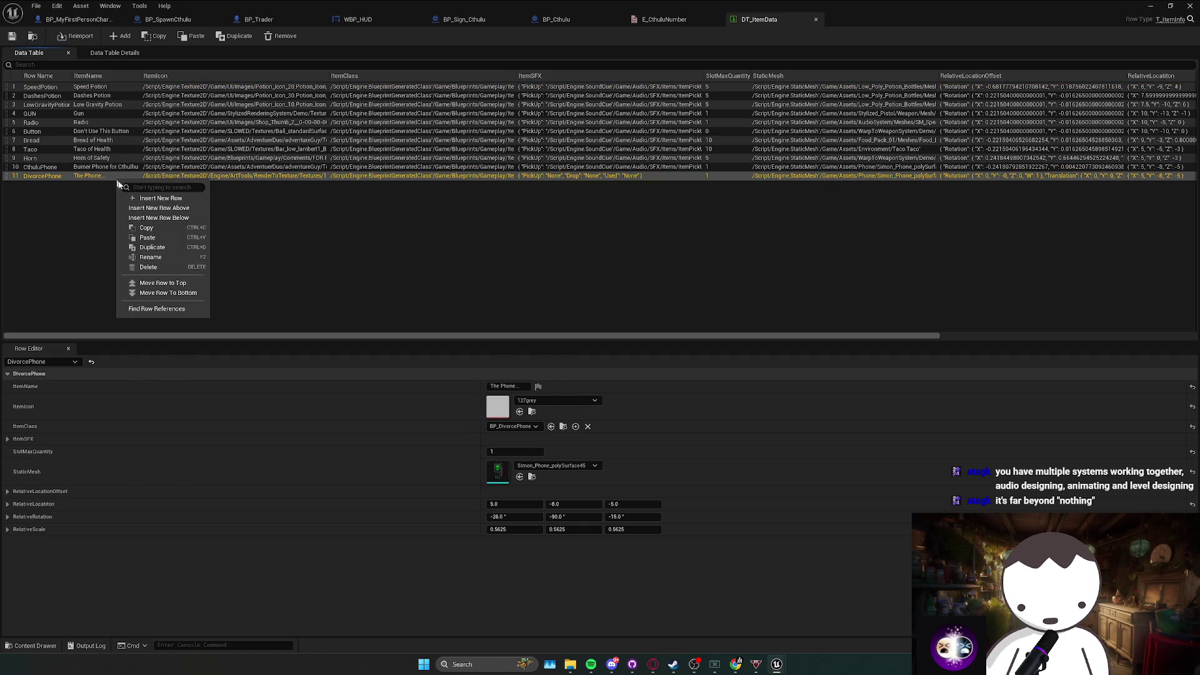
click(179, 248)
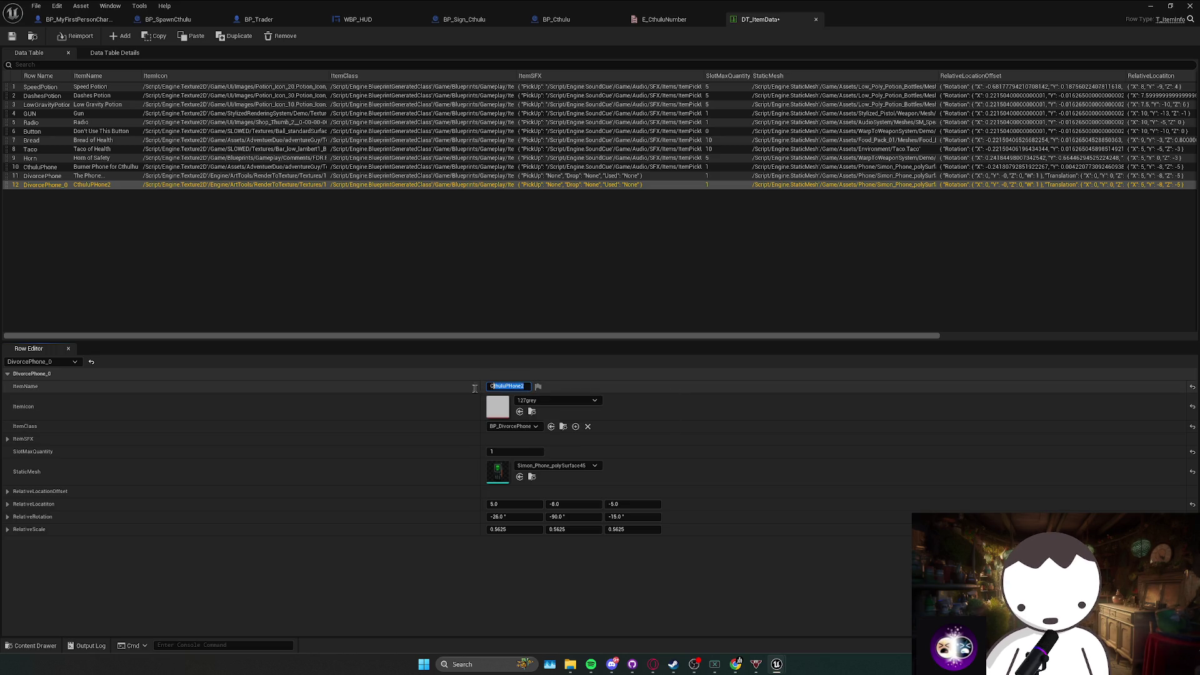
text(Burne)
text(Burner )
text(Phone 2)
key(Return)
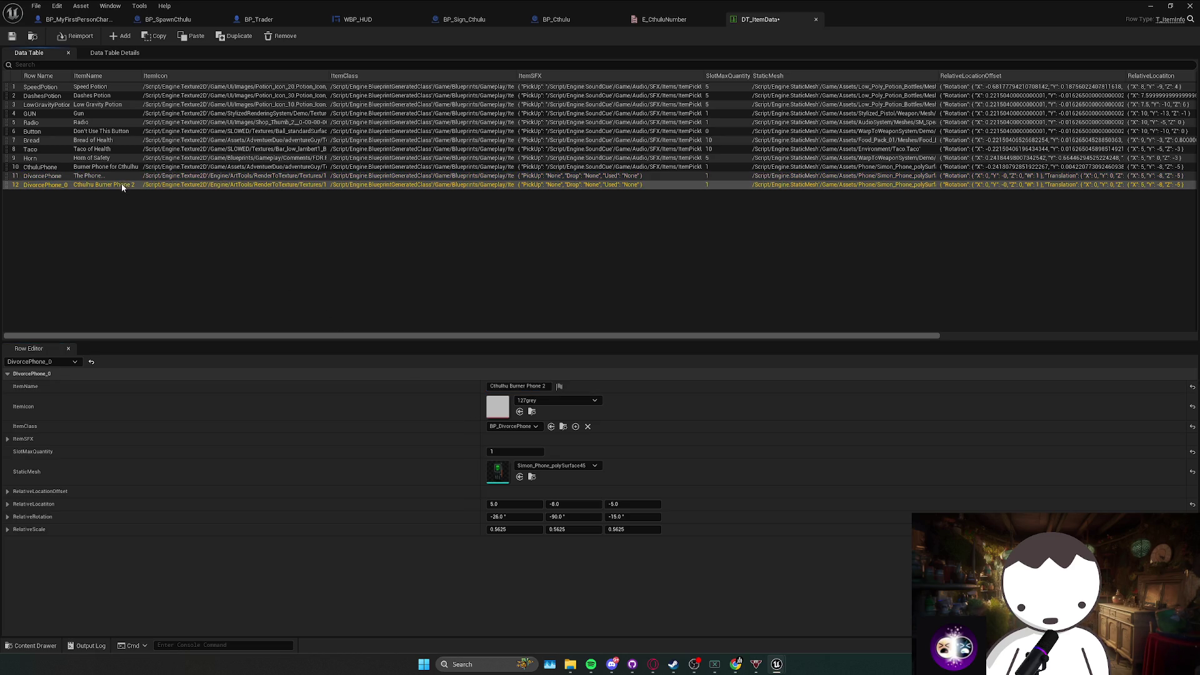
click(118, 165)
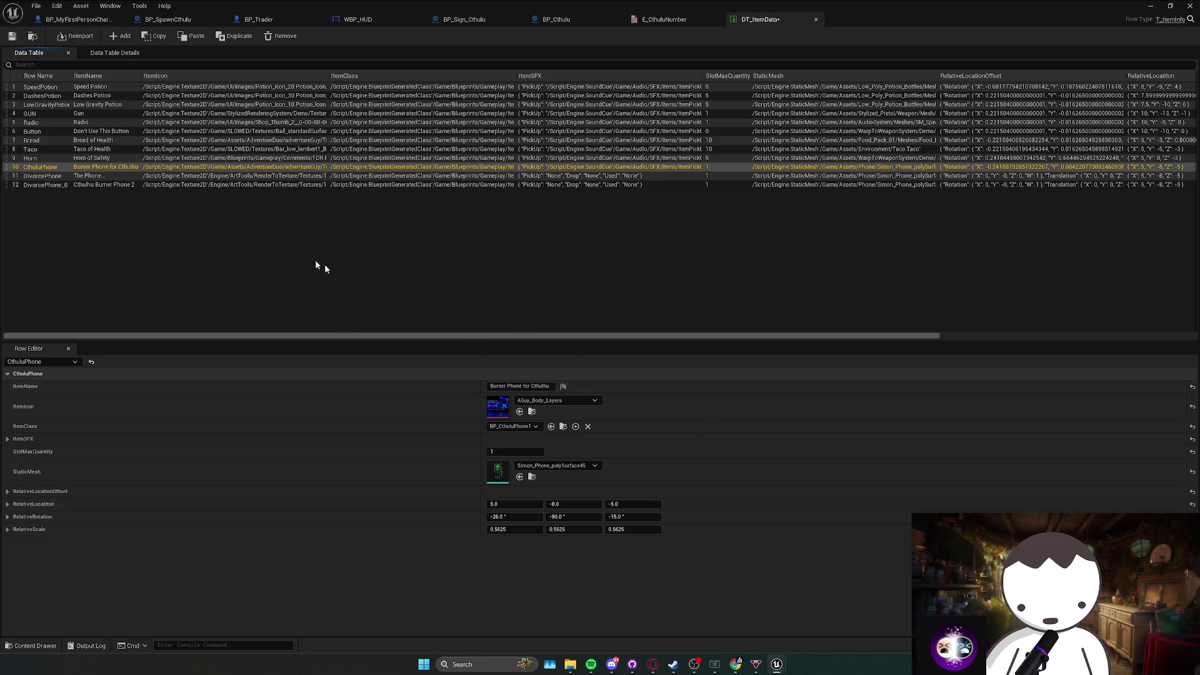
click(125, 184)
key(ctrl+s)
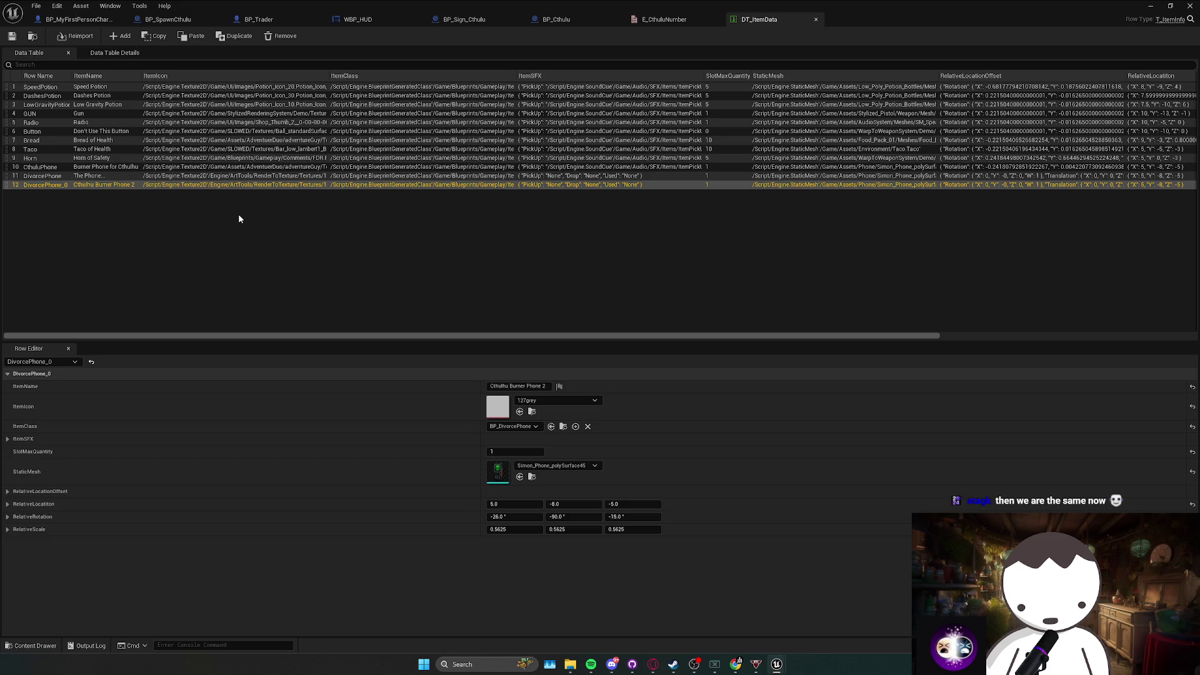
right_click(135, 185)
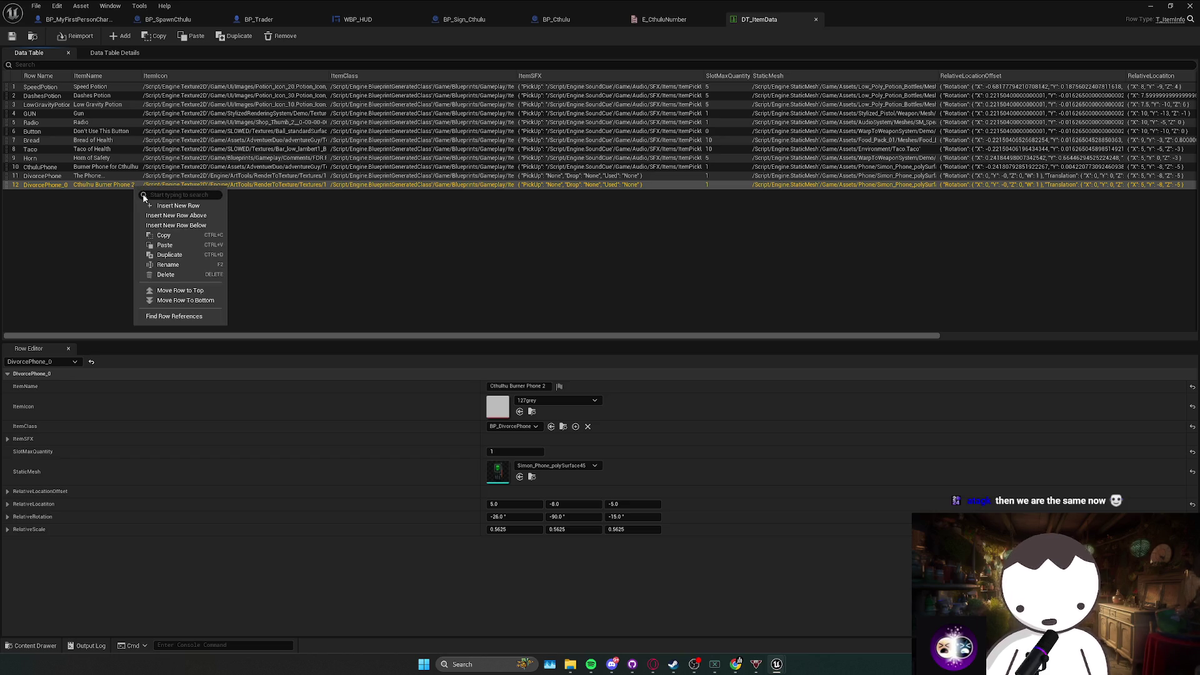
Duplicate the Cthulhu Burner Phone 2 row and set DivorcePhone_0's icon to Anchor.
click(171, 254)
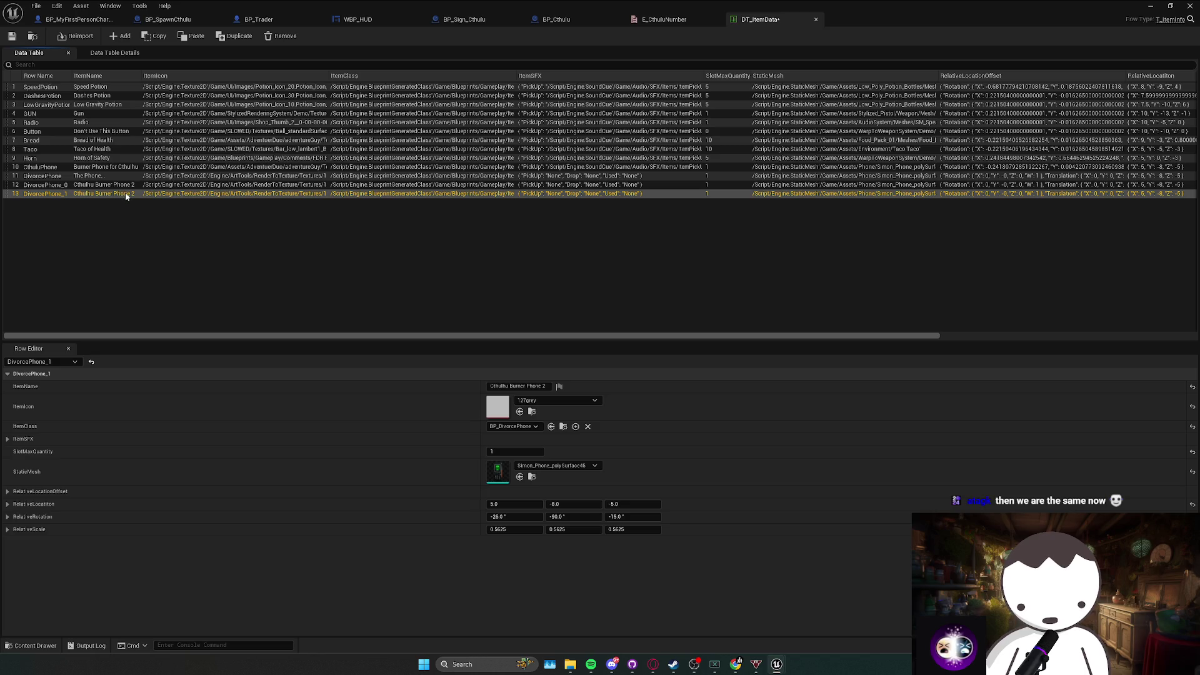
click(544, 314)
click(143, 187)
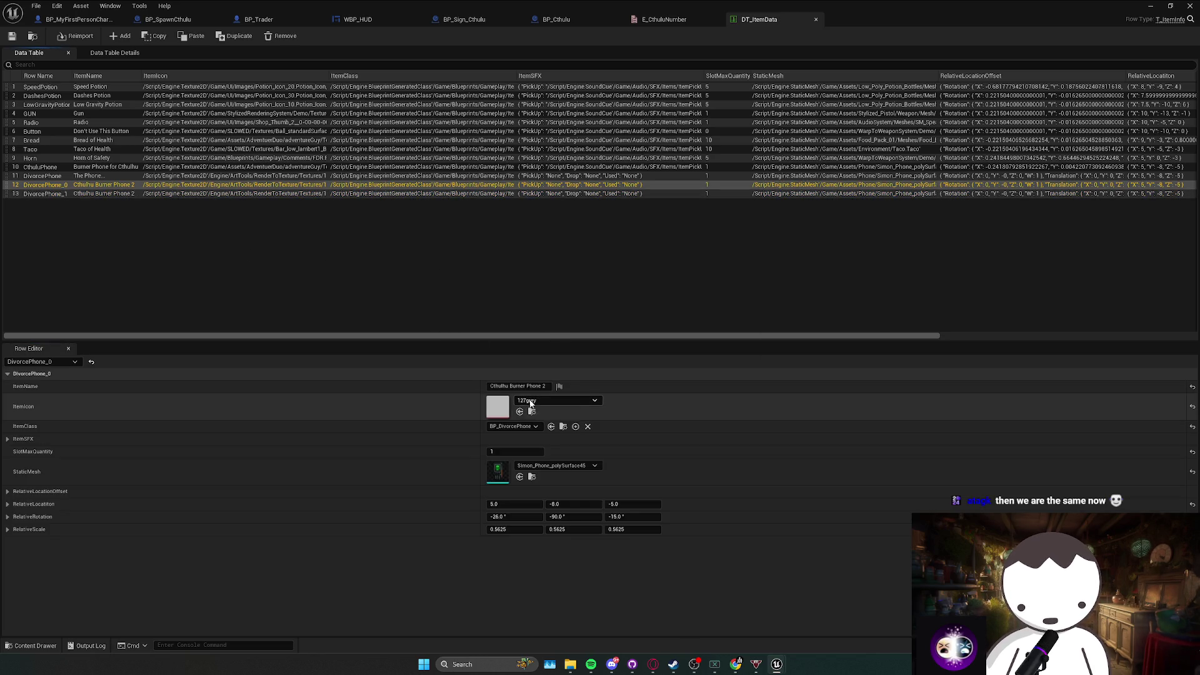
click(556, 400)
scroll(610, 549, down, 2)
click(602, 553)
Set the new DivorcePhone_1 row's item icon to AnalogHat.
click(297, 194)
click(556, 400)
scroll(610, 557, down, 2)
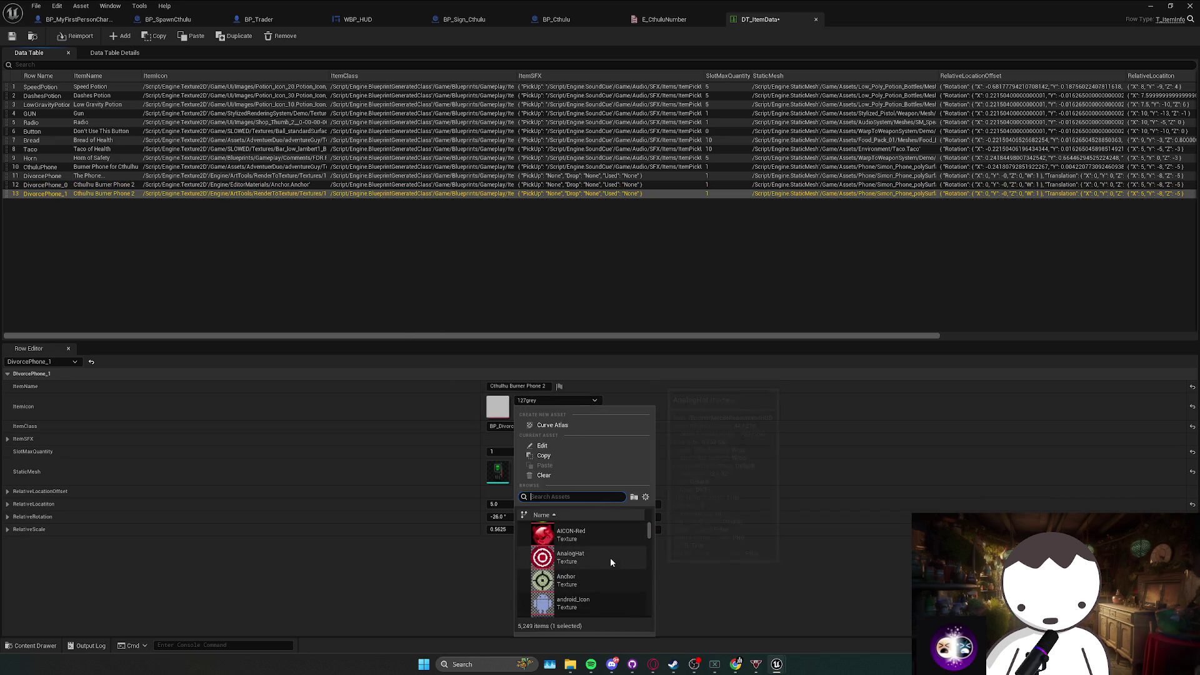
click(605, 556)
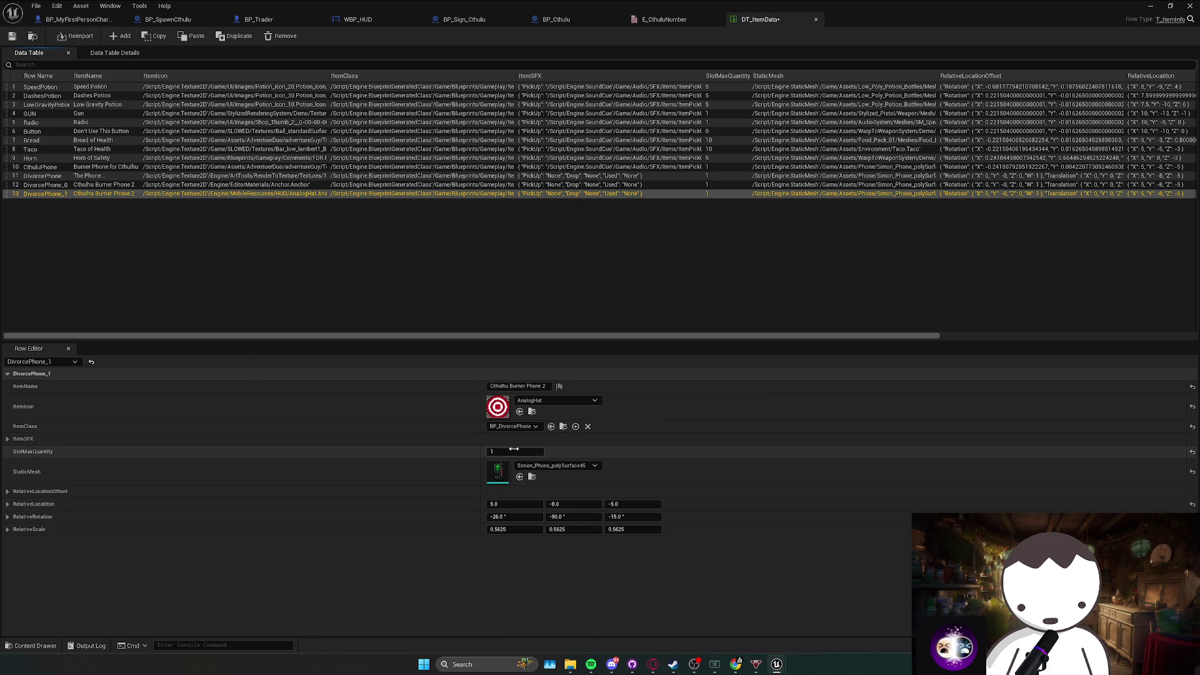
Save the data table and map, then review the Cthulhu phone rows.
key(ctrl+s)
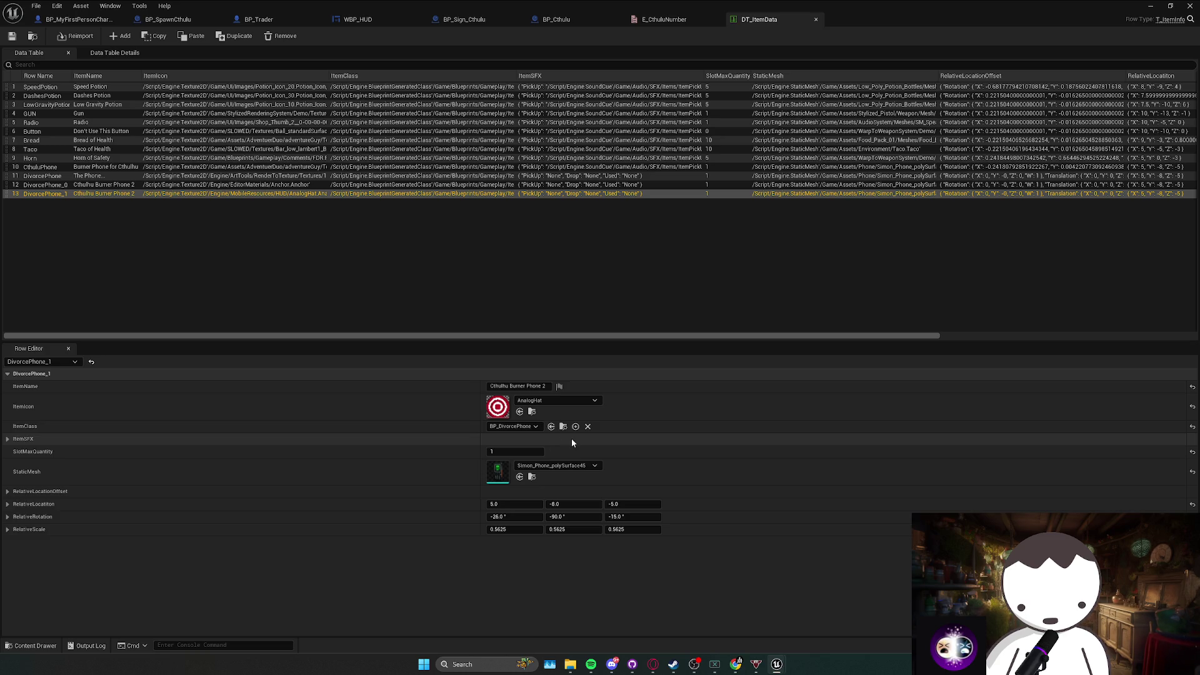
key(ctrl+shift+s)
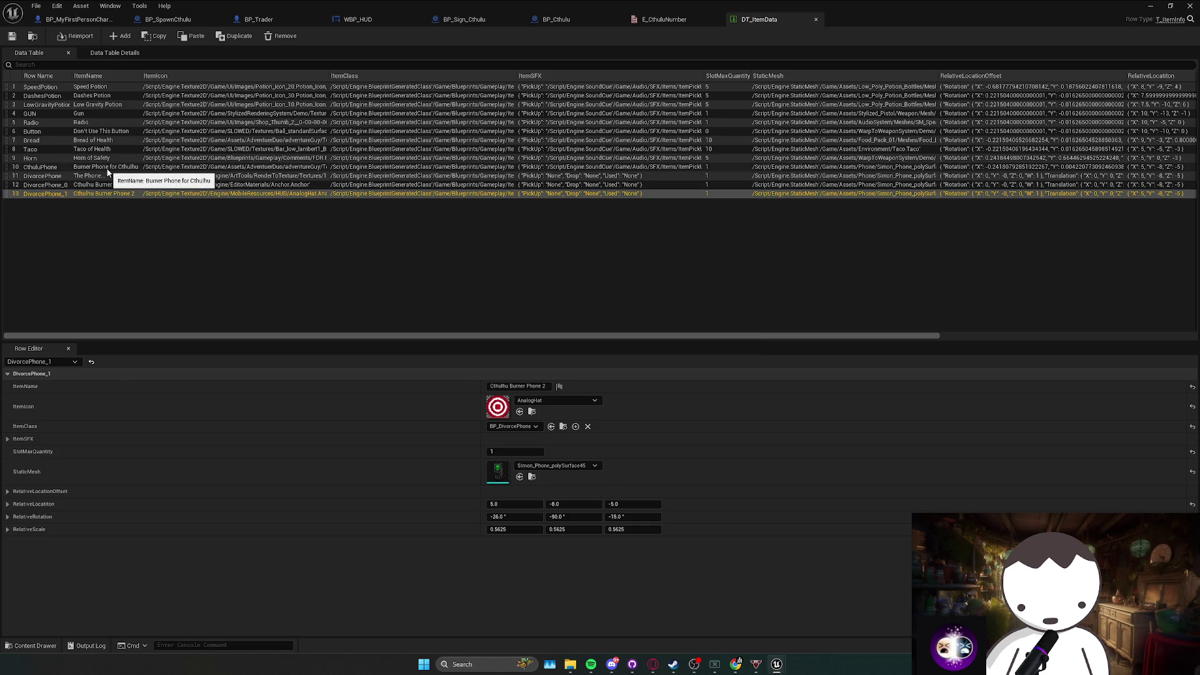
click(108, 169)
click(105, 187)
click(106, 193)
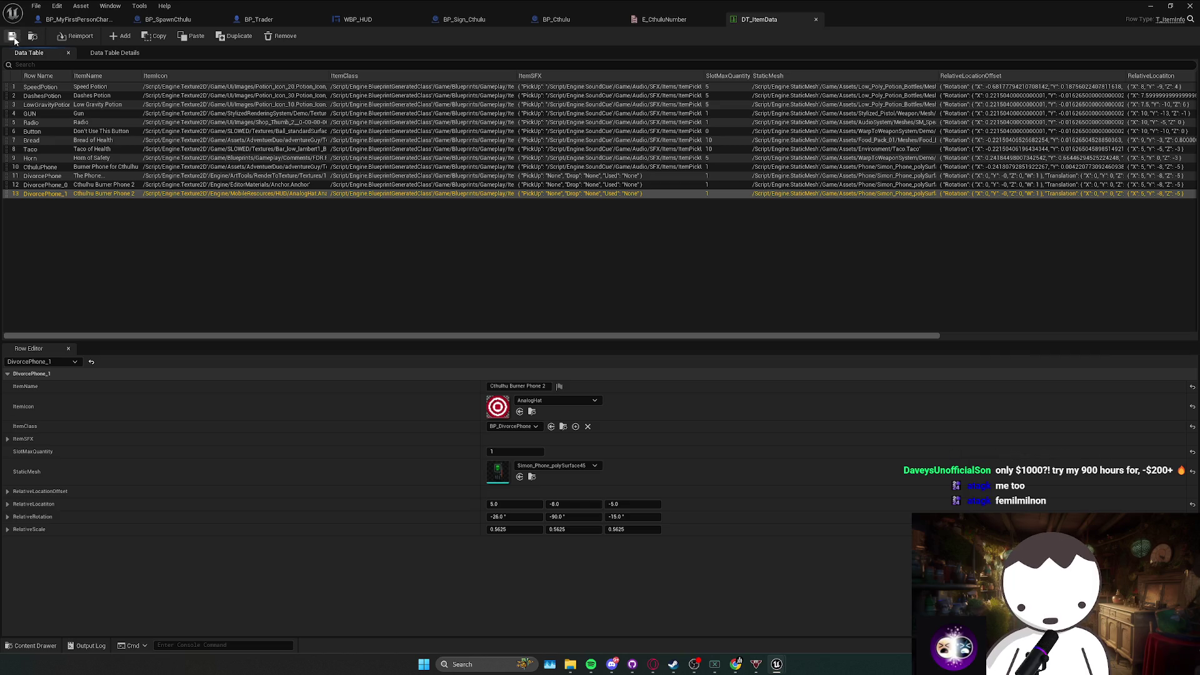
Save DT_ItemData and the L_MainMapRedone map again, then deselect the table row.
key(ctrl+s)
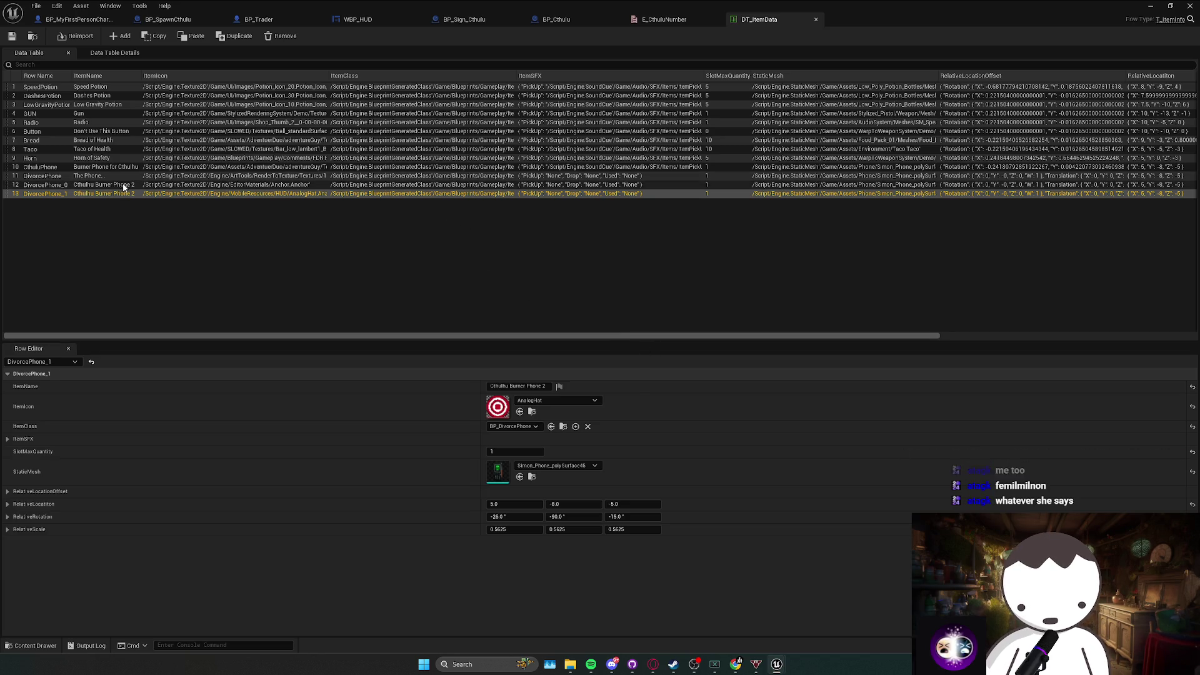
click(367, 204)
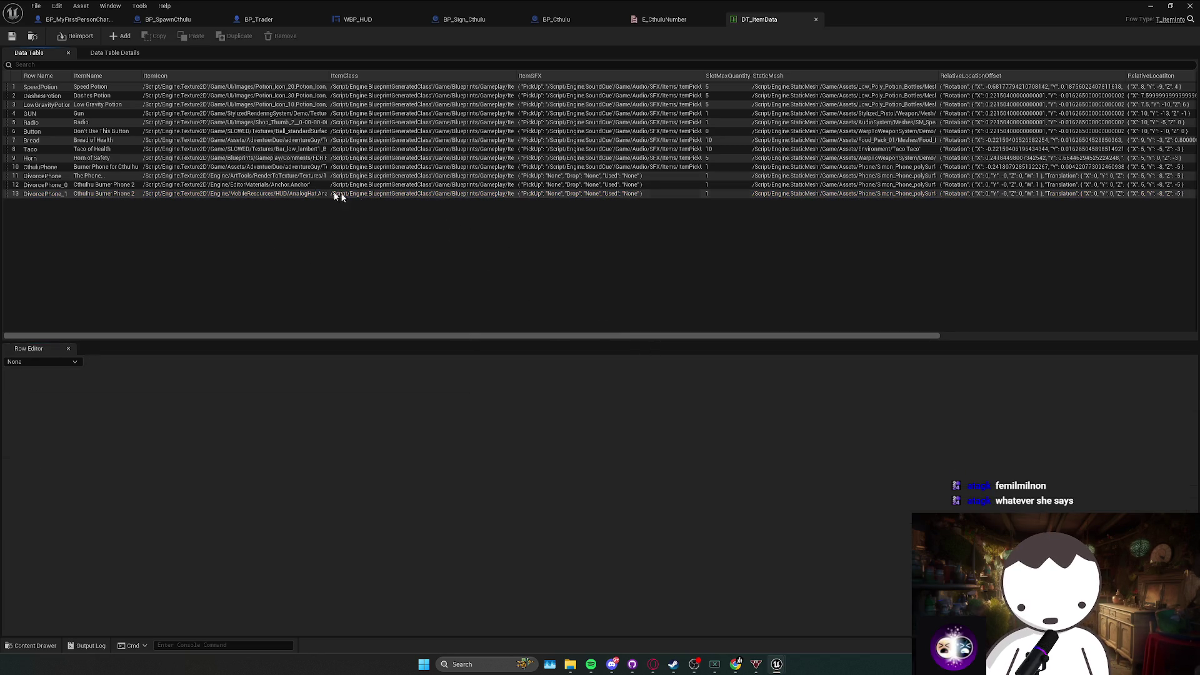
Rename DivorcePhone_1's item to Cthulhu Burner Phone 3 and save.
click(169, 193)
click(163, 184)
click(162, 194)
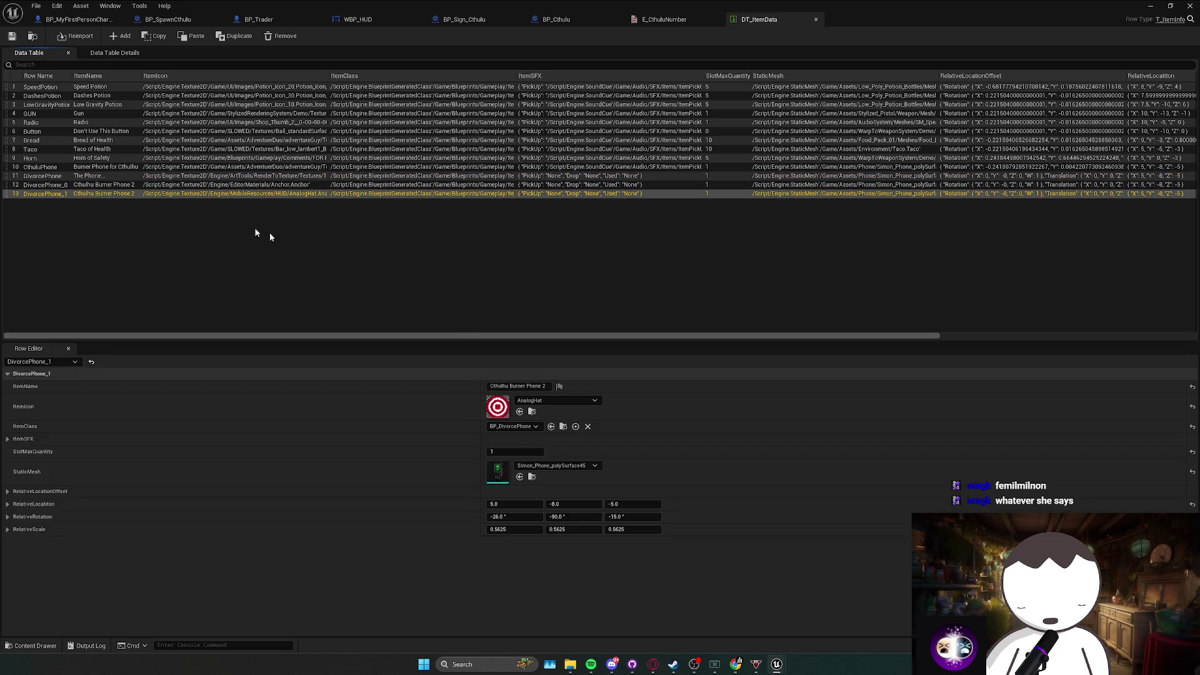
click(544, 386)
text(3\)
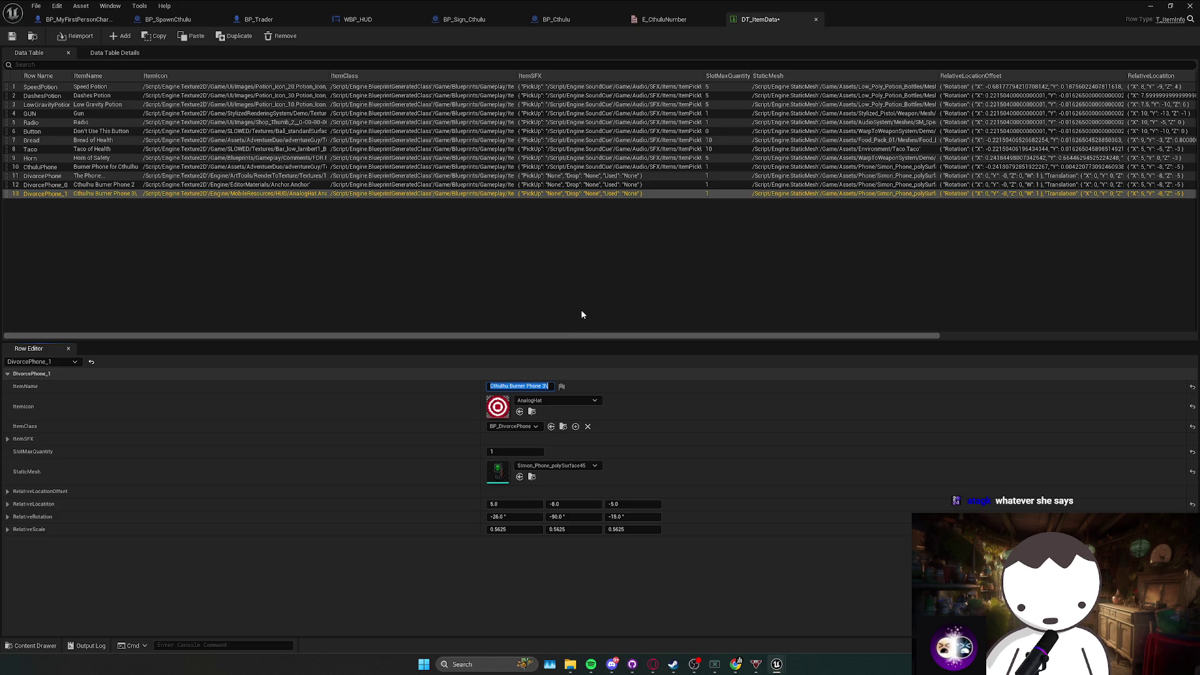
key(Return)
key(ctrl+a)
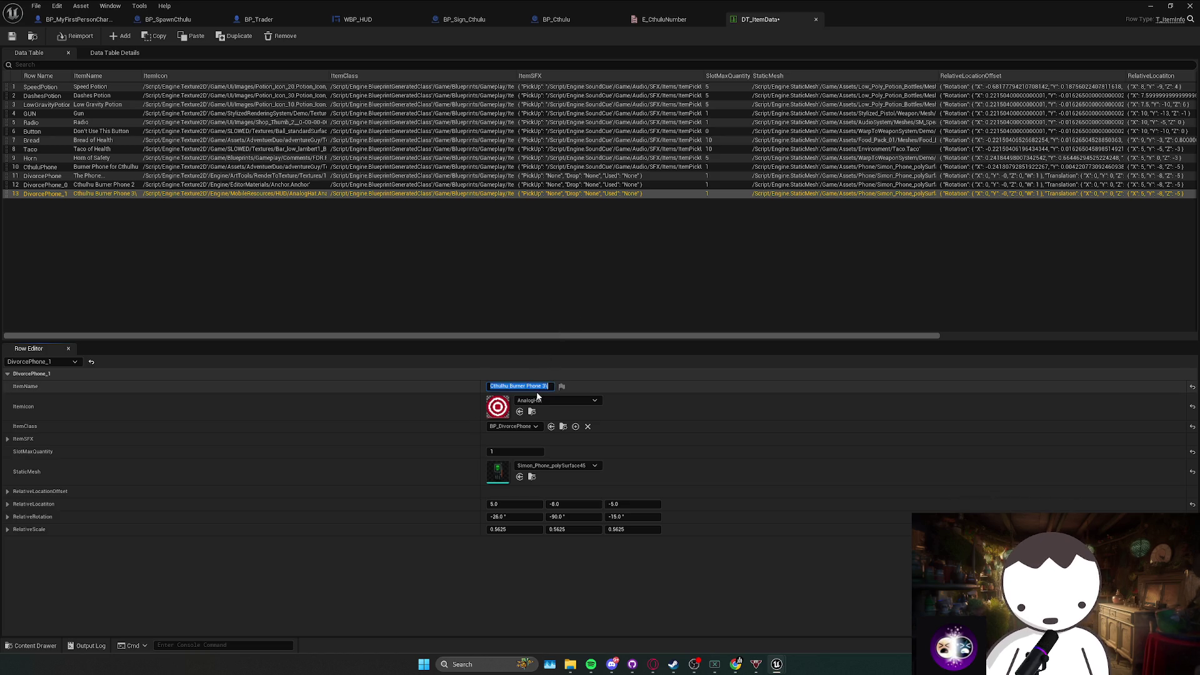
click(528, 316)
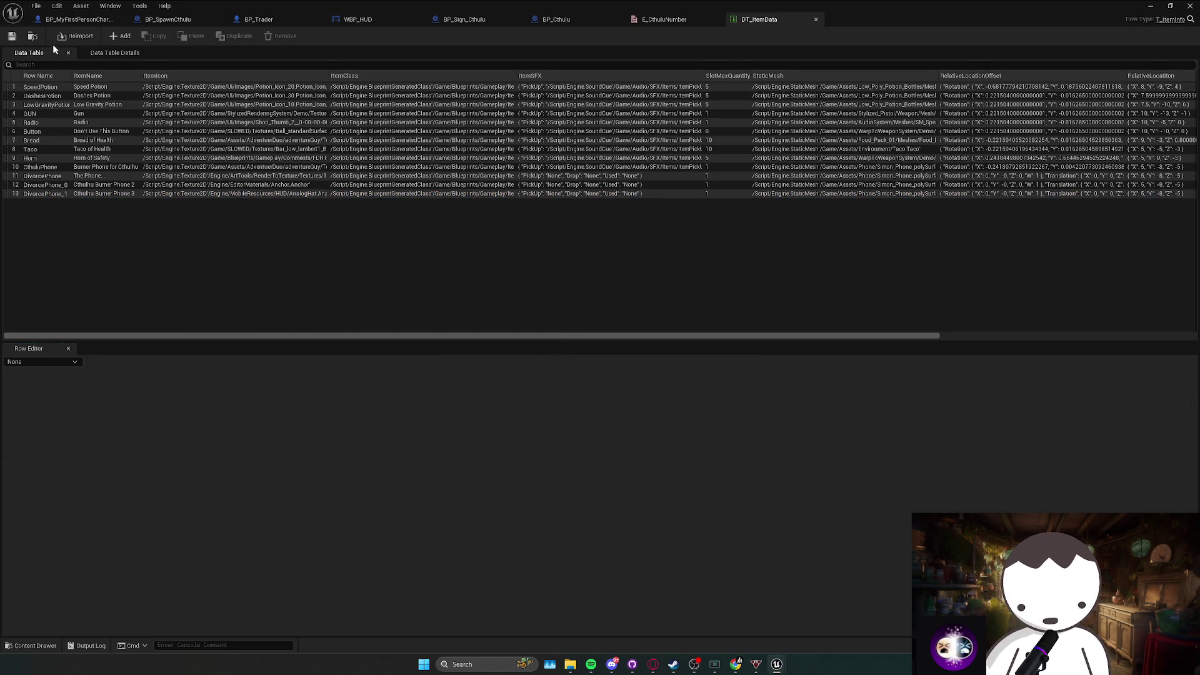
key(ctrl+shift+s)
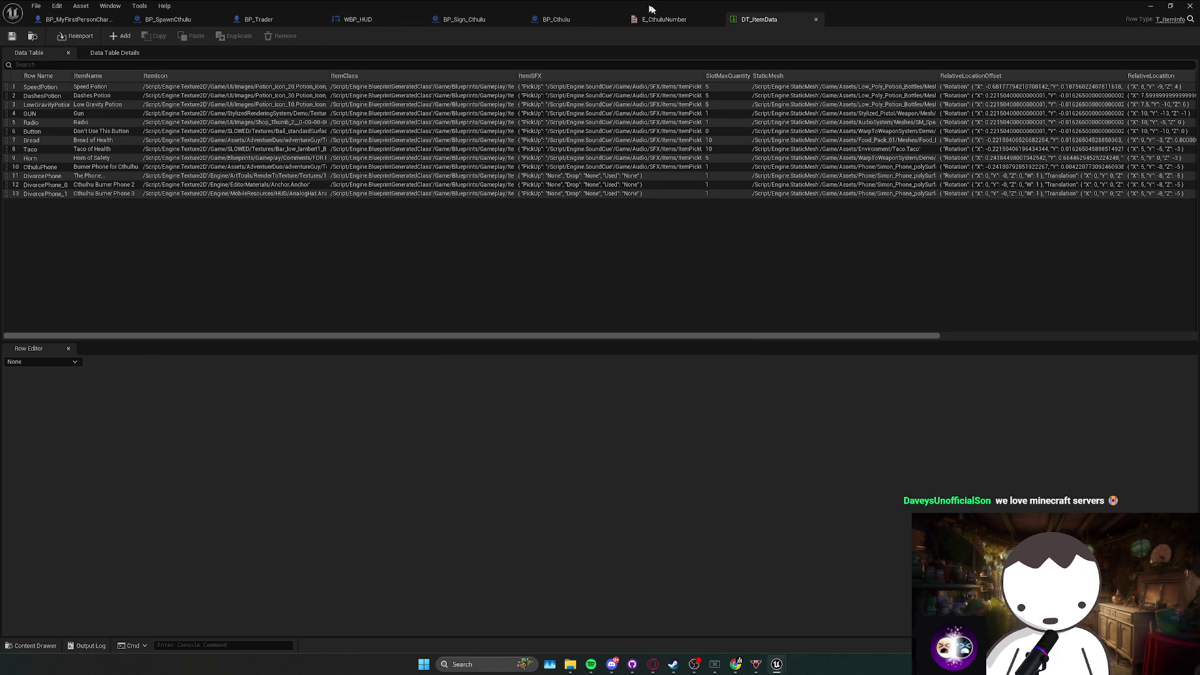
Set DivorcePhone_0's ItemClass to BP_CthuluPhone2.
click(173, 185)
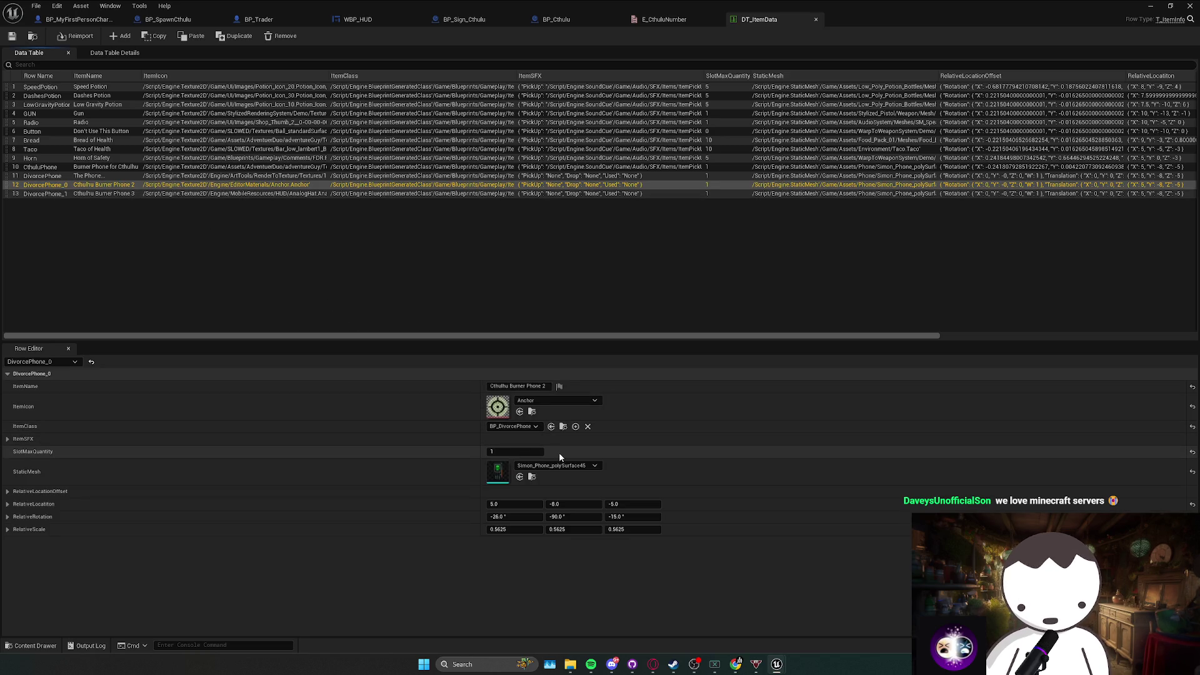
click(524, 427)
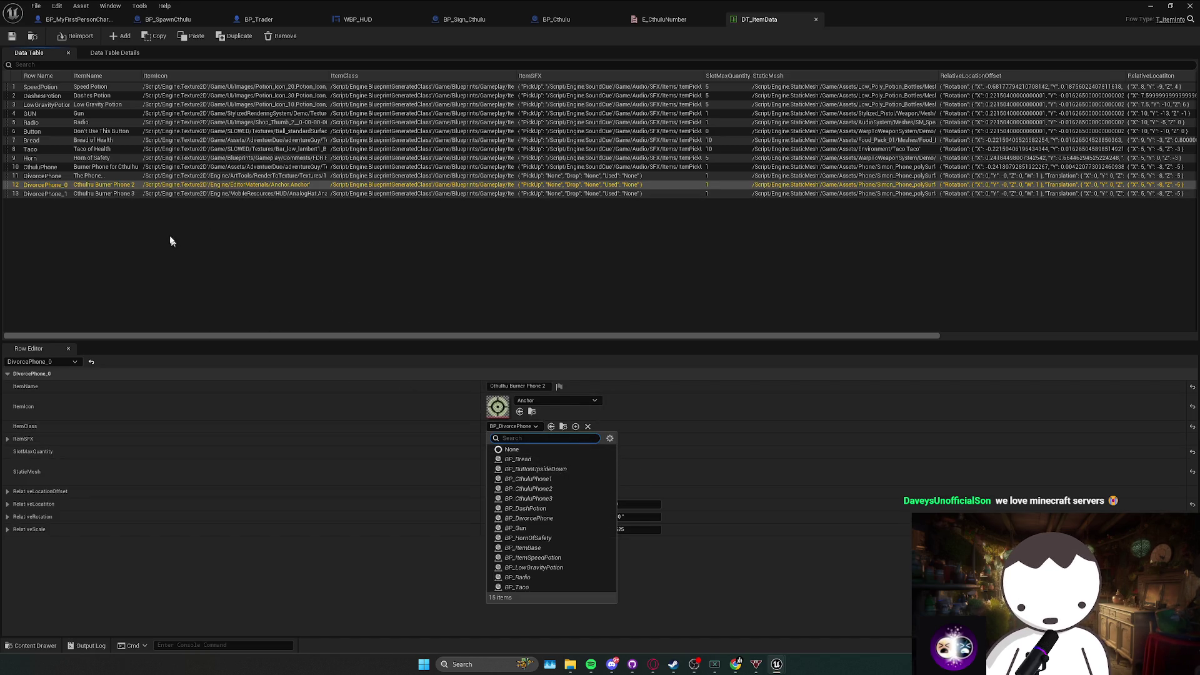
click(110, 186)
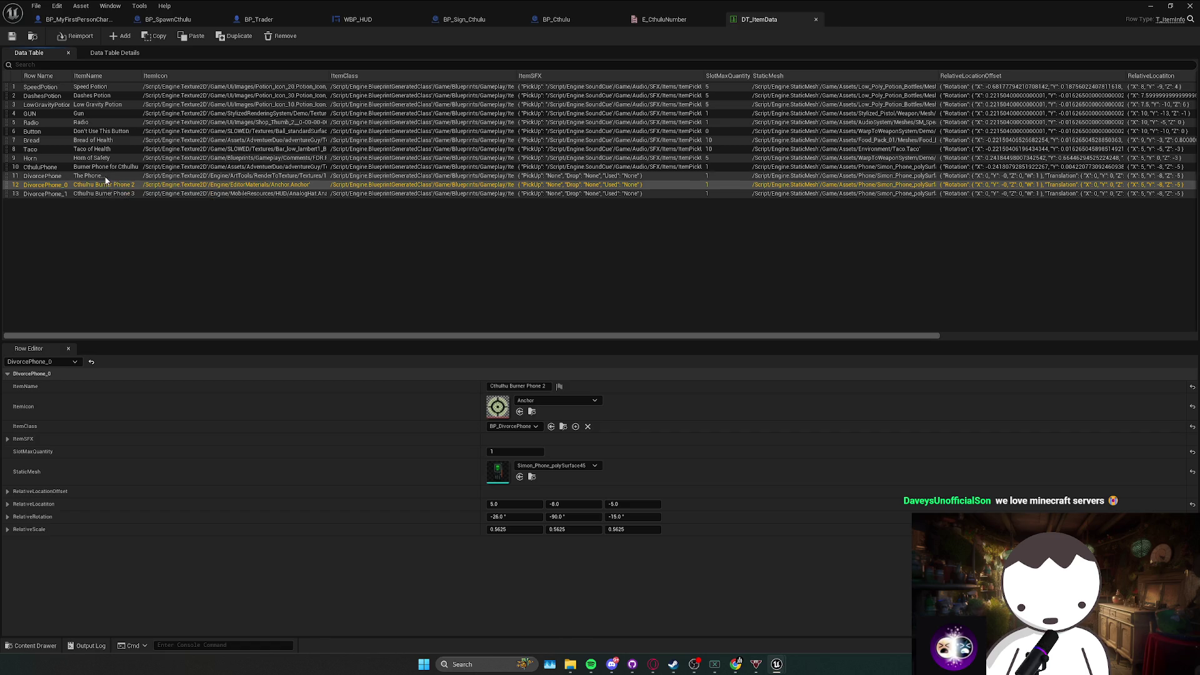
click(513, 426)
text(cthul)
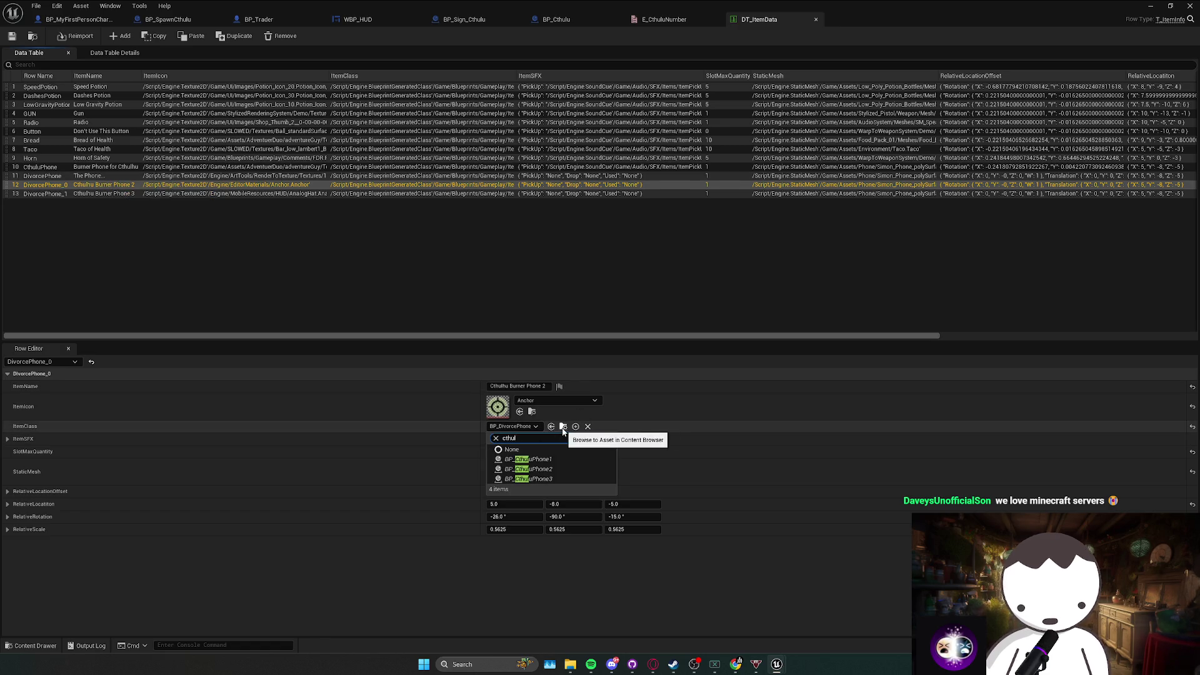
click(514, 459)
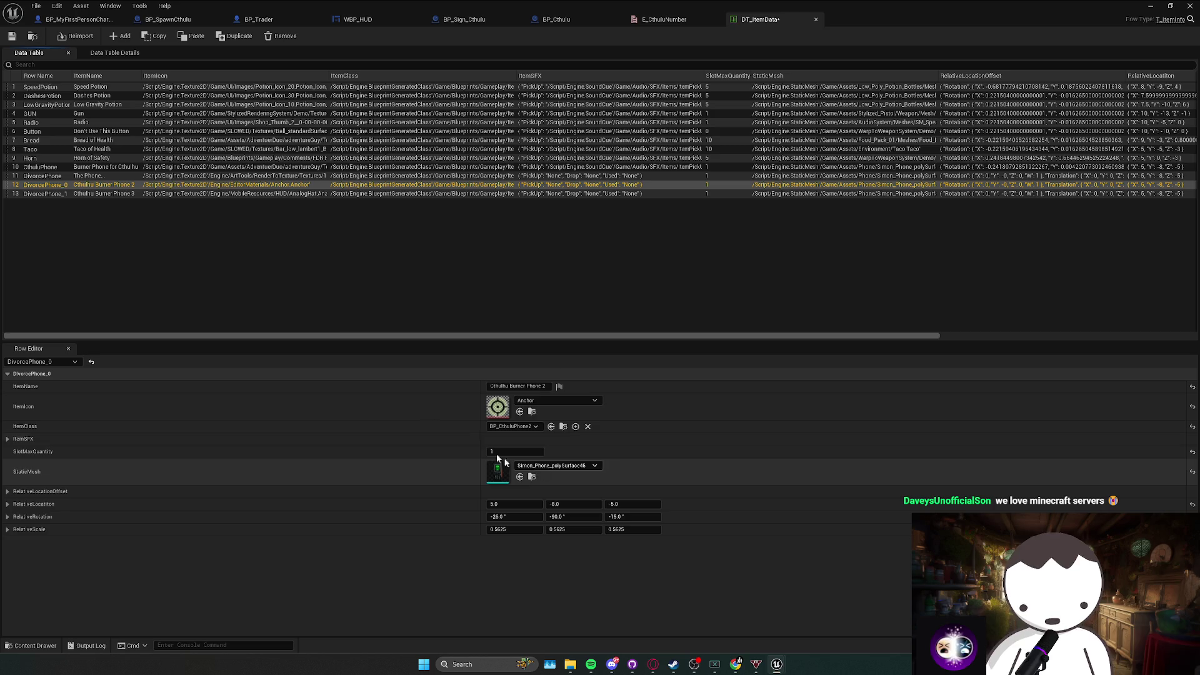
Set DivorcePhone_1's ItemClass to BP_CthuluPhone3 and save the table and map.
click(207, 194)
click(532, 426)
text(cthul)
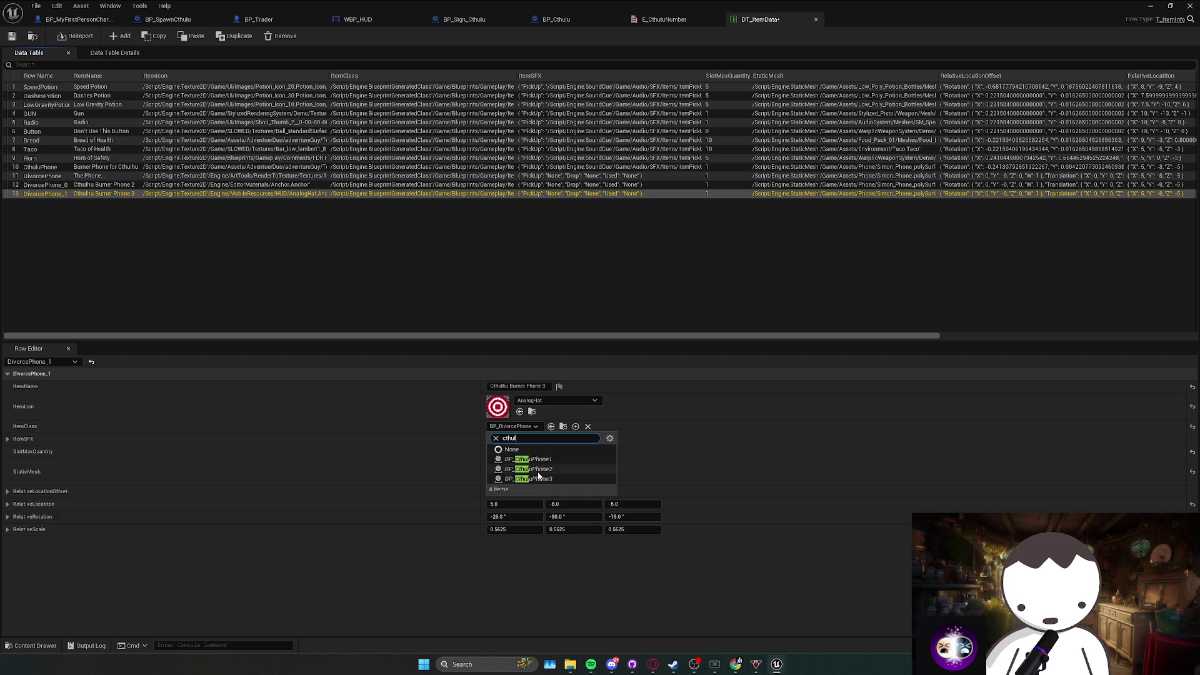
click(528, 479)
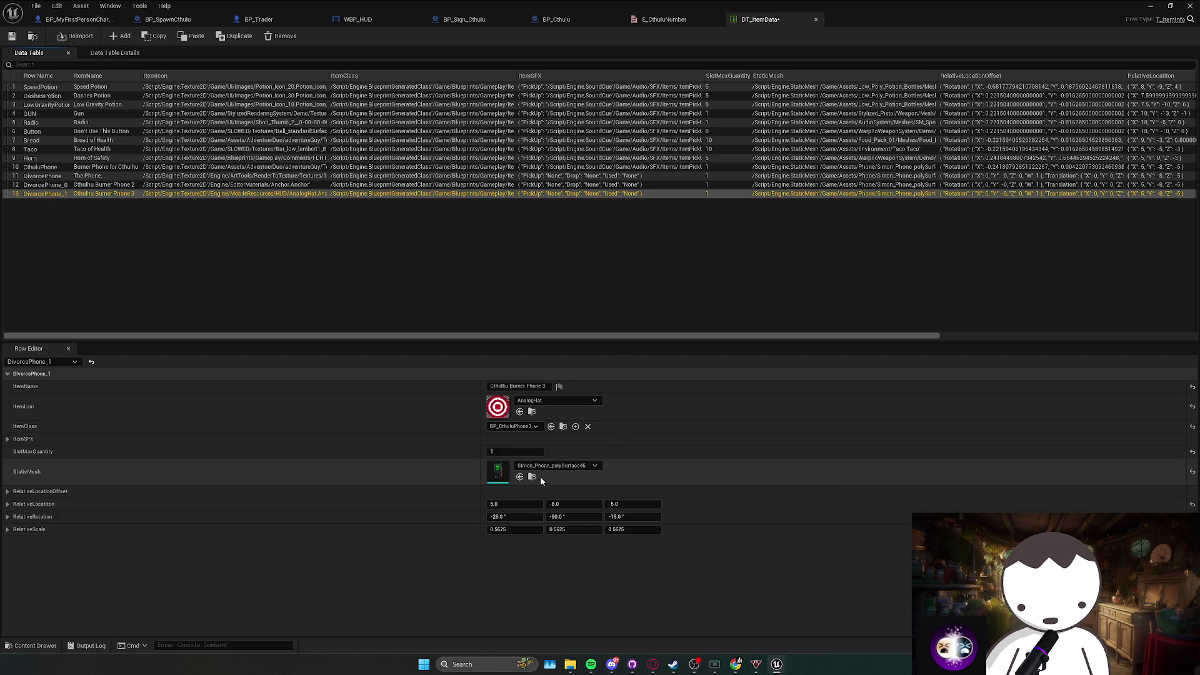
click(12, 35)
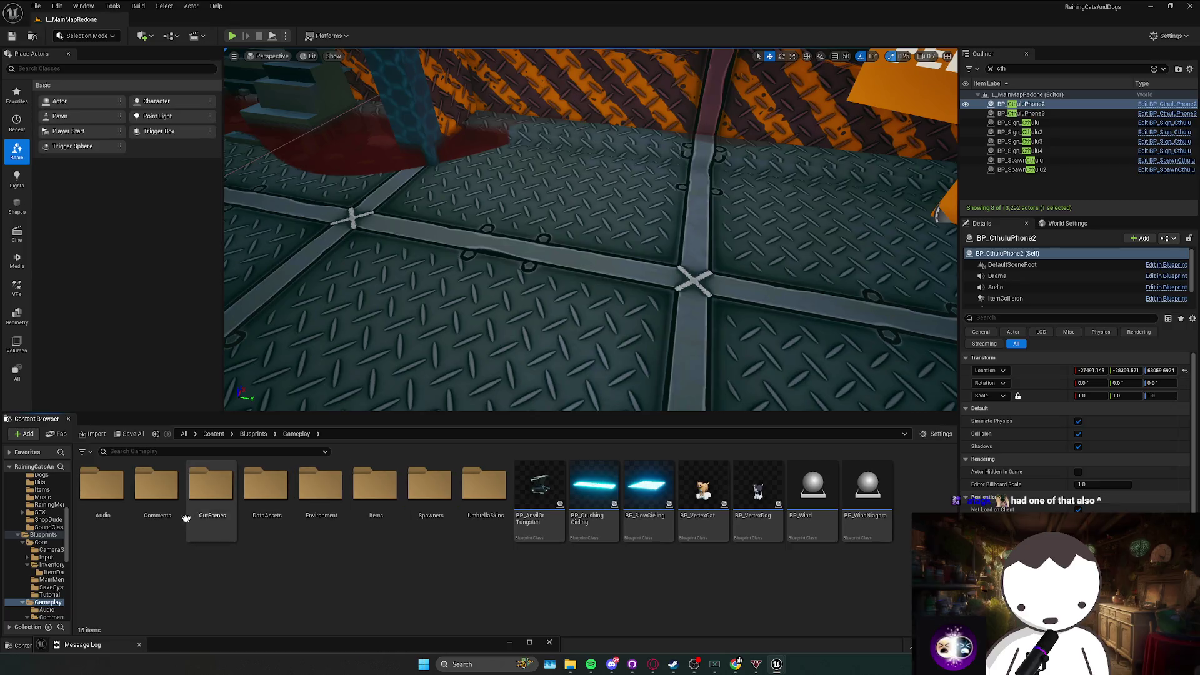
Browse to Blueprints > Gameplay > Items and open BP_CthuluPhone3 in the Blueprint editor.
click(160, 528)
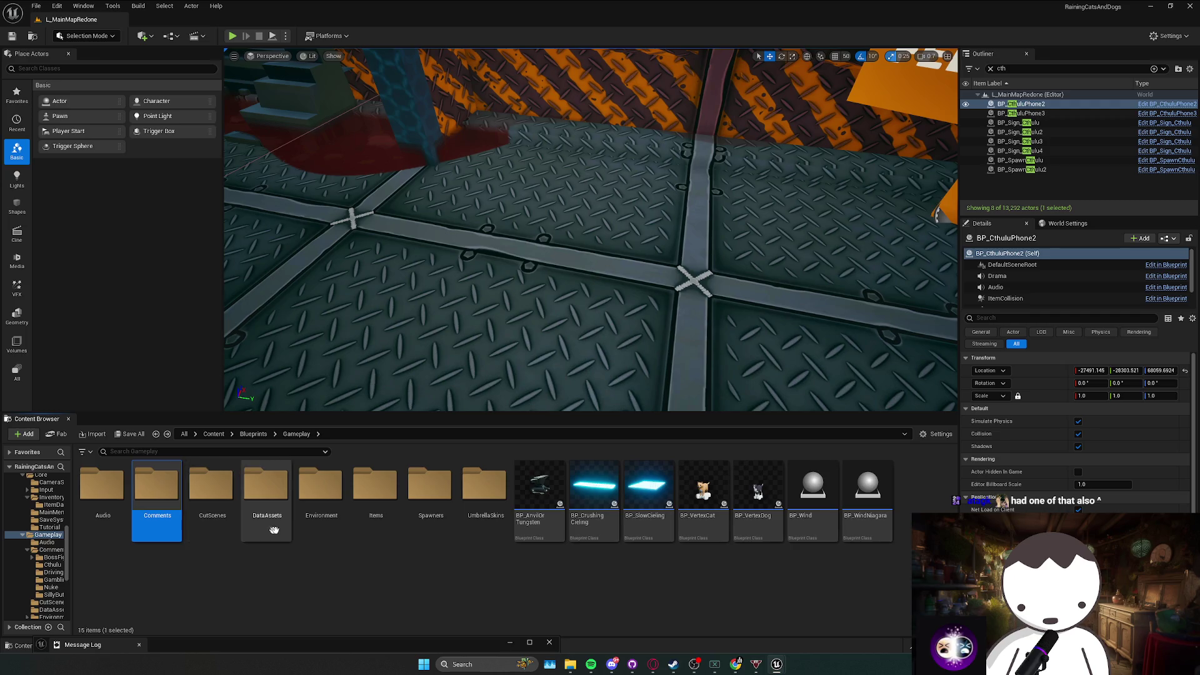
scroll(421, 573, down, 2)
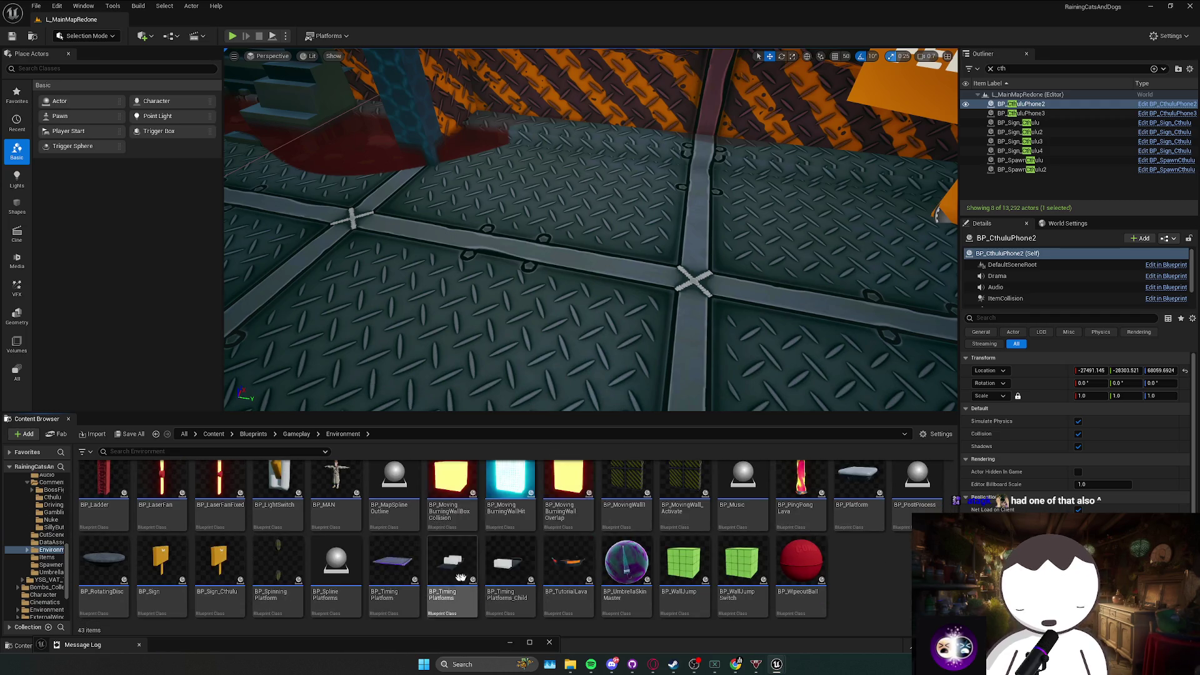
scroll(421, 573, up, 2)
key(alt+Left)
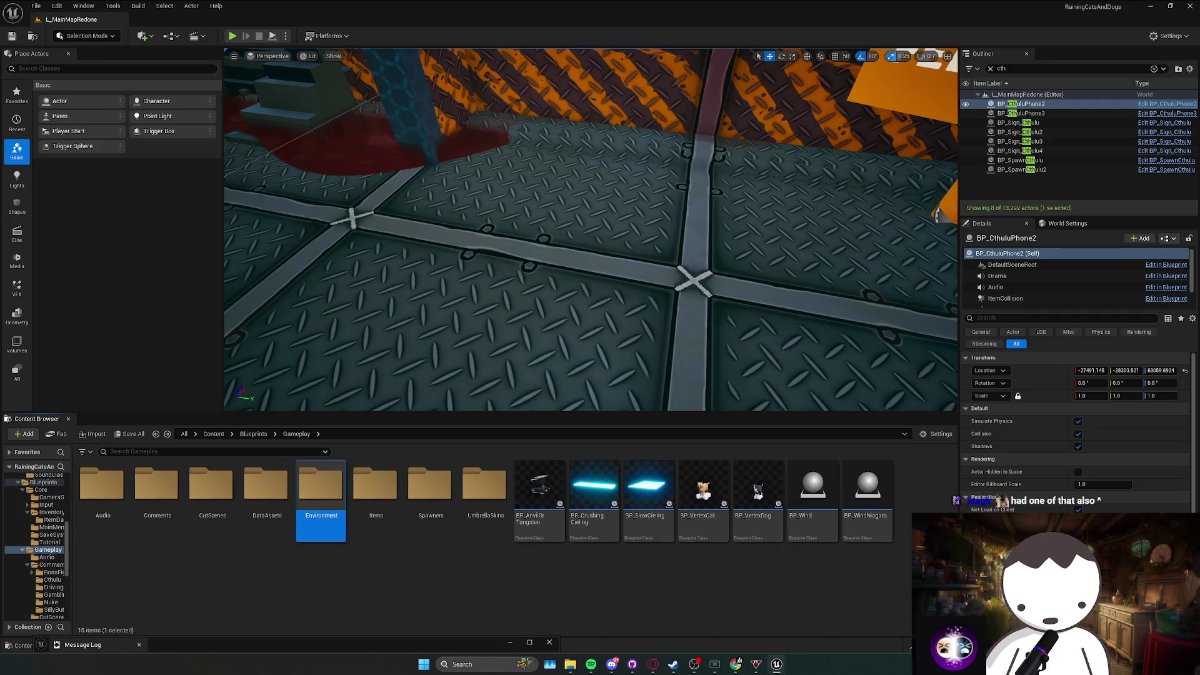
double_click(375, 487)
click(382, 522)
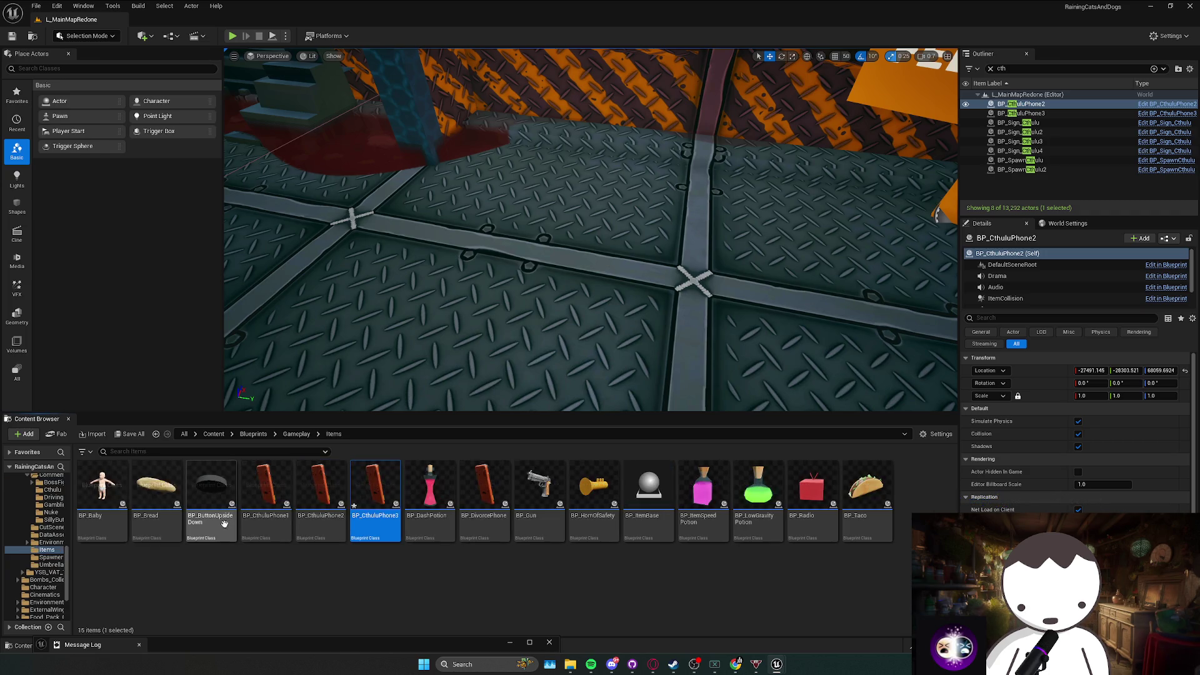
right_click(381, 522)
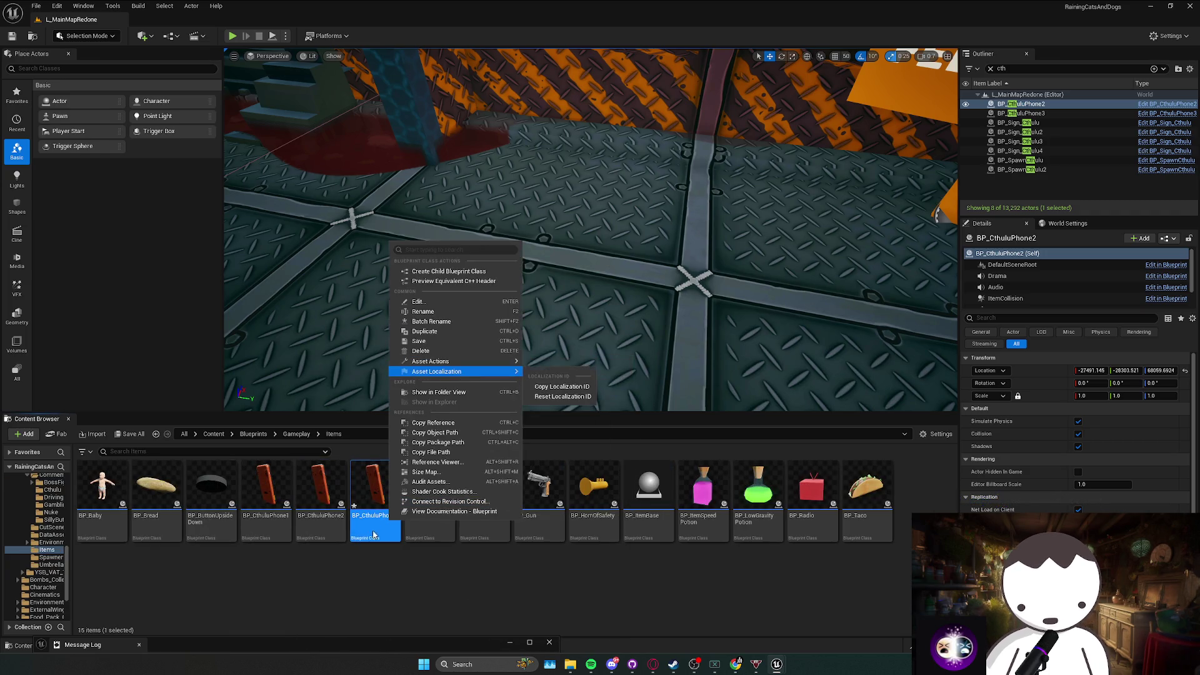
click(320, 497)
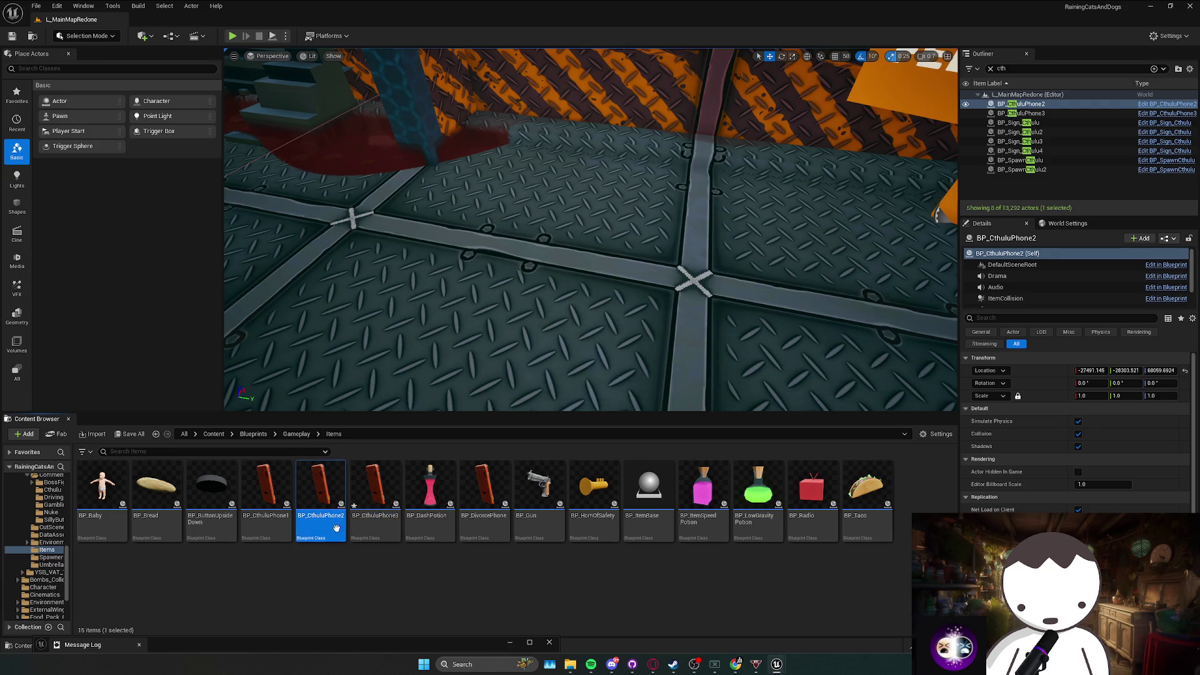
click(380, 525)
double_click(380, 525)
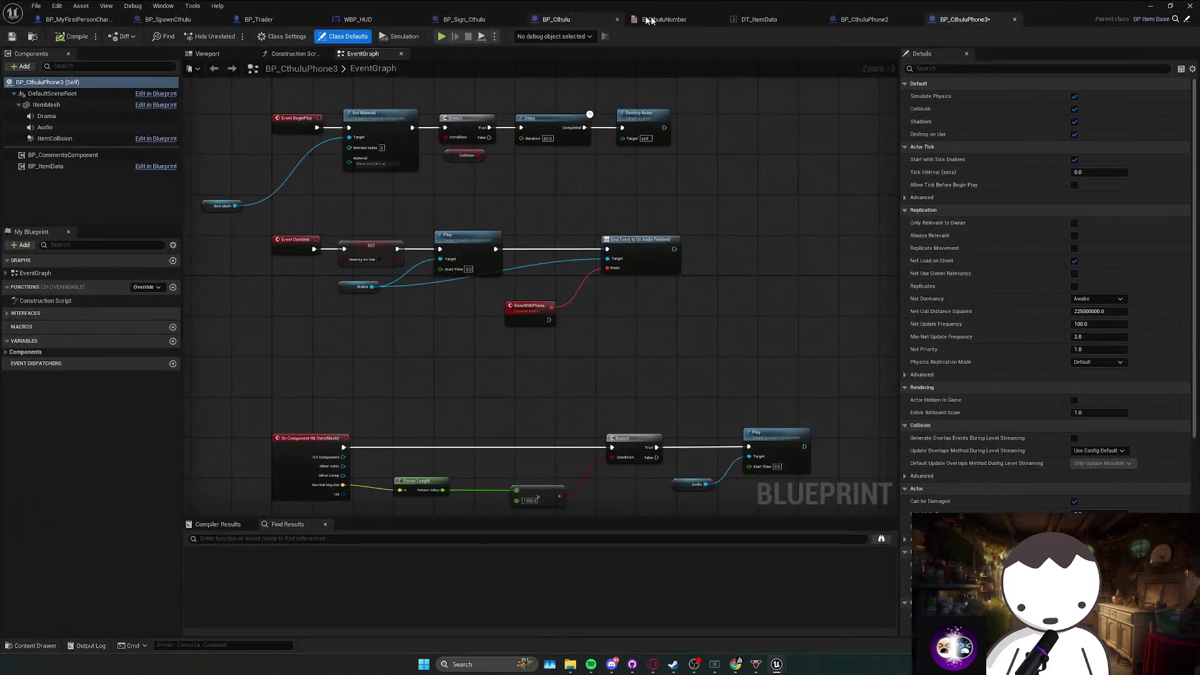
Inspect BP_CthuluPhone2's ItemData component, whose Row Name is still CthulhuPhone.
click(865, 22)
click(63, 155)
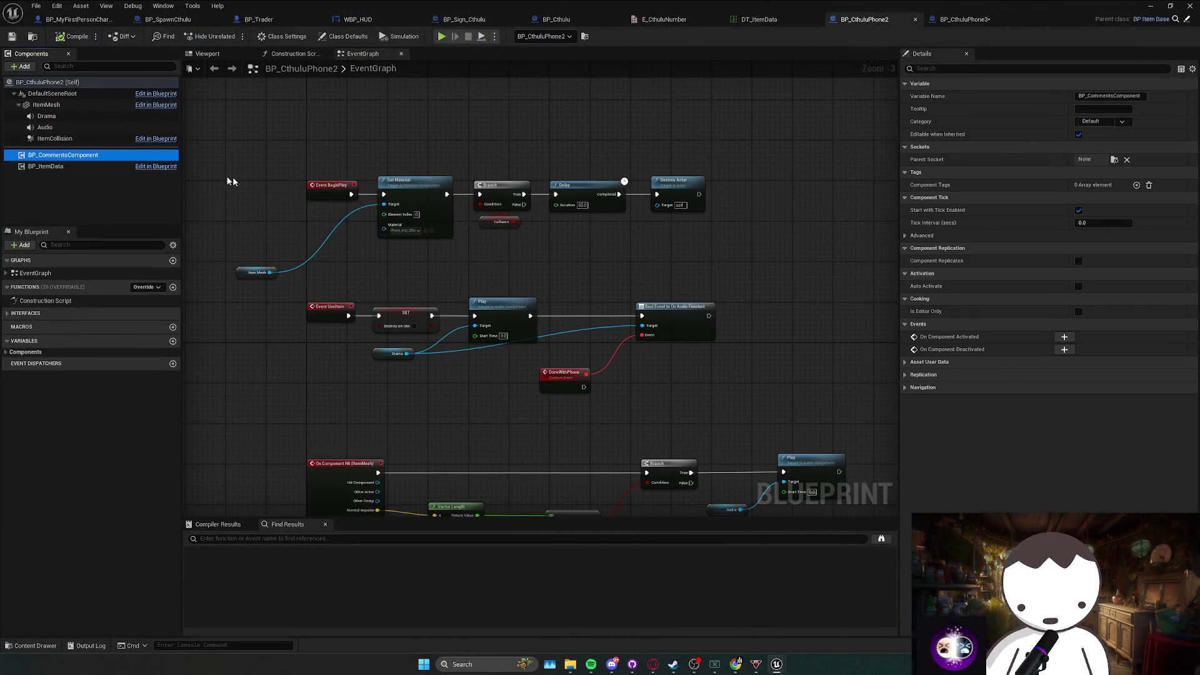
click(46, 166)
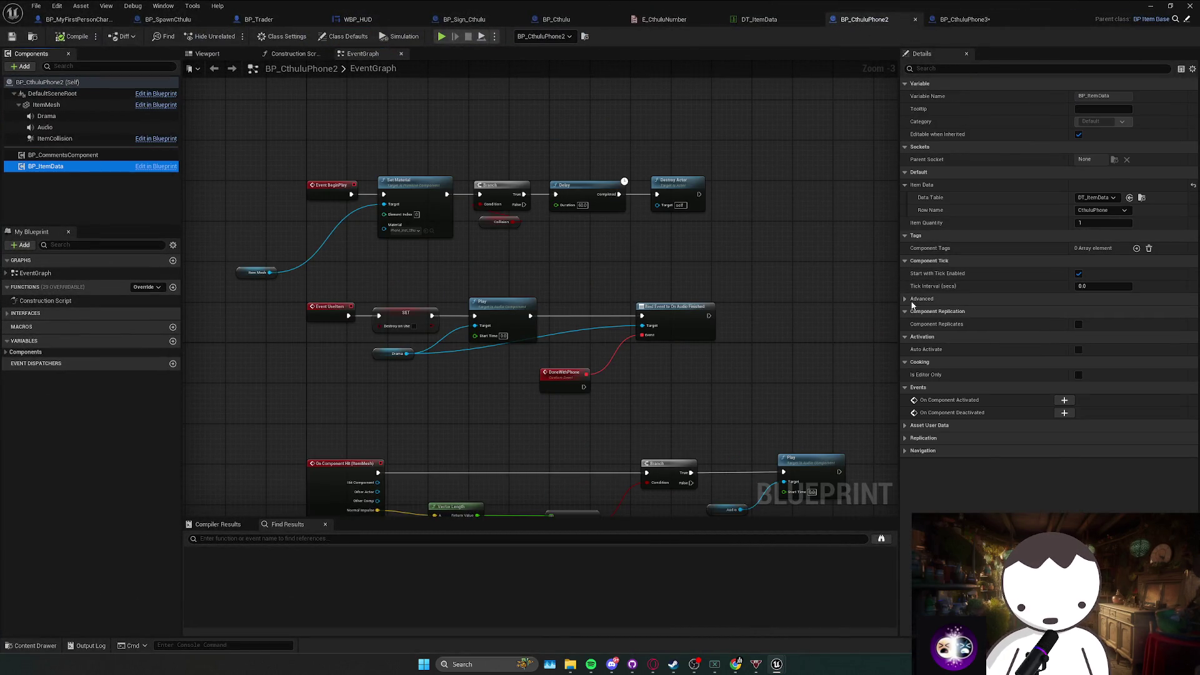
click(1110, 210)
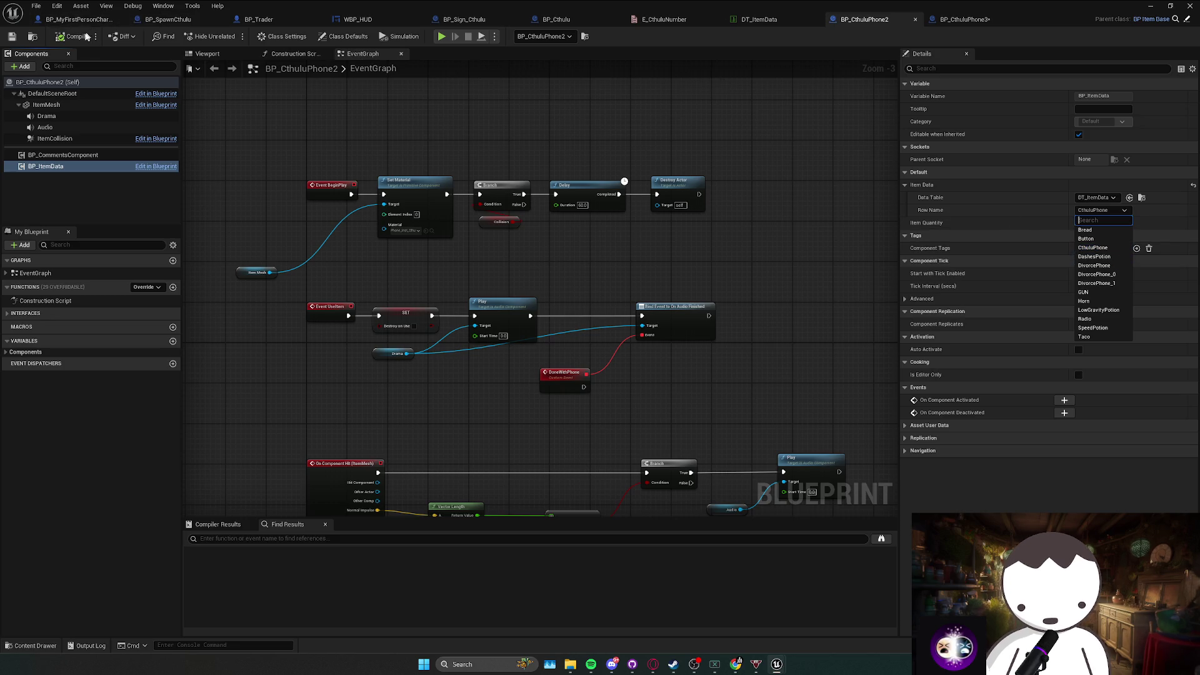
key(Escape)
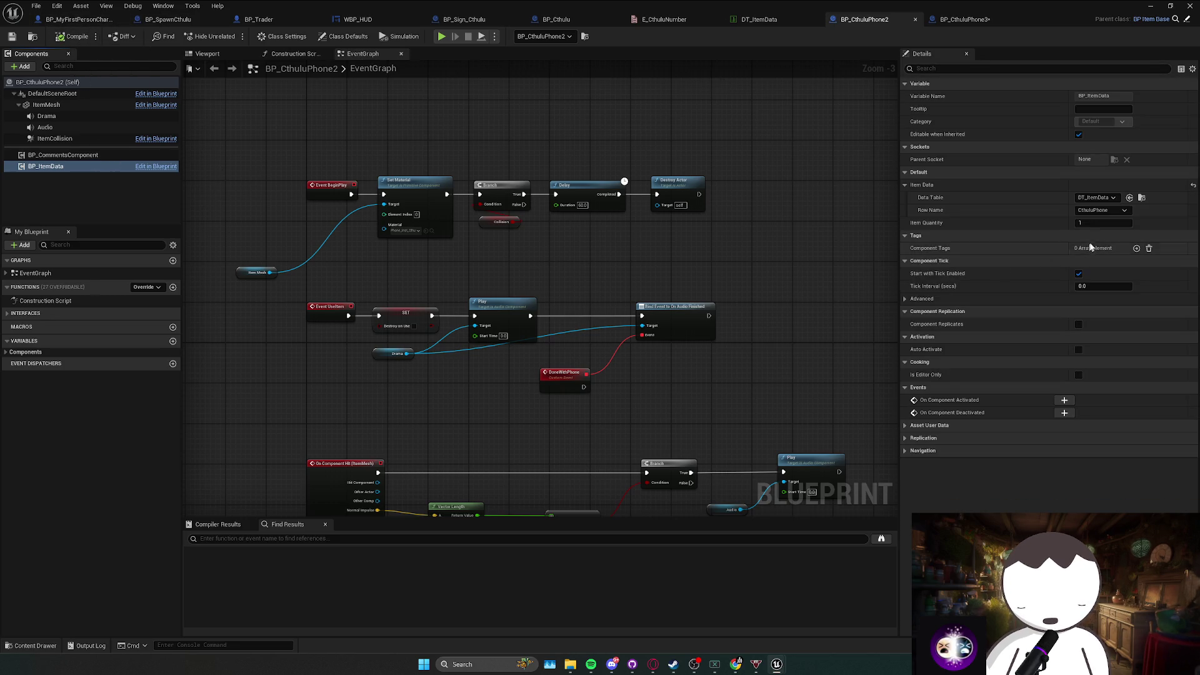
click(1103, 210)
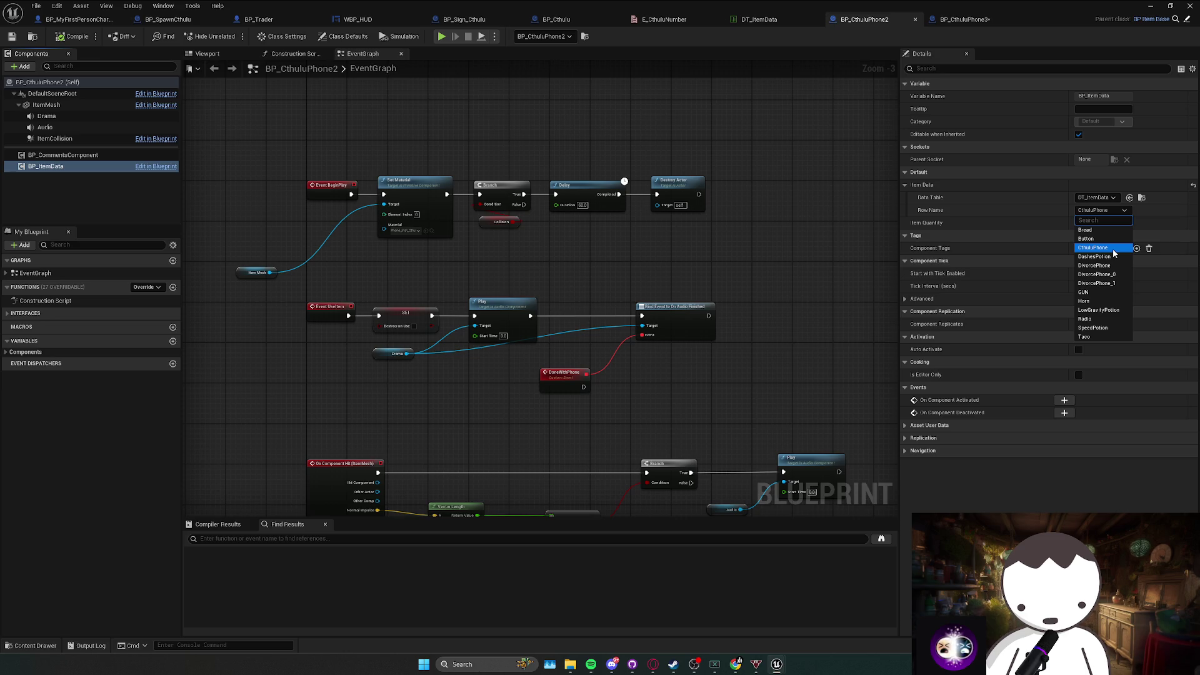
click(756, 19)
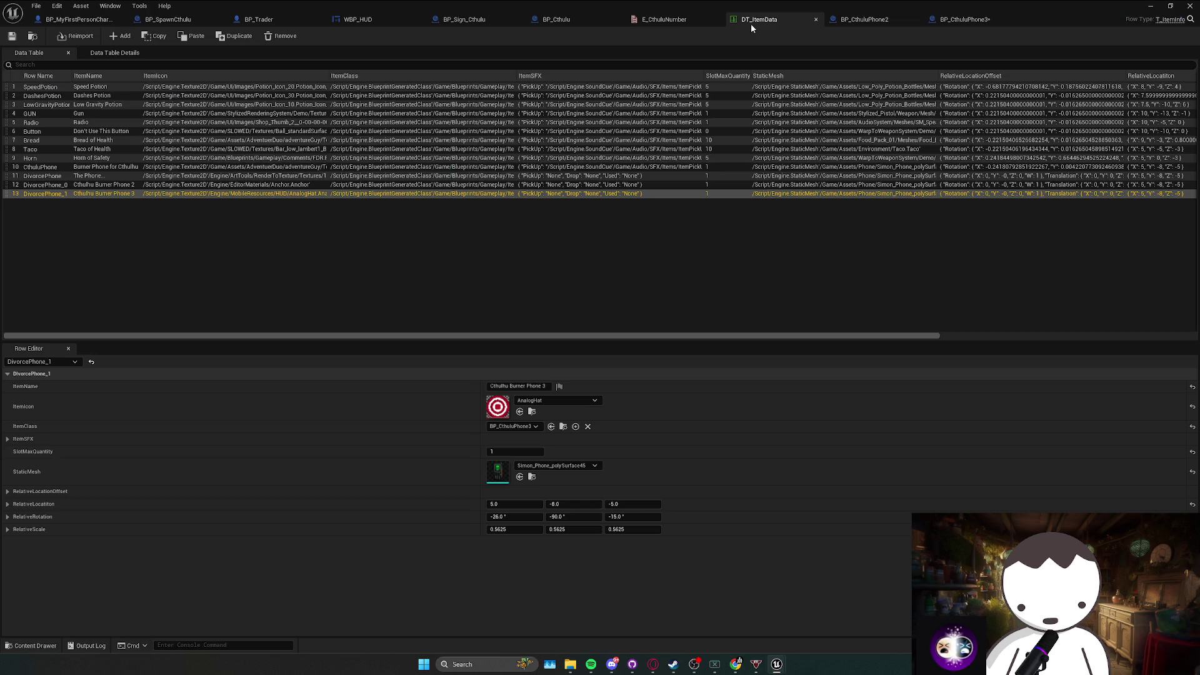
Rename rows DivorcePhone_0 and DivorcePhone_1 to CthuluPhone2 and CthuluPhone3 in DT_ItemData.
click(39, 185)
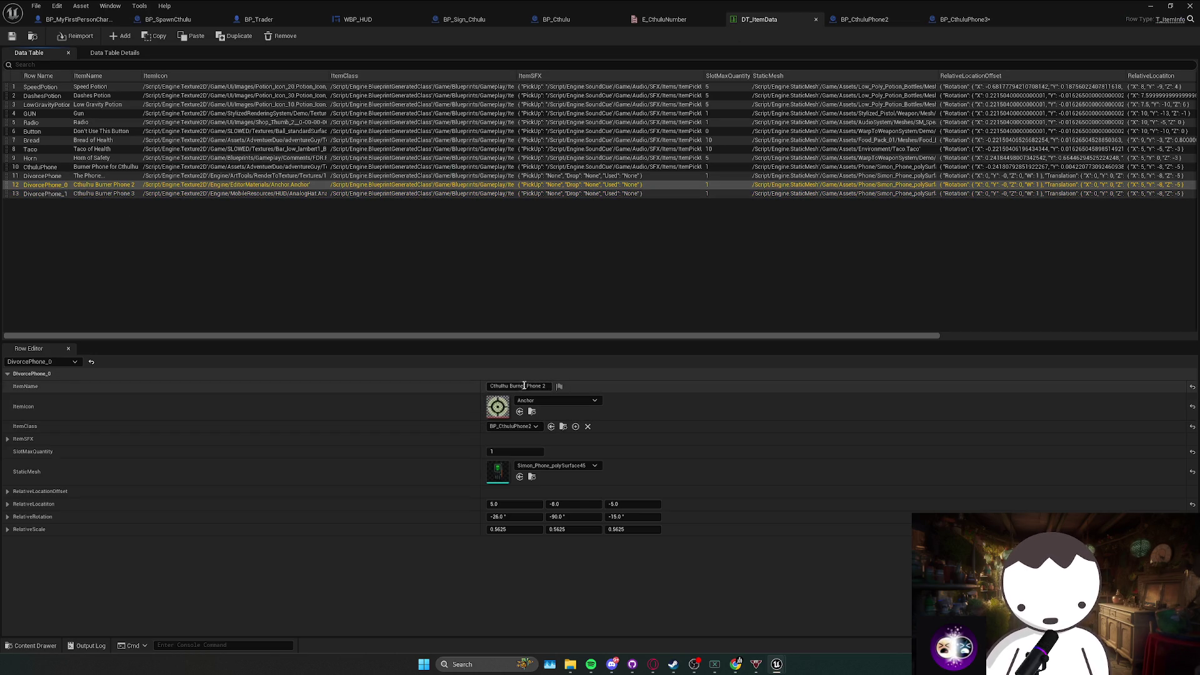
right_click(58, 194)
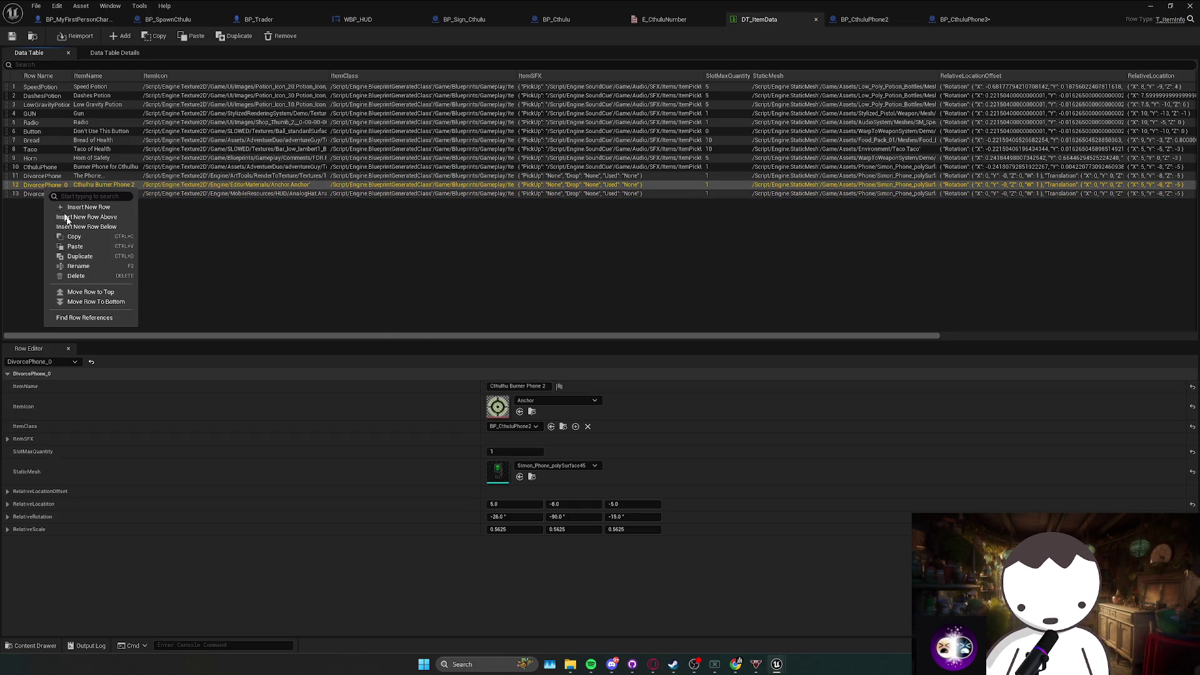
click(81, 267)
text(Cthulu)
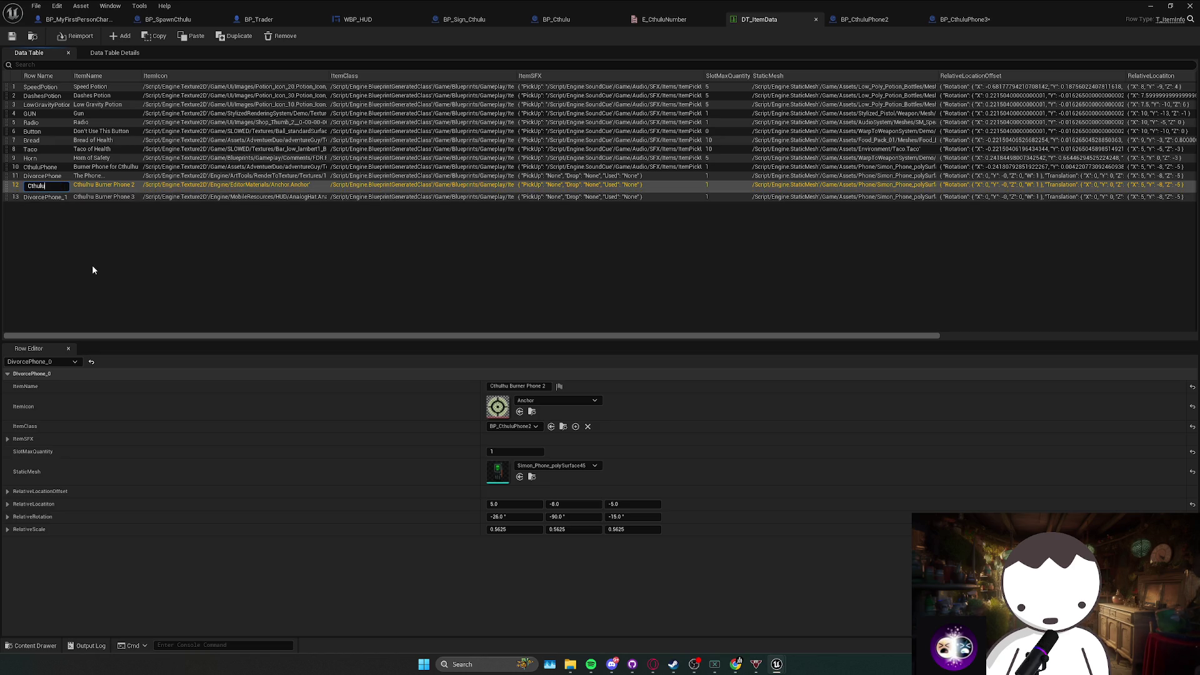
text(Phon)
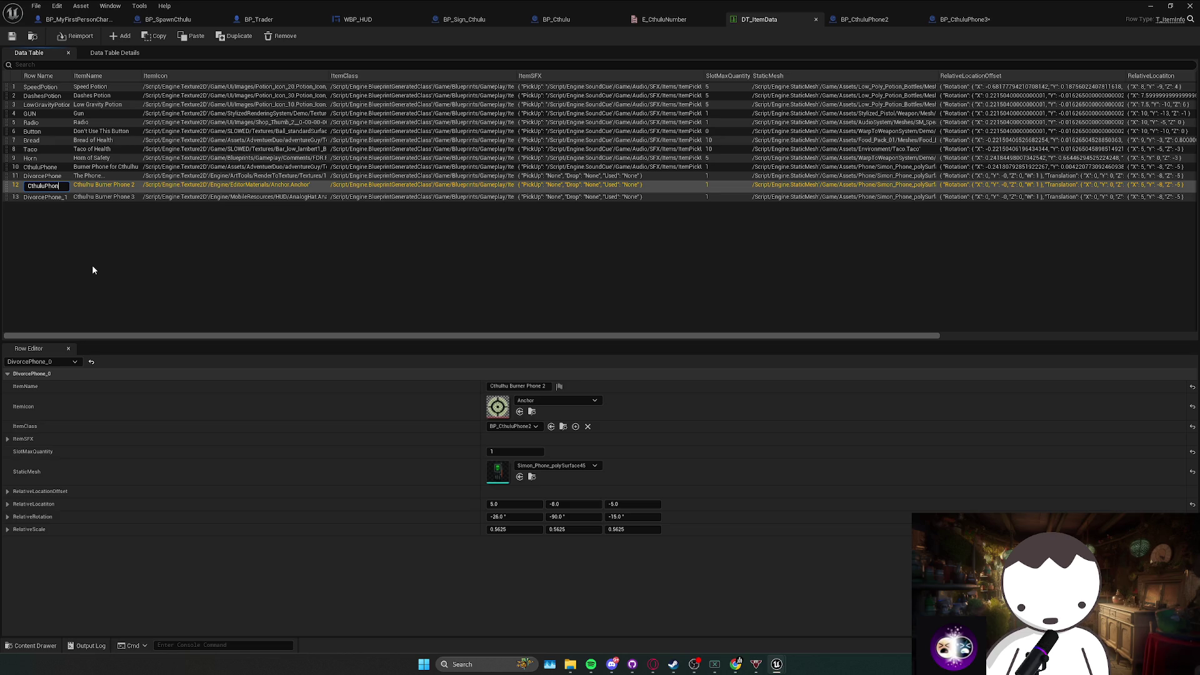
text(e2)
key(Return)
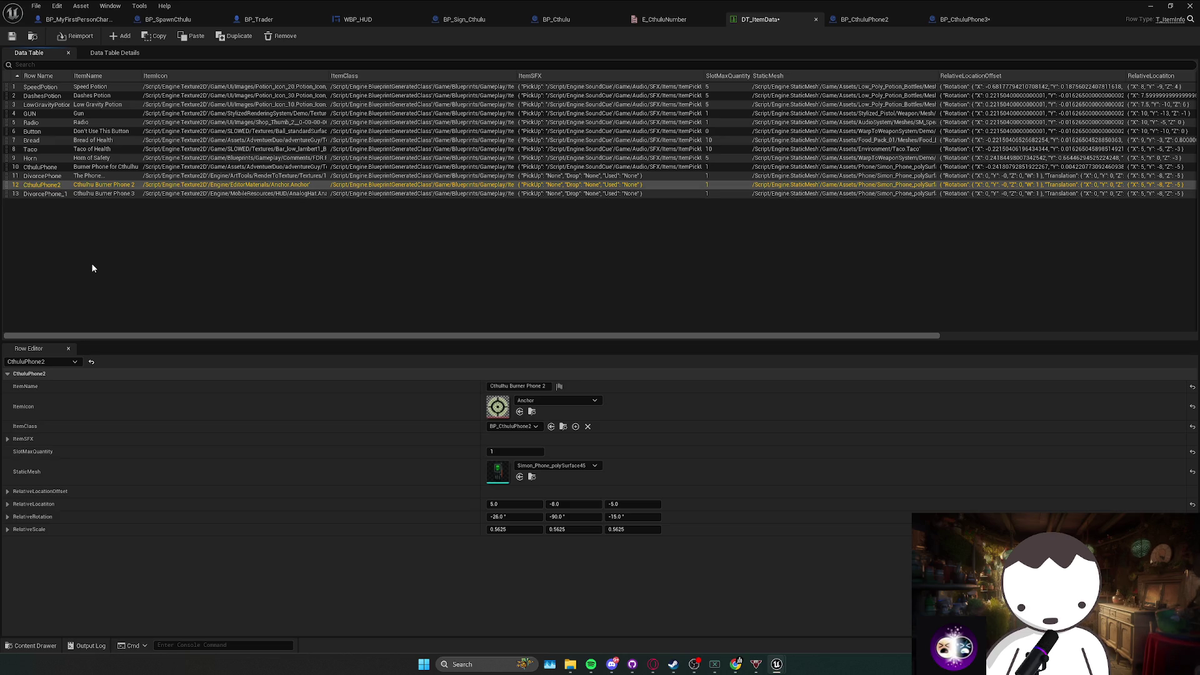
right_click(57, 194)
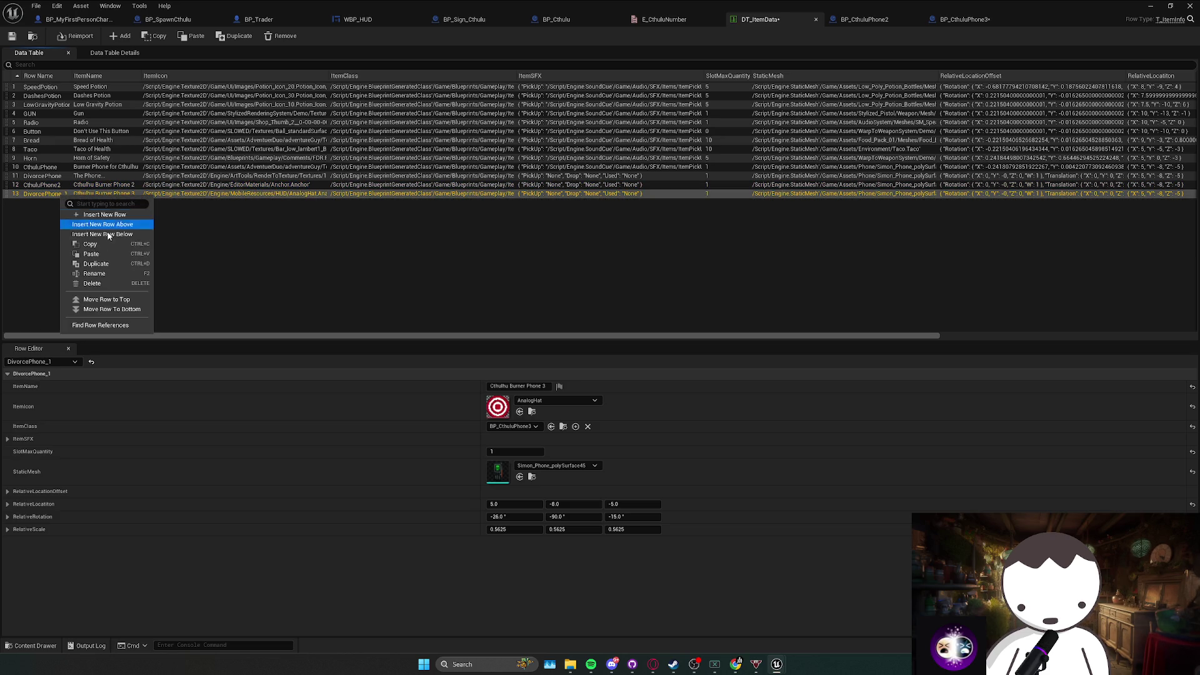
click(104, 272)
text(Cthulu)
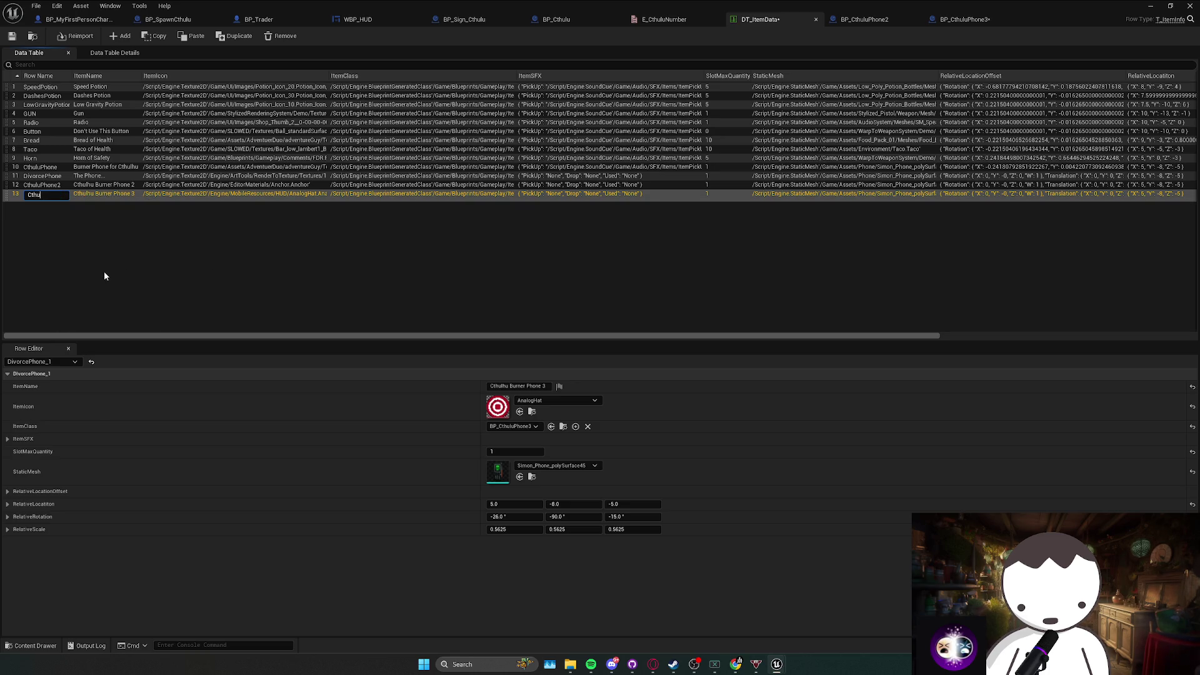
text(Phone3)
key(Return)
drag(7, 190, 8, 186)
Save DT_ItemData and set BP_CthuluPhone2's ItemData Row Name to CthuluPhone2.
click(11, 36)
click(872, 20)
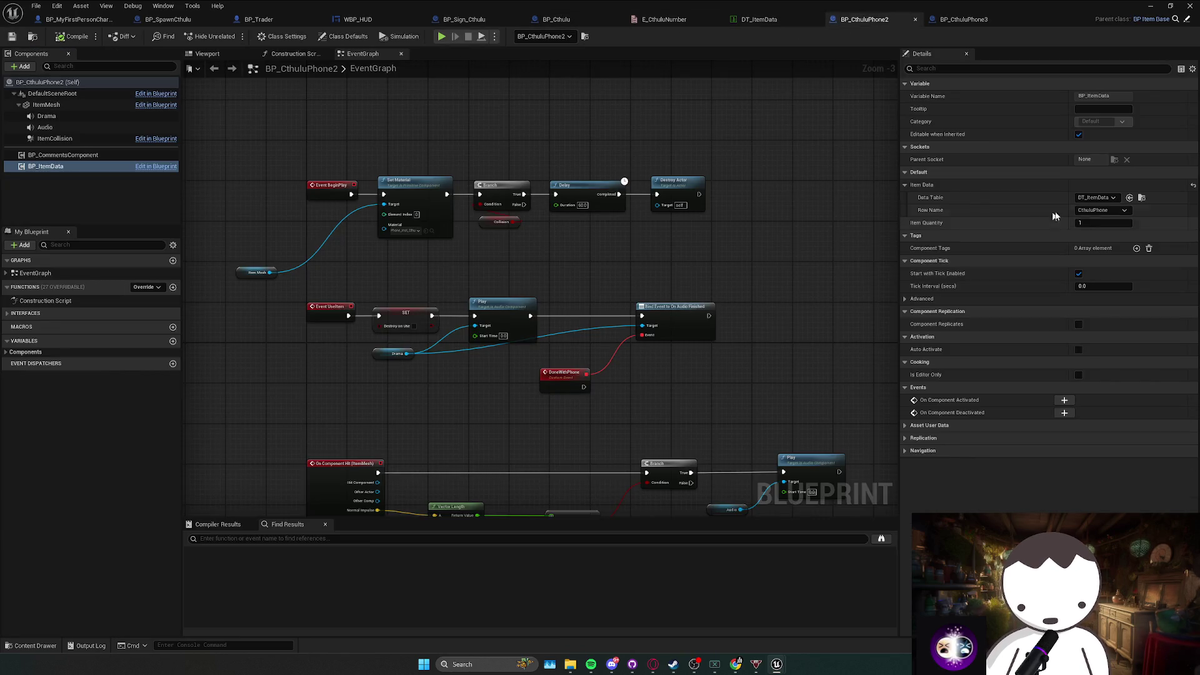
click(1090, 211)
click(1116, 258)
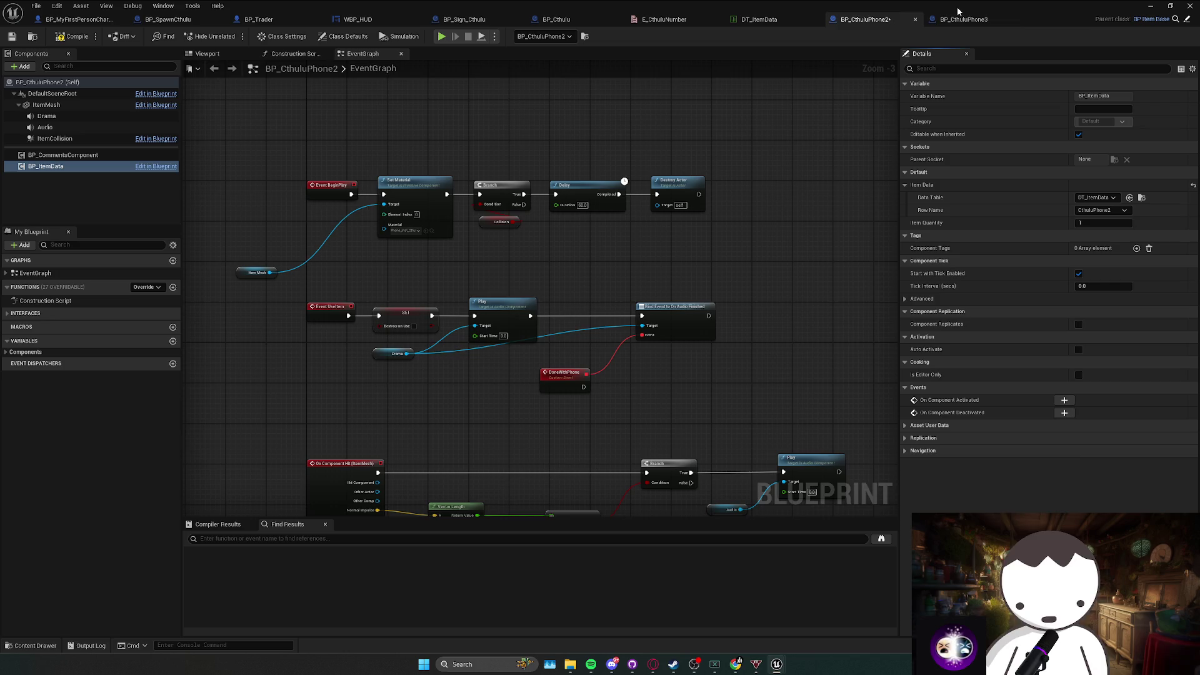
Set BP_CthuluPhone3's ItemData Row Name to CthuluPhone3, compile, and minimize the editor.
click(962, 19)
click(175, 167)
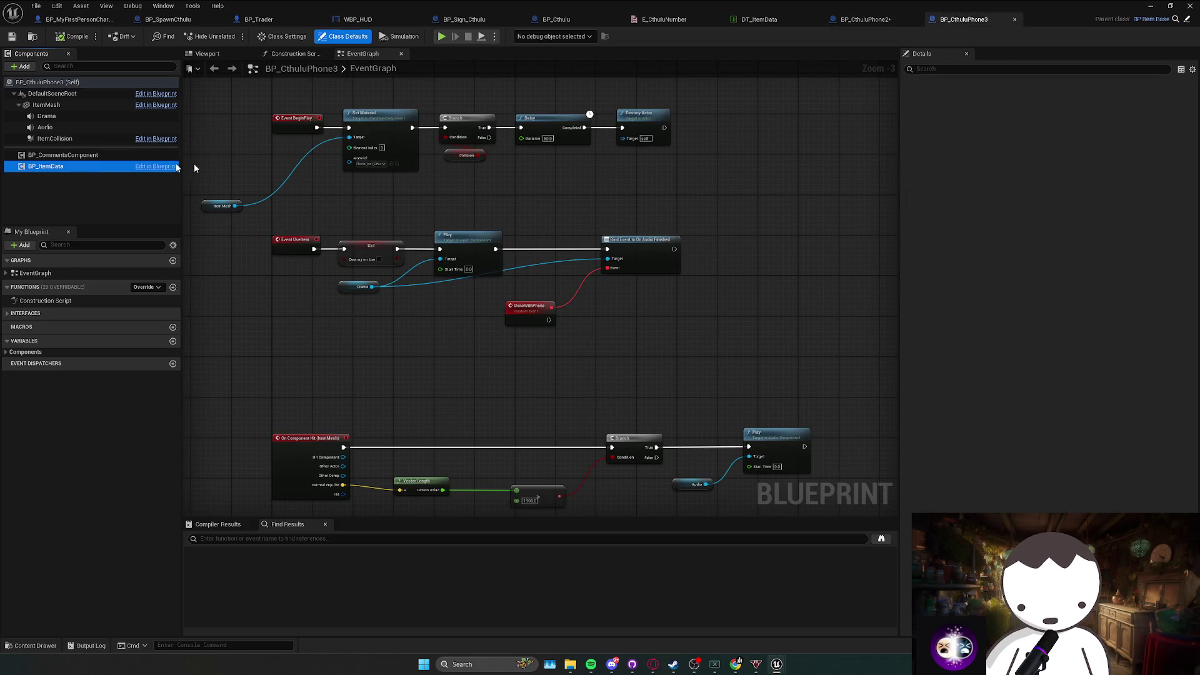
click(1101, 211)
click(1116, 268)
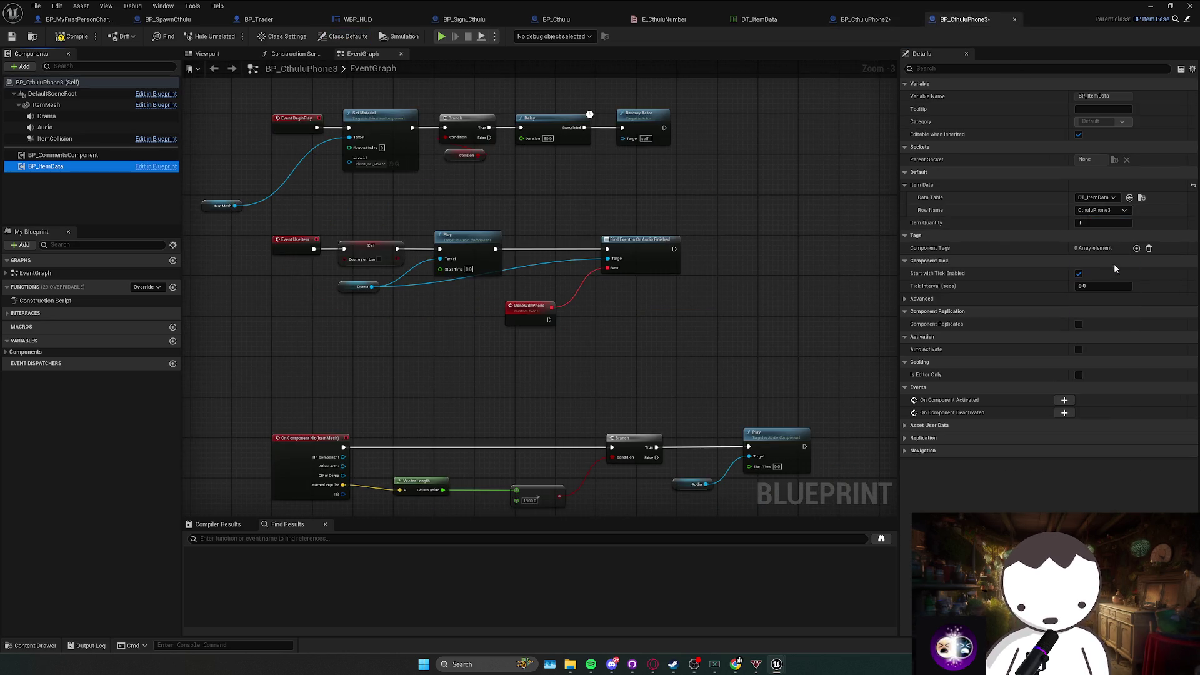
click(67, 38)
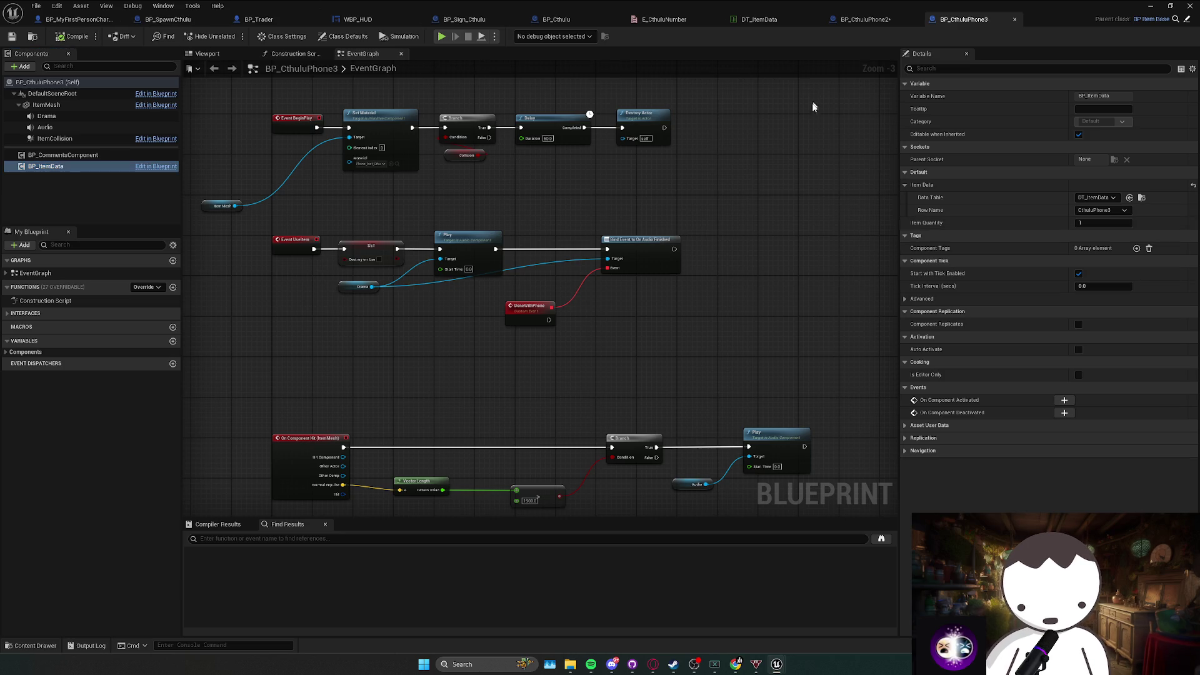
drag(757, 199, 732, 202)
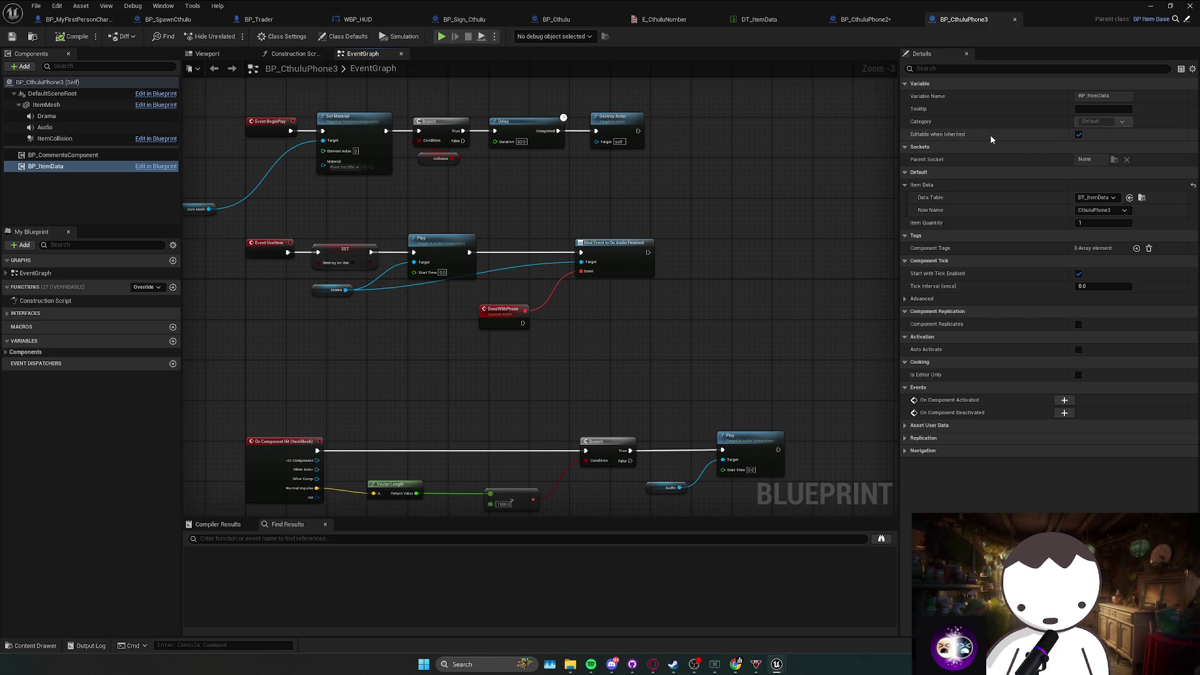
click(1151, 6)
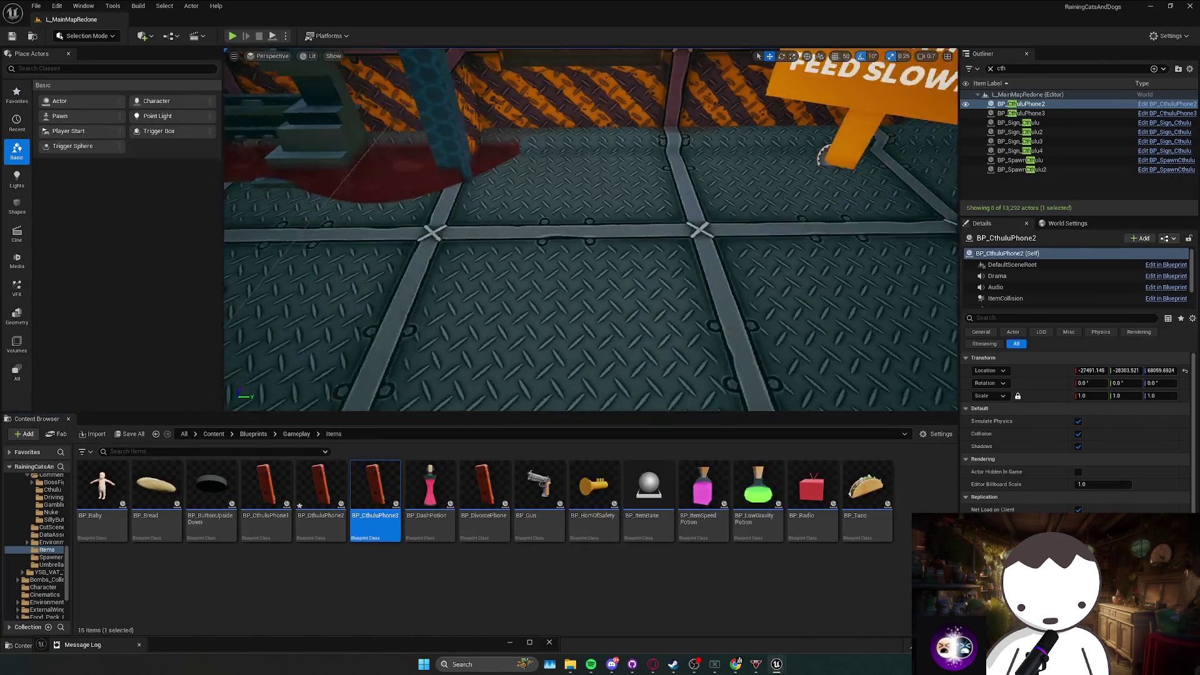
Play-test the level, picking up both Cthulhu Burner Phone 2 and 3, then stop.
key(f)
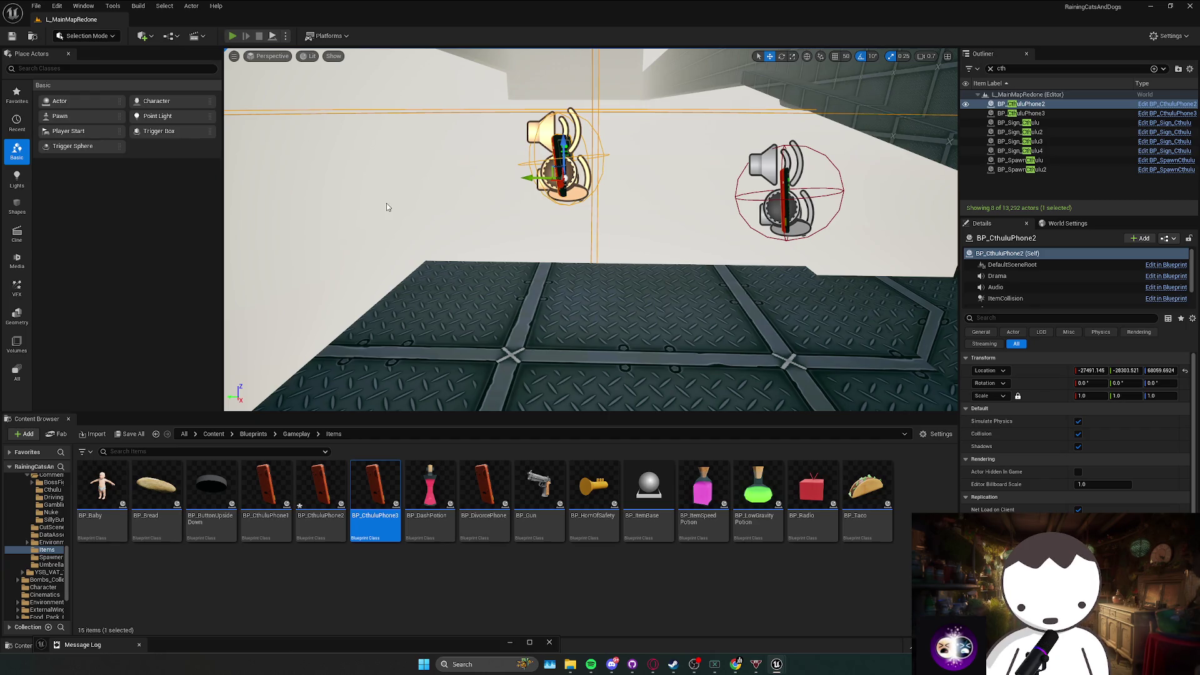
key(alt+p)
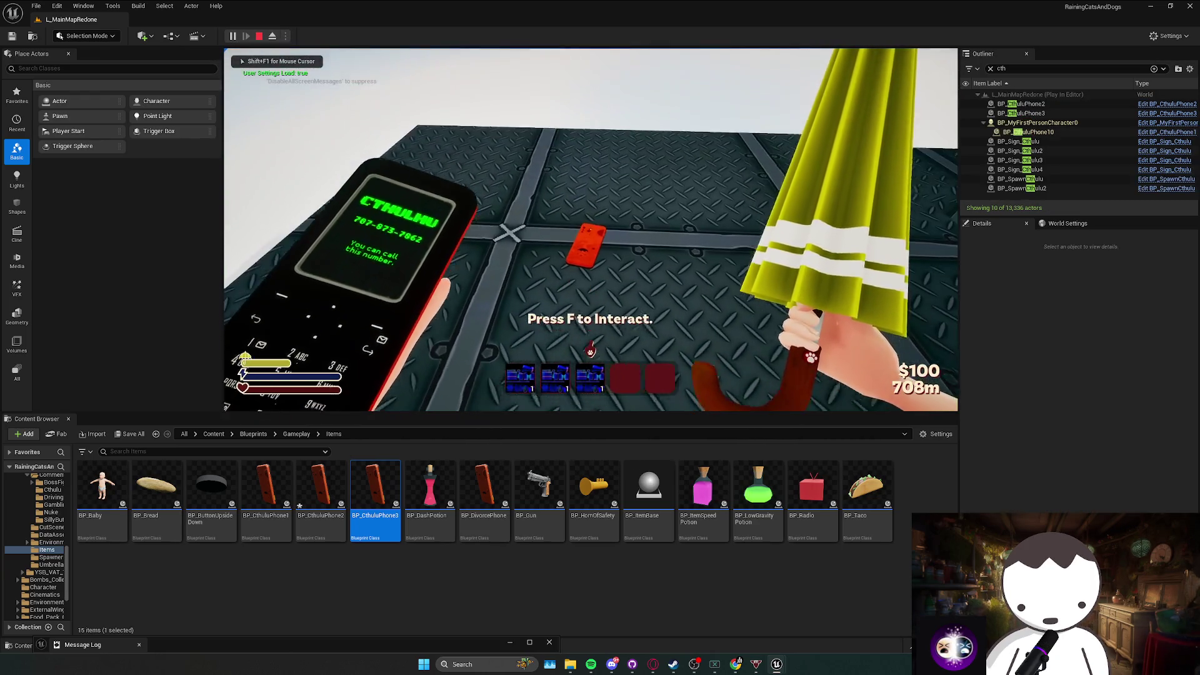
key(f)
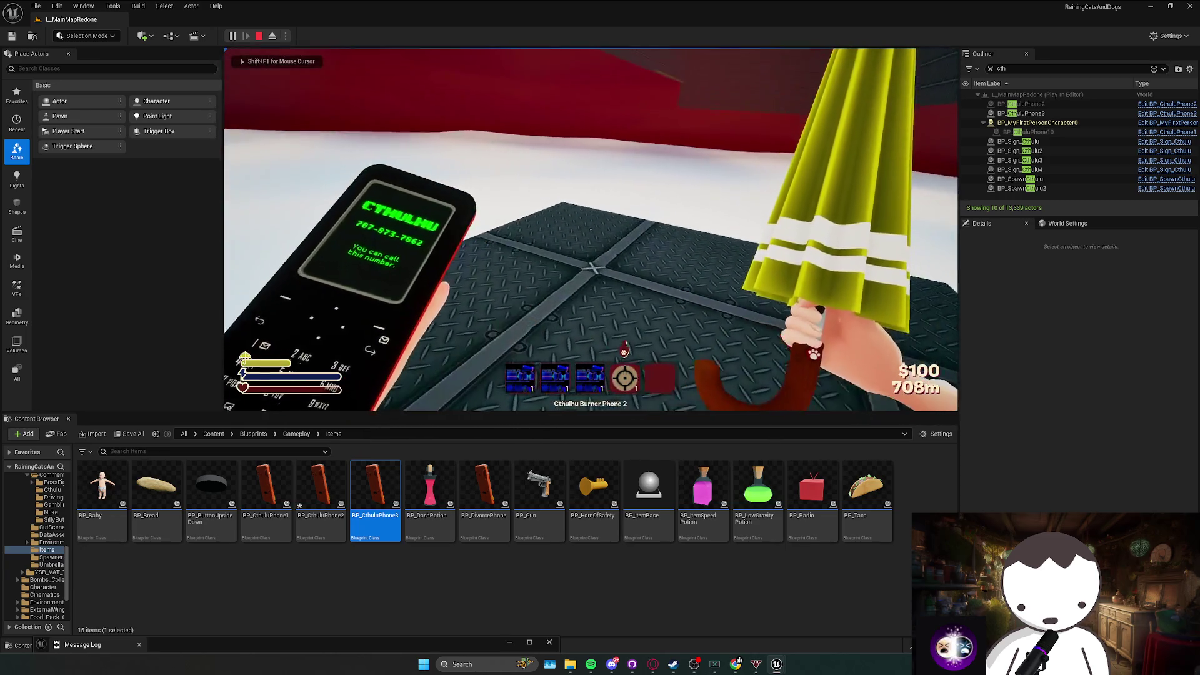
key(w)
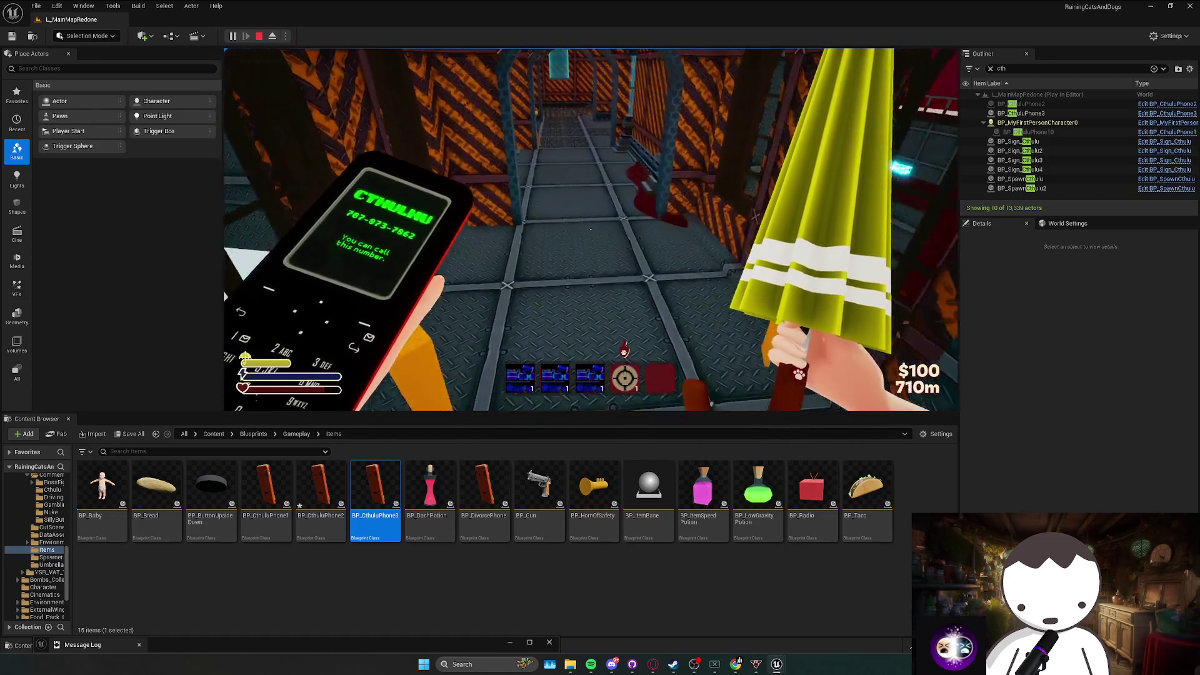
key(w)
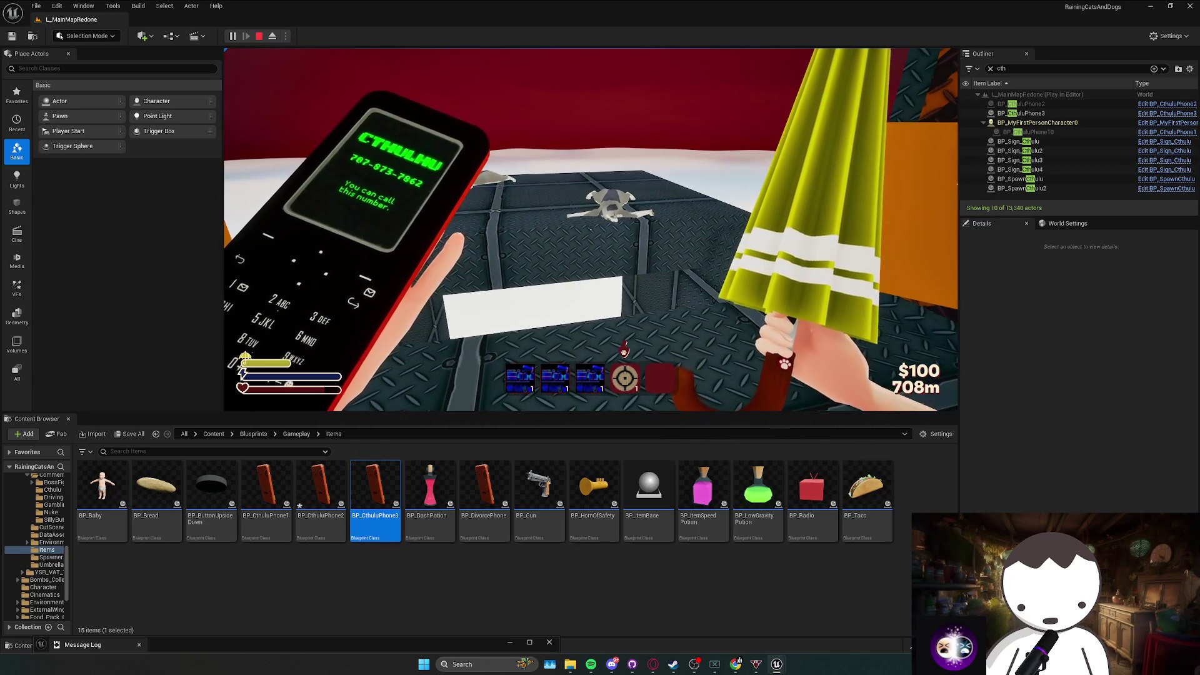
key(w)
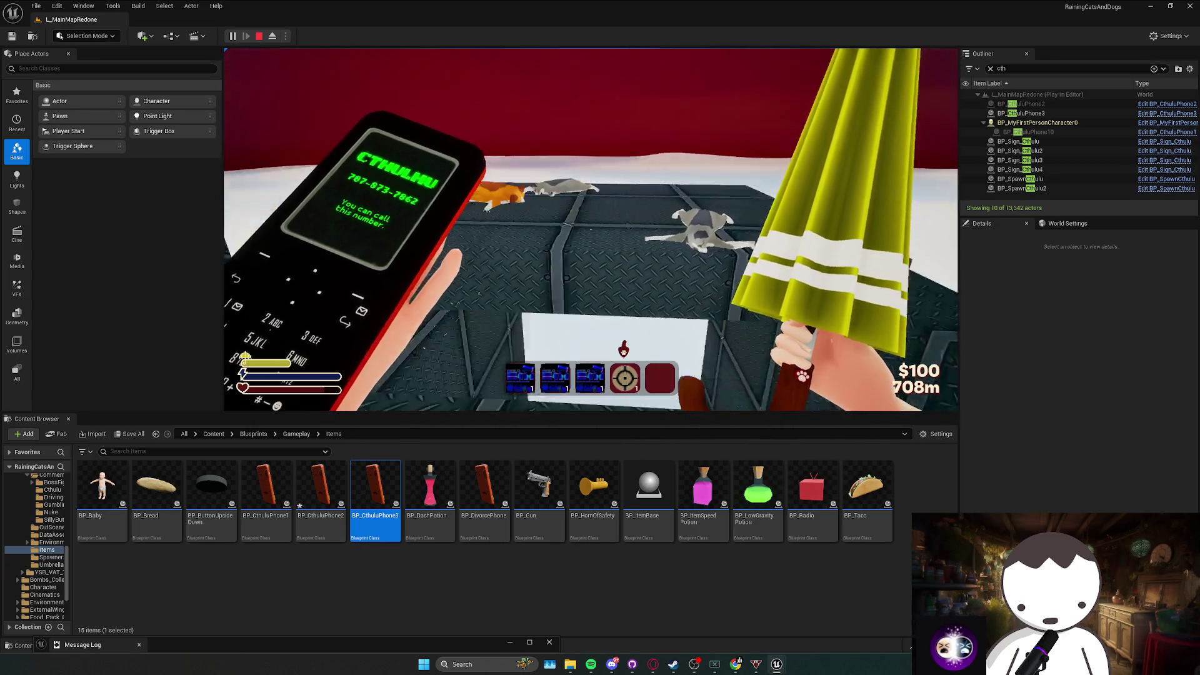
key(f)
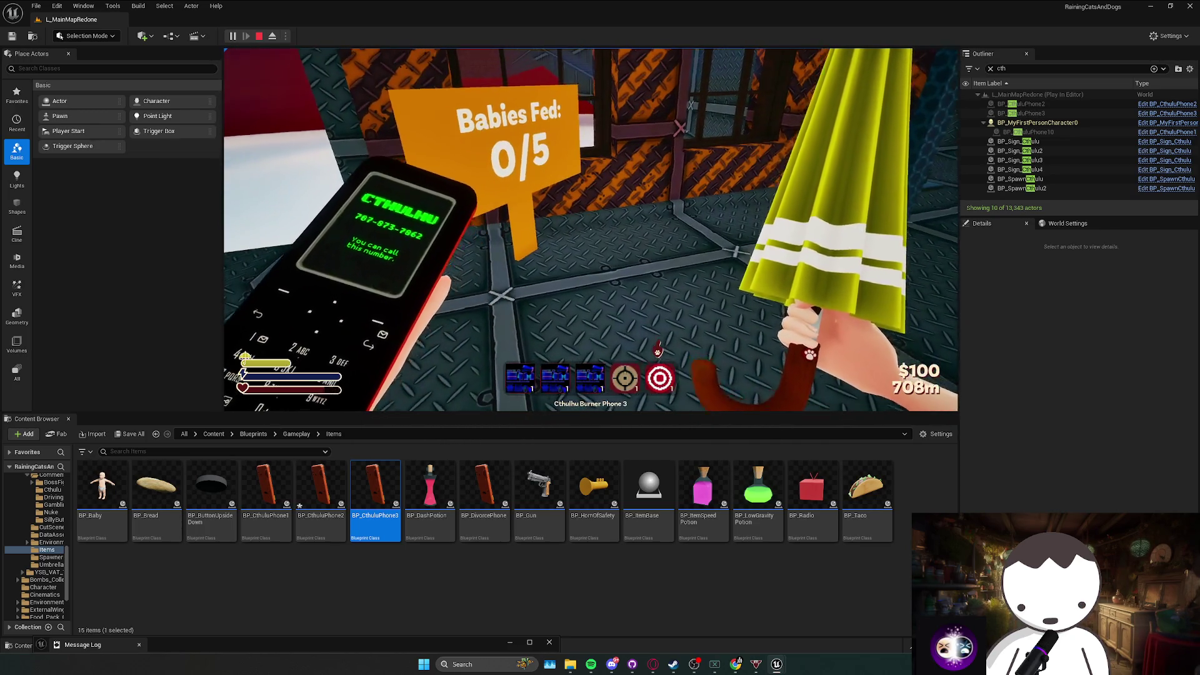
key(w)
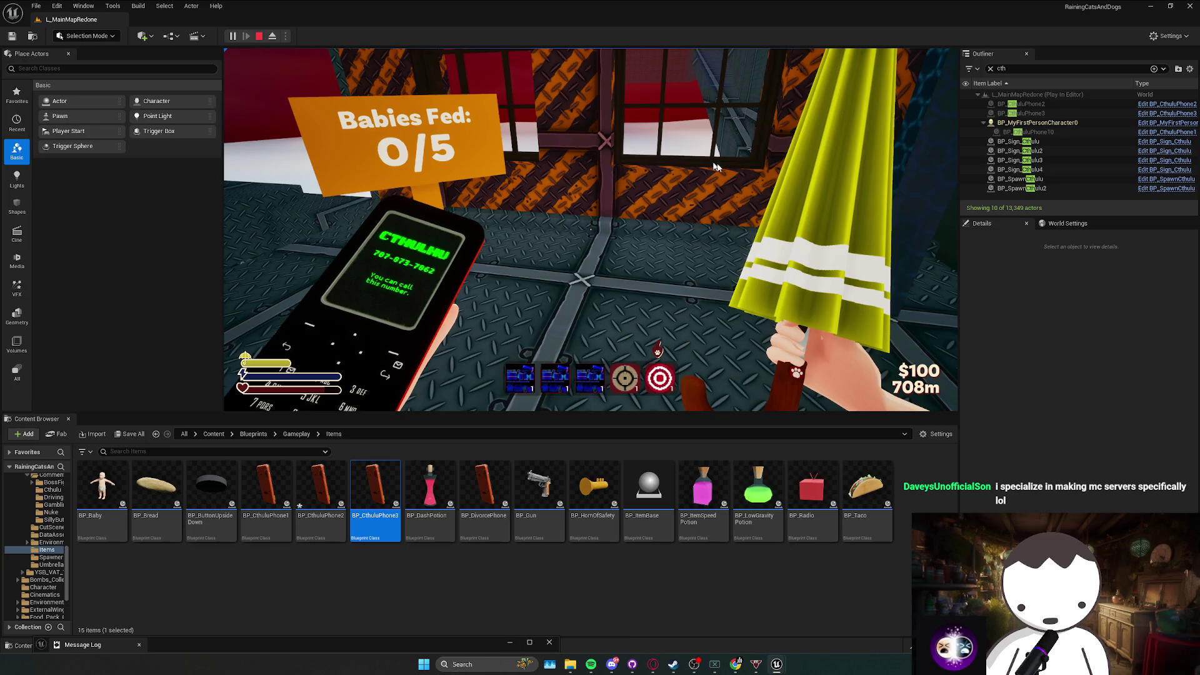
key(Escape)
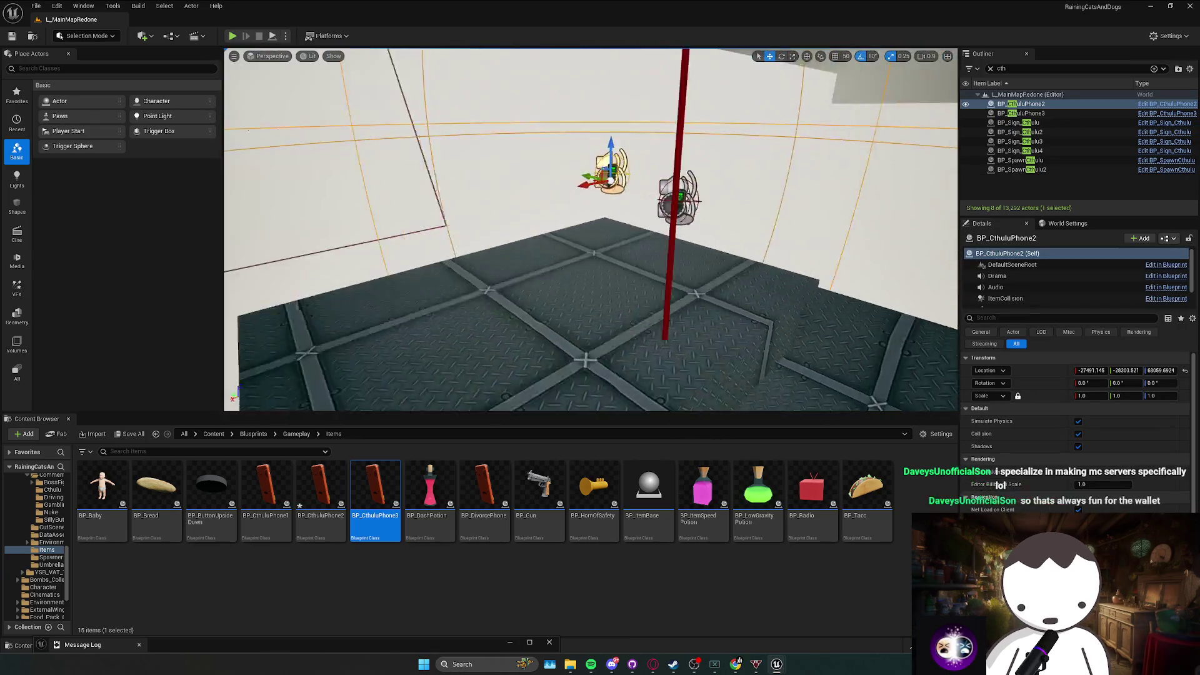
Delete the BP_CthuluPhone2 and BP_CthuluPhone3 test actors from the level.
key(Delete)
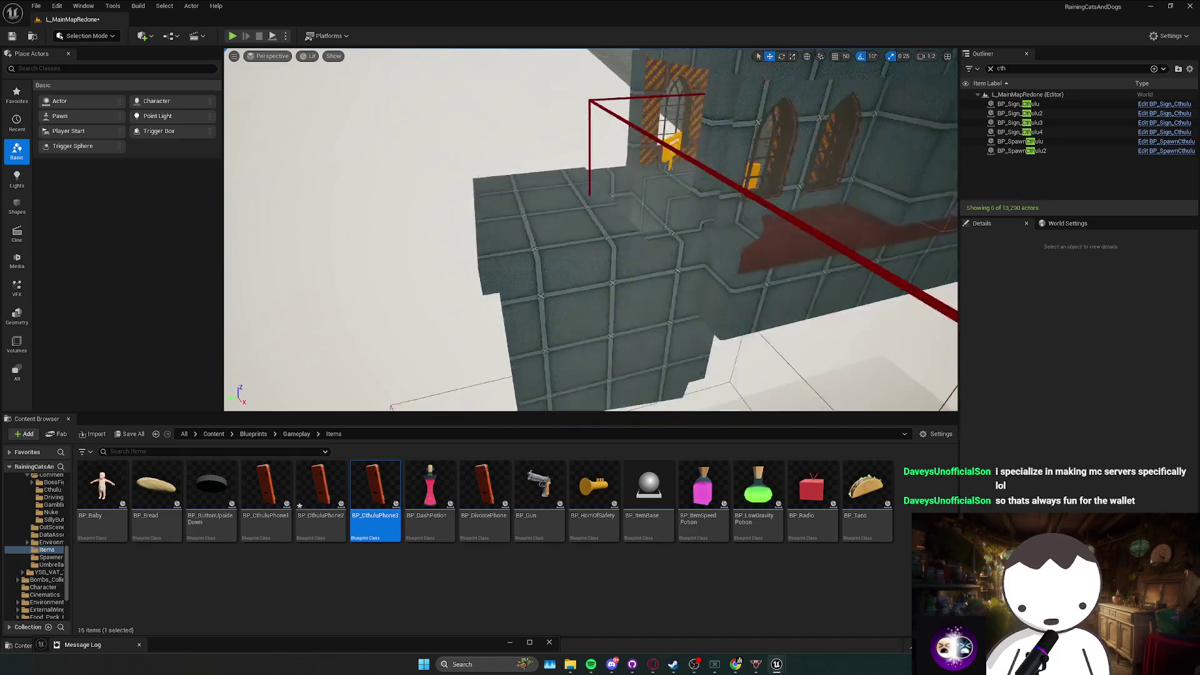
mouse_move(798, 310)
mouse_down()
mouse_move(671, 394)
mouse_move(718, 236)
mouse_move(690, 331)
mouse_move(670, 277)
mouse_move(649, 271)
mouse_move(719, 240)
mouse_up()
scroll(696, 308, up, 1)
scroll(682, 311, up, 1)
scroll(672, 284, down, 1)
scroll(658, 275, down, 2)
scroll(652, 272, down, 1)
Save the L_MainMapRedone level and changed assets.
key(ctrl+s)
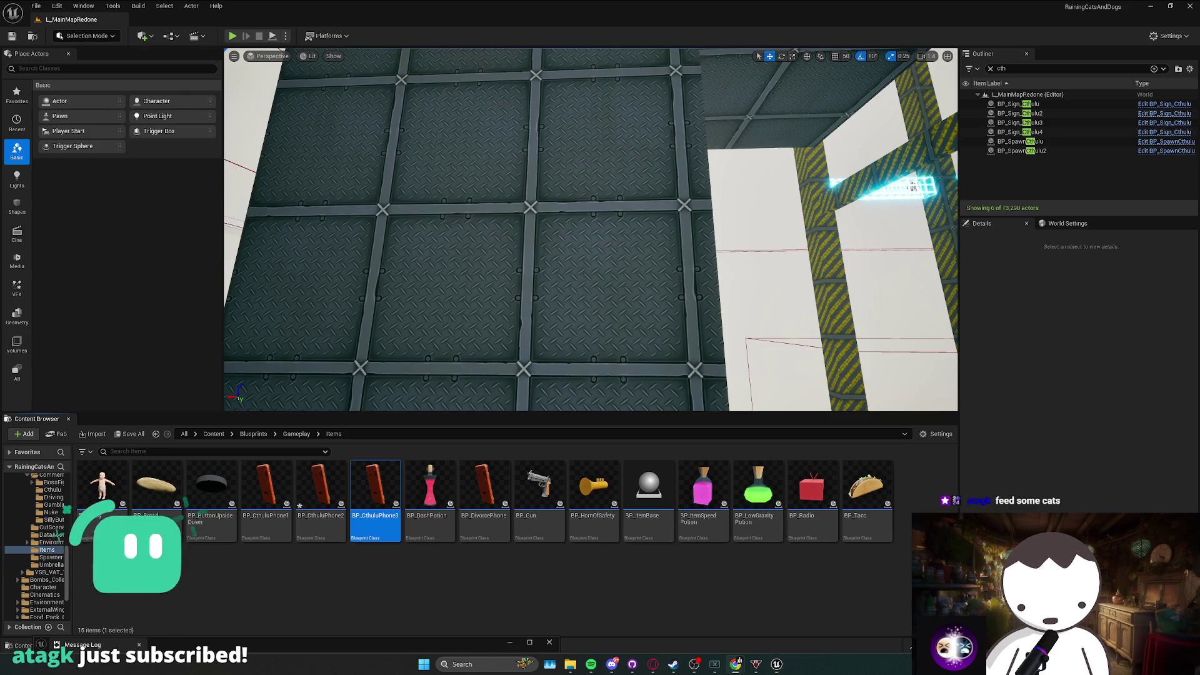
drag(504, 211, 525, 200)
scroll(525, 200, up, 2)
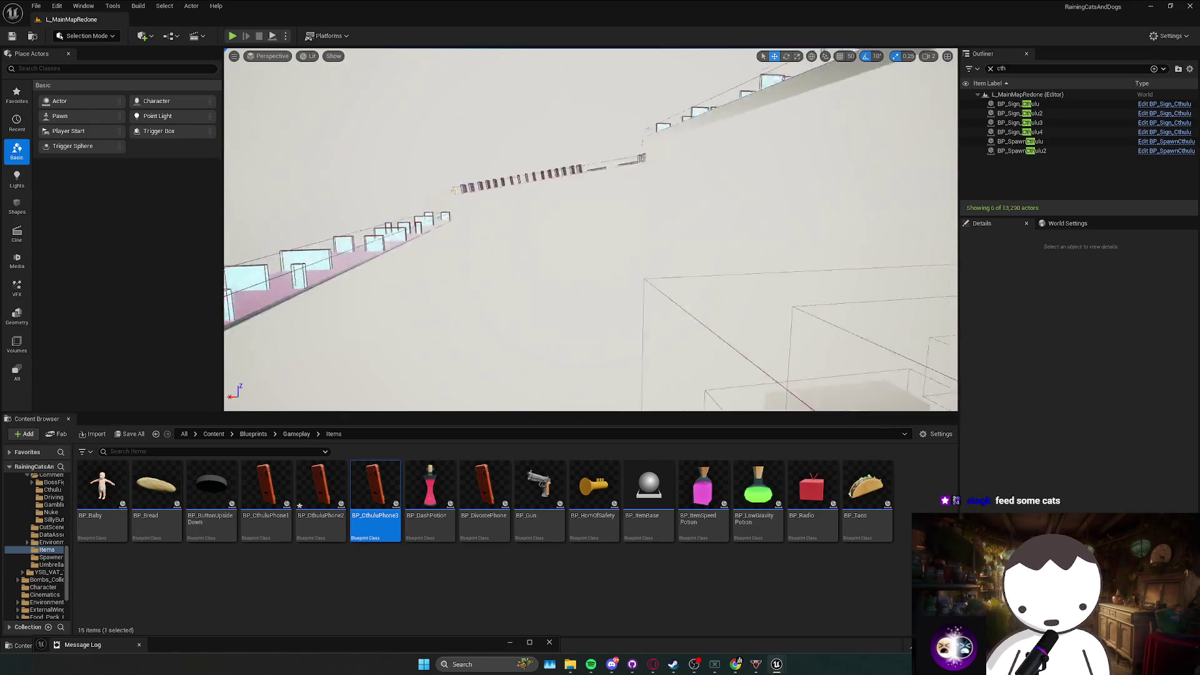
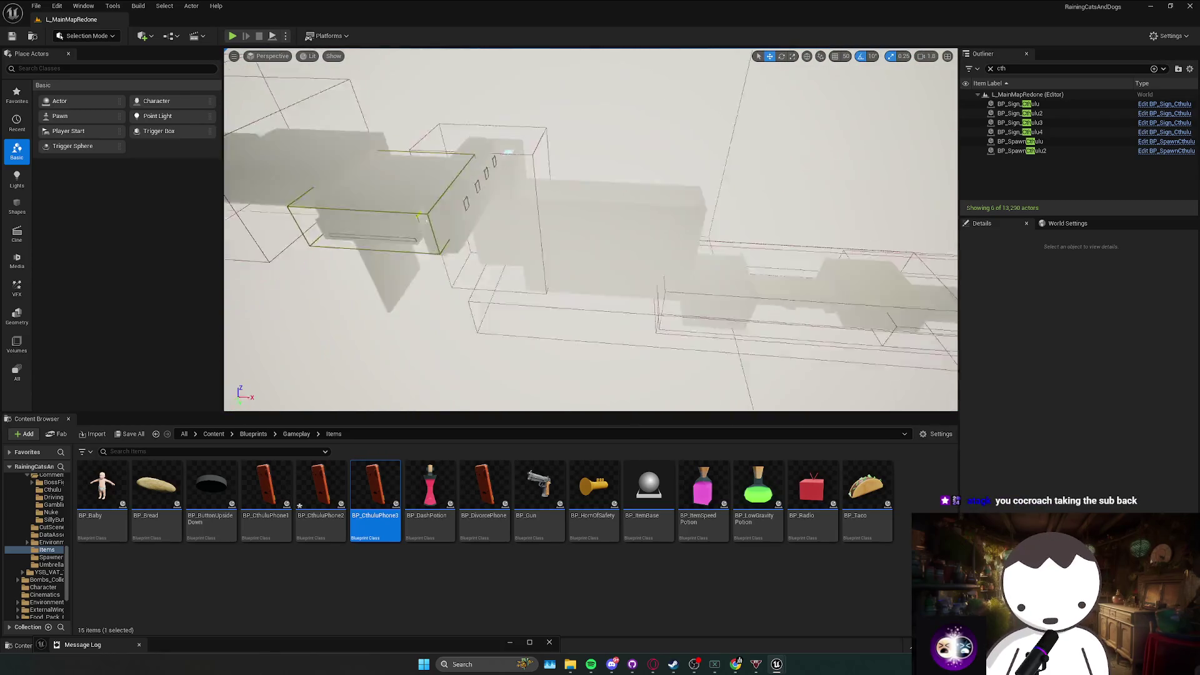
Fly down the corridor and select the BP_SpawnCthulu2 spawner.
key(w)
scroll(590, 229, down, 1)
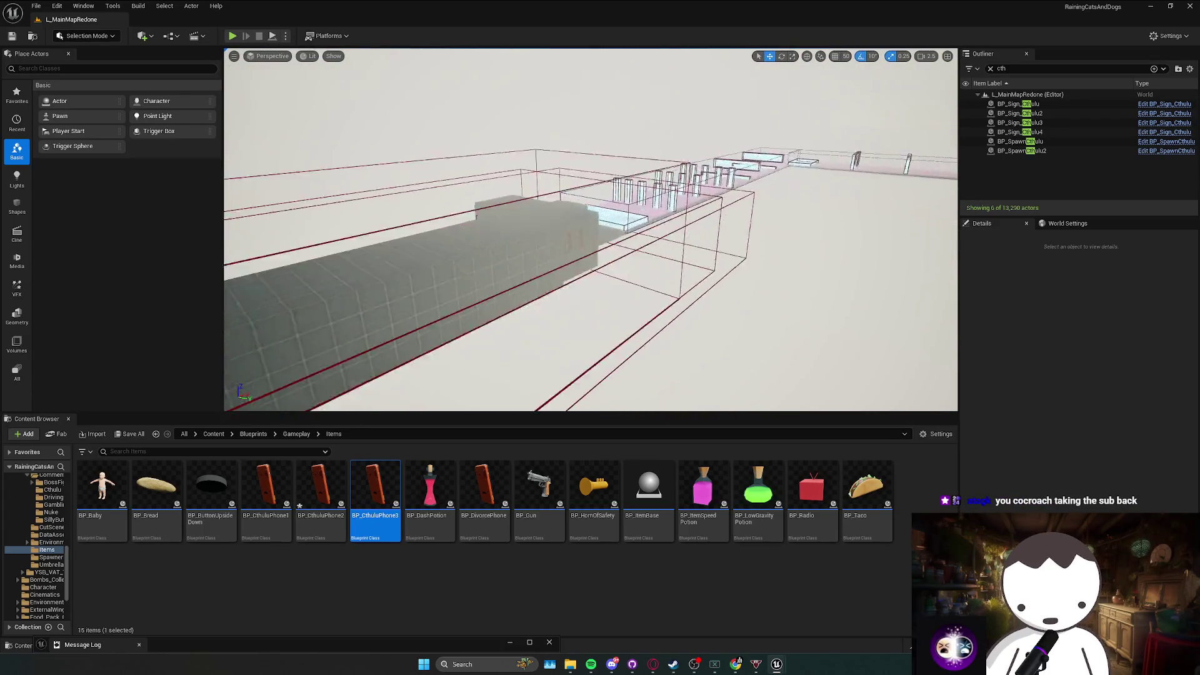
scroll(590, 229, down, 2)
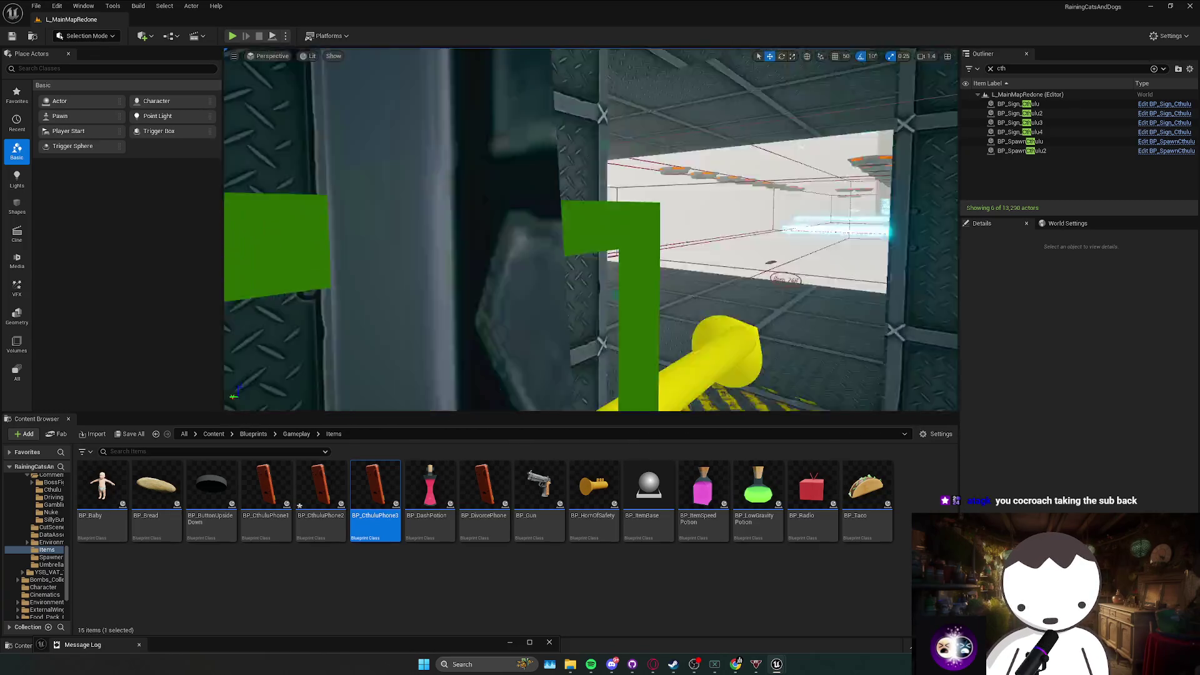
scroll(591, 229, up, 1)
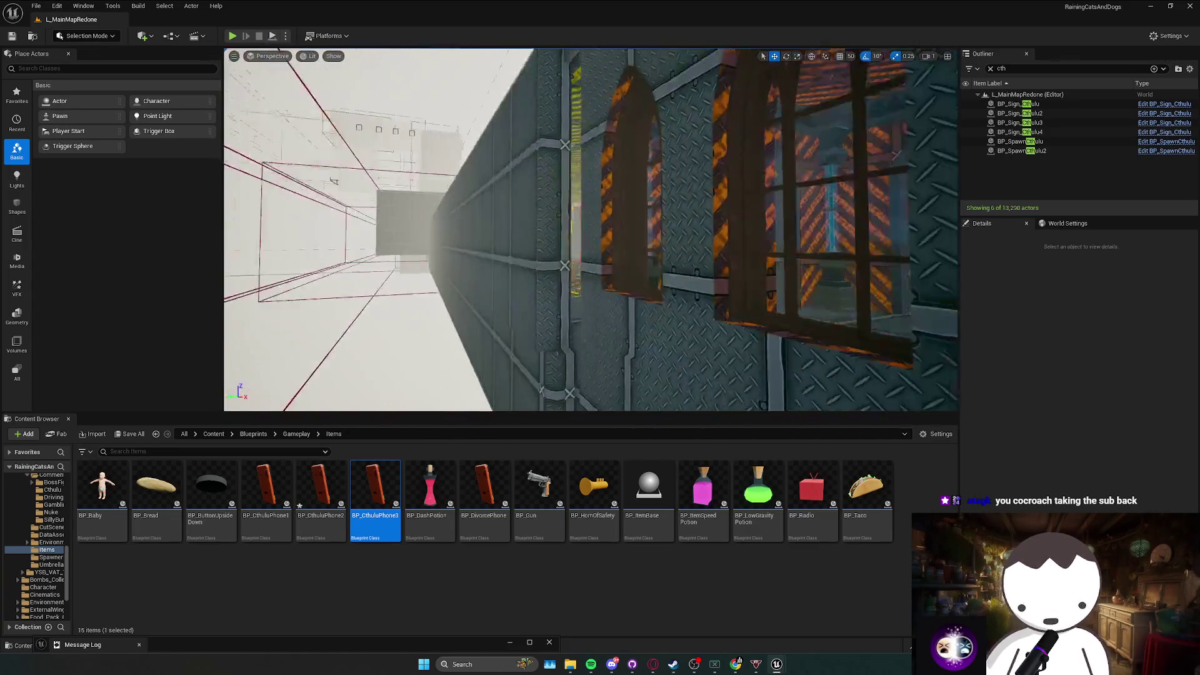
scroll(591, 229, up, 1)
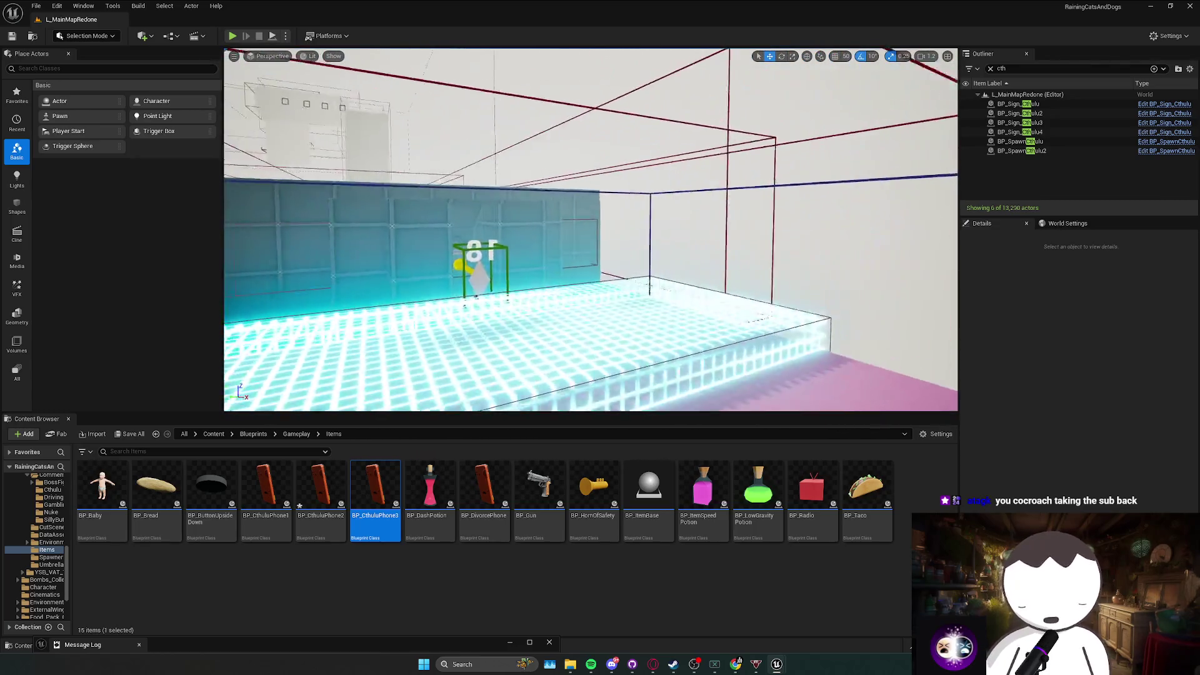
scroll(591, 229, down, 1)
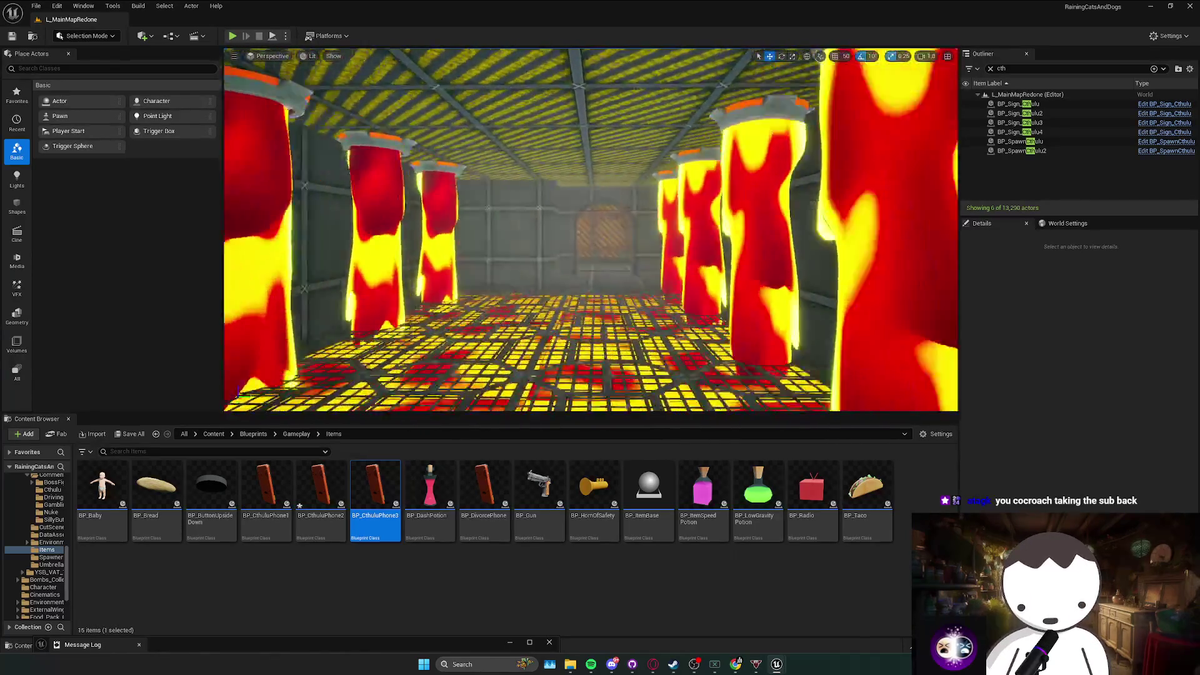
scroll(591, 229, down, 1)
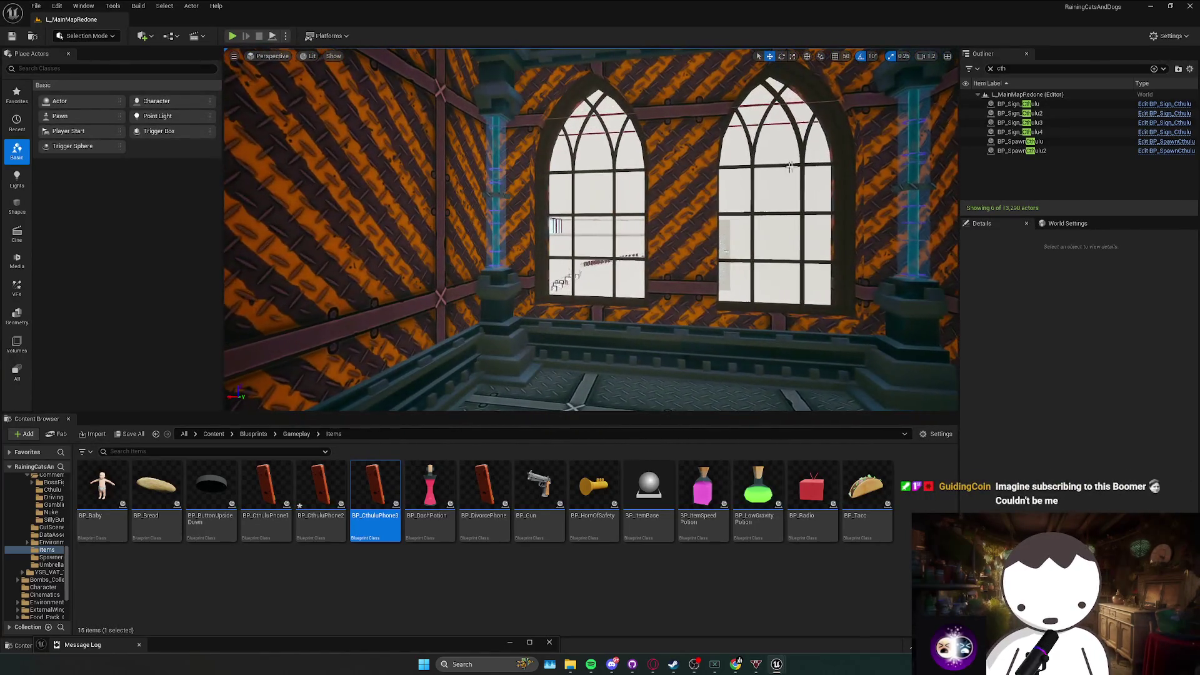
scroll(590, 229, up, 1)
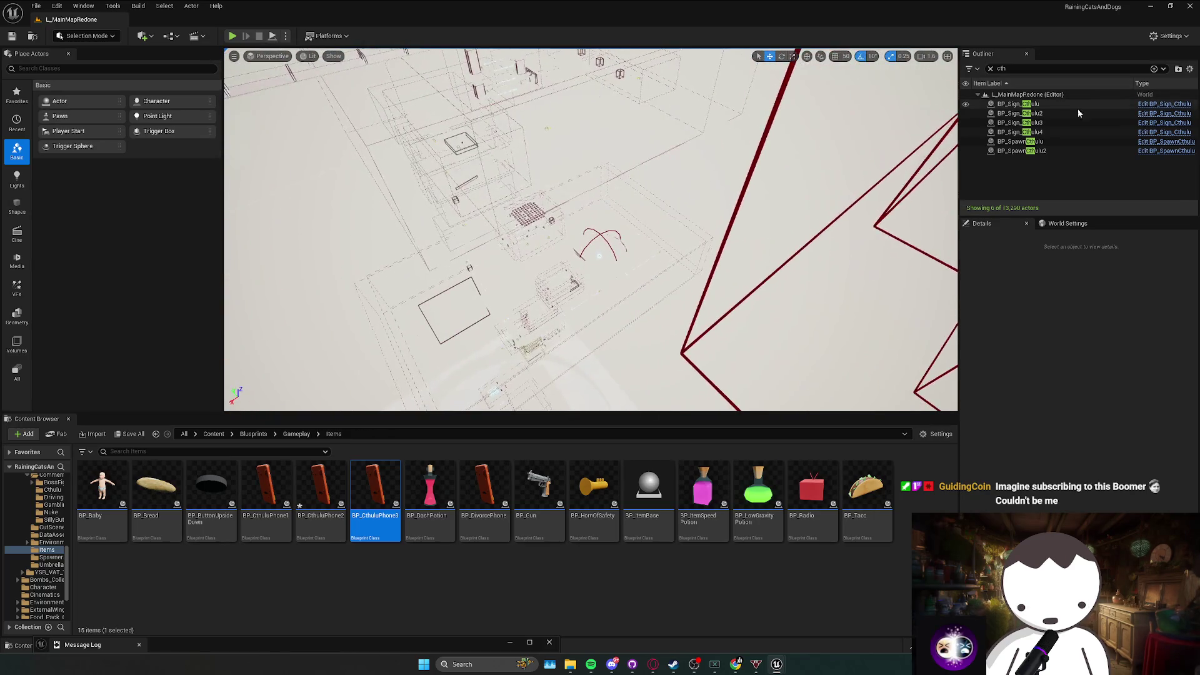
click(1056, 113)
click(1049, 152)
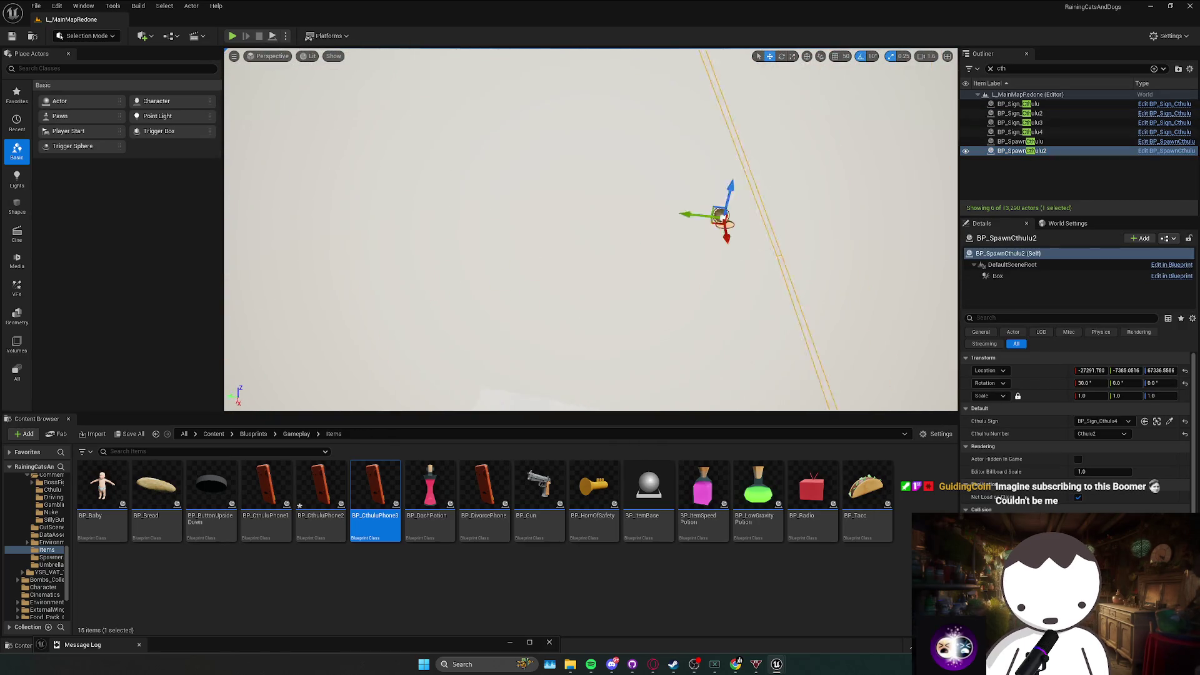
Add the nearby sign and BP_Sign_Cthulu3 to the selection.
scroll(591, 229, up, 2)
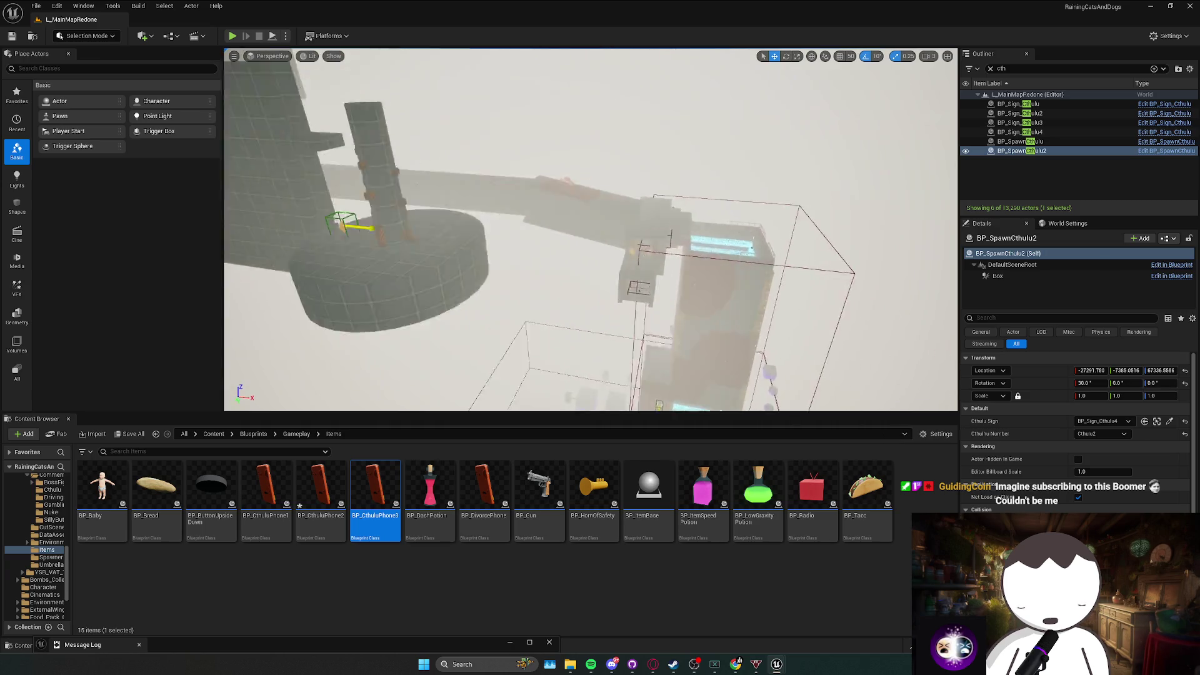
scroll(590, 229, down, 5)
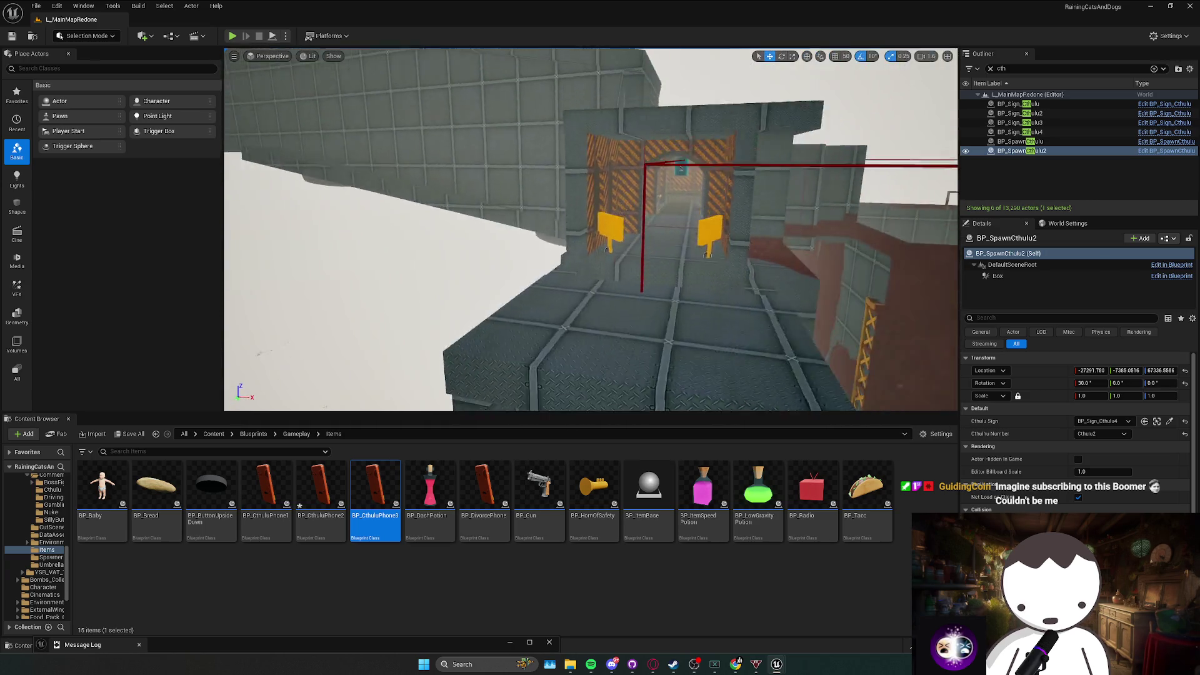
scroll(663, 197, down, 1)
ctrl+click(627, 216)
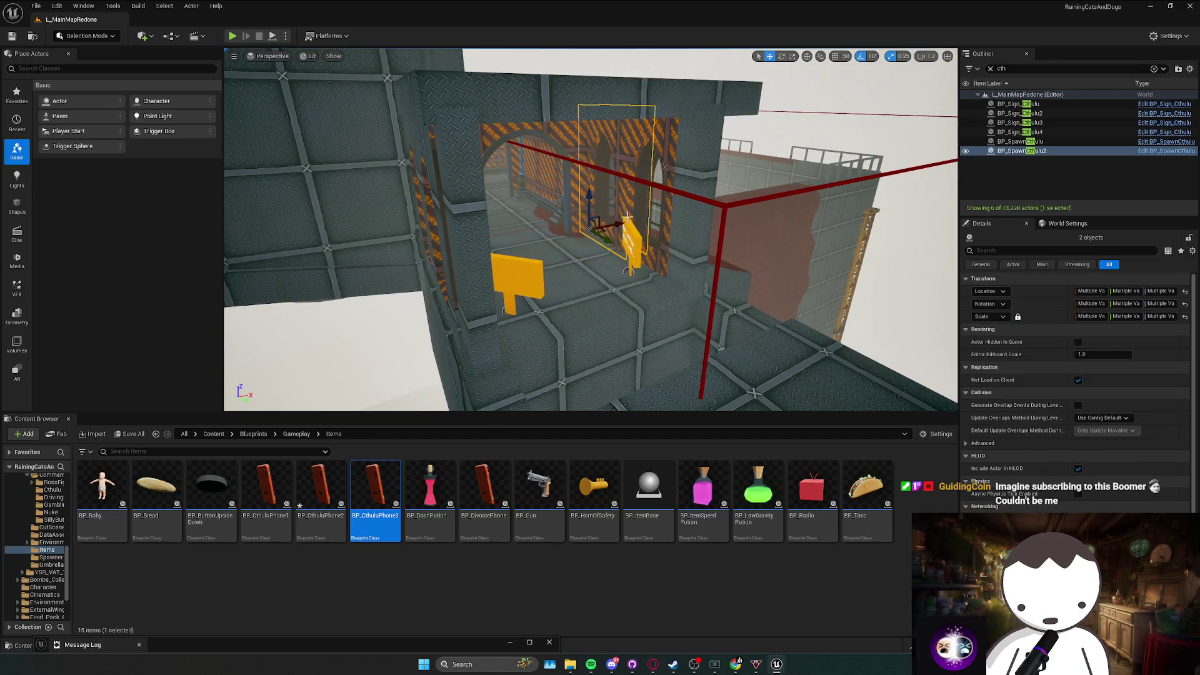
scroll(641, 172, down, 2)
ctrl+click(572, 188)
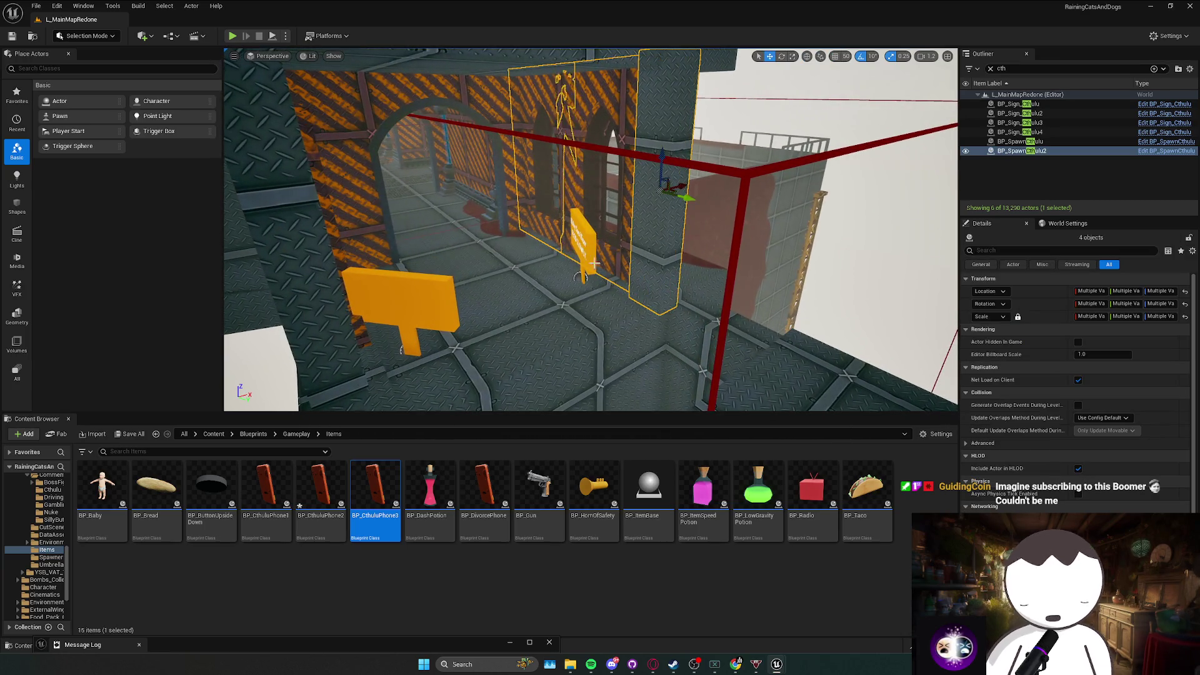
drag(513, 310, 400, 280)
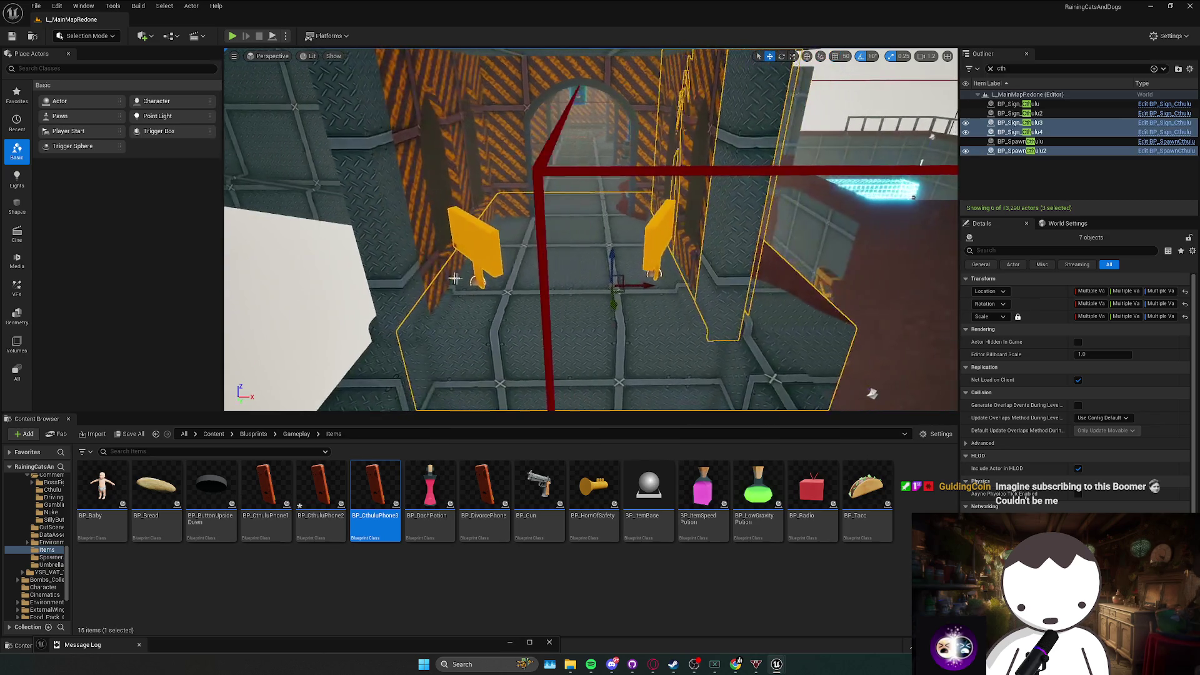
Add the floor pieces, raised floor block and room walls to the selection.
ctrl+click(418, 318)
ctrl+click(422, 212)
mouse_move(422, 213)
mouse_down()
mouse_move(546, 184)
mouse_move(533, 197)
mouse_up()
ctrl+click(545, 184)
ctrl+click(532, 196)
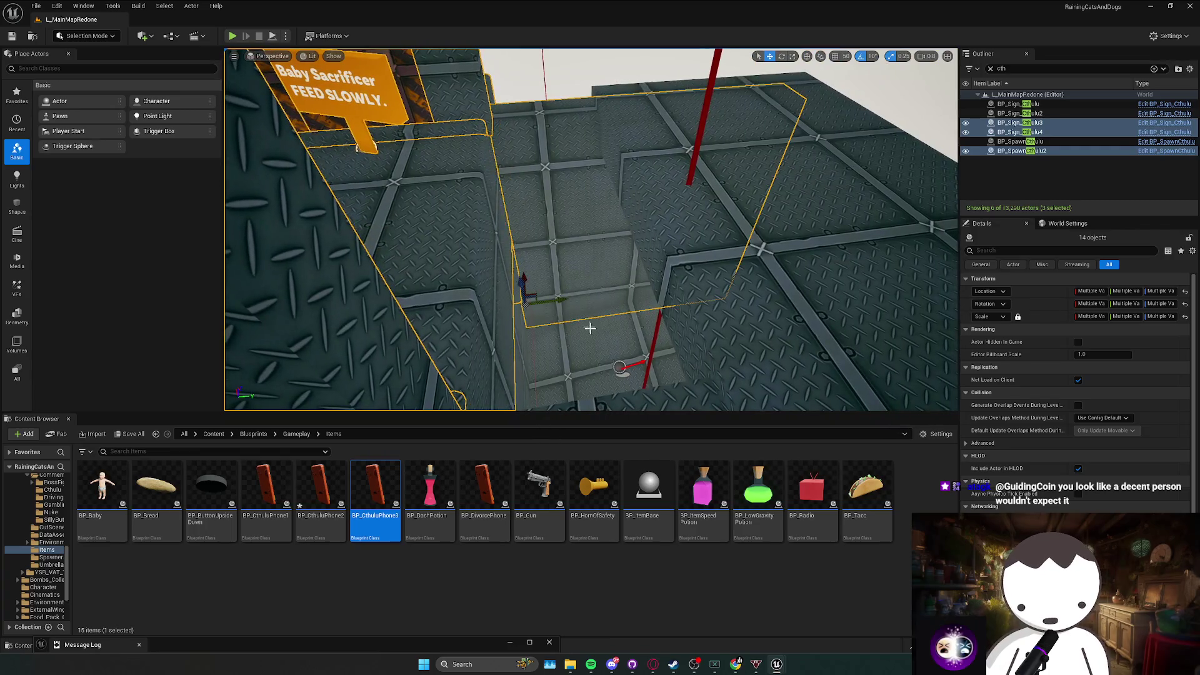
ctrl+click(594, 373)
mouse_move(595, 373)
mouse_down()
mouse_move(602, 332)
mouse_move(702, 228)
mouse_move(525, 52)
mouse_move(654, 263)
mouse_move(571, 356)
mouse_move(719, 317)
mouse_move(824, 357)
mouse_up()
ctrl+click(602, 332)
Save the L_MainMapRedone level and pull back to an overview.
drag(599, 276, 599, 276)
key(ctrl+s)
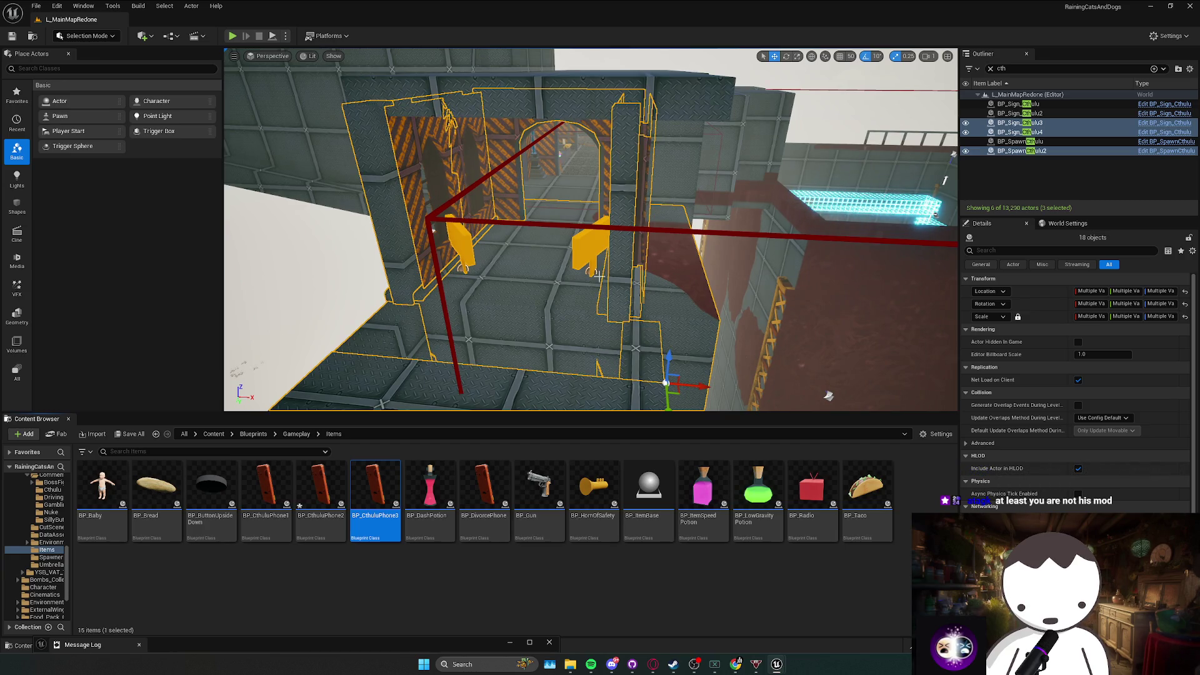
drag(597, 275, 597, 275)
mouse_move(607, 216)
mouse_down()
mouse_move(625, 298)
mouse_move(660, 275)
mouse_up()
Duplicate the grouped feeding room pieces, redoing the duplication once.
key(ctrl+d)
key(ctrl+z)
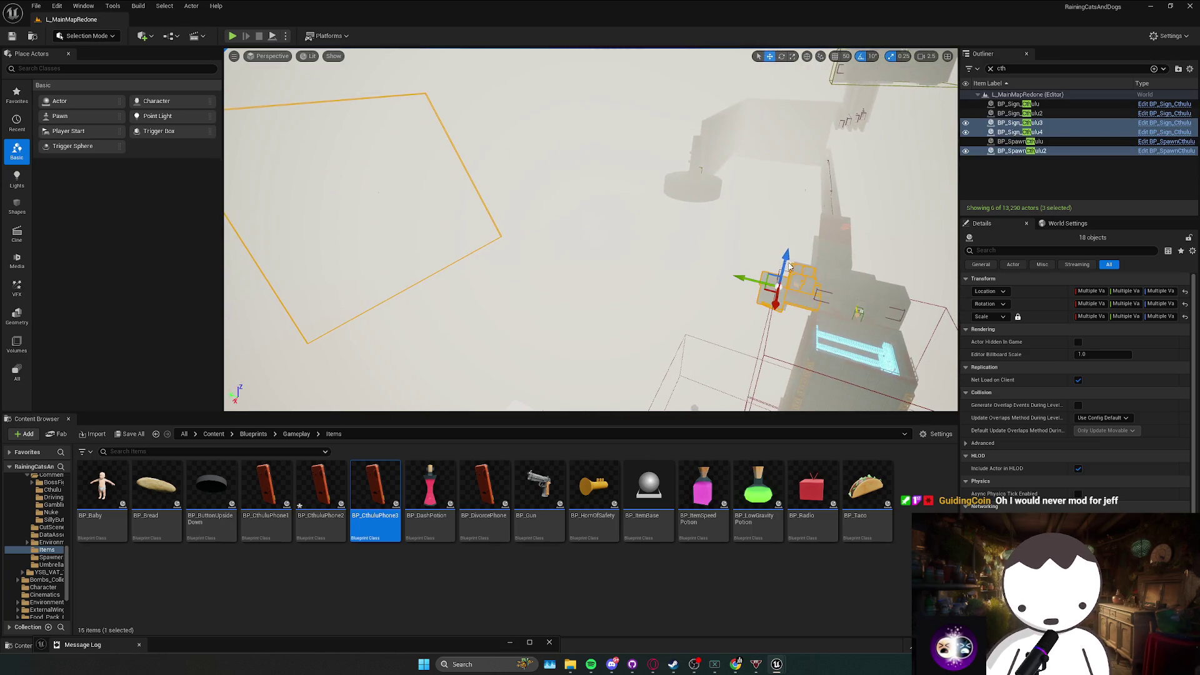
key(ctrl+d)
mouse_move(789, 266)
mouse_down()
mouse_move(715, 281)
mouse_move(701, 264)
mouse_move(631, 243)
mouse_move(418, 252)
mouse_up()
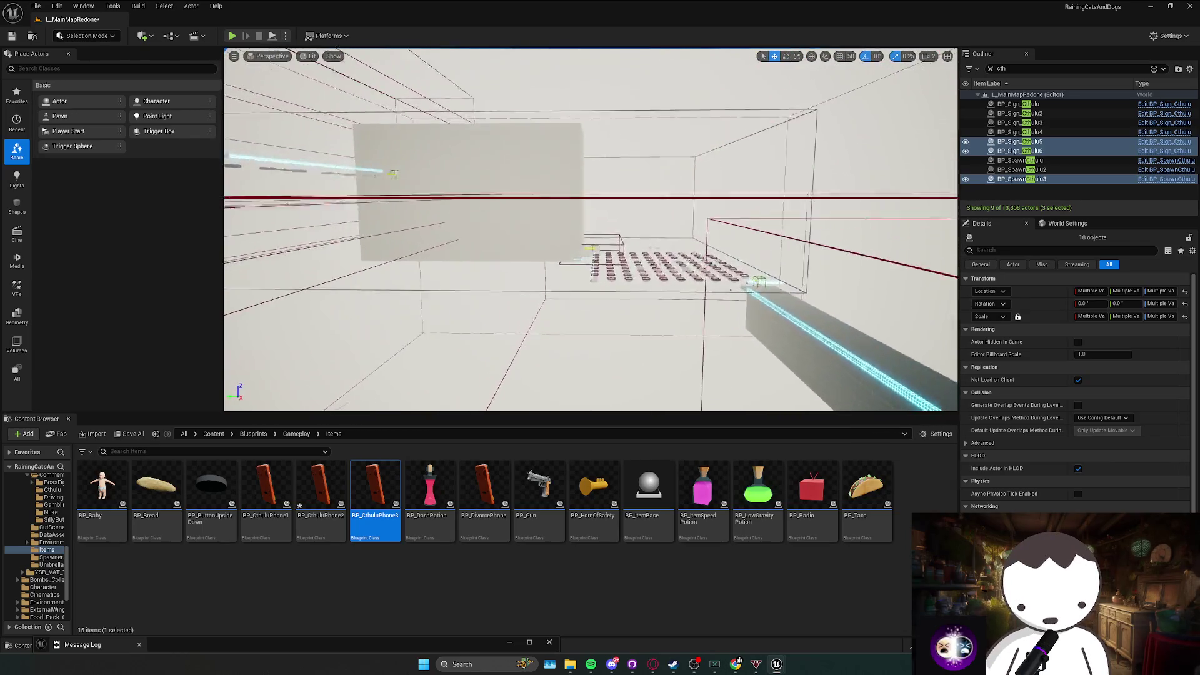
Orbit around the copied room to inspect its outlined box, grid floor and block wall.
drag(418, 252, 406, 253)
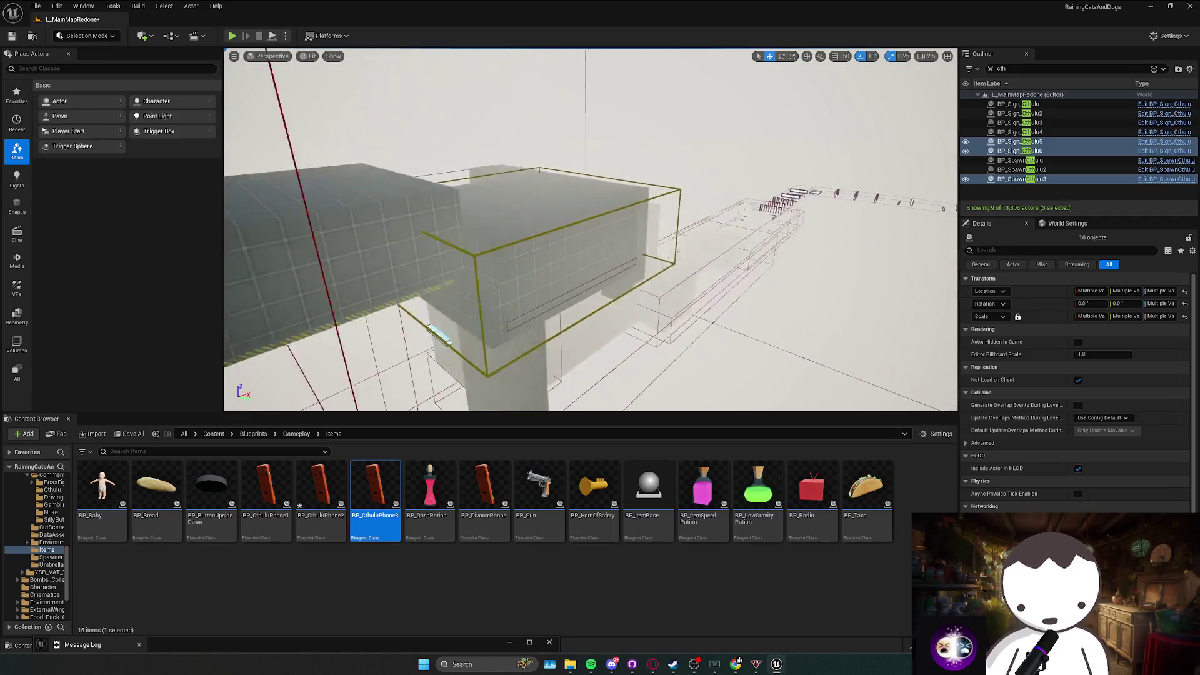
drag(406, 252, 400, 250)
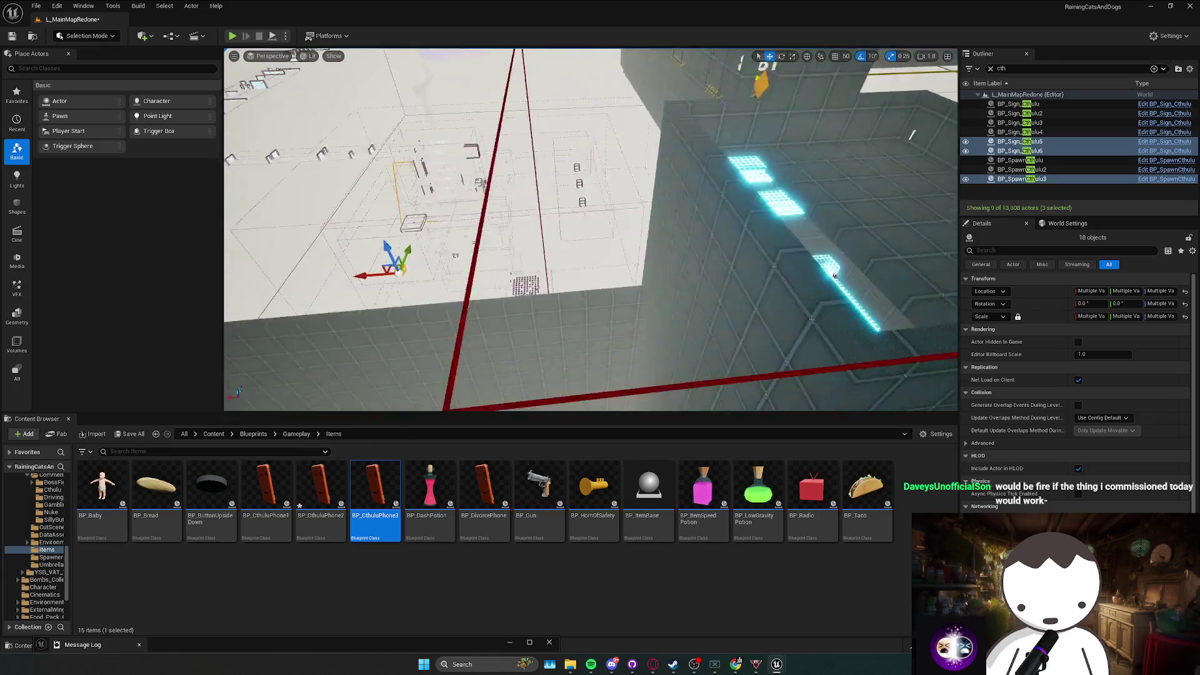
mouse_move(400, 250)
mouse_down()
mouse_move(413, 244)
mouse_move(400, 247)
mouse_up()
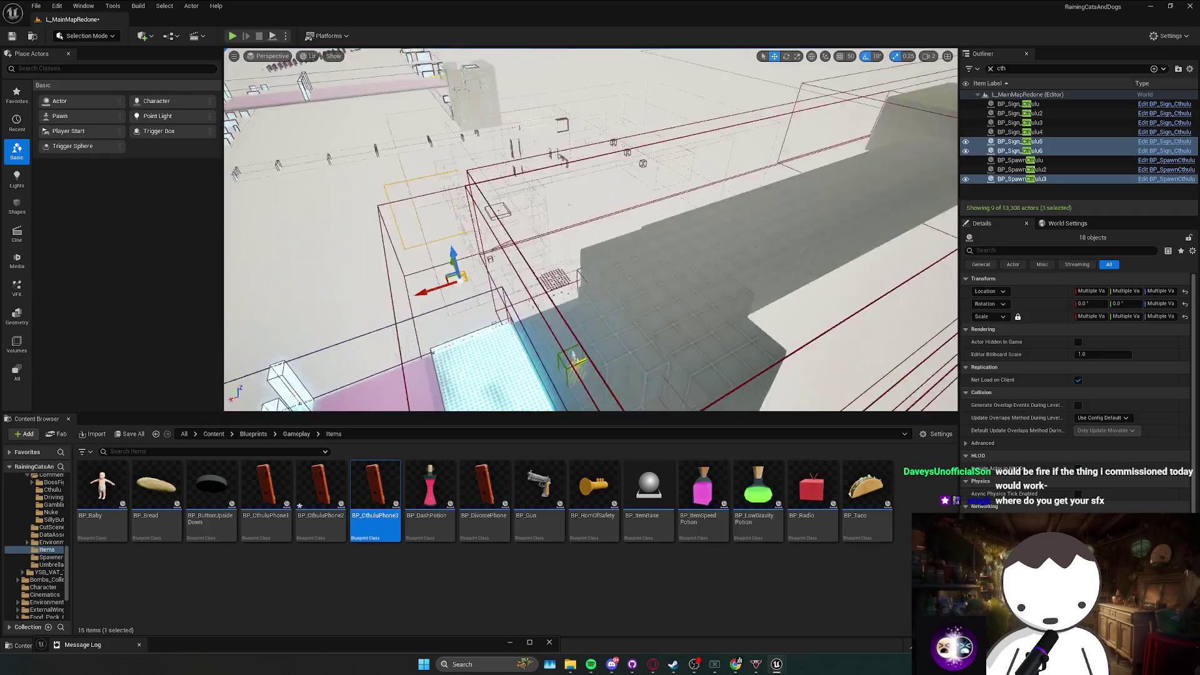
drag(400, 247, 406, 241)
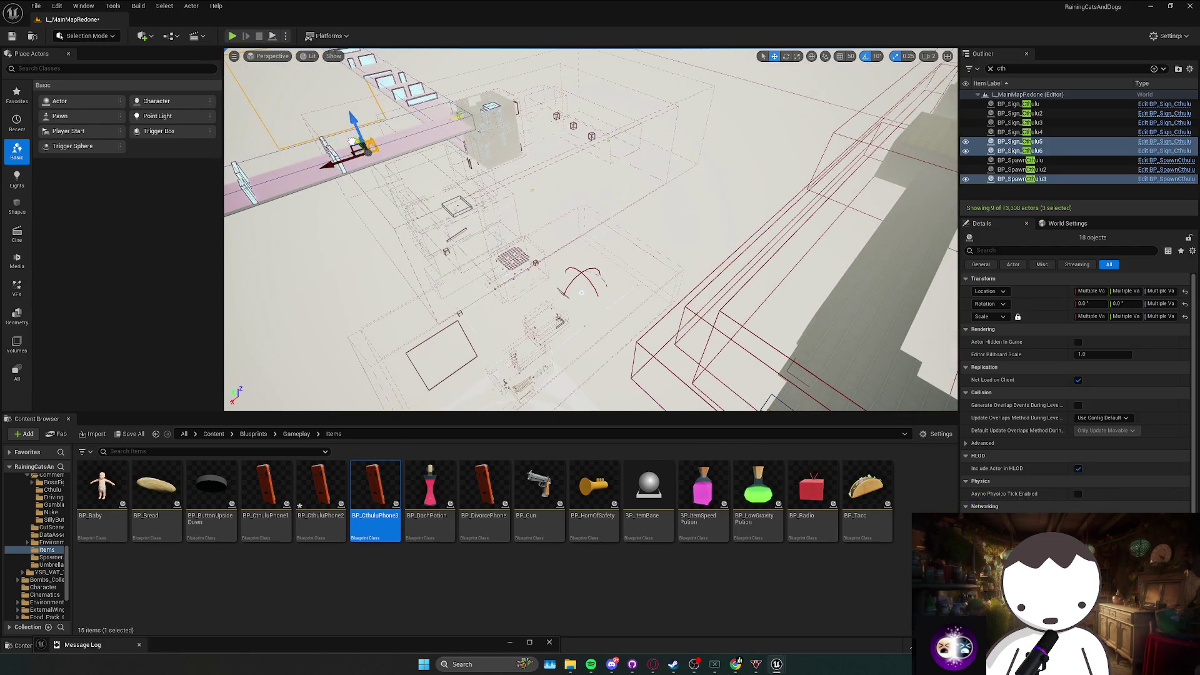
Move the copied room pieces to a new spot and frame them.
drag(573, 363, 591, 291)
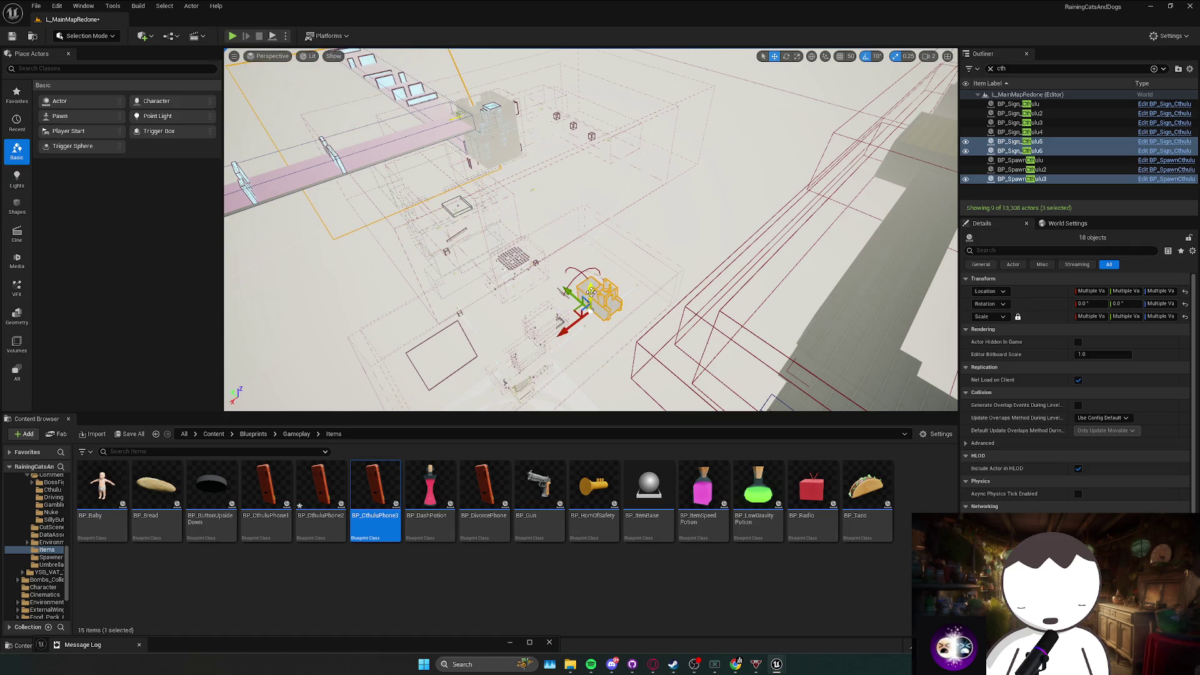
key(f)
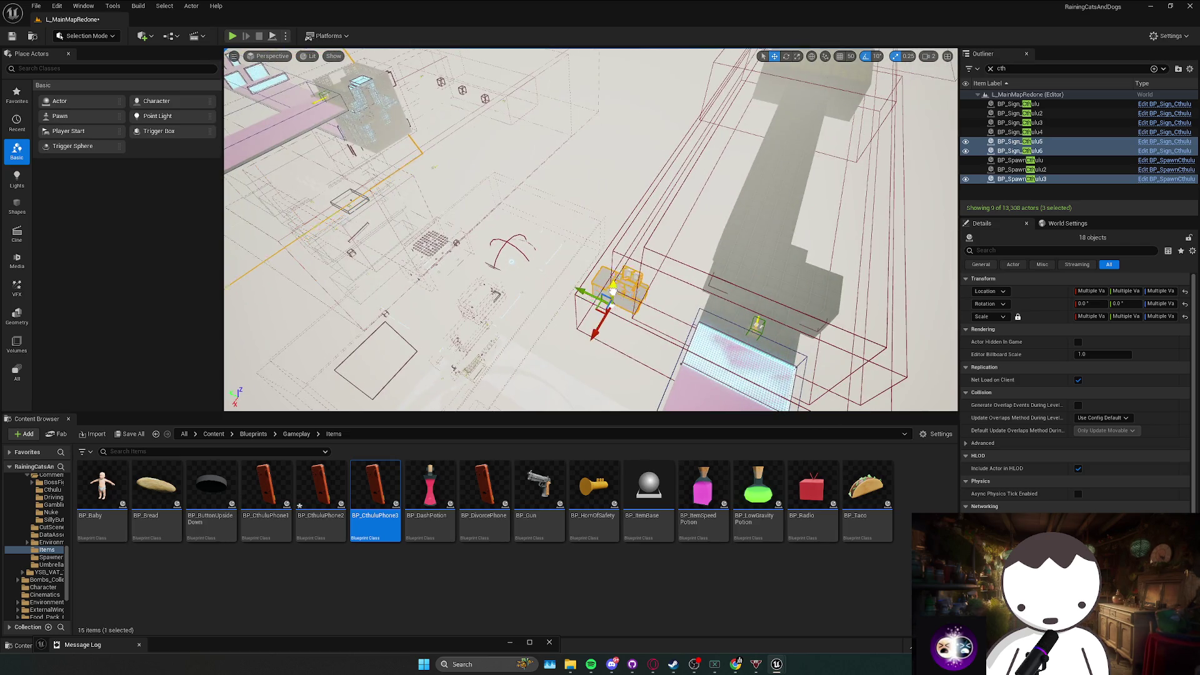
scroll(575, 306, up, 5)
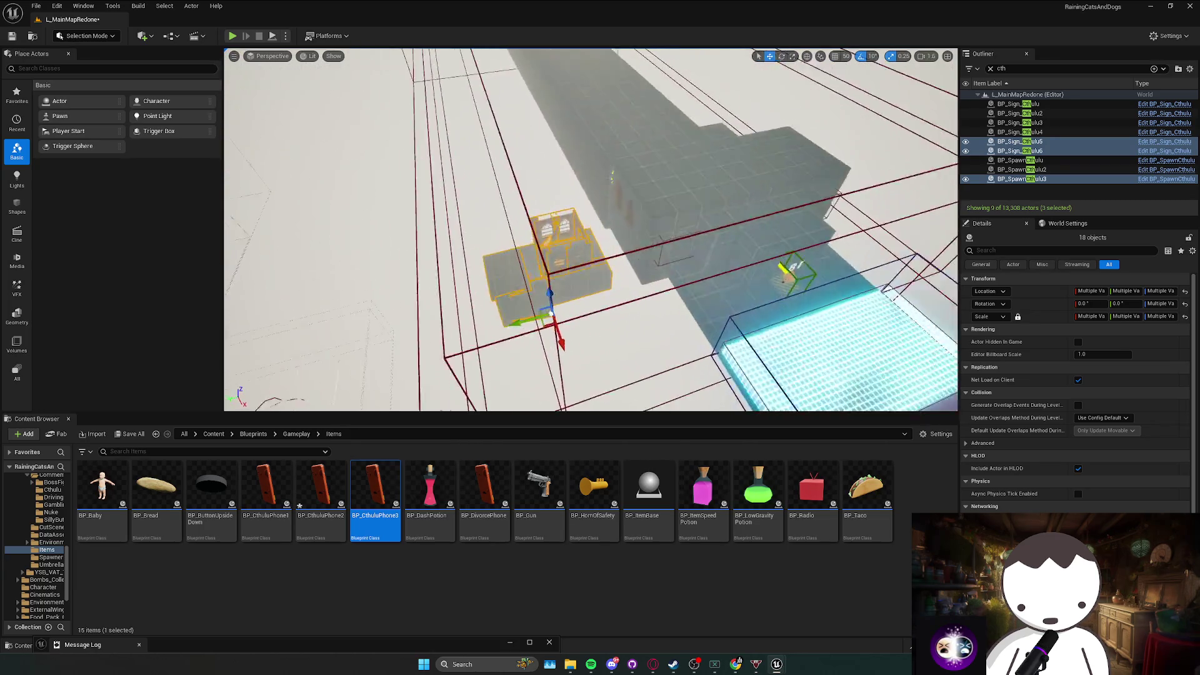
drag(540, 229, 541, 228)
drag(450, 283, 431, 266)
Lower the copied pieces and slide them into the striped windowed building.
key(e)
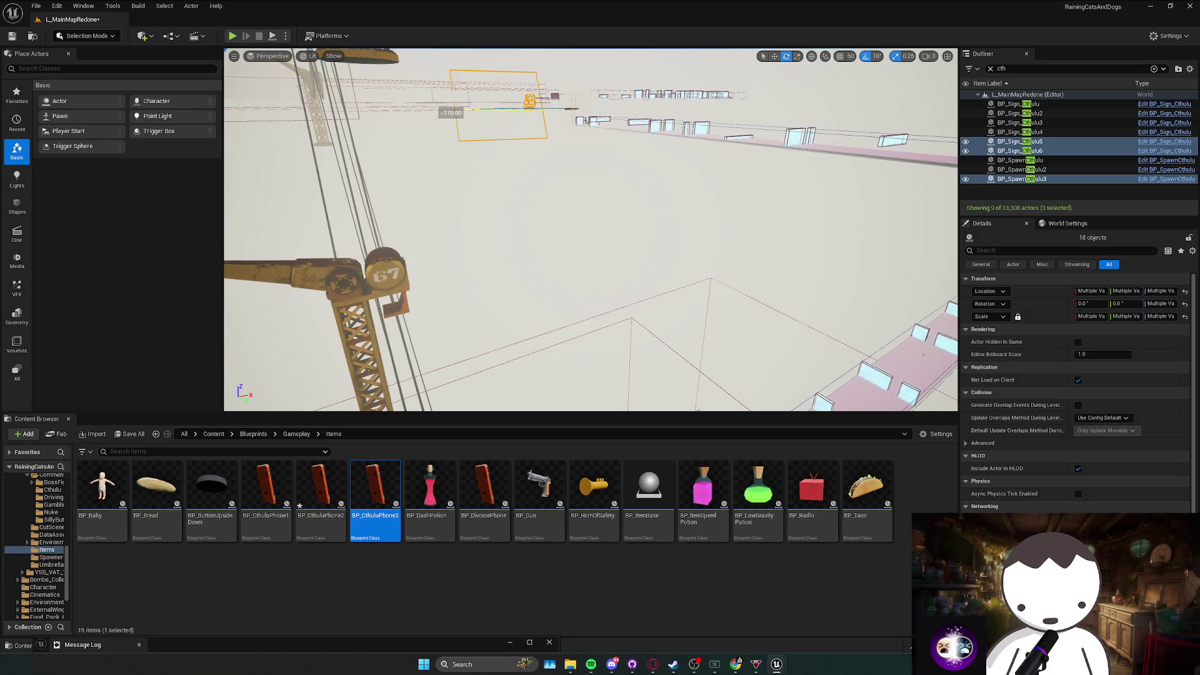
drag(530, 105, 561, 253)
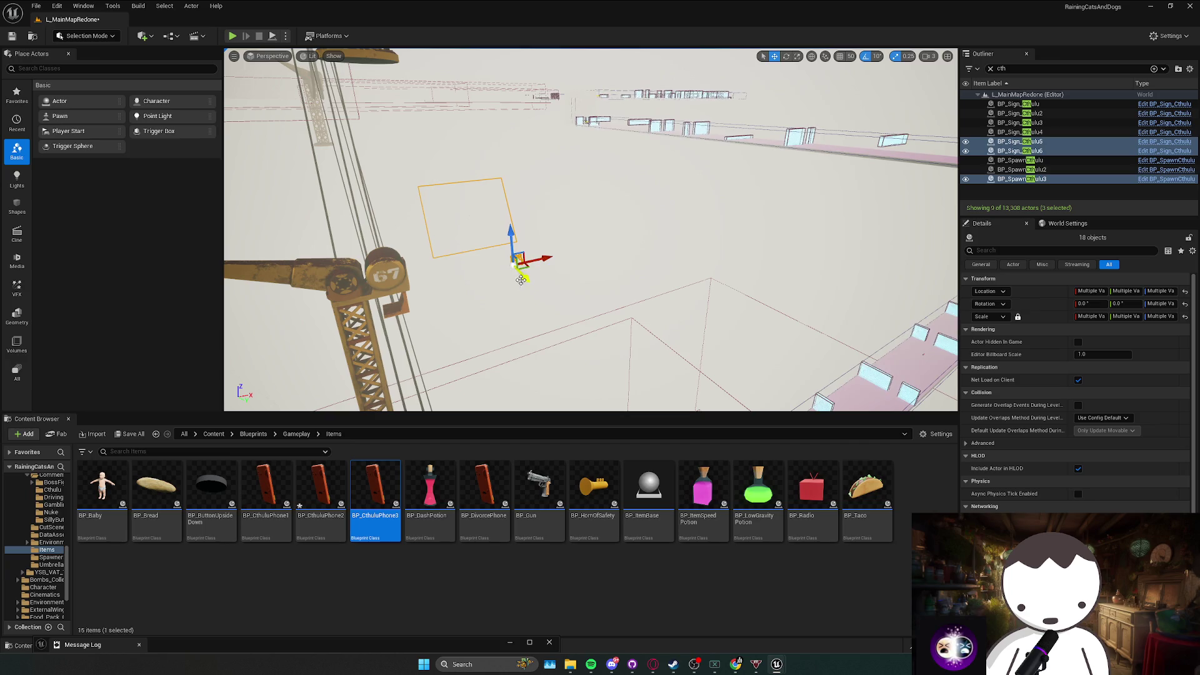
key(f)
mouse_move(644, 257)
mouse_down()
mouse_move(653, 209)
mouse_move(572, 262)
mouse_move(565, 243)
mouse_up()
key(f)
drag(641, 303, 500, 287)
key(f)
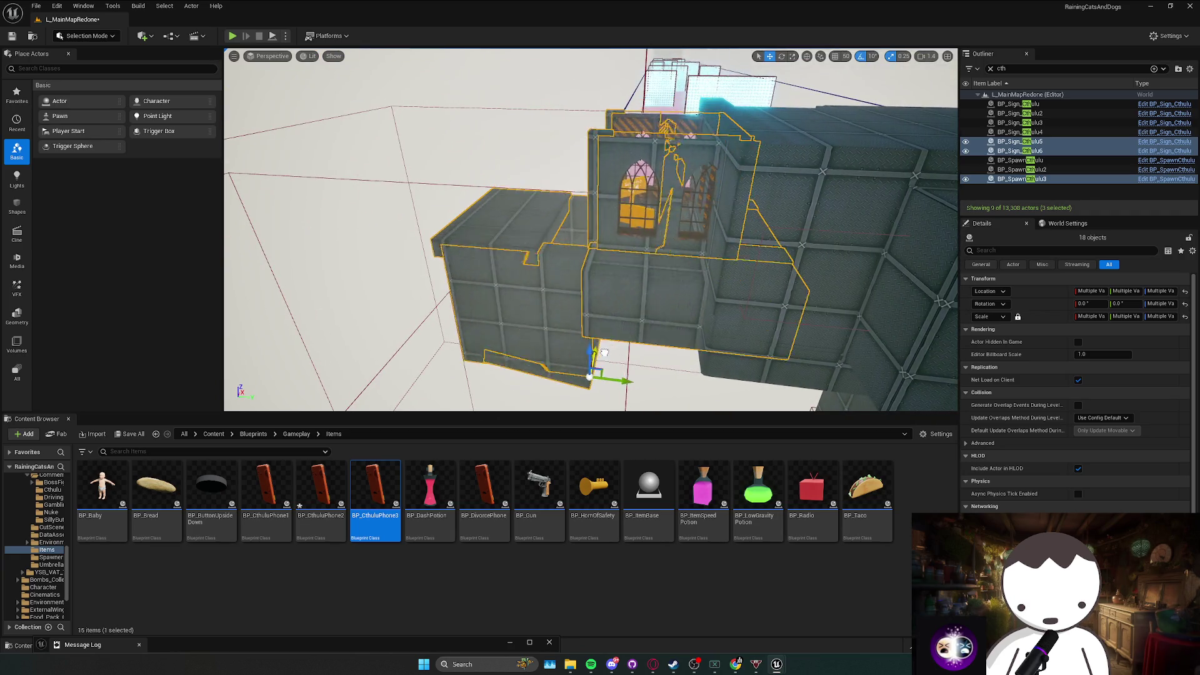
mouse_move(620, 372)
mouse_down()
mouse_move(522, 367)
mouse_move(517, 319)
mouse_move(598, 329)
mouse_move(588, 317)
mouse_up()
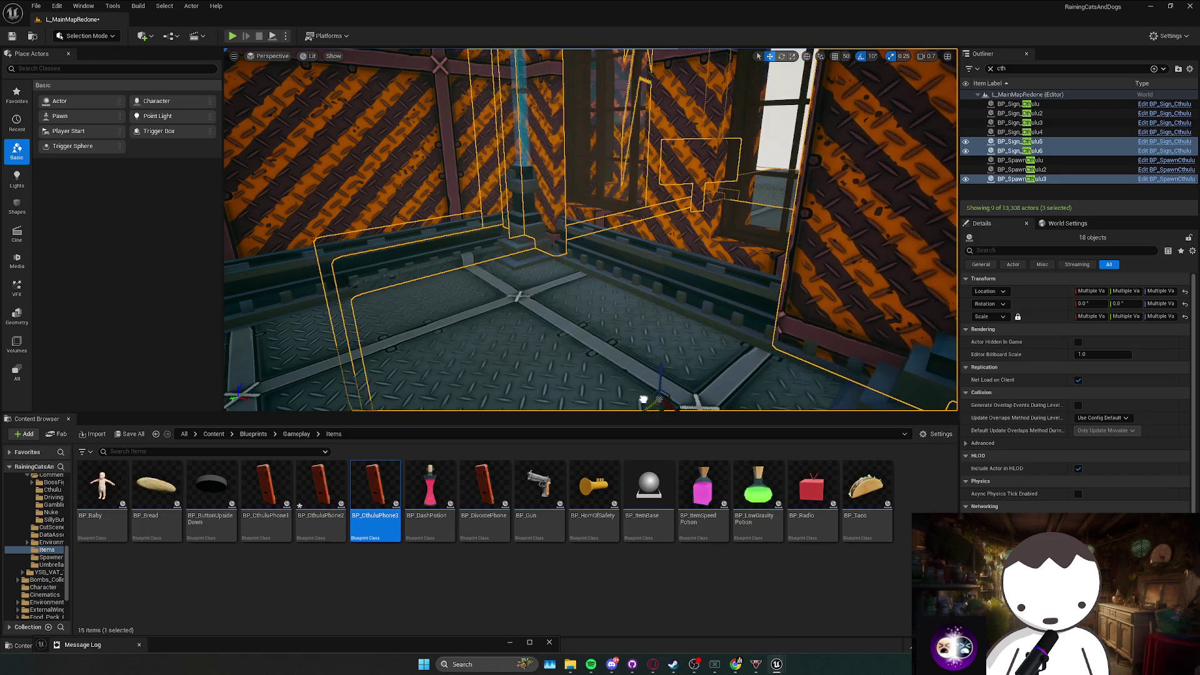
Delete the window wall pieces and door arch near the Baby Sacrificer sign.
drag(644, 398, 649, 292)
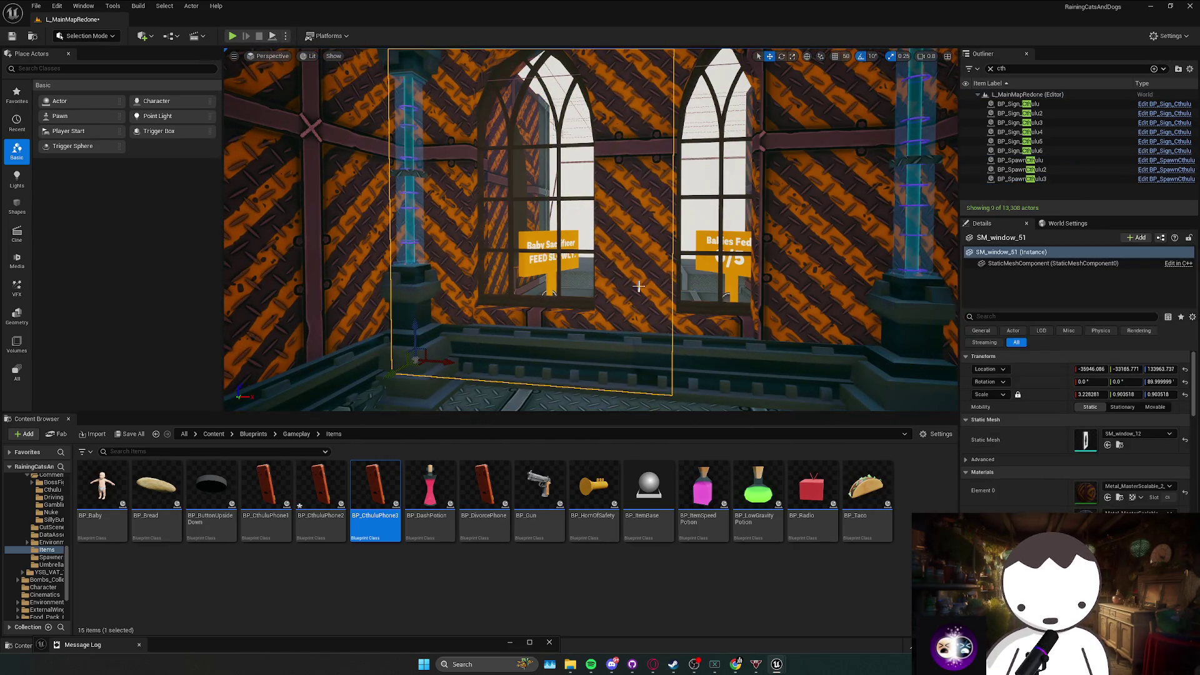
key(Delete)
click(664, 294)
key(Delete)
mouse_move(664, 294)
mouse_down()
mouse_move(665, 325)
mouse_move(650, 294)
mouse_move(600, 293)
mouse_move(637, 288)
mouse_move(669, 250)
mouse_move(643, 253)
mouse_move(656, 246)
mouse_move(562, 339)
mouse_up()
click(665, 294)
key(Delete)
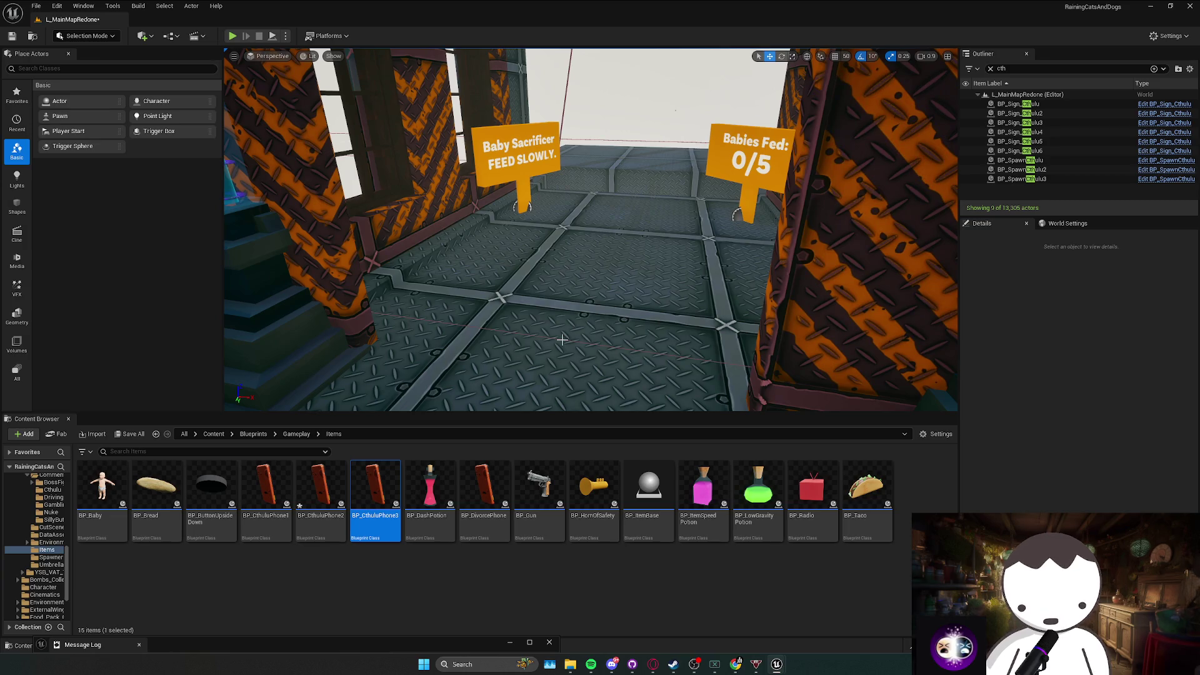
Undo twice to restore the arch and arched window structure around the signs.
drag(562, 339, 569, 340)
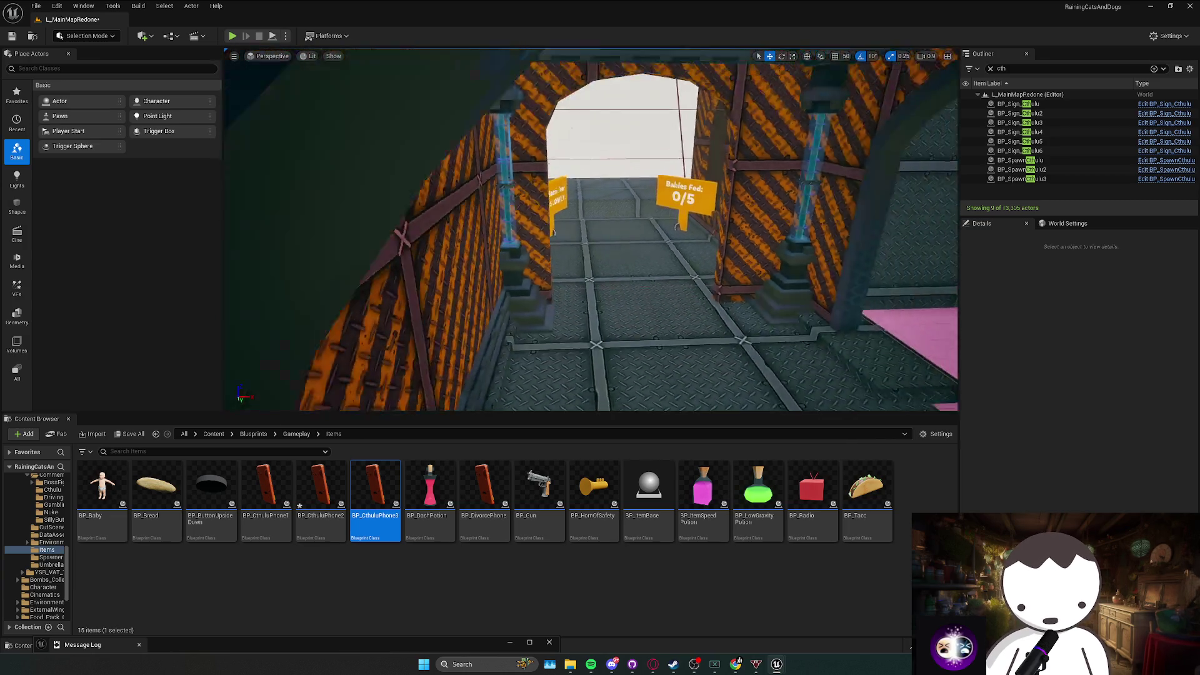
key(ctrl+z)
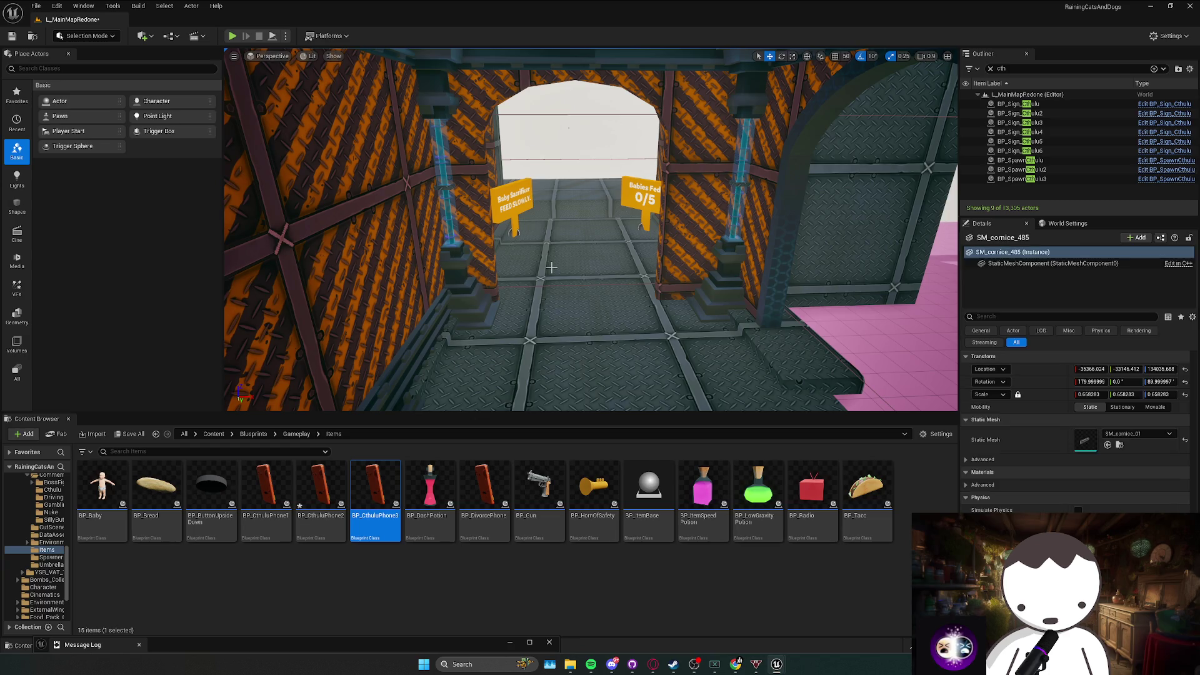
key(ctrl+z)
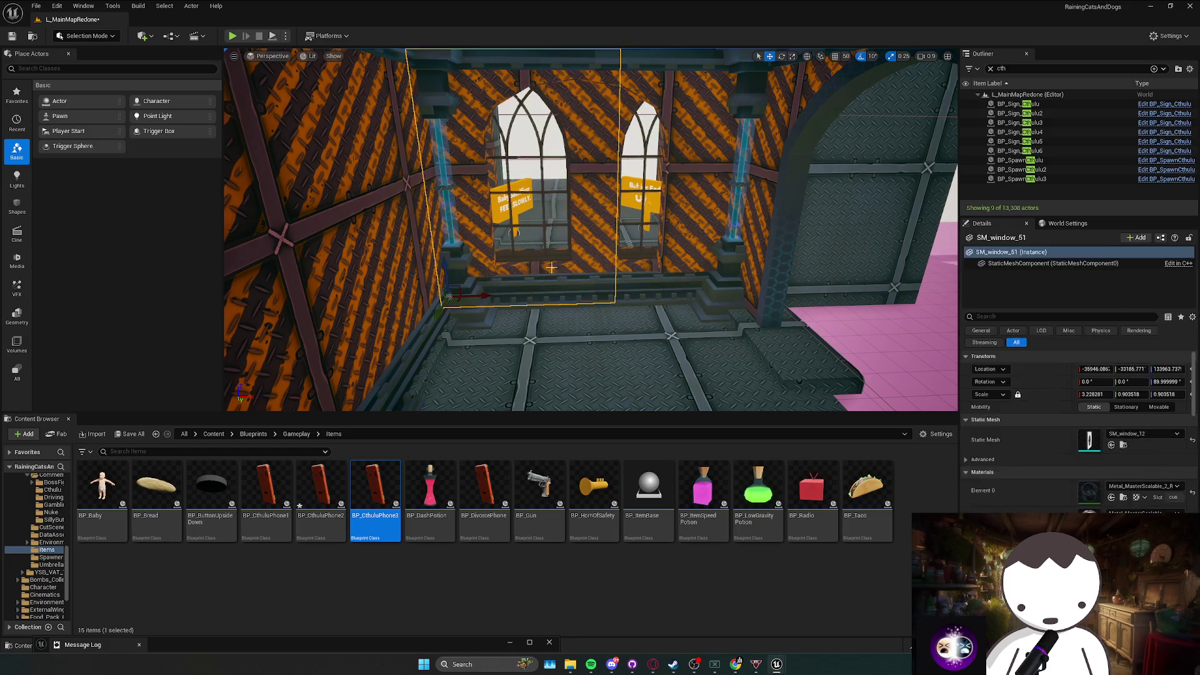
mouse_move(553, 270)
mouse_down()
mouse_move(562, 292)
mouse_move(549, 222)
mouse_move(474, 189)
mouse_up()
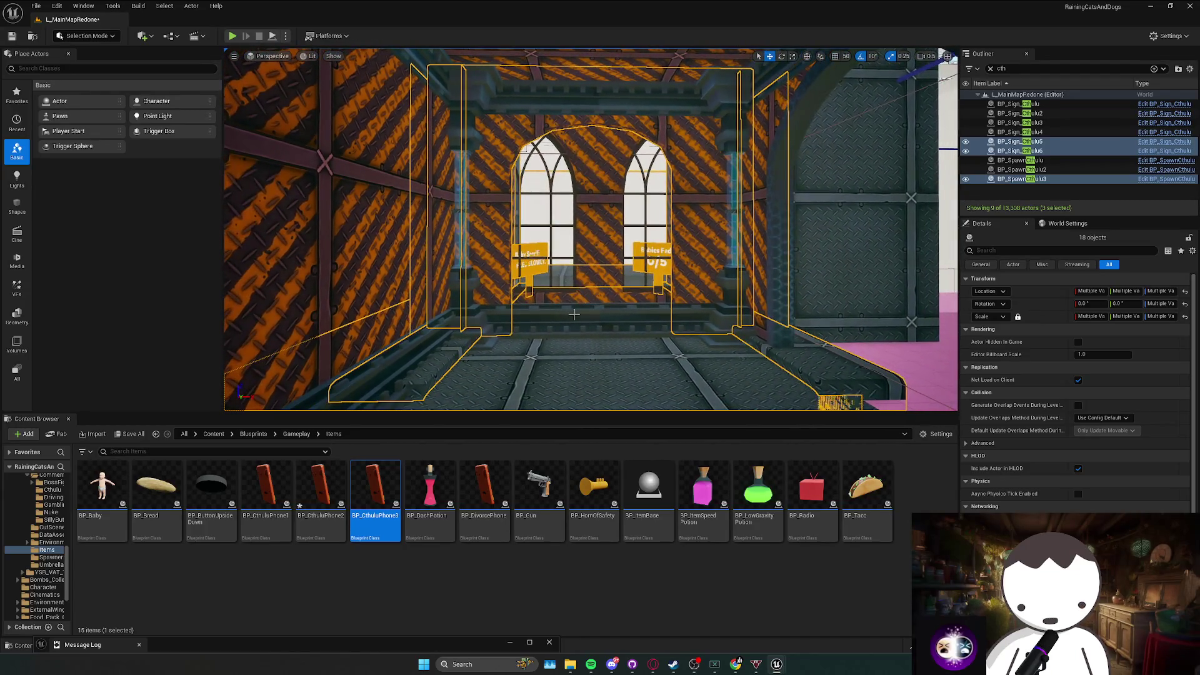
Delete the window piece and both arched windows.
click(575, 325)
key(Delete)
click(647, 206)
key(Delete)
click(543, 206)
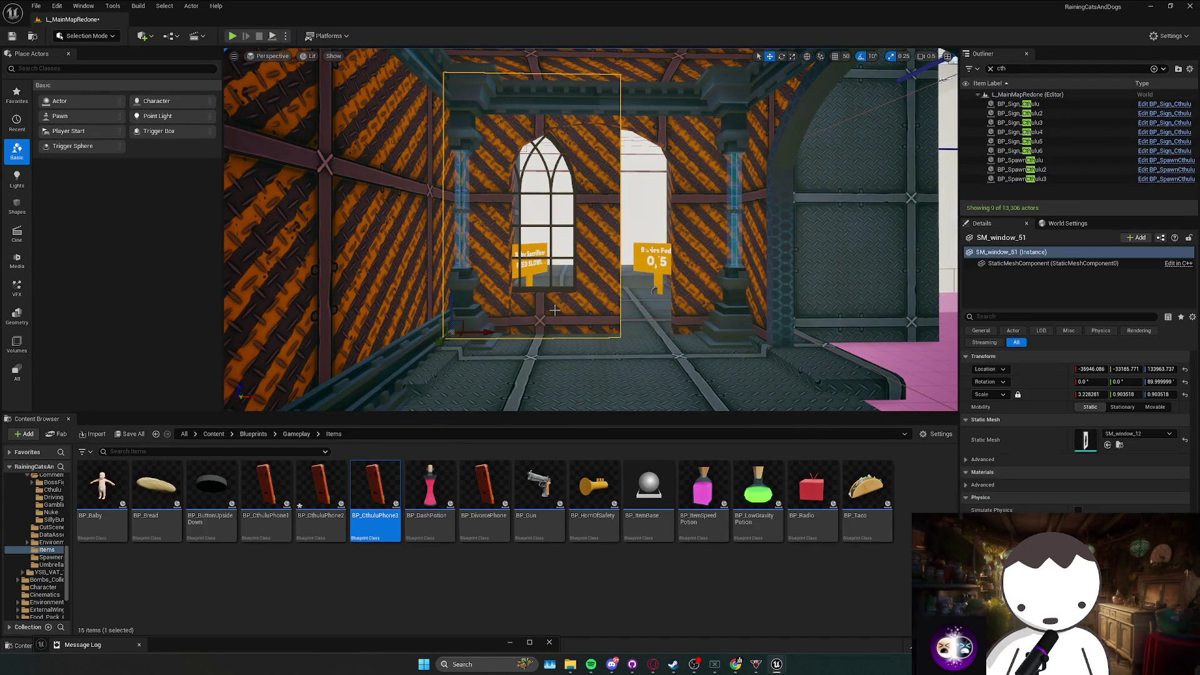
key(Delete)
drag(475, 189, 475, 178)
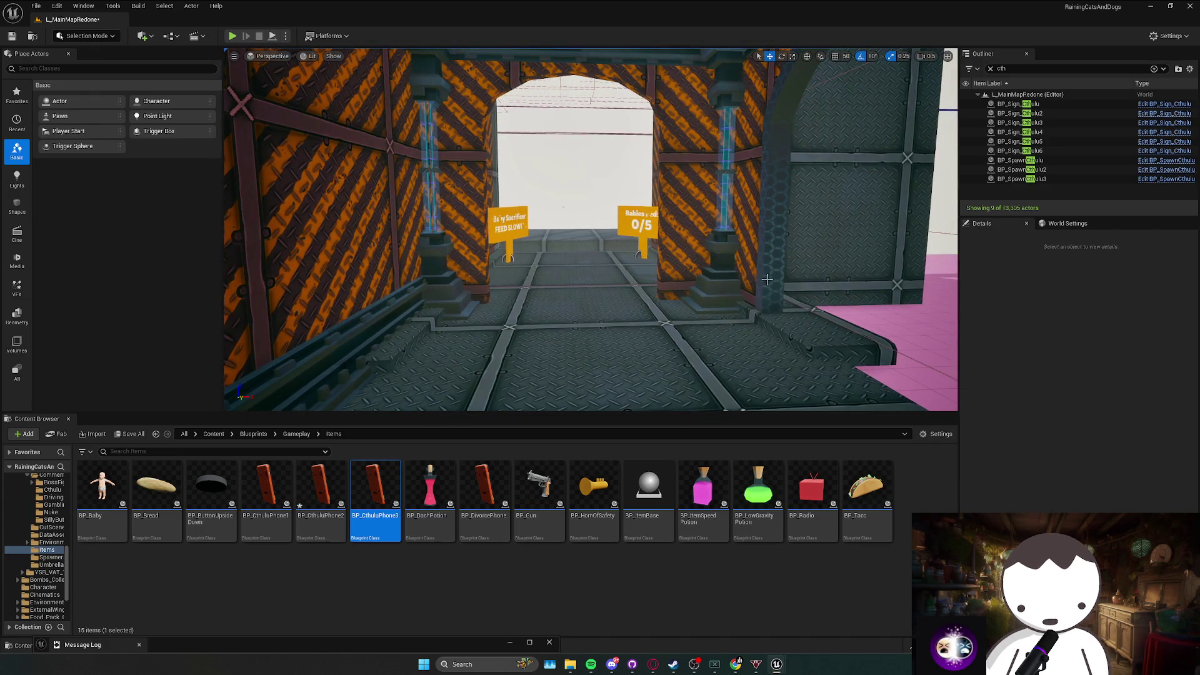
Slide the Boolean146 arch frame left into the opening.
click(831, 228)
key(e)
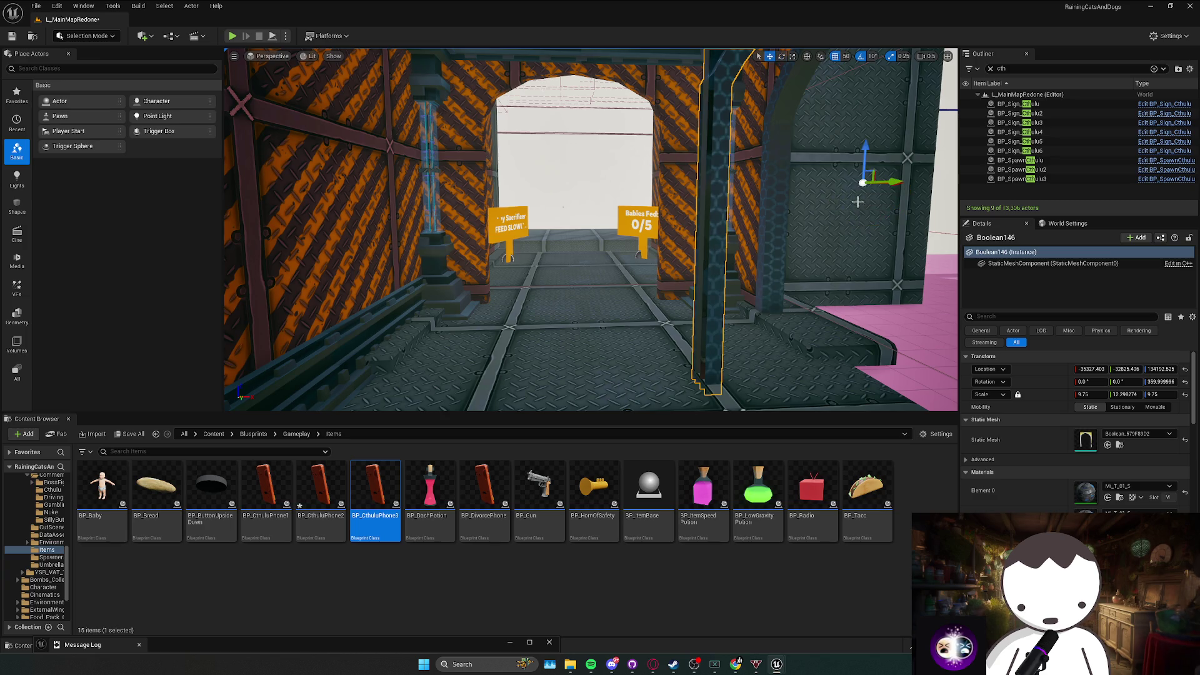
drag(898, 181, 811, 188)
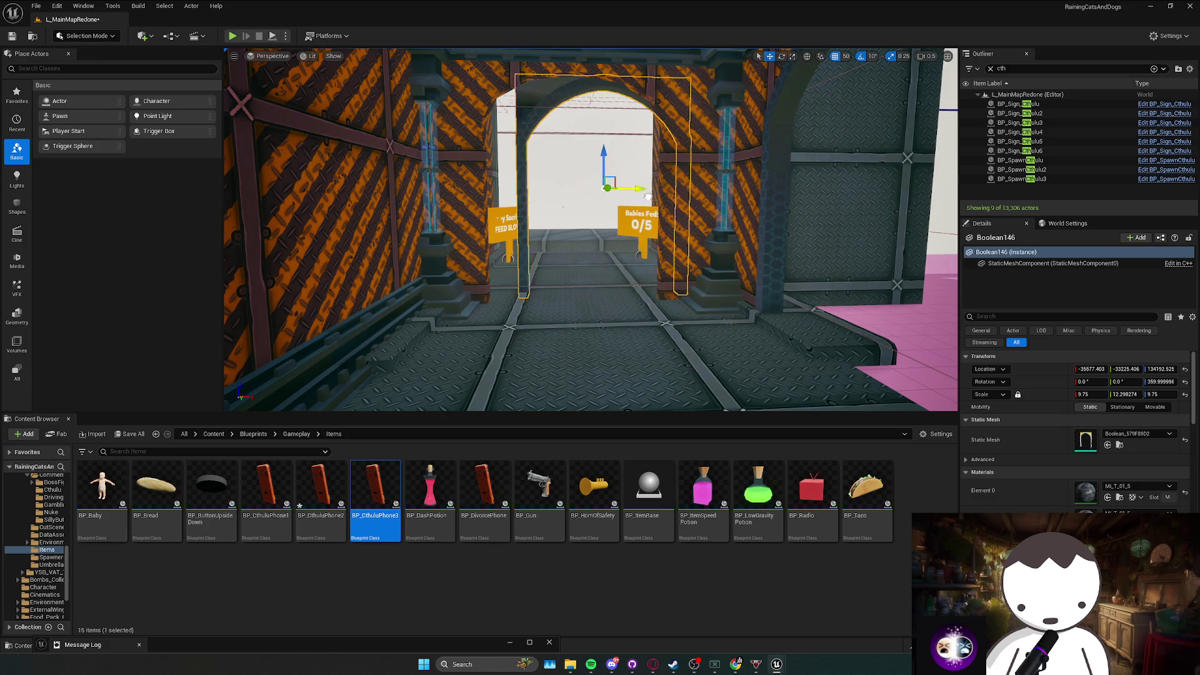
mouse_move(621, 189)
mouse_down()
mouse_move(693, 199)
mouse_move(678, 220)
mouse_move(647, 206)
mouse_move(781, 200)
mouse_up()
drag(700, 161, 738, 161)
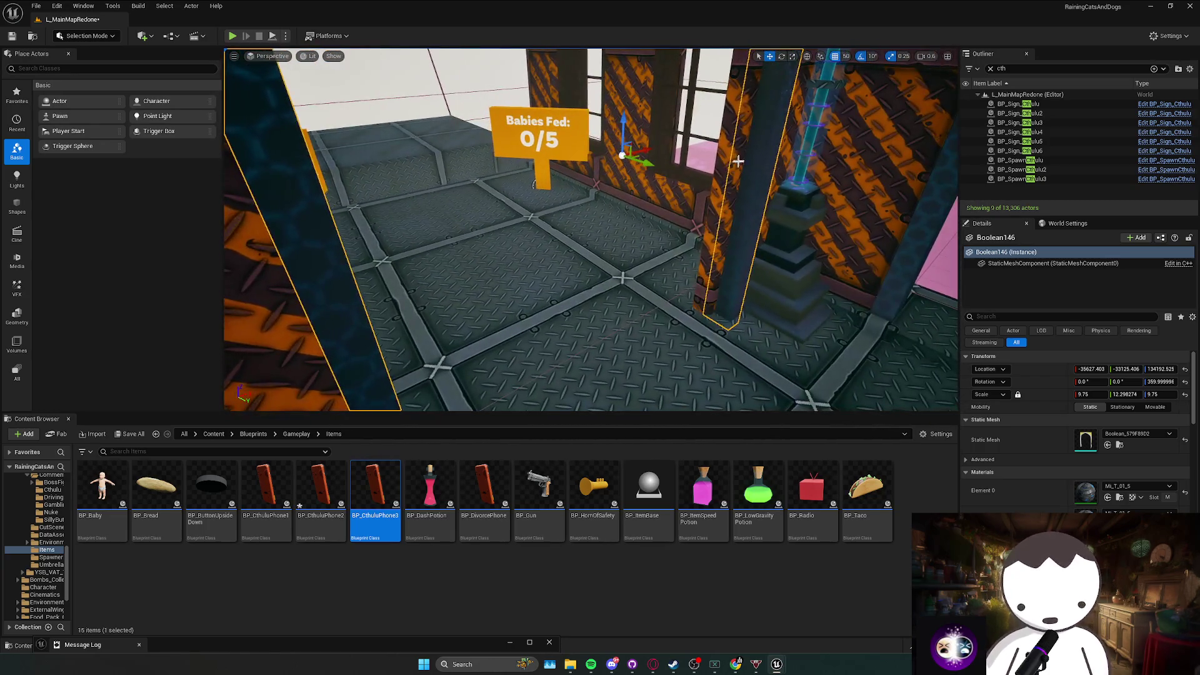
key(Up)
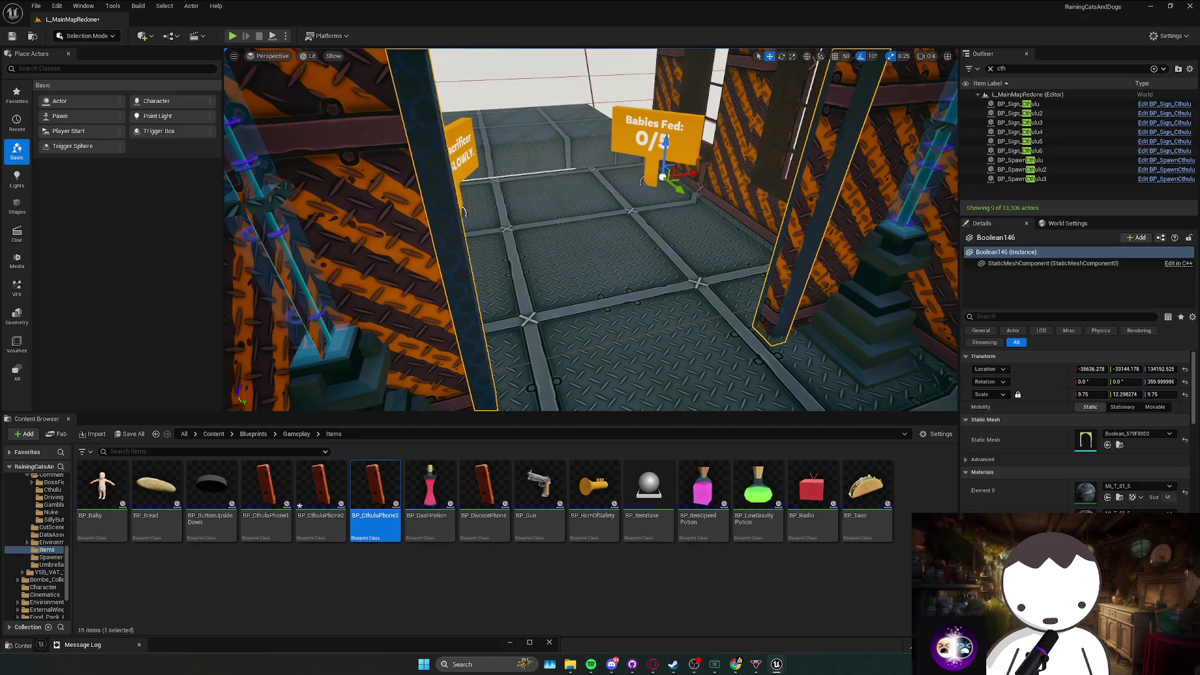
key(f)
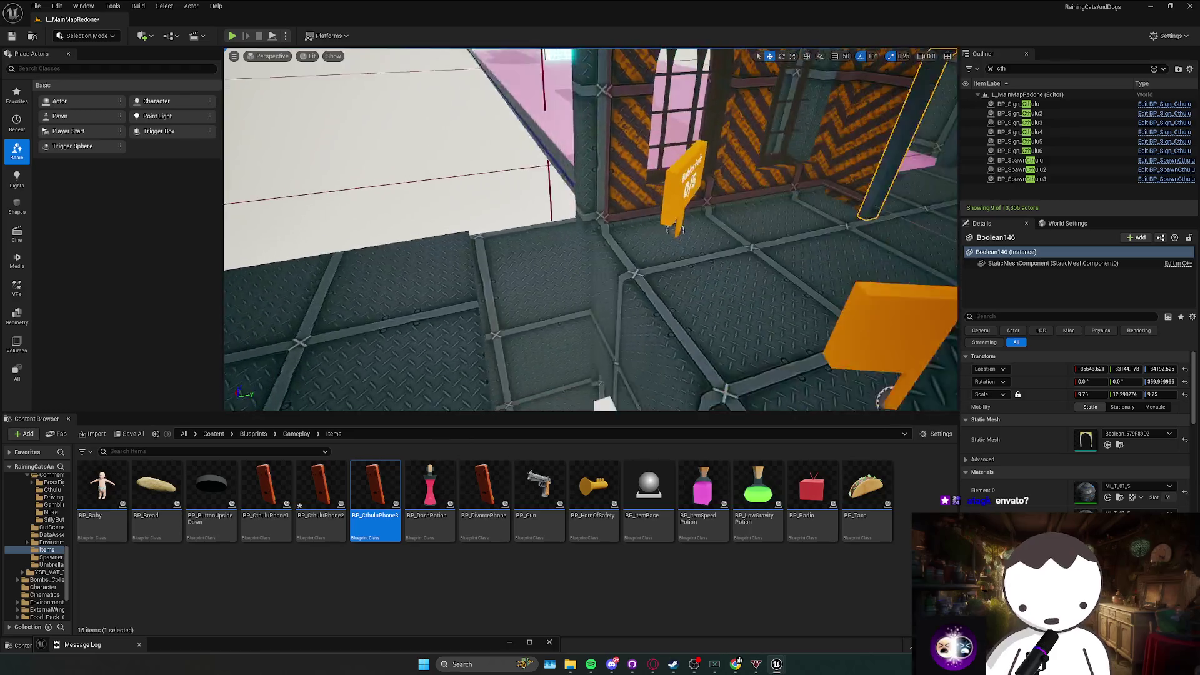
Save the map and switch to Envato in the browser.
key(Escape)
key(ctrl+s)
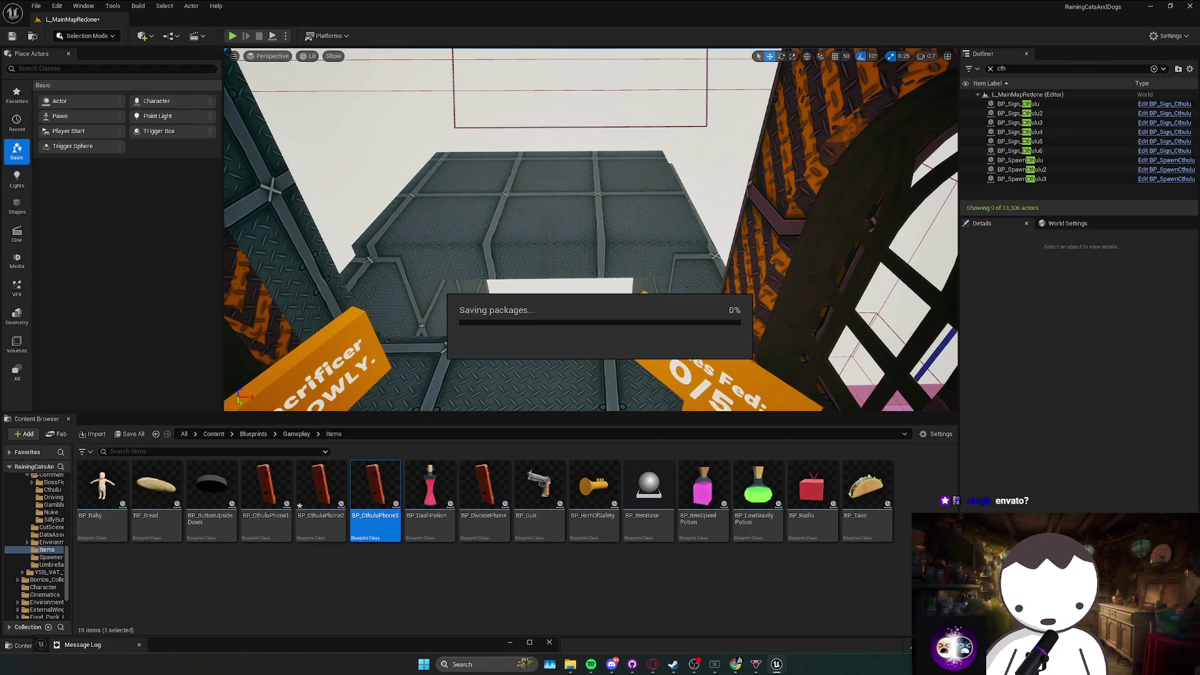
click(736, 663)
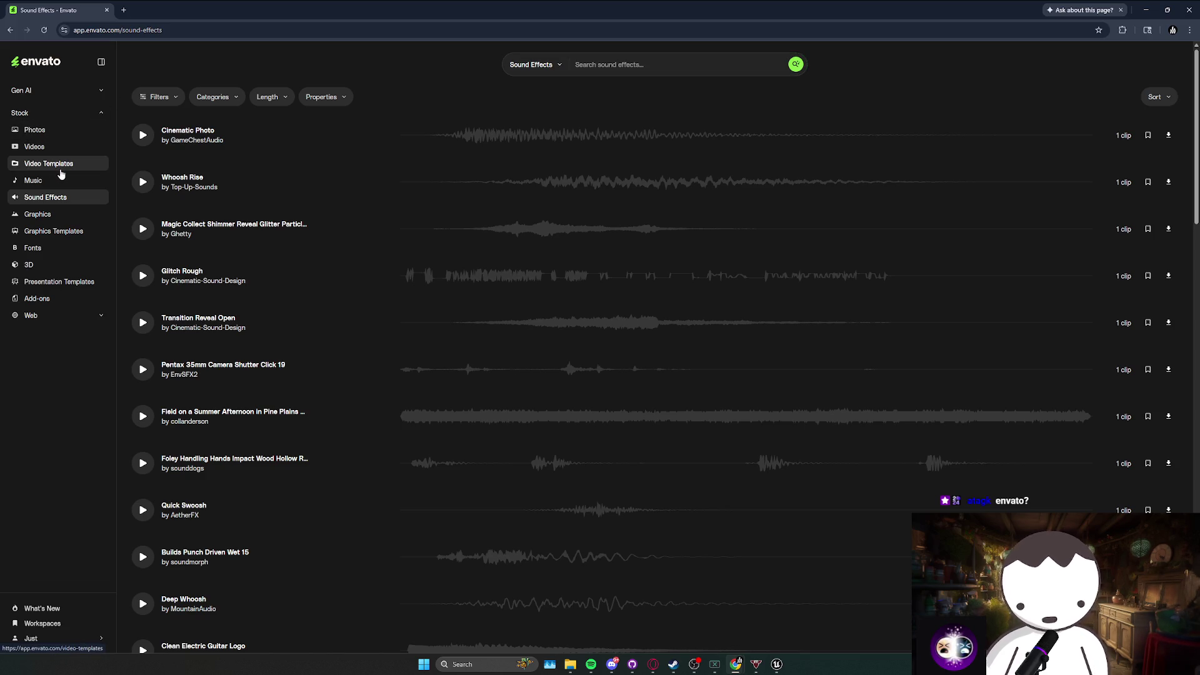
Browse Envato's 3D models gallery.
click(53, 270)
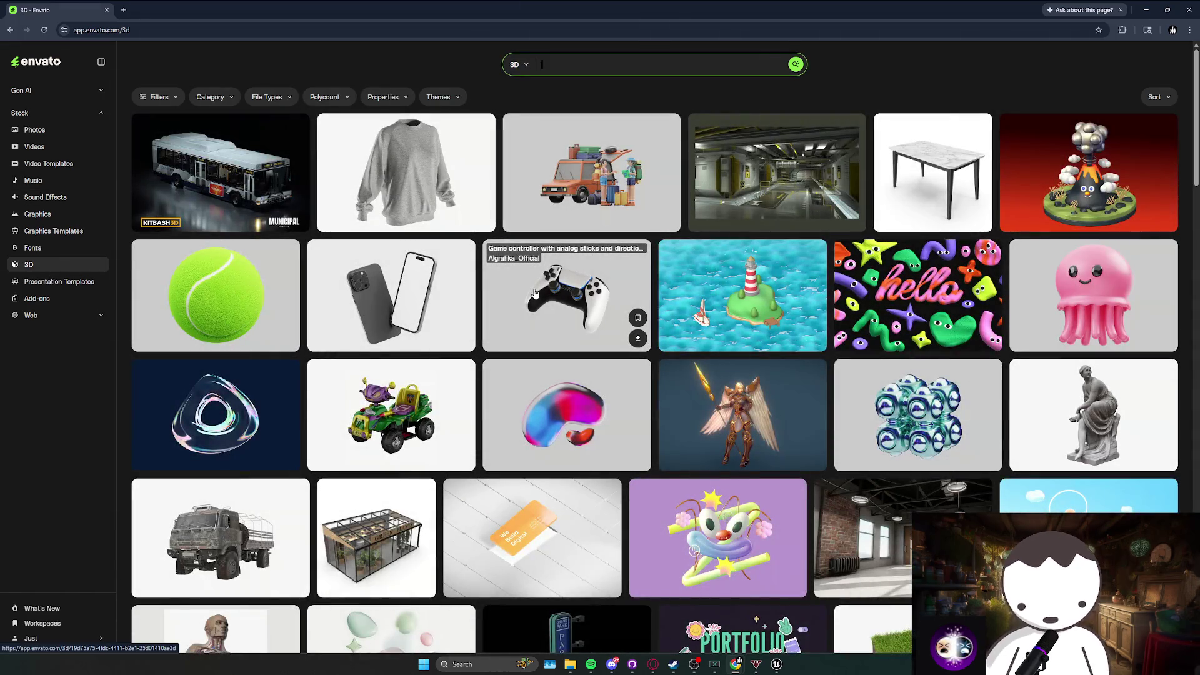
scroll(534, 292, down, 10)
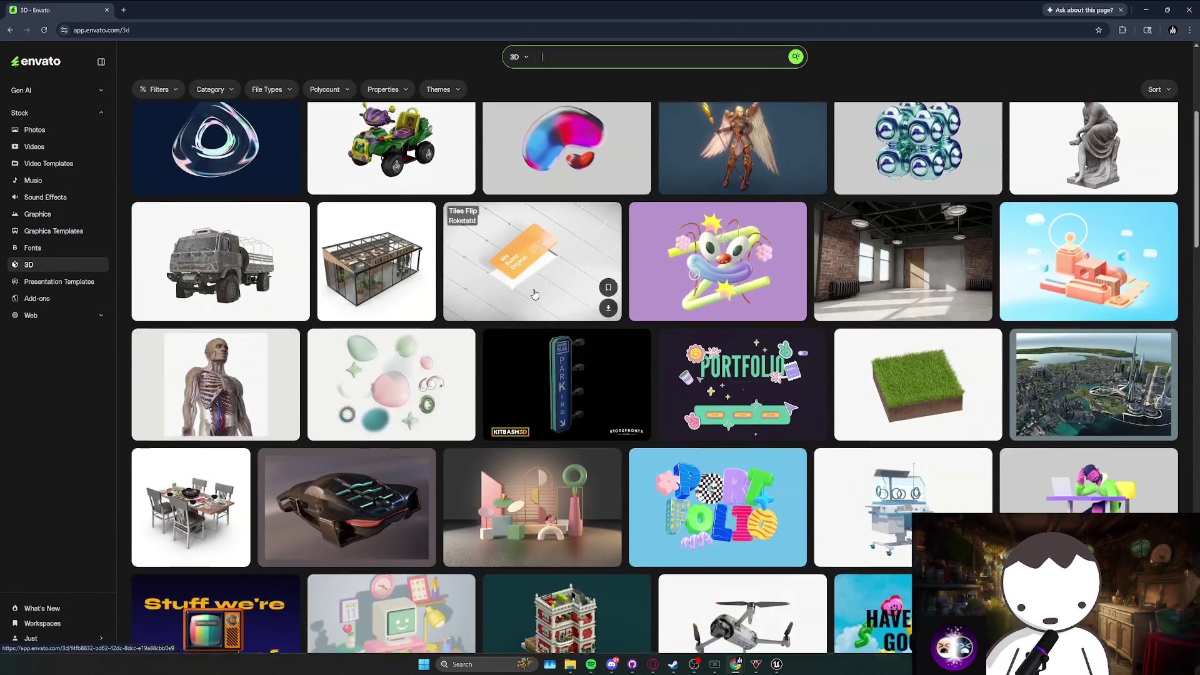
scroll(534, 292, down, 8)
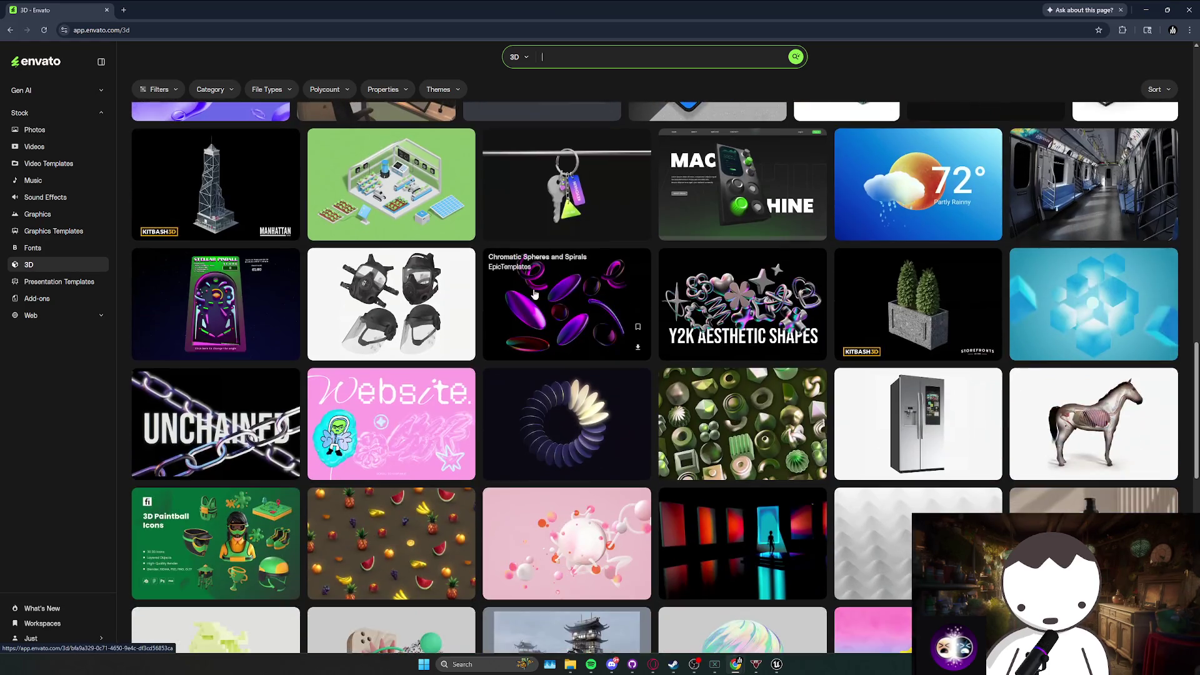
scroll(569, 294, down, 10)
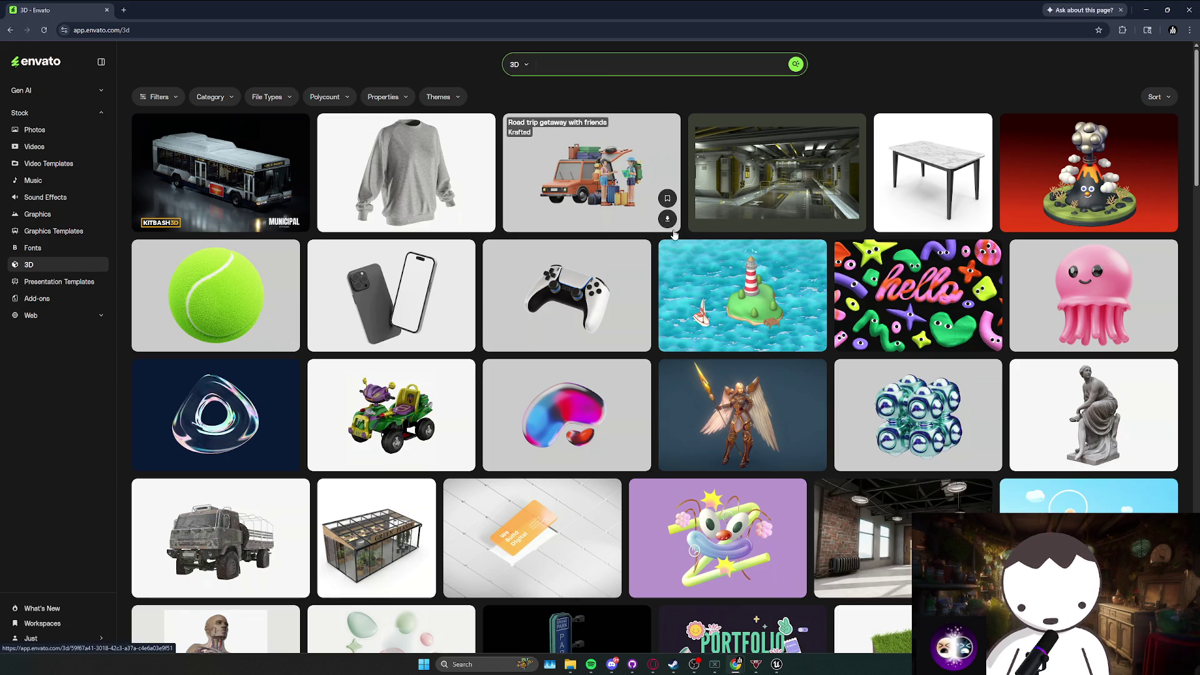
Load the Artlist website, then close the browser.
click(300, 29)
text(artlist)
key(Return)
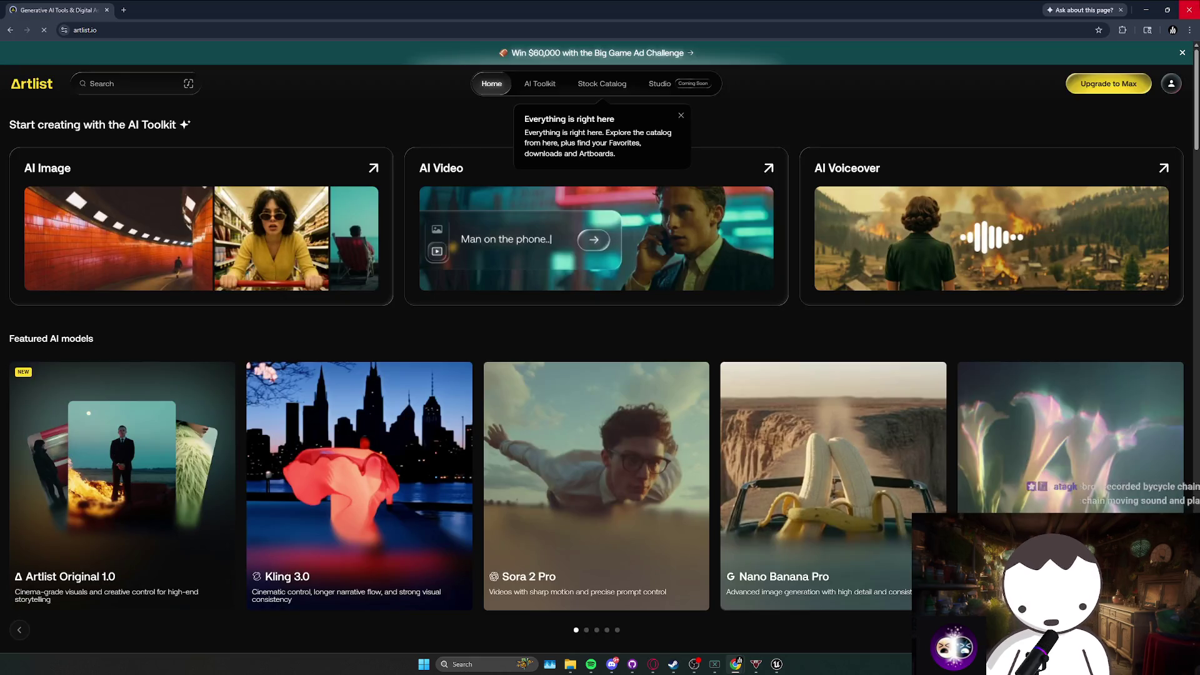
click(1190, 8)
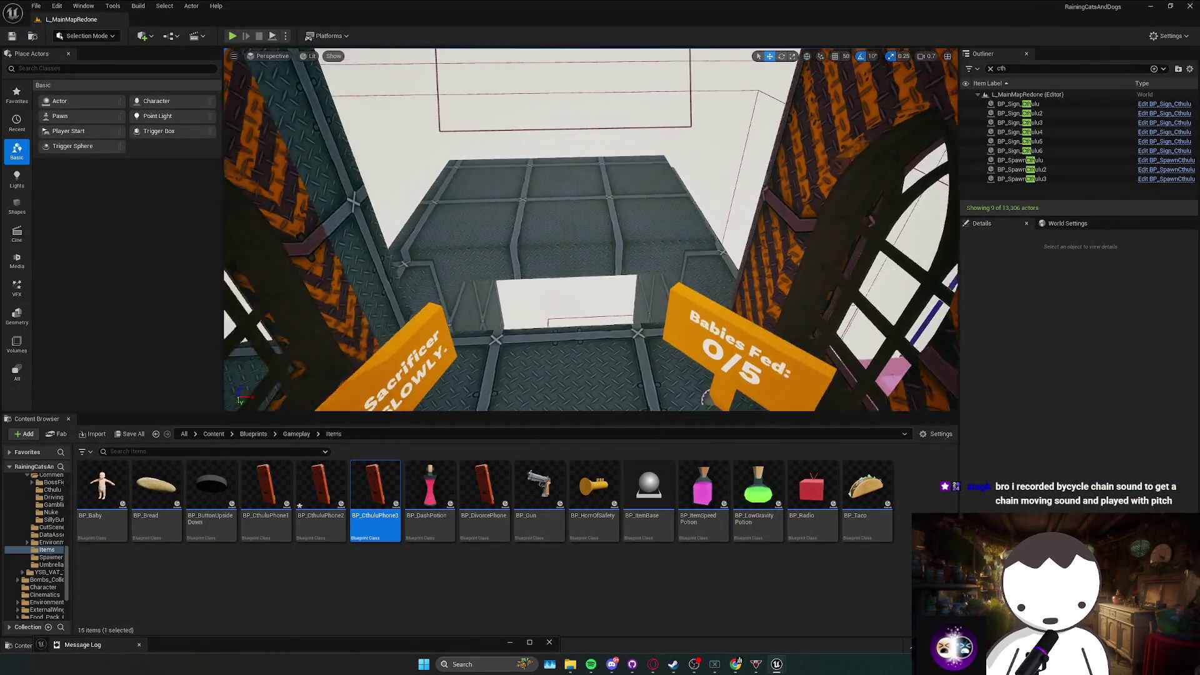
Select the BP_SpawnCthulu3 spawn box and save the level.
mouse_move(633, 242)
mouse_down()
mouse_move(633, 206)
mouse_move(633, 242)
mouse_up()
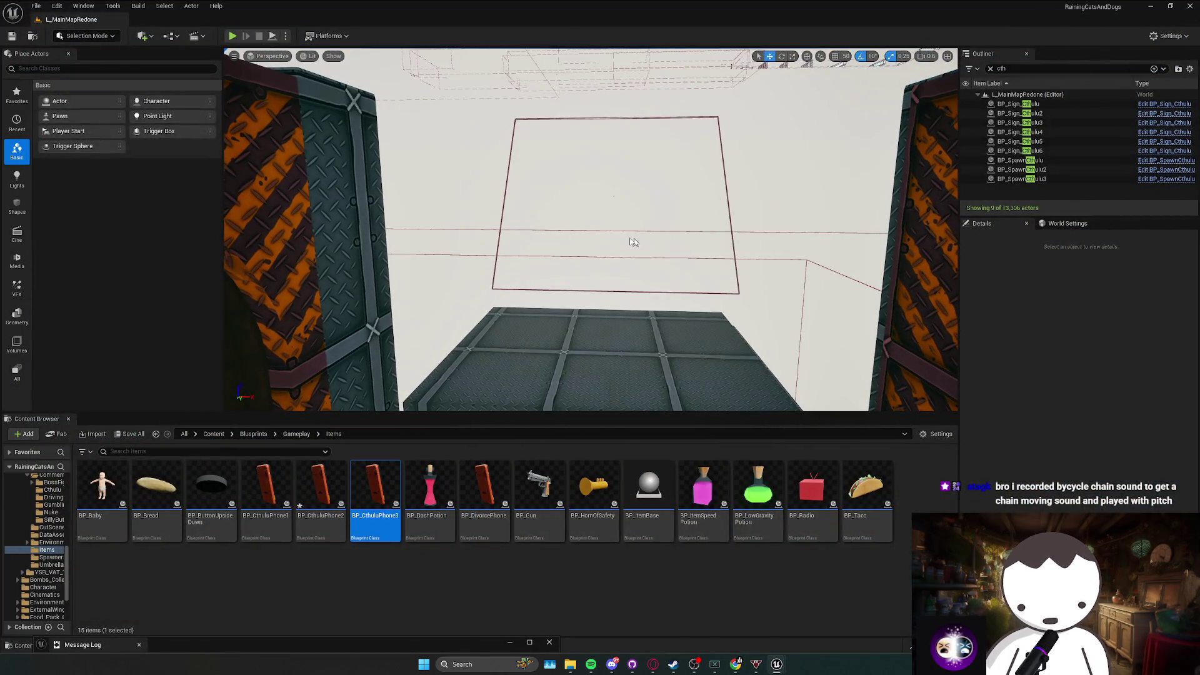
click(611, 194)
mouse_move(612, 194)
mouse_down()
mouse_move(611, 181)
mouse_move(594, 190)
mouse_move(628, 211)
mouse_up()
key(ctrl+s)
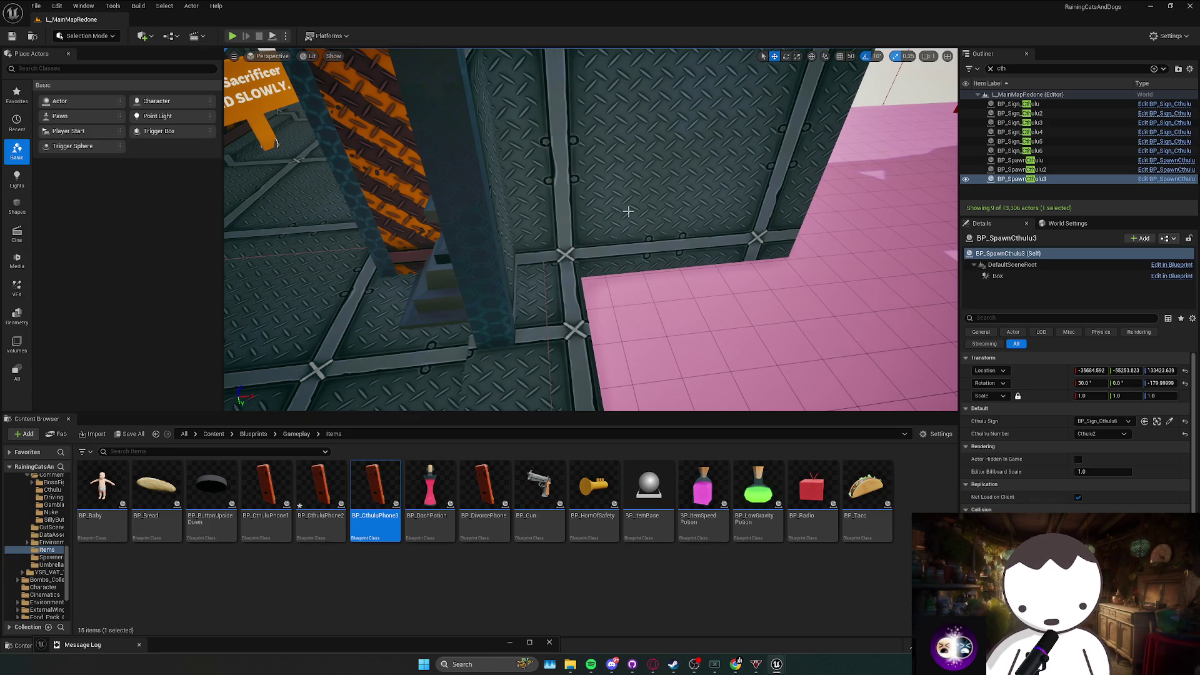
Select both wall boxes beside the Baby Sacrificer sign.
mouse_move(628, 211)
mouse_down()
mouse_move(652, 375)
mouse_move(570, 399)
mouse_move(463, 375)
mouse_move(622, 271)
mouse_move(491, 322)
mouse_up()
click(491, 322)
drag(568, 327, 569, 328)
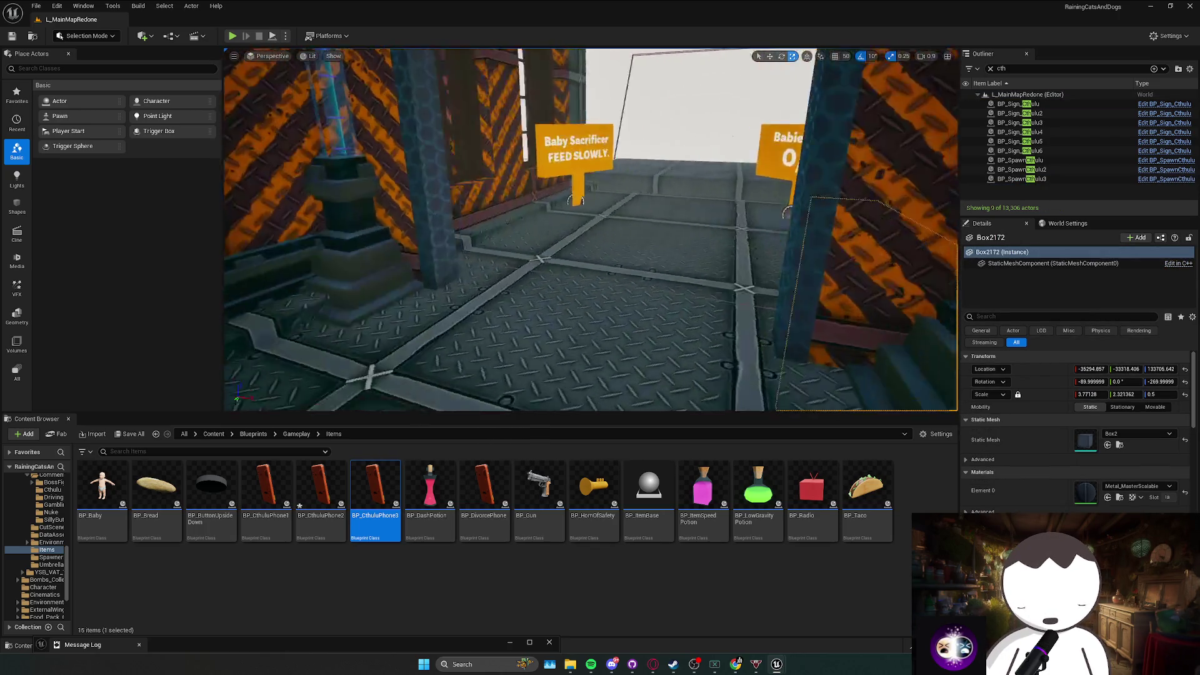
ctrl+click(587, 278)
Scale both wall boxes to X 3.0, undoing the accidental height change.
mouse_move(587, 279)
mouse_down()
mouse_move(565, 282)
mouse_move(609, 238)
mouse_move(606, 219)
mouse_up()
key(f)
key(r)
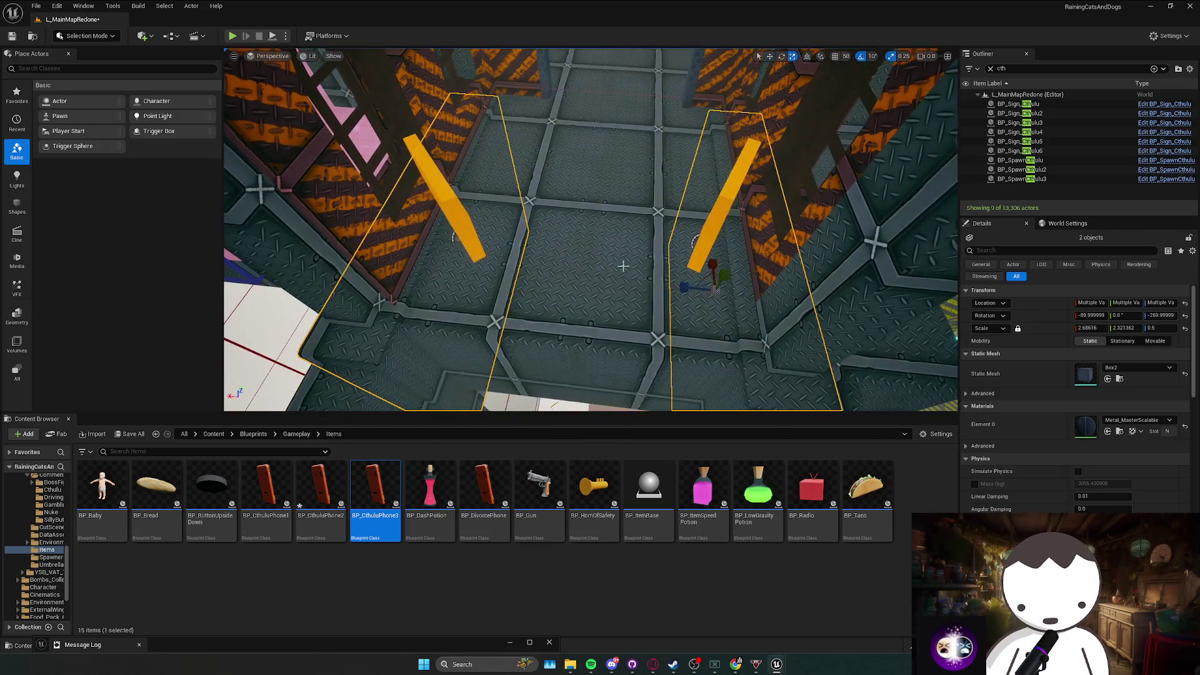
mouse_move(714, 260)
mouse_down()
mouse_move(728, 259)
mouse_move(711, 241)
mouse_move(678, 256)
mouse_up()
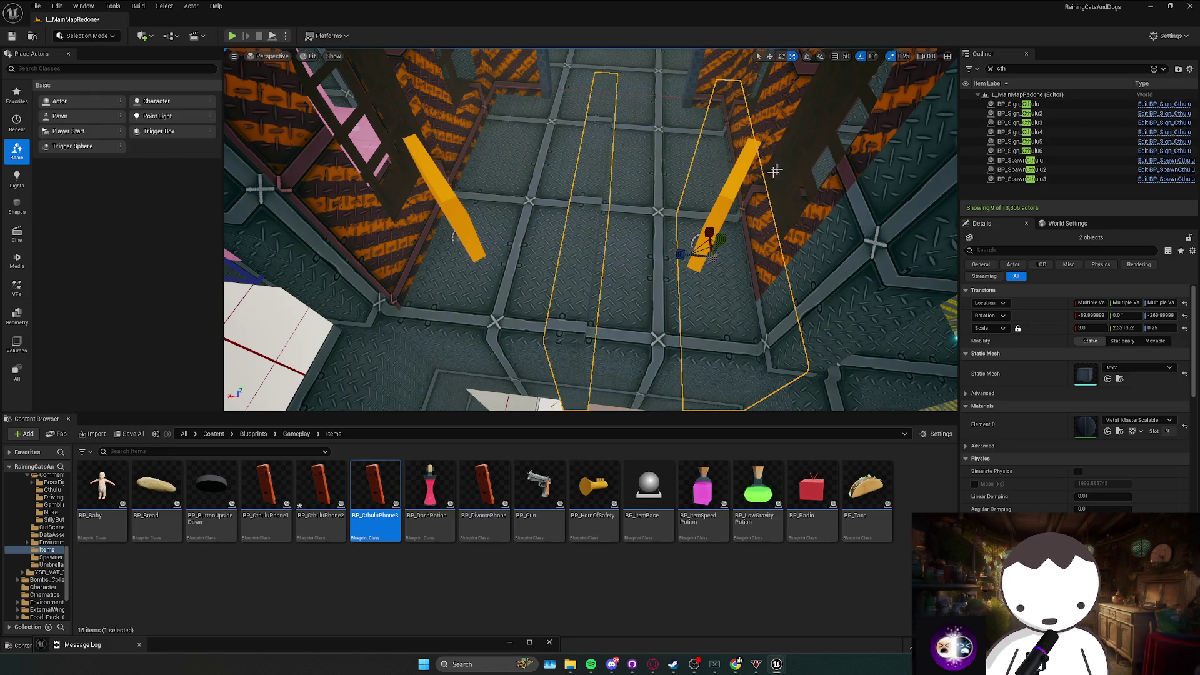
key(ctrl+z)
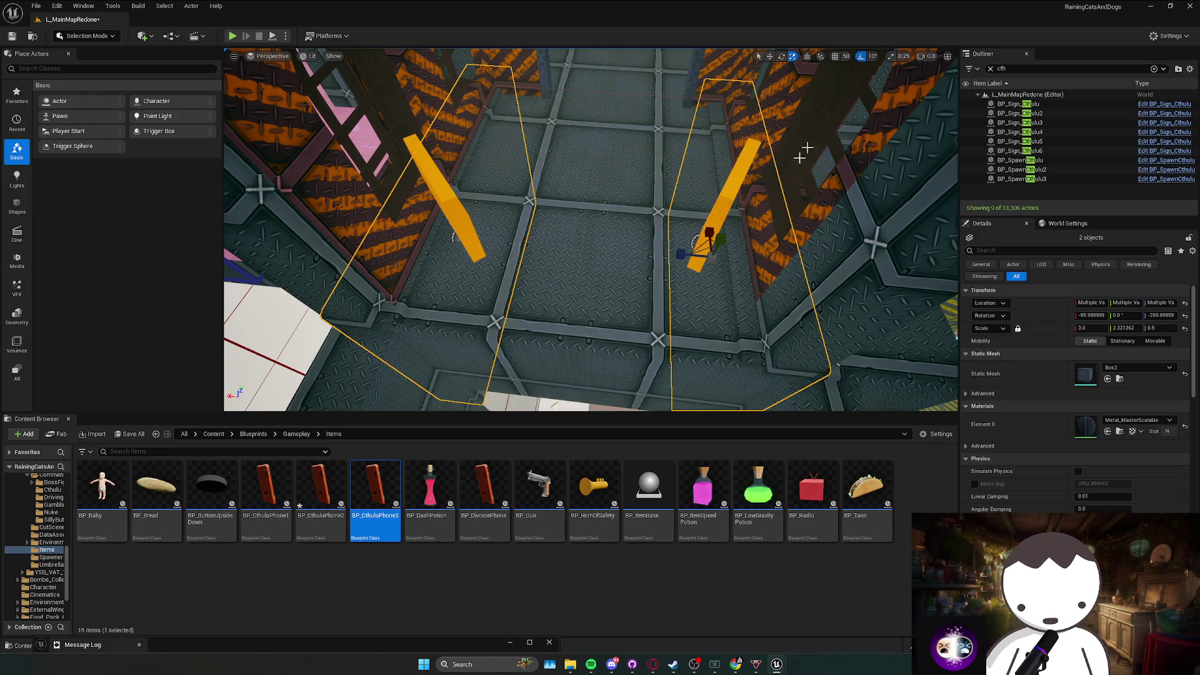
Select only the right-hand box, check it from above, then clear the selection.
click(738, 263)
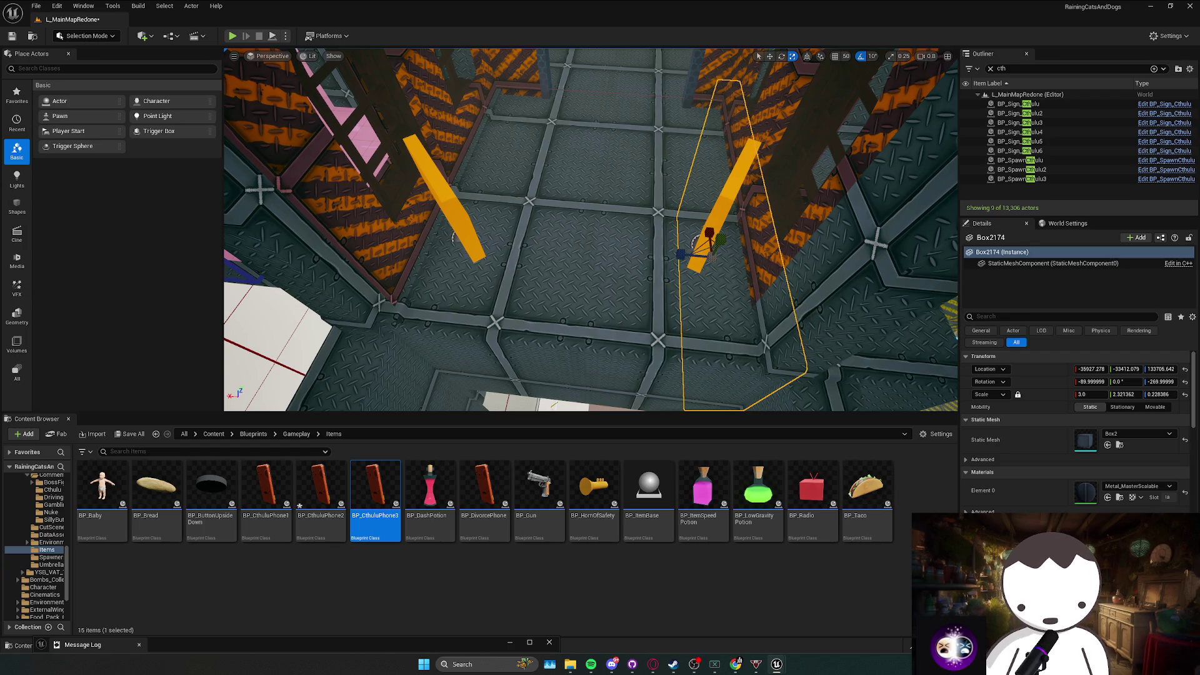
drag(459, 233, 479, 239)
drag(541, 275, 522, 283)
key(w)
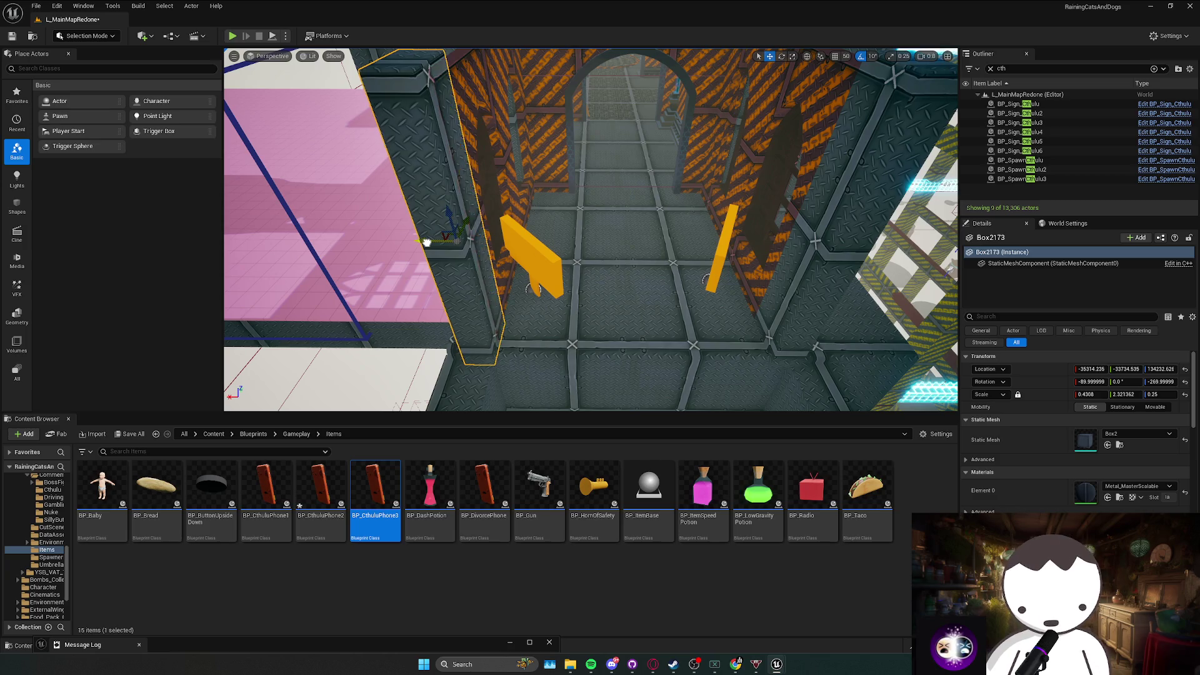
mouse_move(426, 242)
mouse_down()
mouse_move(413, 253)
mouse_move(402, 241)
mouse_move(415, 250)
mouse_up()
key(Escape)
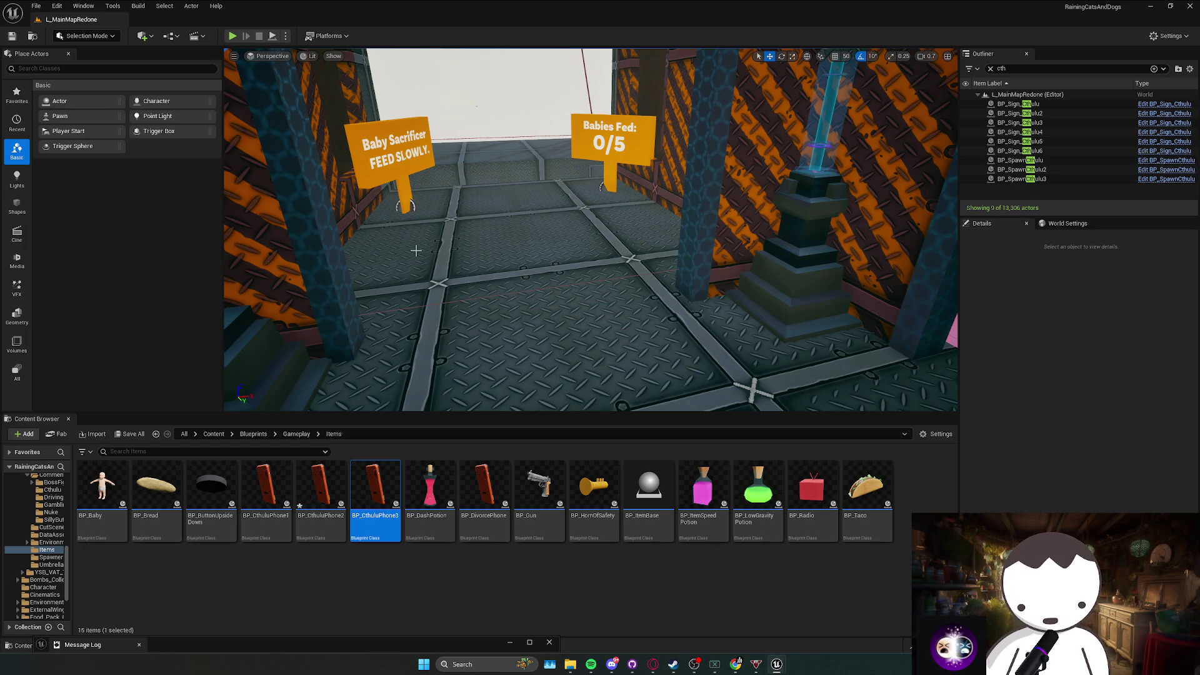
mouse_move(446, 239)
mouse_down()
mouse_move(464, 232)
mouse_move(455, 214)
mouse_move(528, 180)
mouse_up()
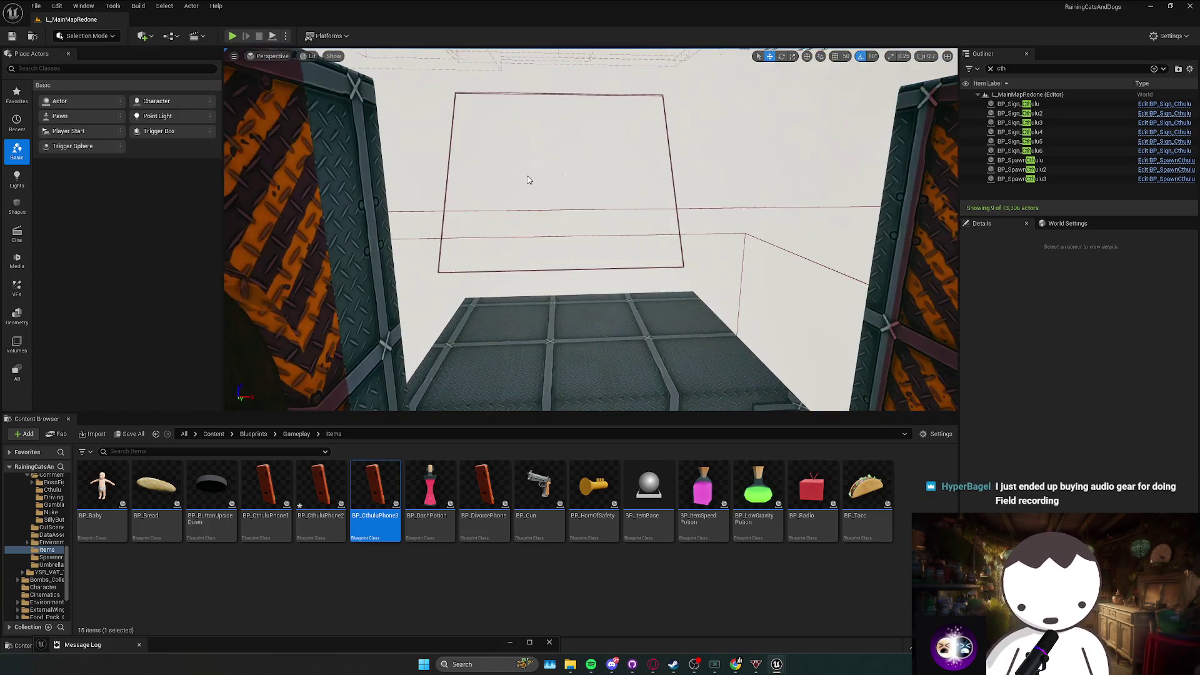
Set the third spawn box's Cthulu Number to Cthulu3.
click(564, 178)
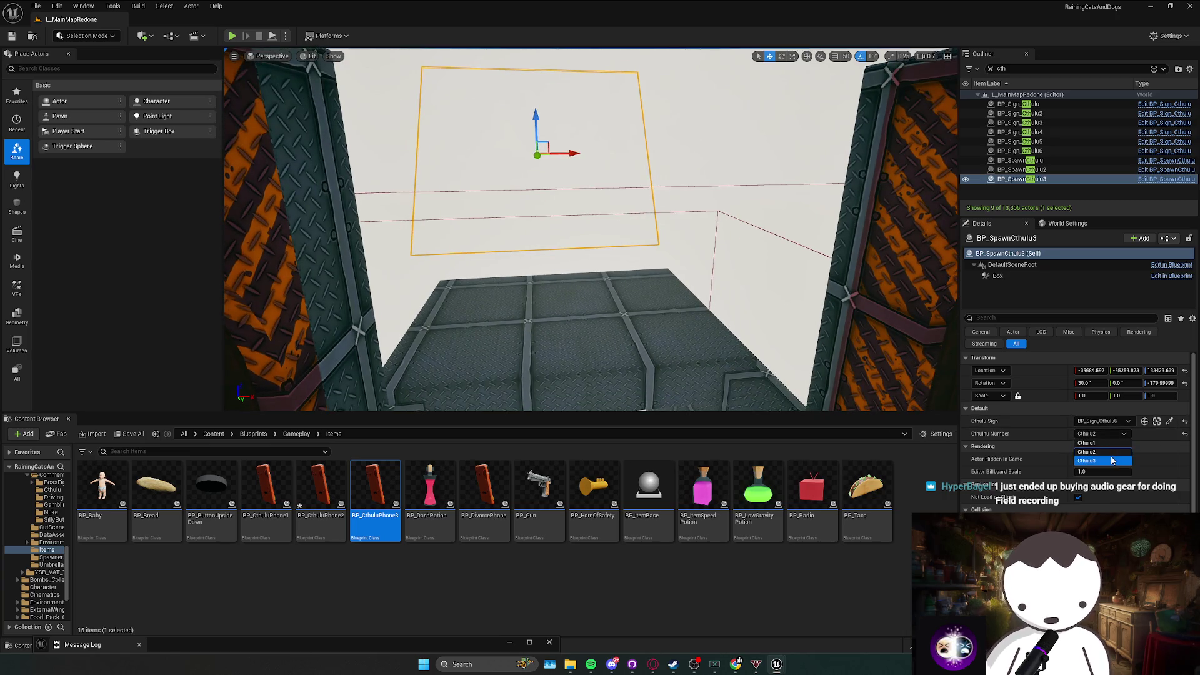
mouse_move(772, 306)
mouse_down()
mouse_move(621, 289)
mouse_move(606, 275)
mouse_move(620, 328)
mouse_move(442, 201)
mouse_up()
click(716, 301)
Reselect the BP_SpawnCthulu3 box and save the level.
click(621, 290)
click(594, 334)
click(461, 186)
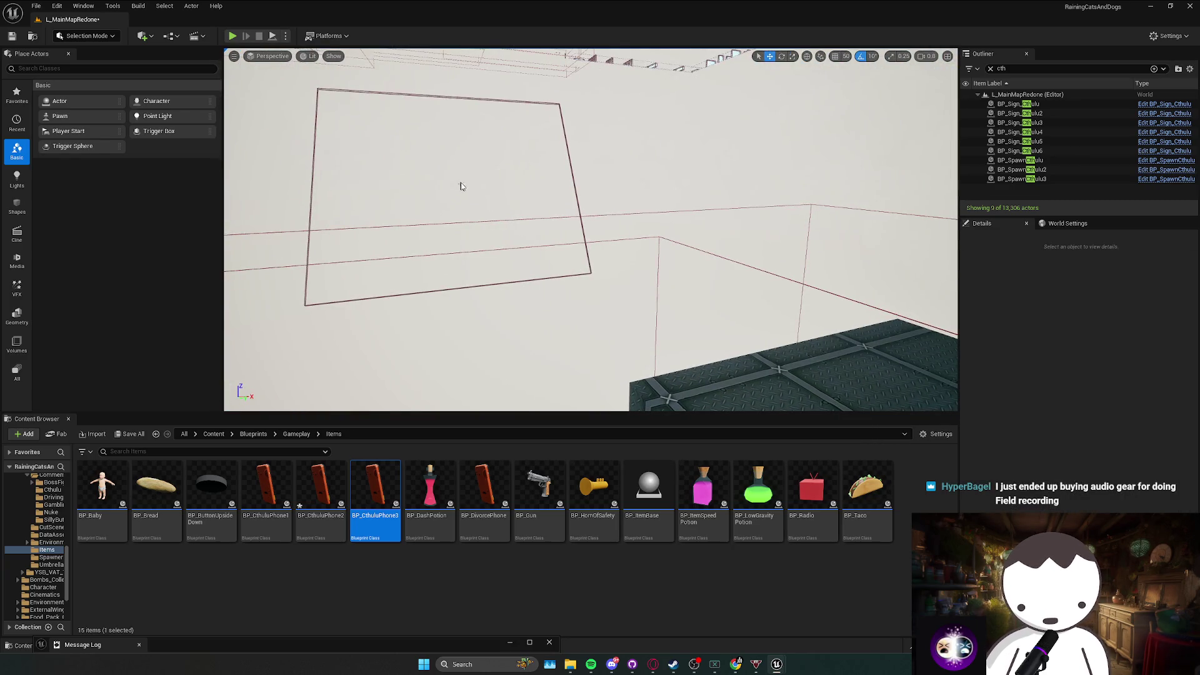
click(461, 186)
key(ctrl+s)
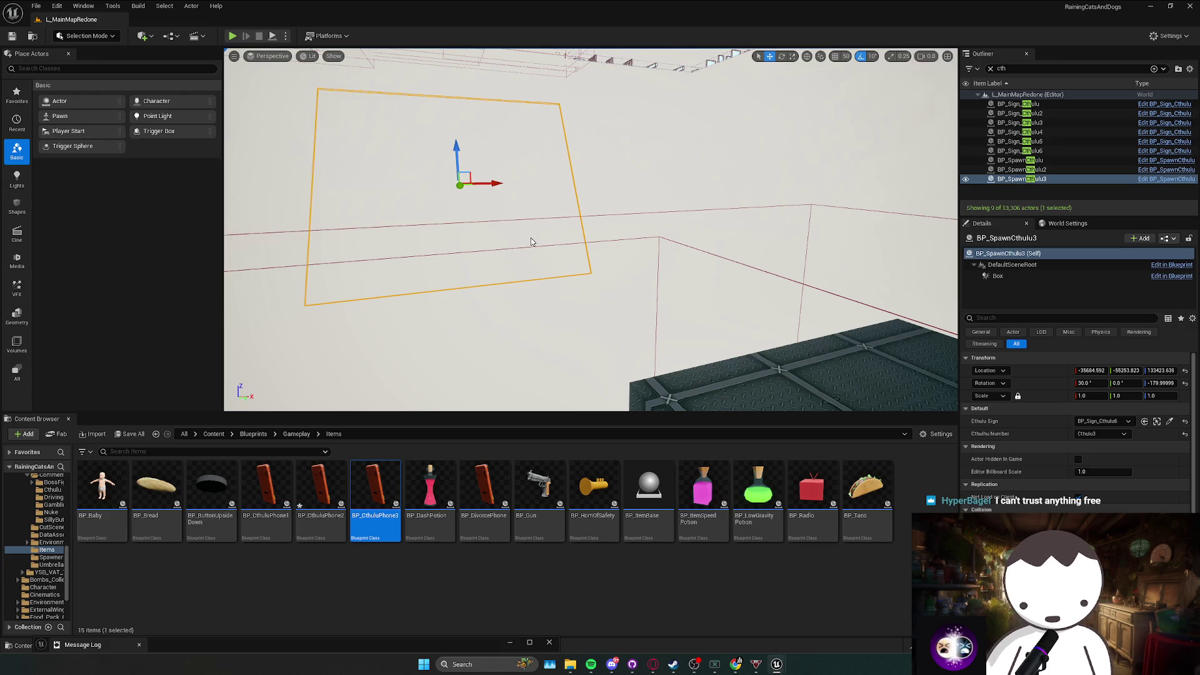
mouse_move(543, 236)
mouse_down()
mouse_move(632, 249)
mouse_move(545, 227)
mouse_move(578, 217)
mouse_move(535, 236)
mouse_up()
Open the grated floor's Grate material instance from the Content Browser.
click(535, 236)
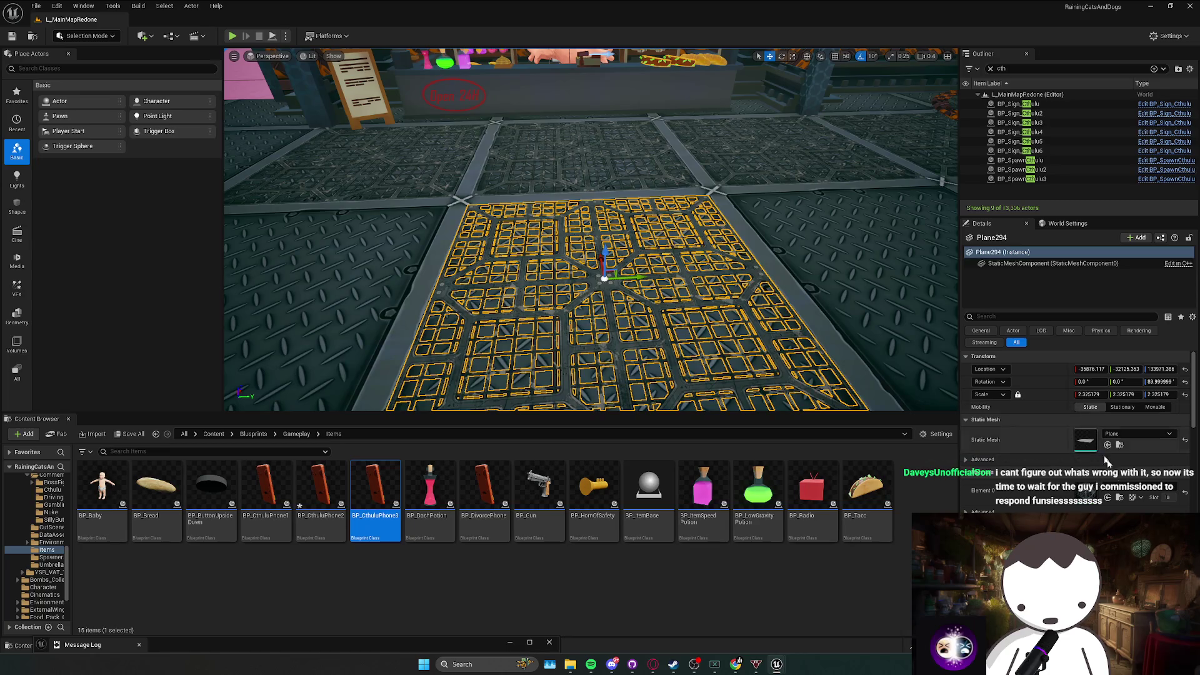
click(1119, 498)
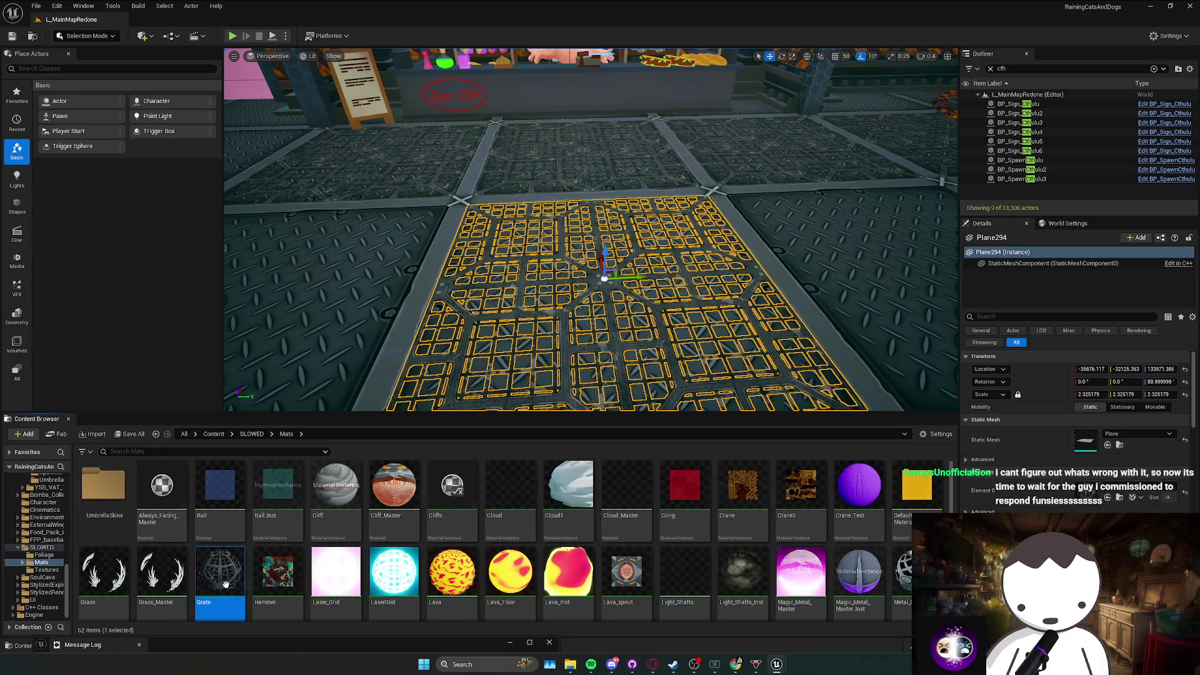
double_click(225, 575)
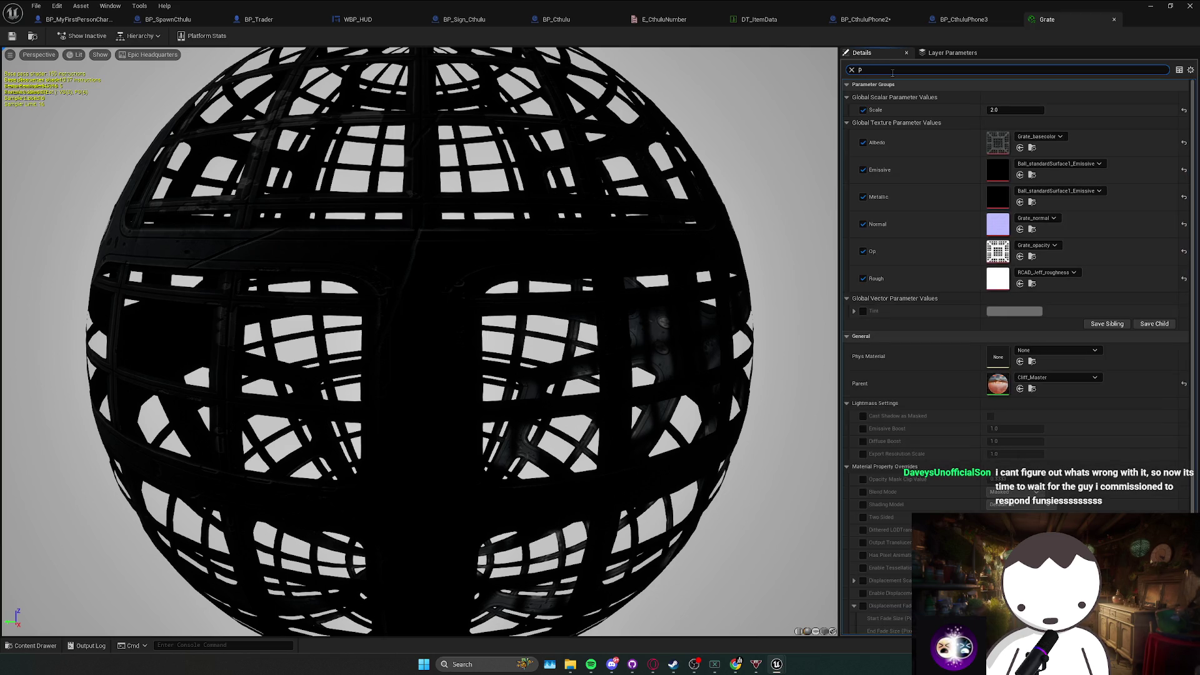
Set the Grate material's Phys Material to PM_Metal and save it.
text(at)
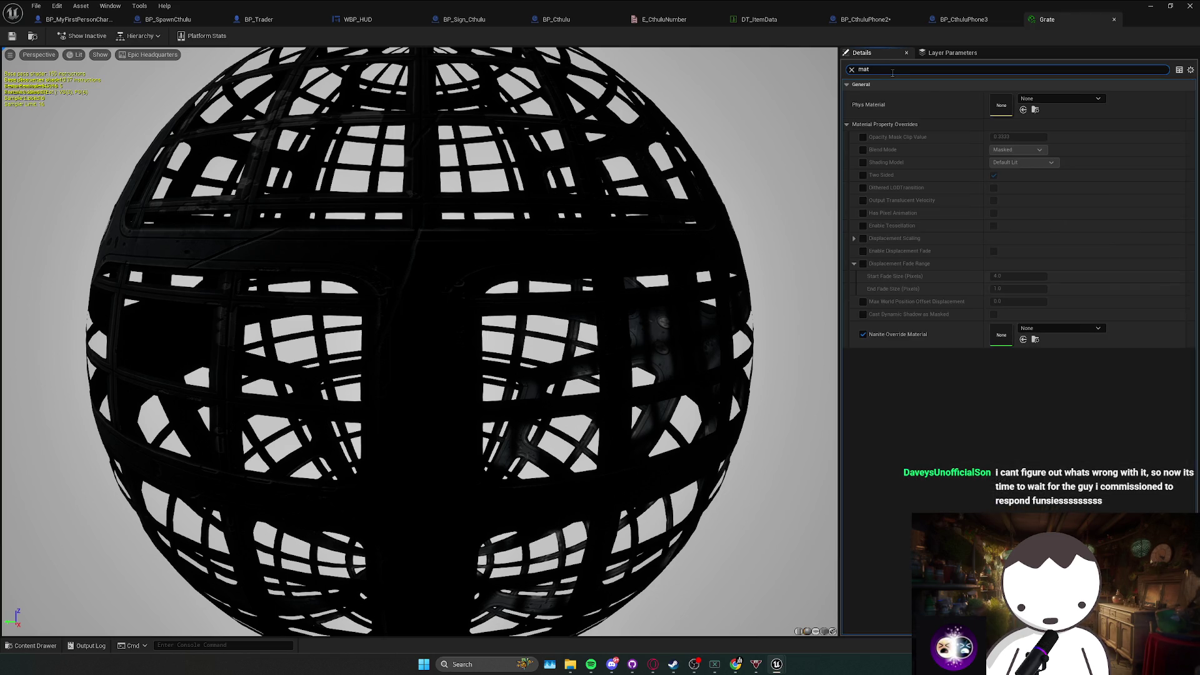
click(1060, 98)
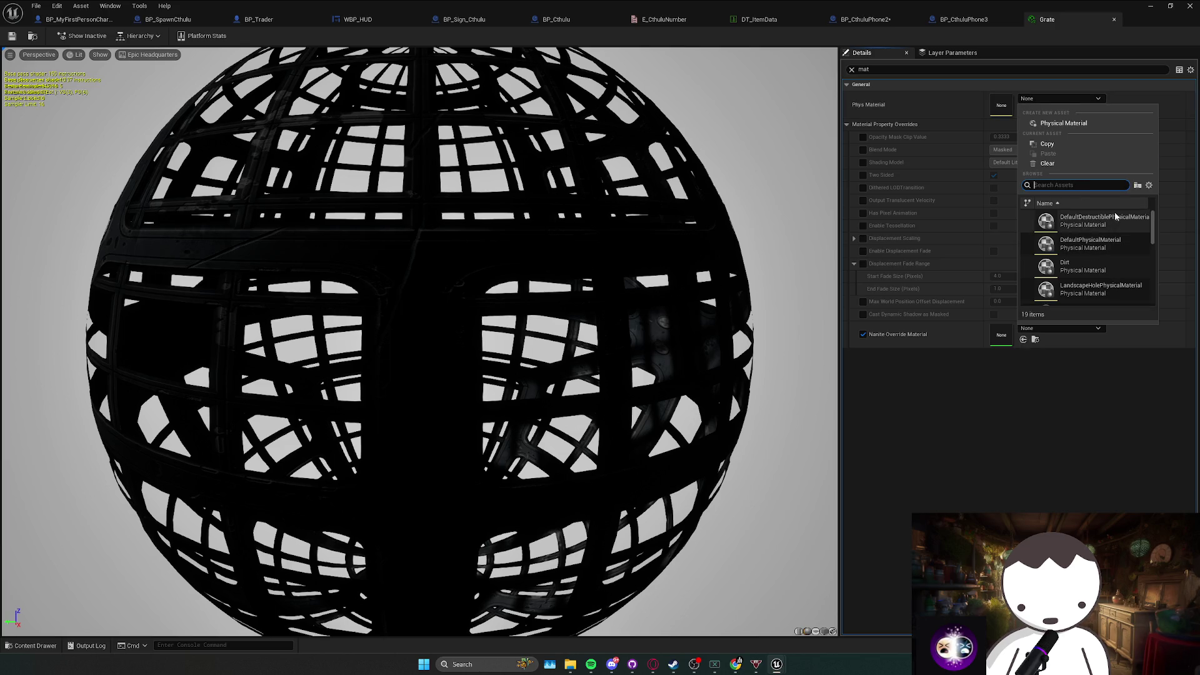
scroll(1107, 261, down, 3)
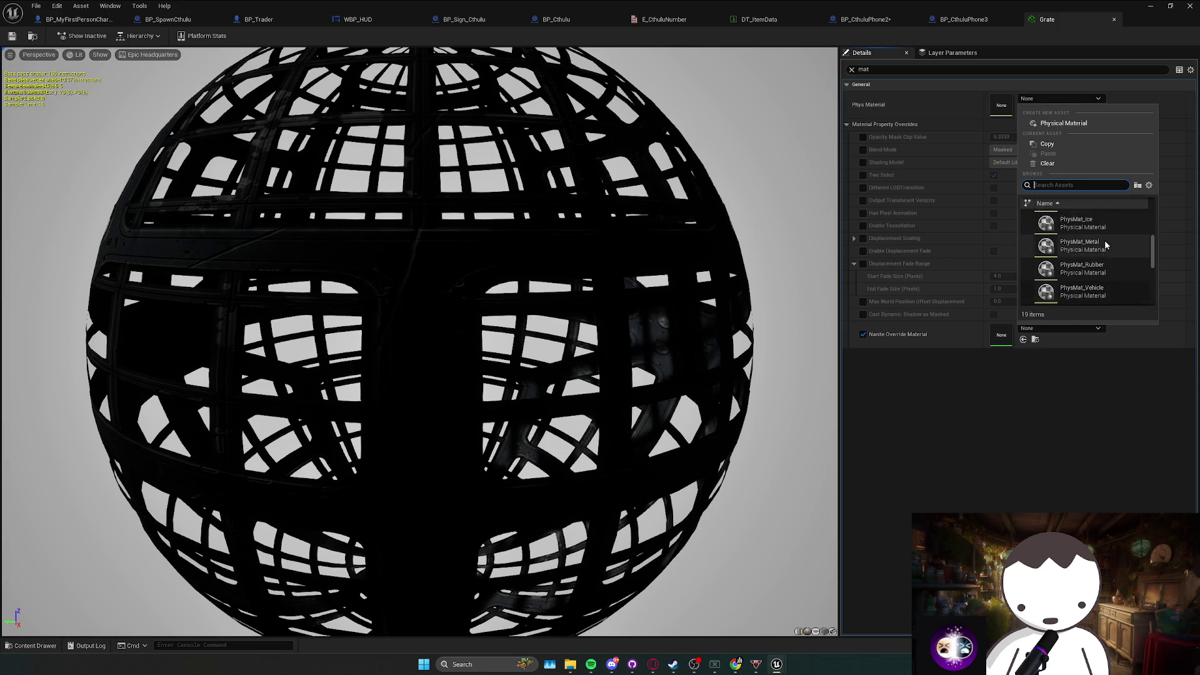
scroll(1148, 216, up, 2)
text(pm_)
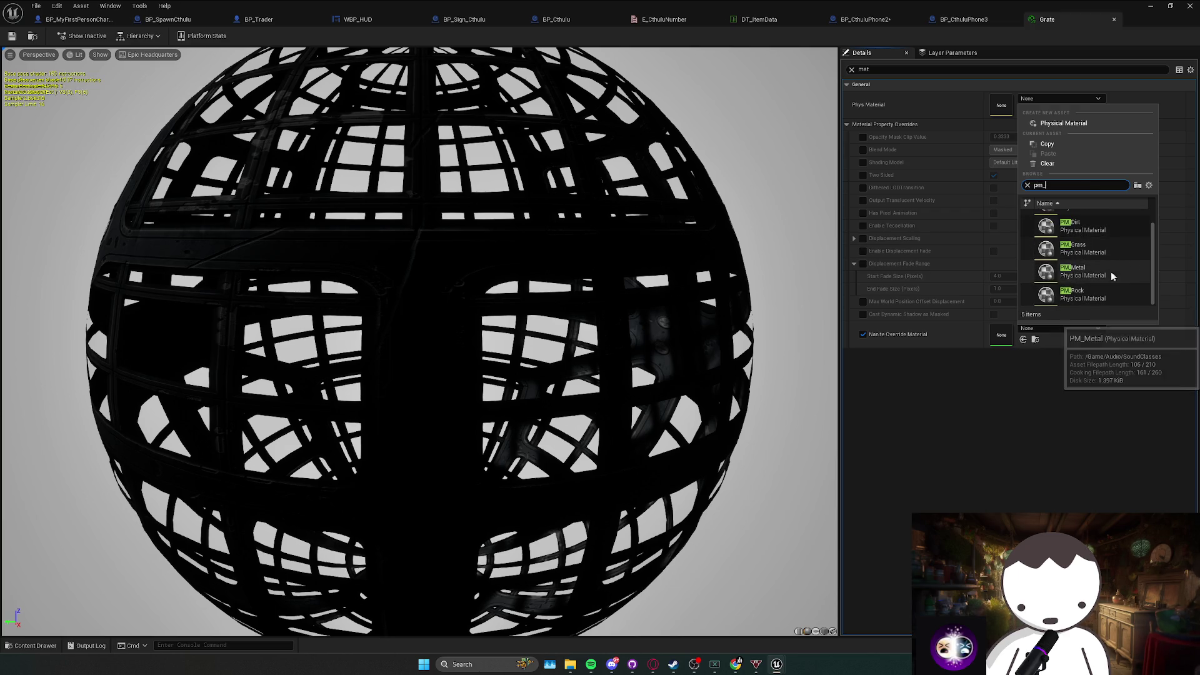
click(1104, 275)
click(13, 38)
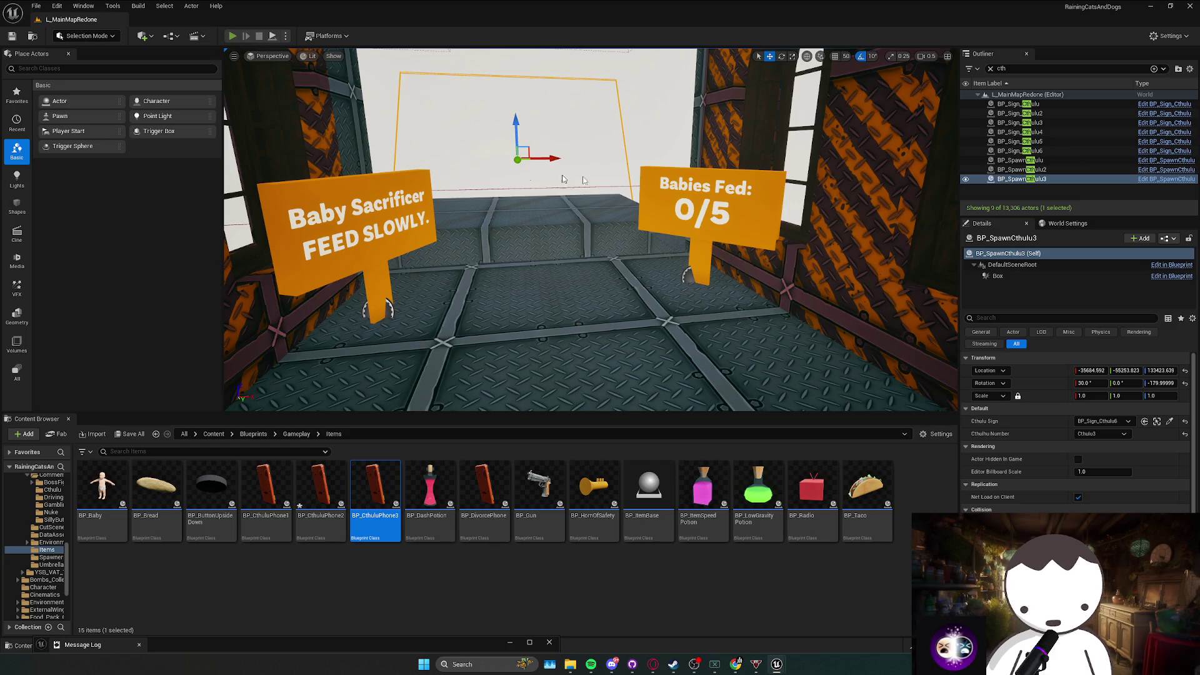
Start a play-test, call Cthulhu on the burner phone, and buy babies at the DOPE SHOP.
key(alt+p)
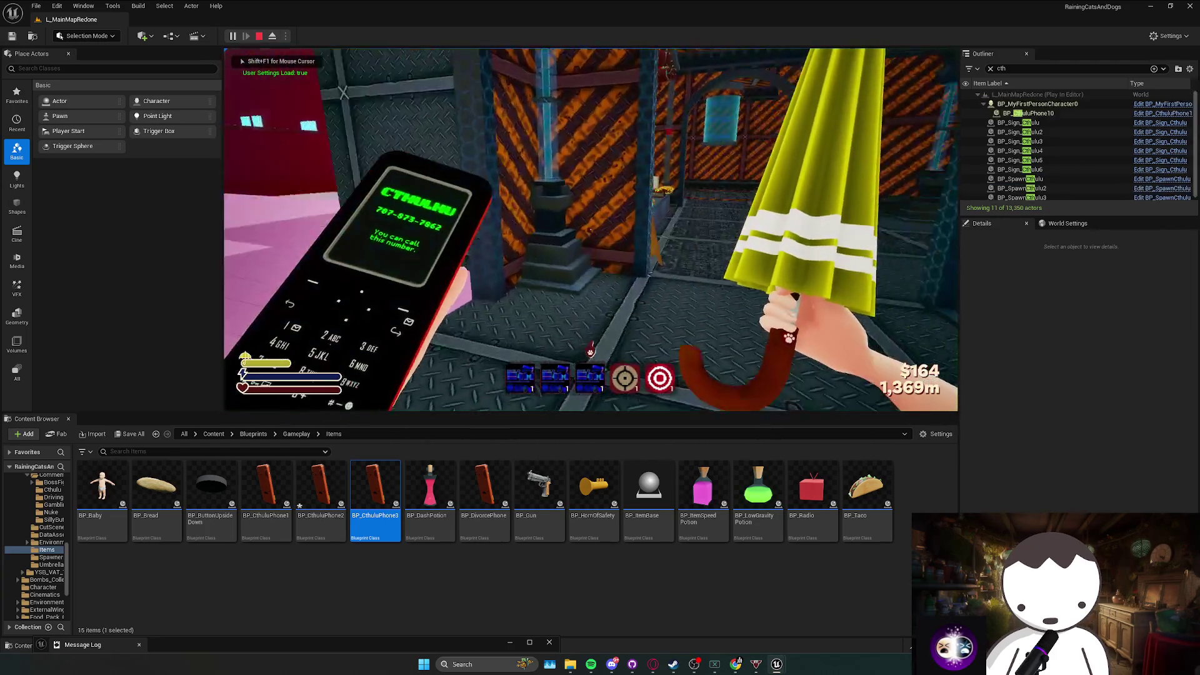
key(e)
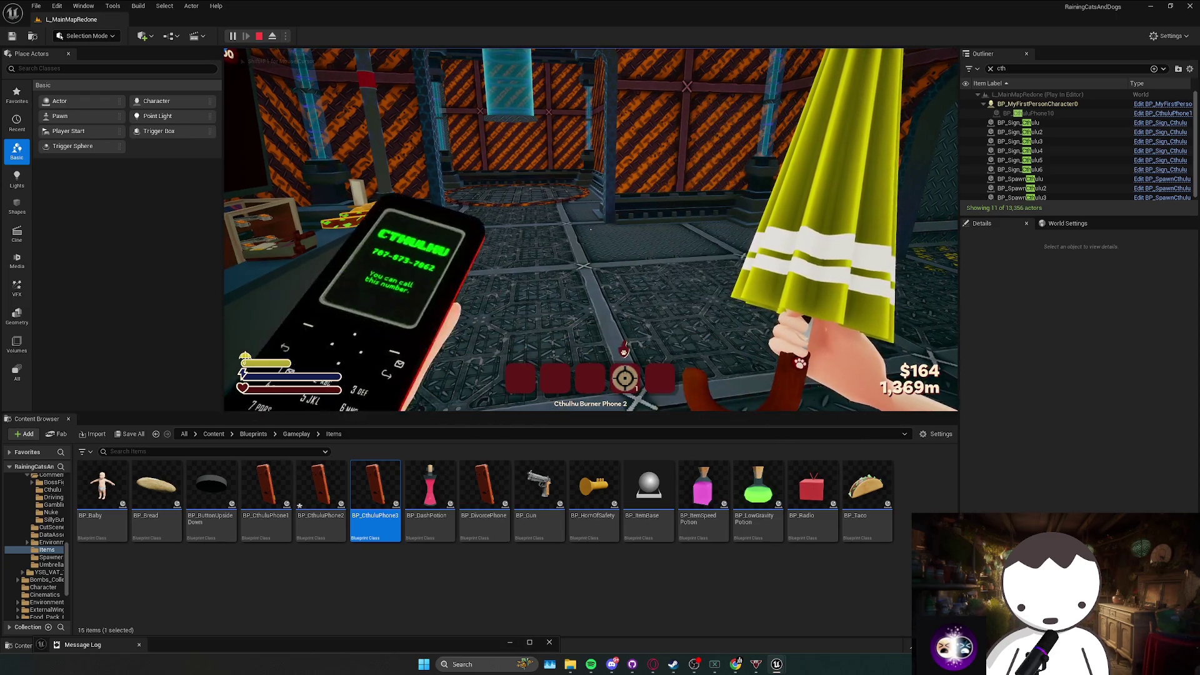
key(e)
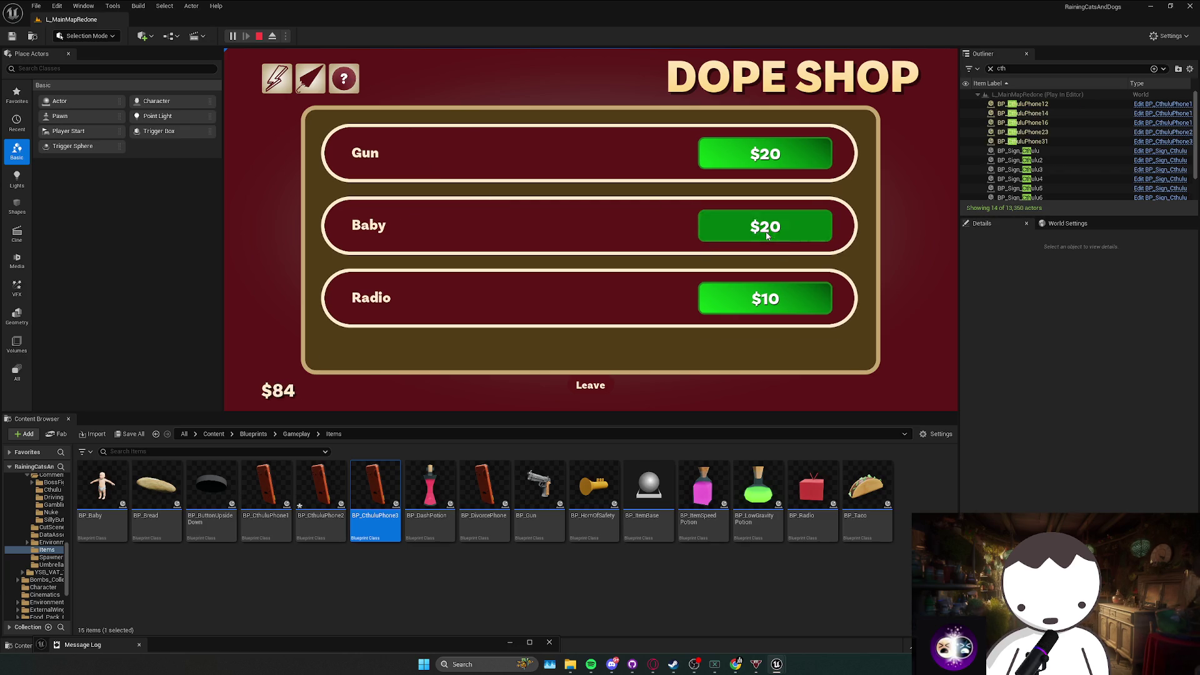
click(588, 385)
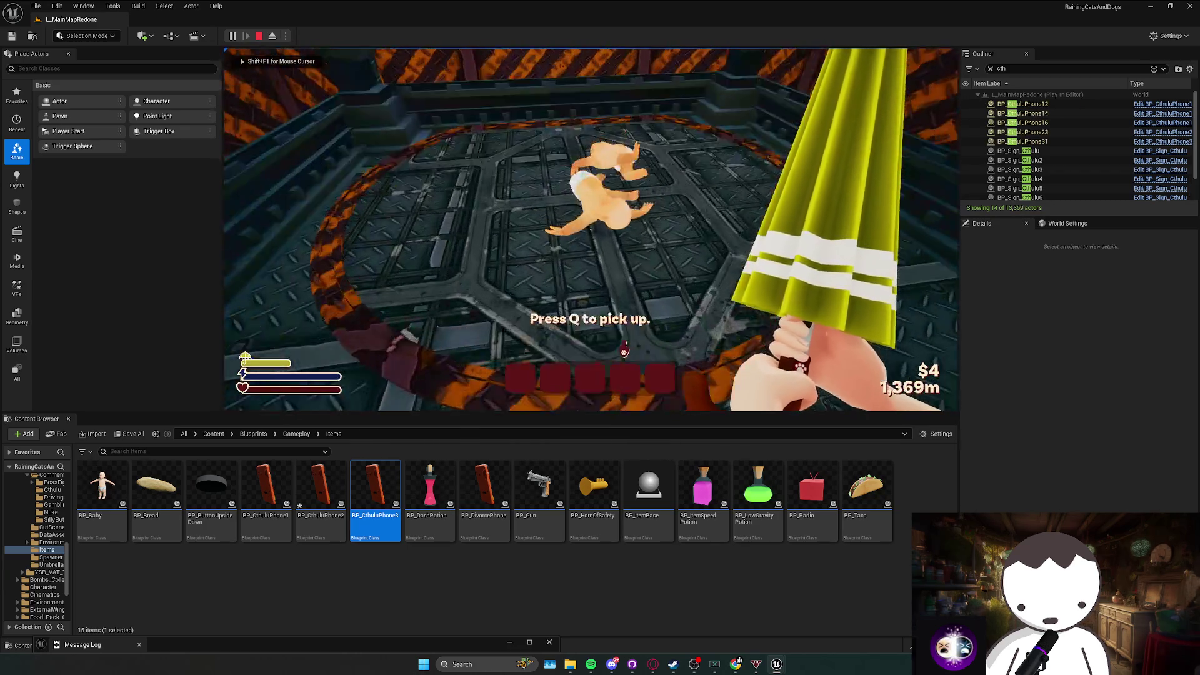
Walk onto the Baby Sacrificer platform where Cthulhu appears, back away, and stop playing.
key(w)
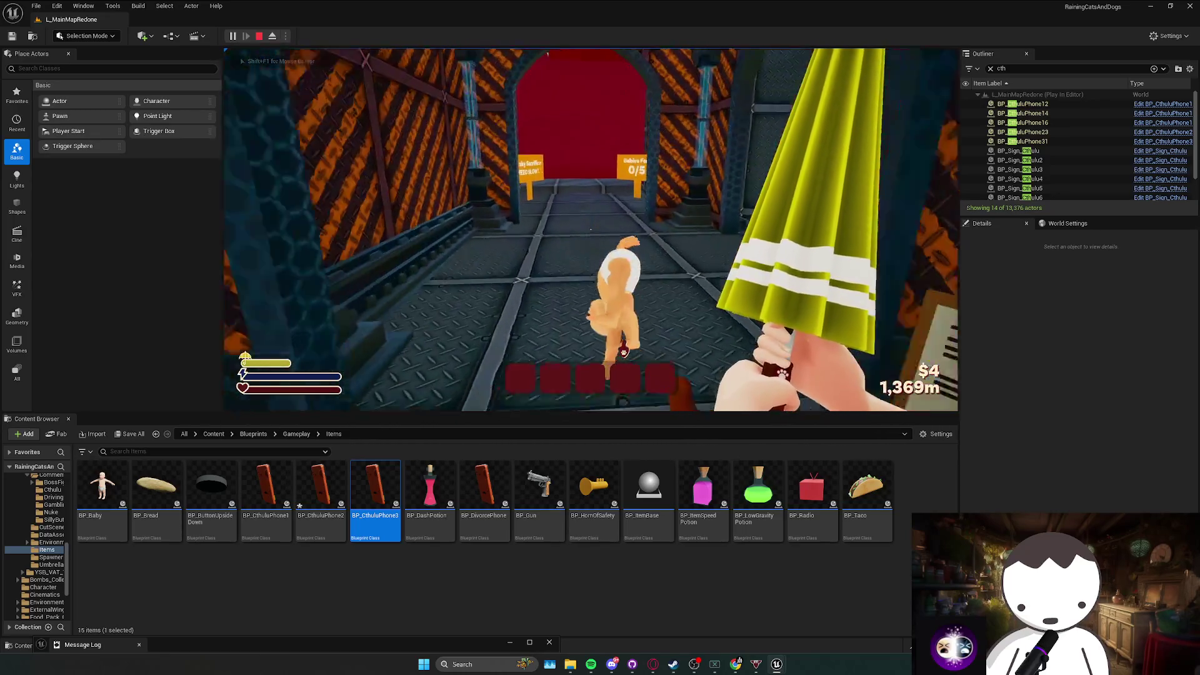
key(w)
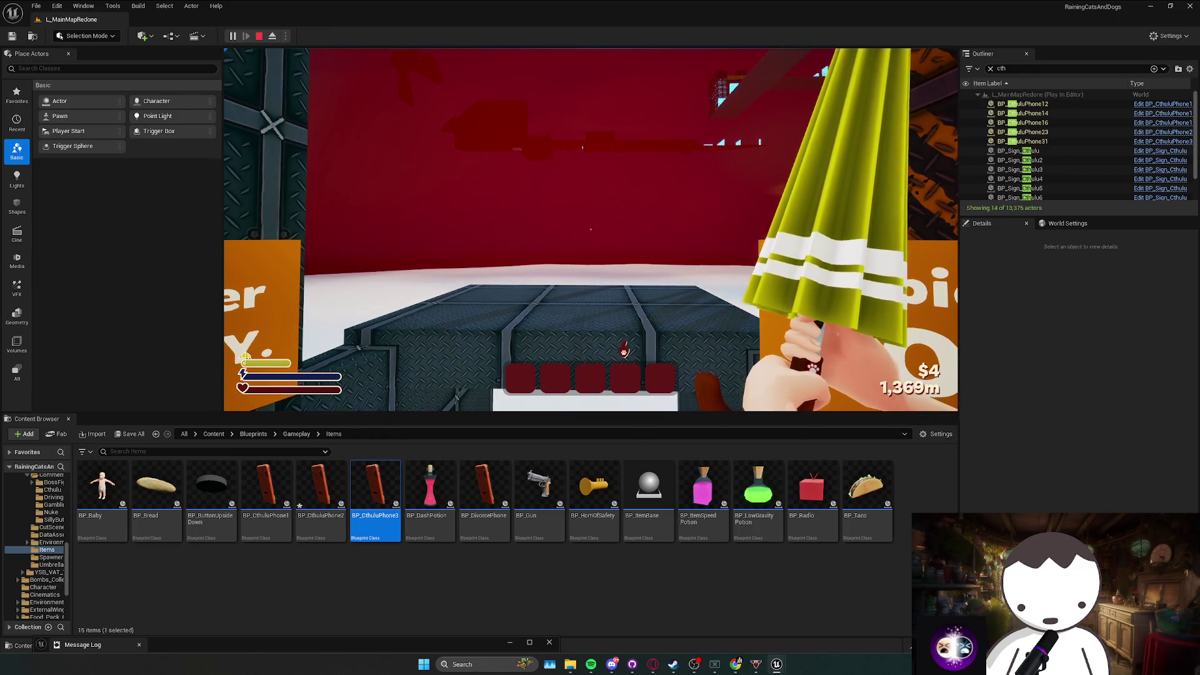
key(w)
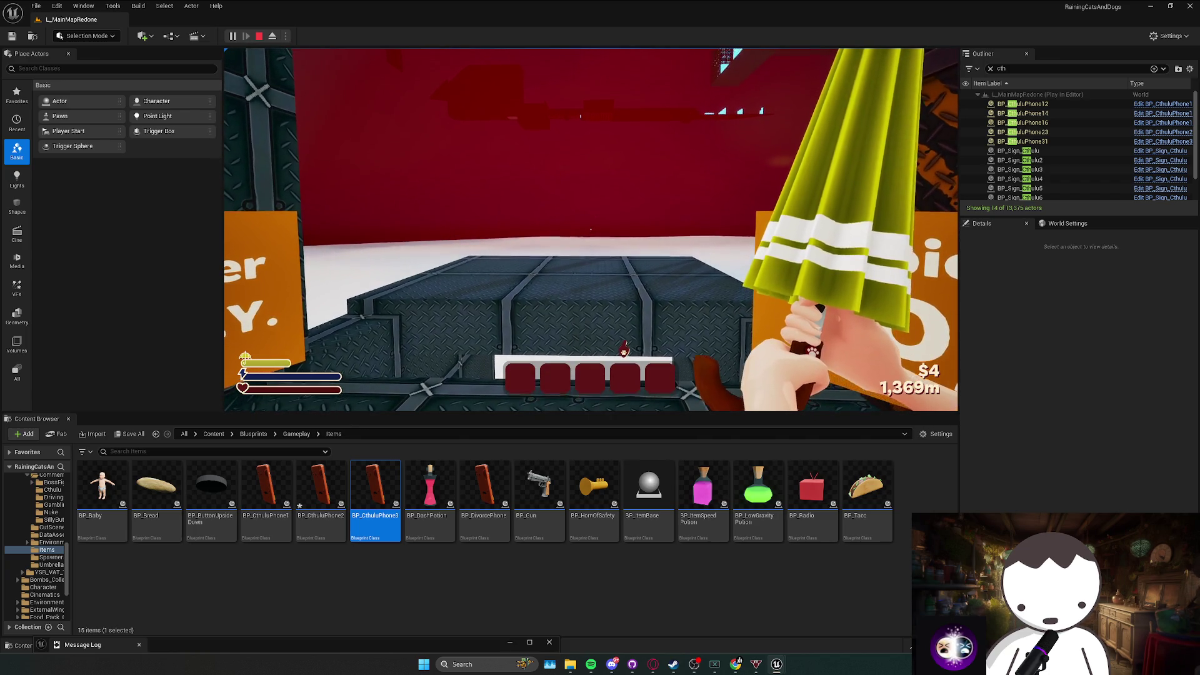
key(w)
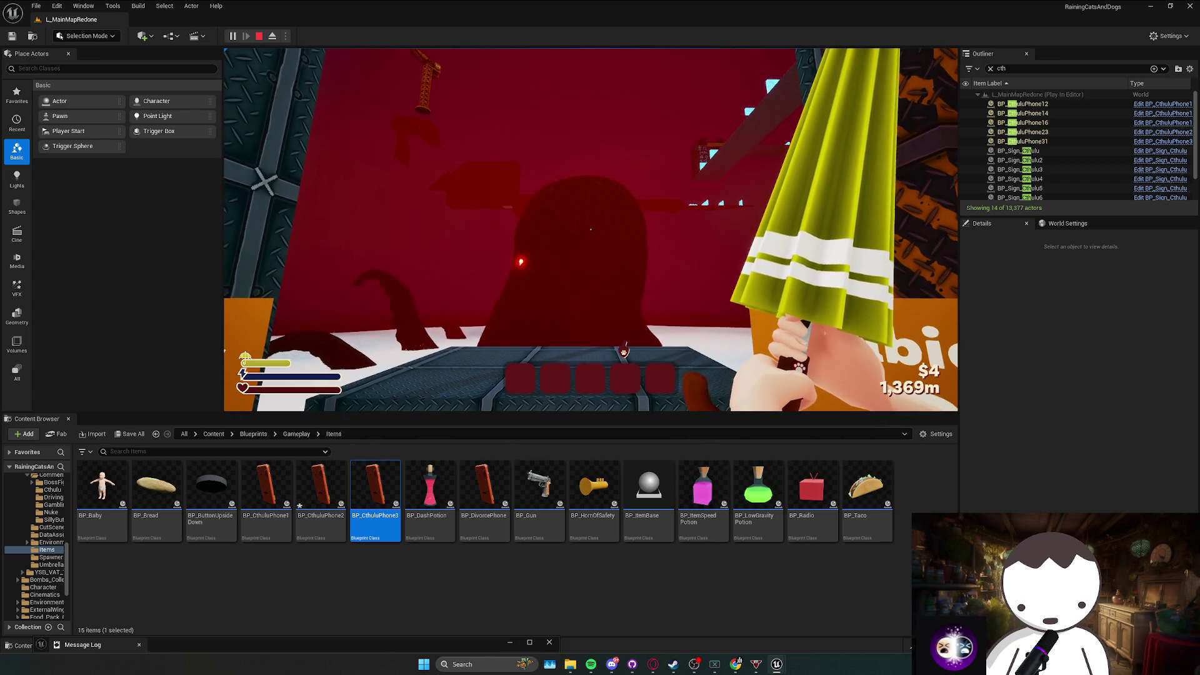
key(s)
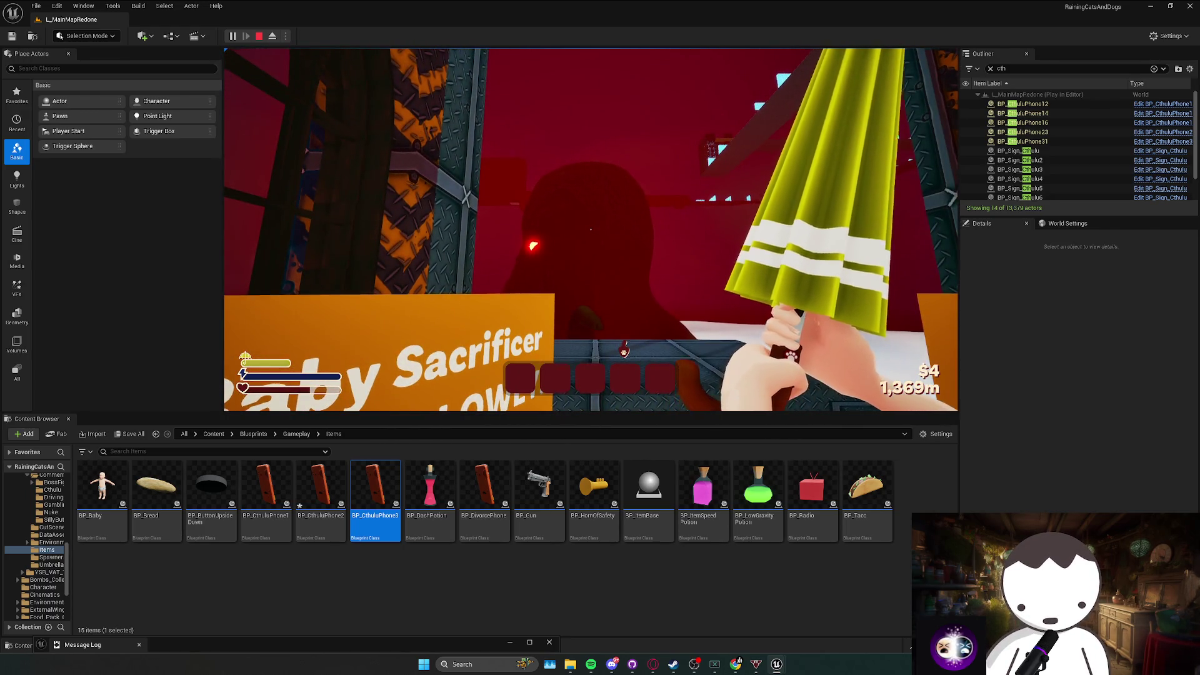
key(s)
key(Escape)
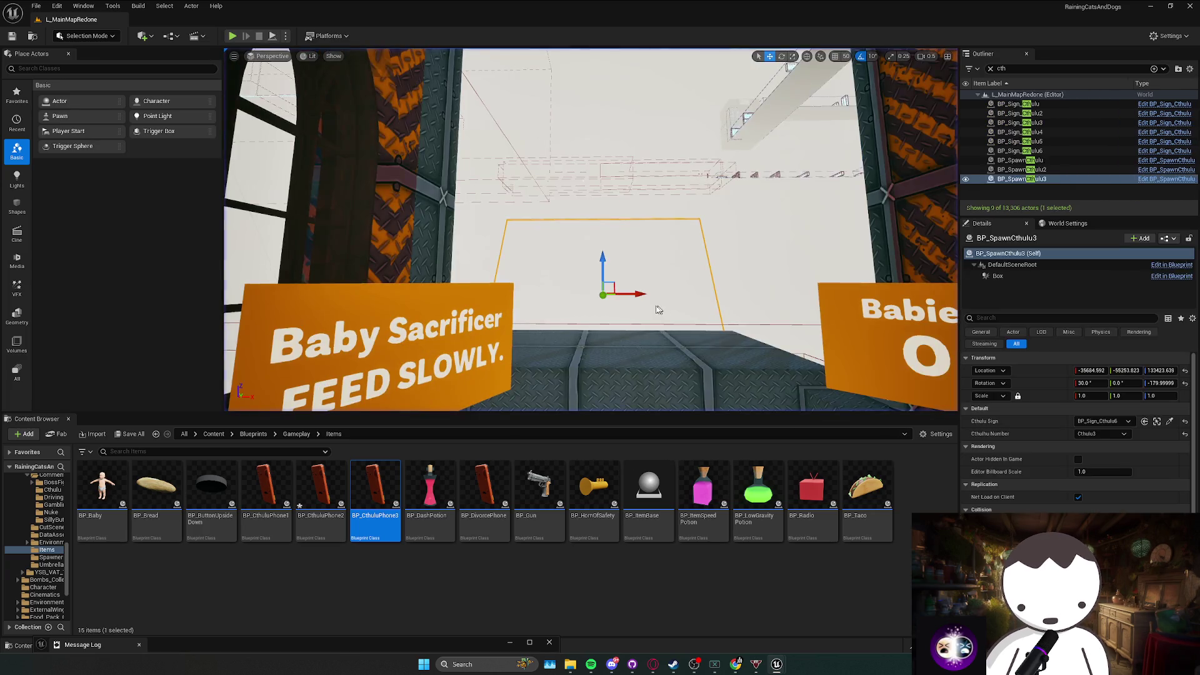
Bring the BP_Cthulu Blueprint window forward and zoom its EventGraph.
mouse_move(777, 659)
mouse_move(853, 606)
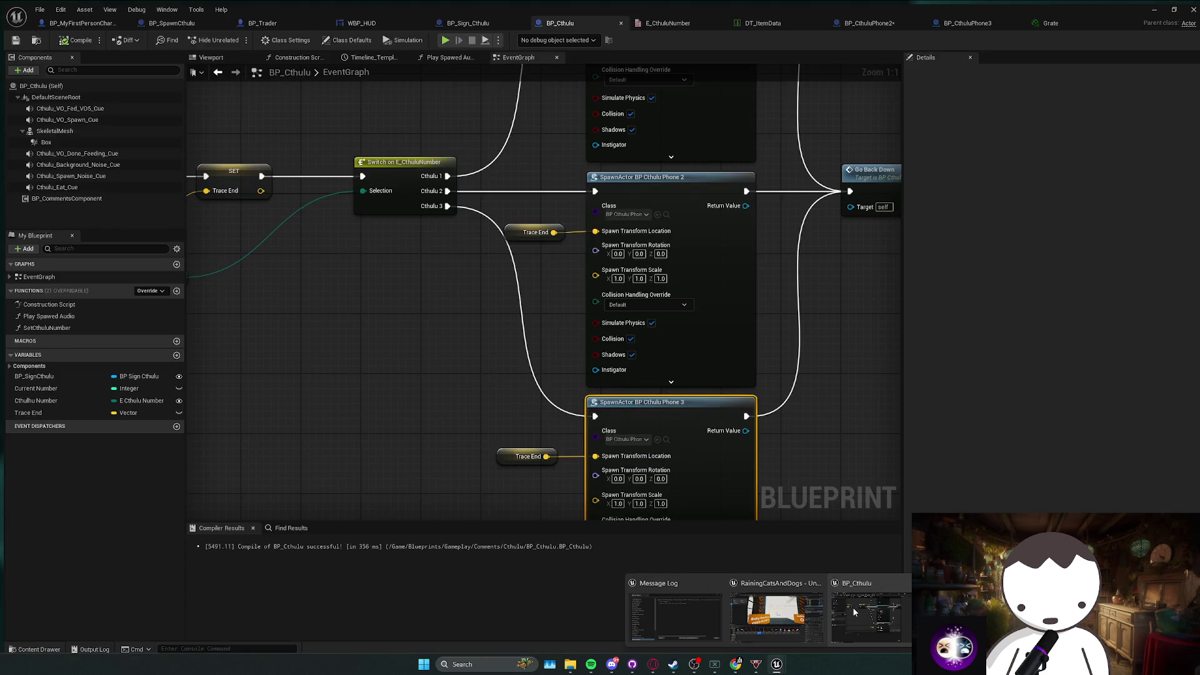
click(852, 607)
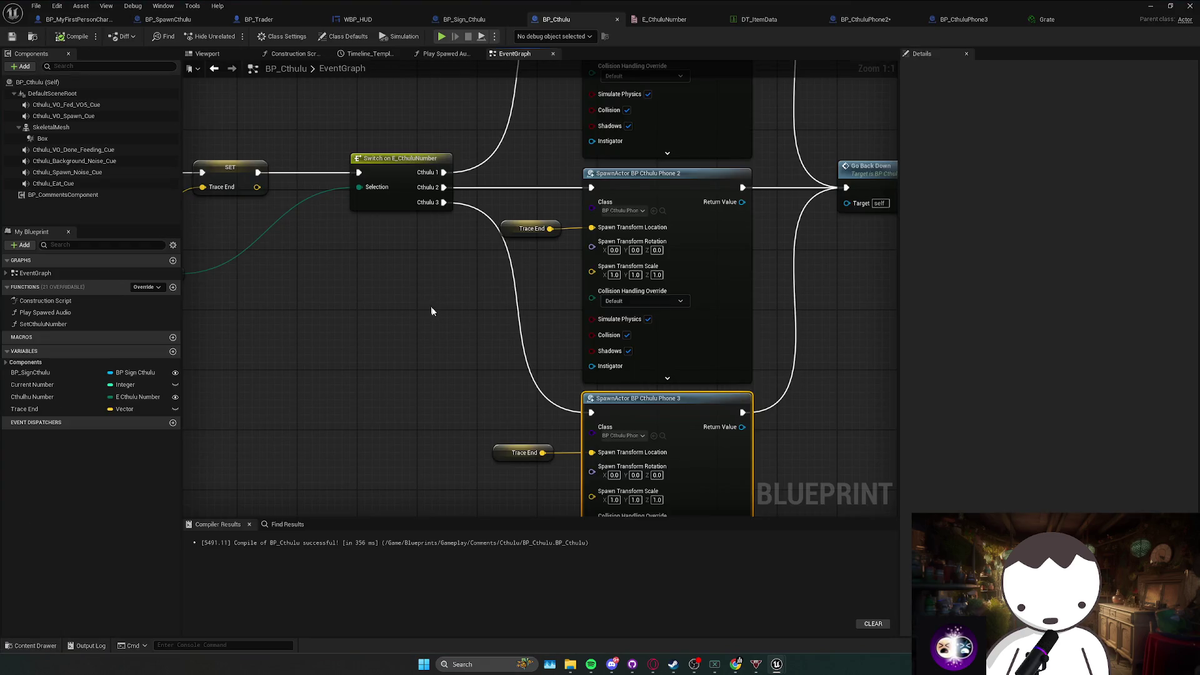
scroll(431, 311, down, 4)
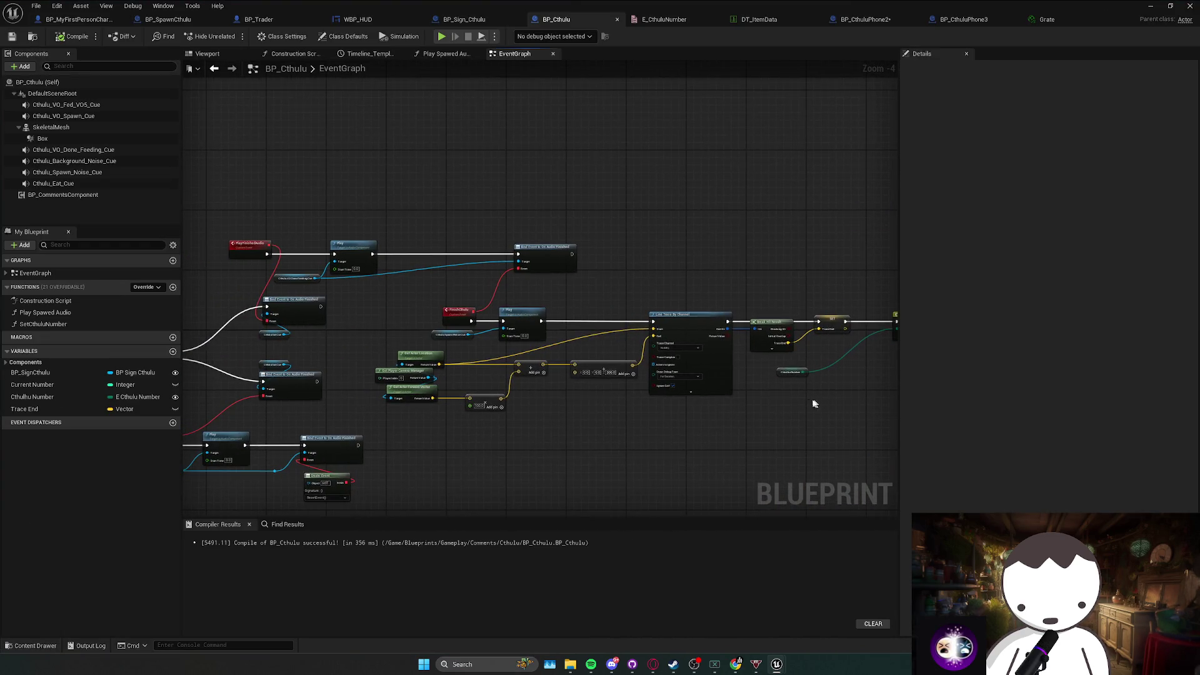
scroll(763, 402, down, 1)
scroll(752, 437, up, 2)
scroll(687, 438, down, 2)
scroll(704, 388, up, 1)
Pan to the Event BeginPlay chain and pull a wire off Set Cthulu Number.
mouse_move(704, 388)
mouse_down()
mouse_move(661, 316)
mouse_move(621, 319)
mouse_move(768, 331)
mouse_up()
drag(362, 290, 424, 295)
click(456, 269)
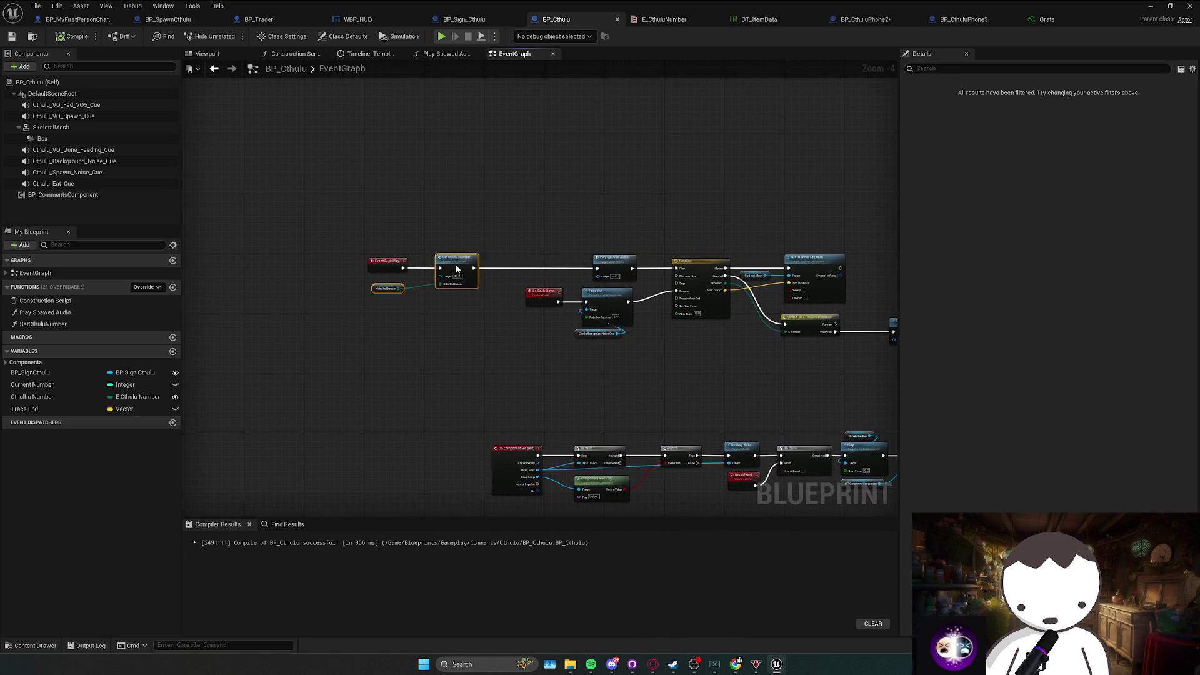
scroll(468, 290, up, 1)
click(484, 324)
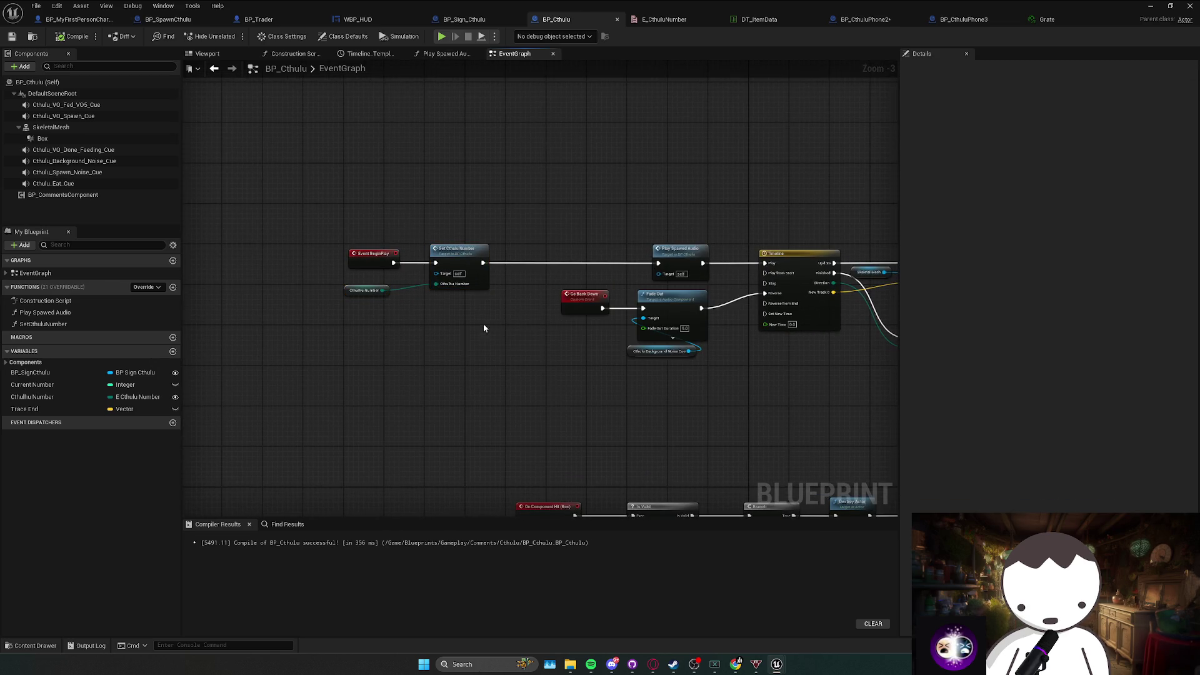
drag(506, 265, 534, 262)
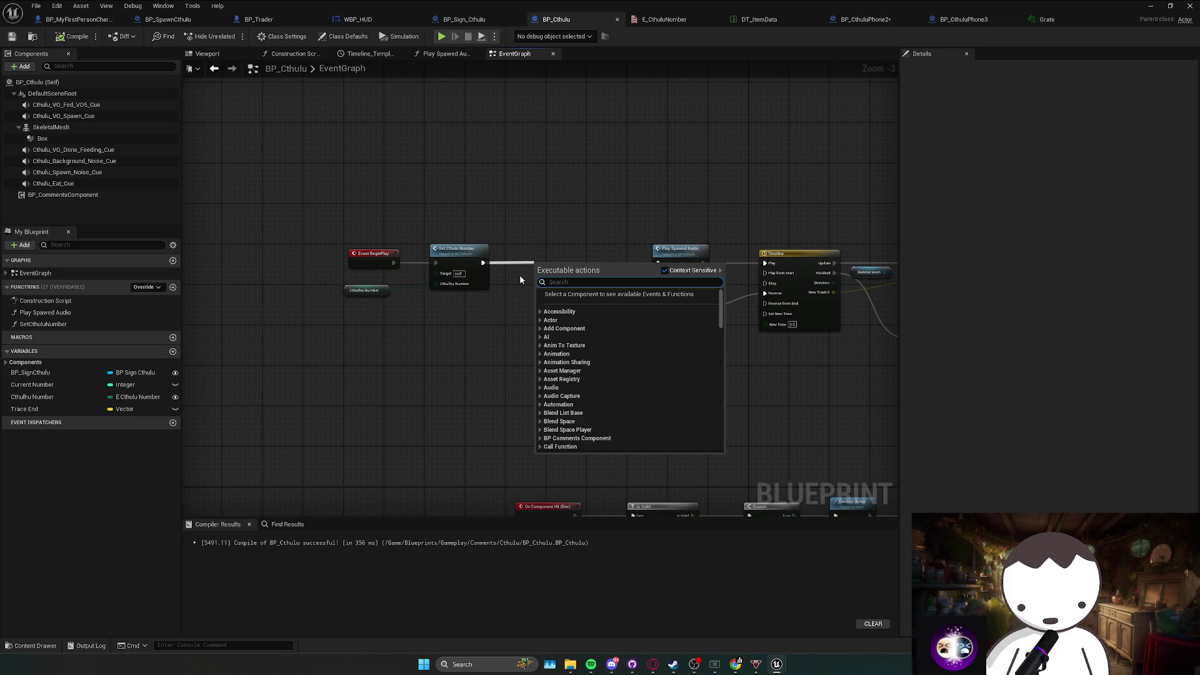
Add a Set World Rotation node and shift the Set Relative Location node aside.
text(set world r)
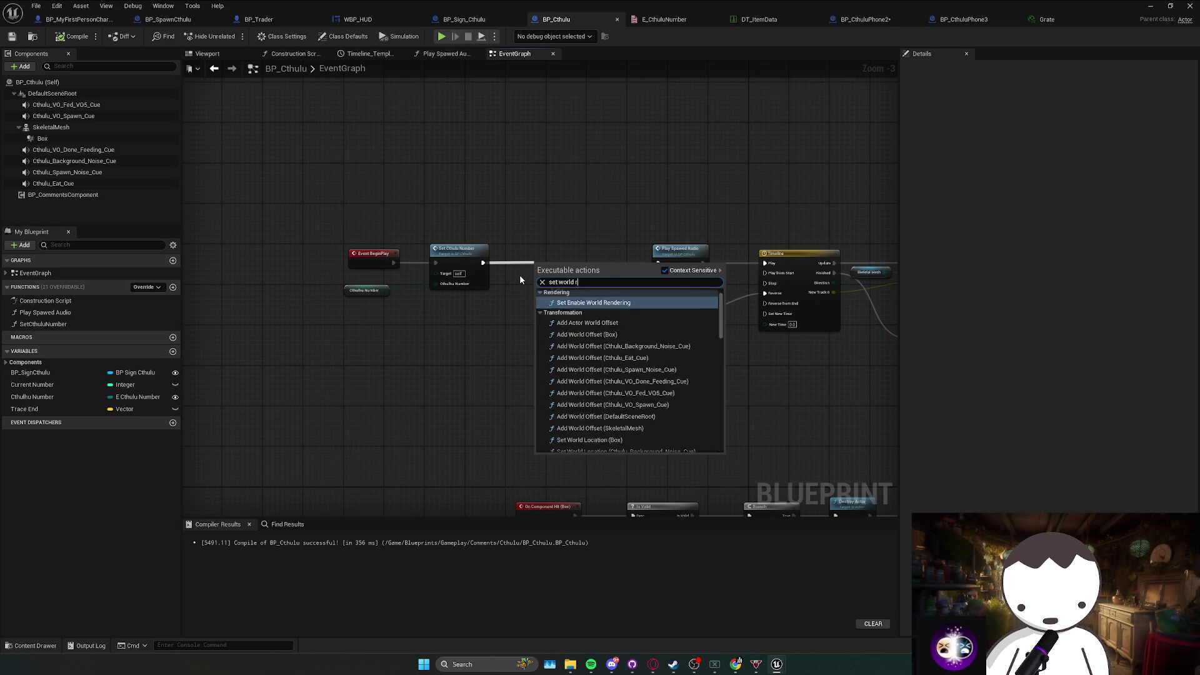
text(otat)
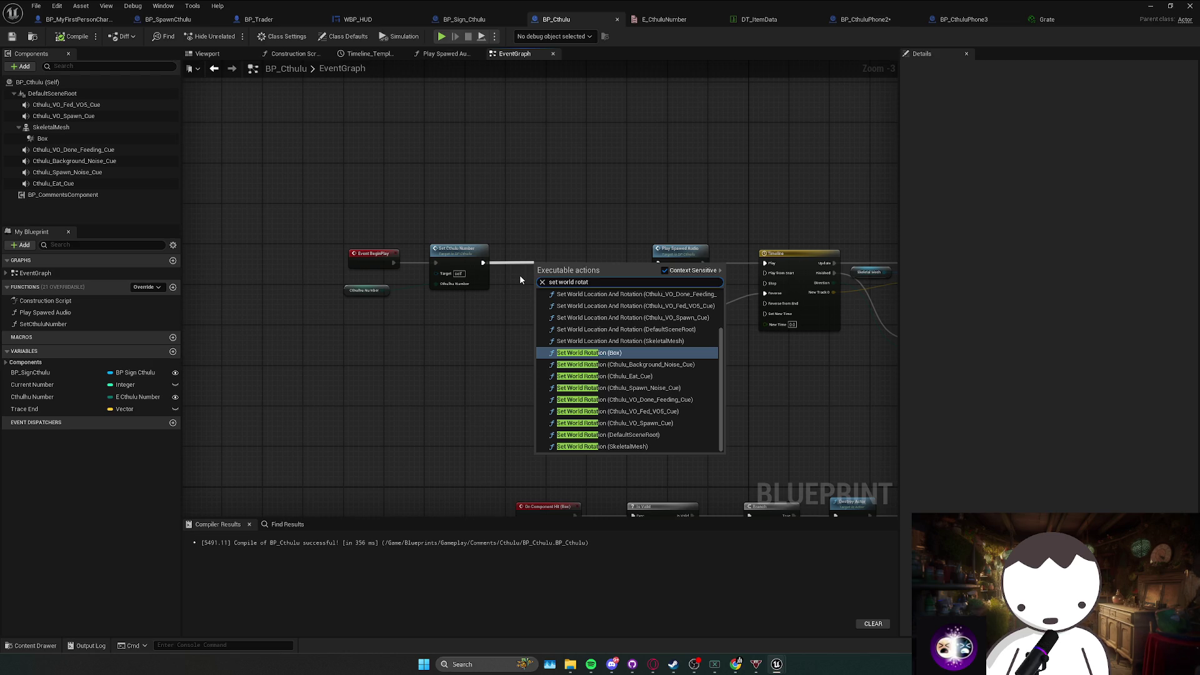
key(Return)
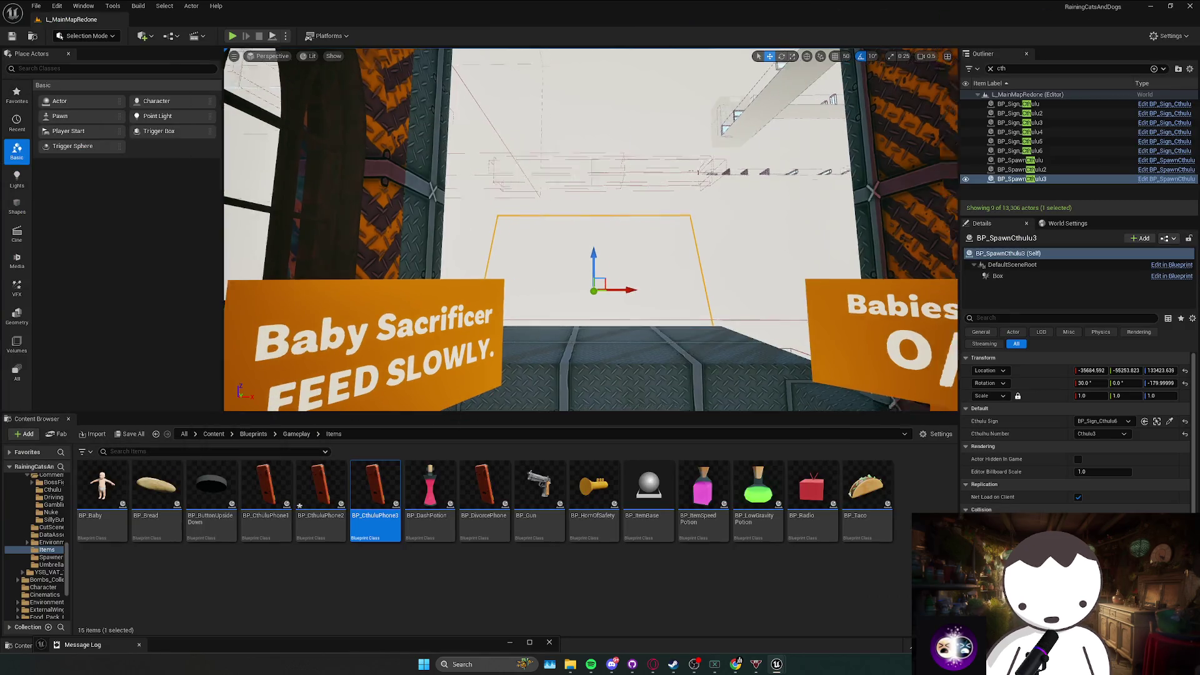
key(alt+Tab)
scroll(540, 261, up, 2)
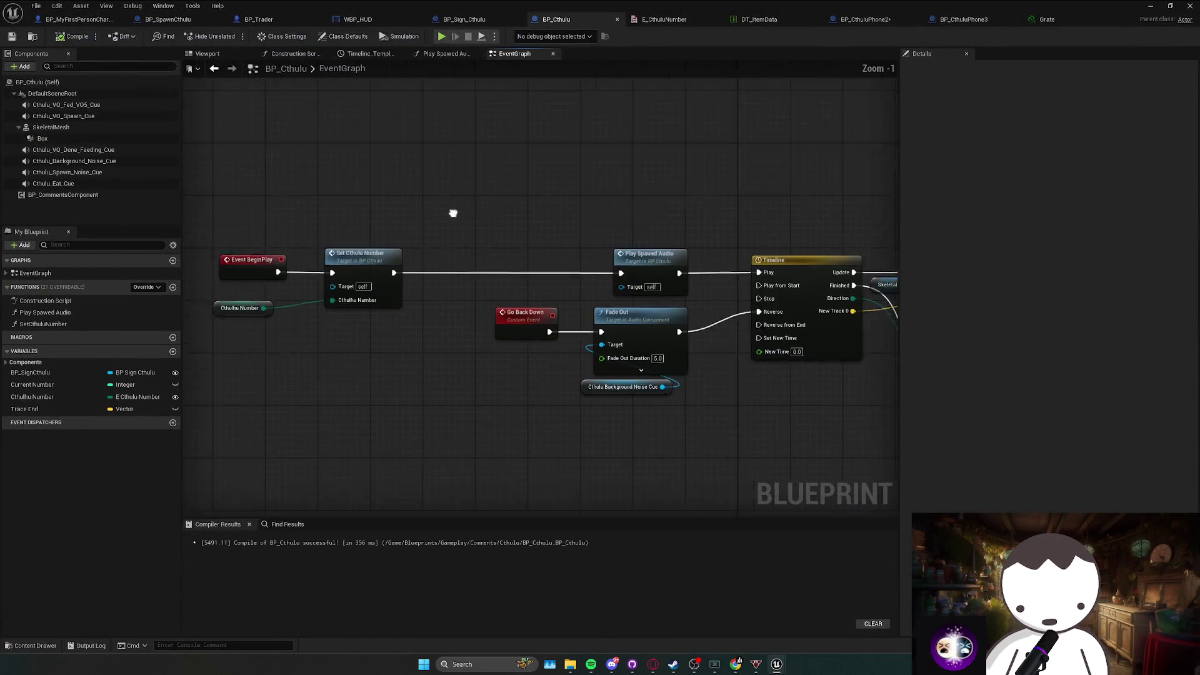
mouse_move(528, 206)
mouse_down()
mouse_move(661, 211)
mouse_move(655, 287)
mouse_move(681, 368)
mouse_up()
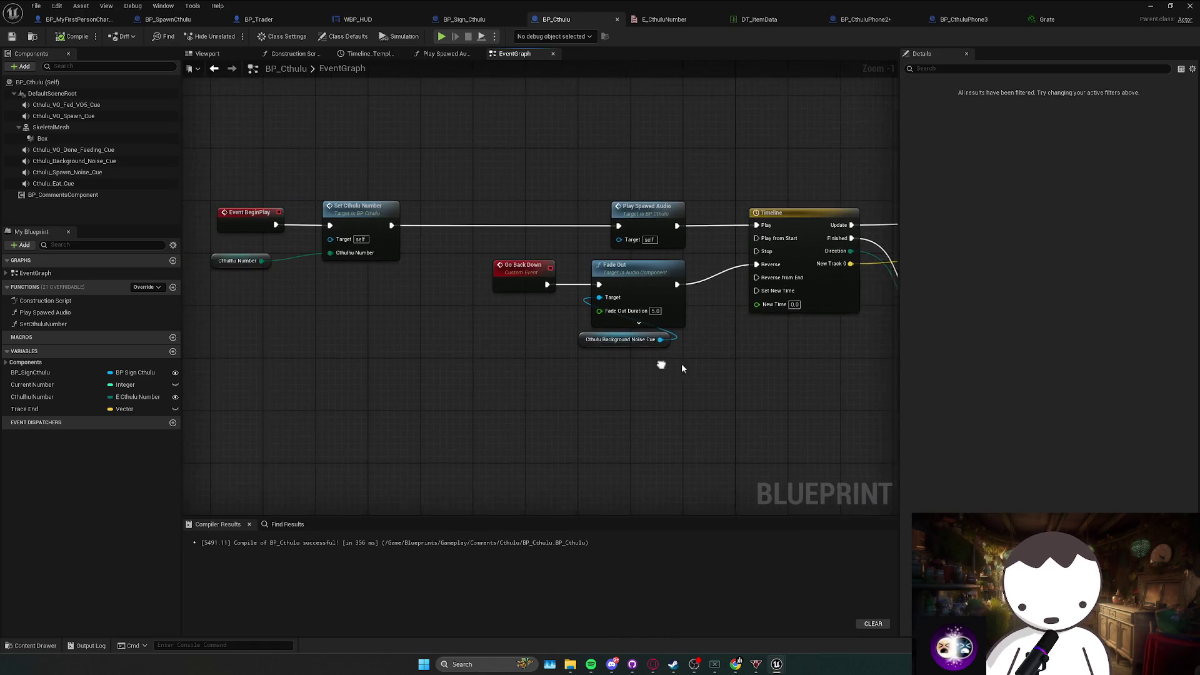
scroll(541, 305, down, 2)
Add Set Actor Relative Rotation after Set Cthulu Number and move Go Back Down and Fade Out lower.
drag(446, 362, 492, 363)
text(set)
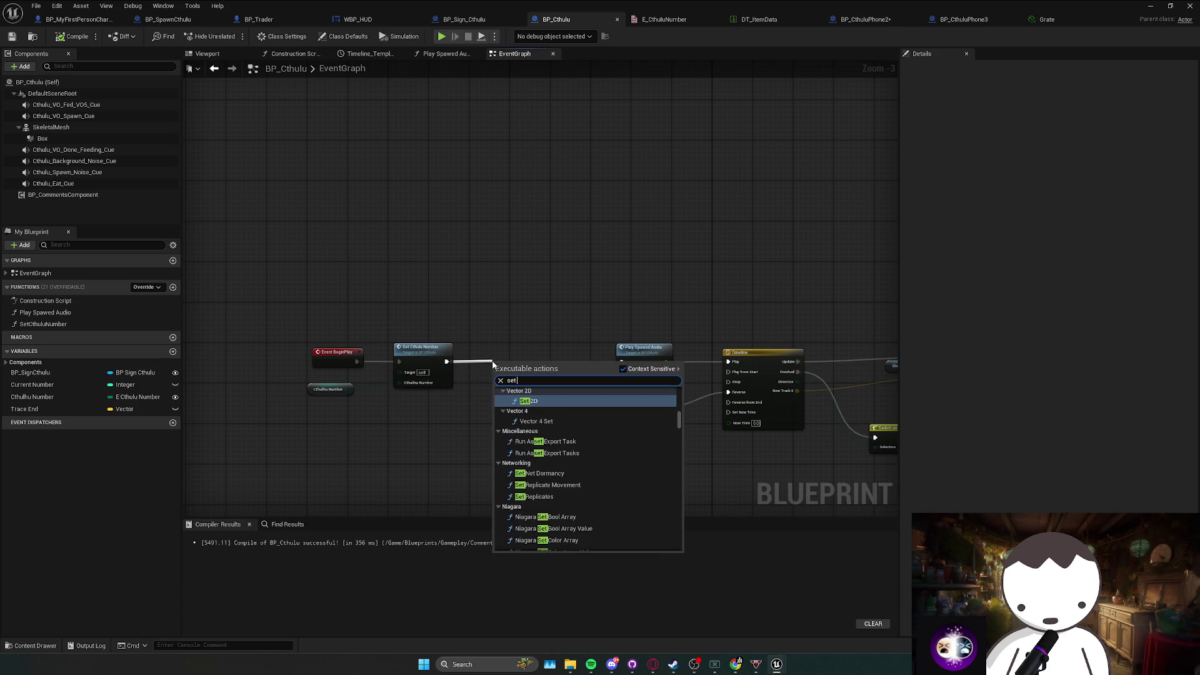
text( relative rotat)
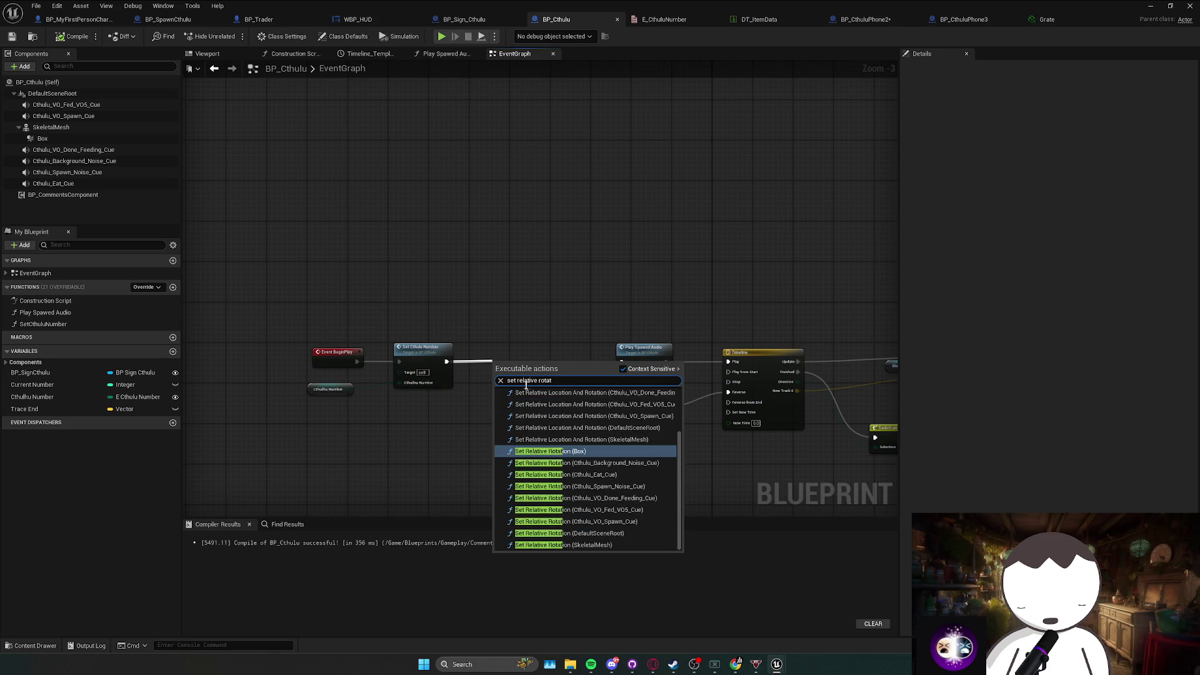
scroll(555, 427, up, 3)
click(555, 427)
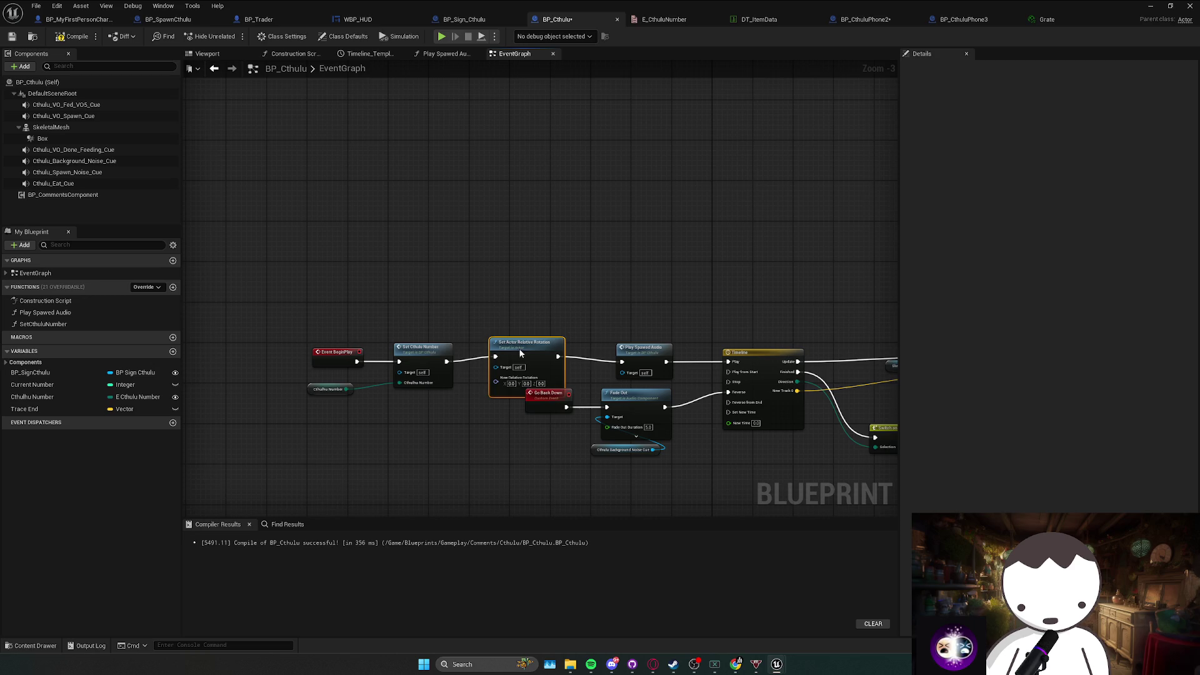
drag(555, 406, 551, 426)
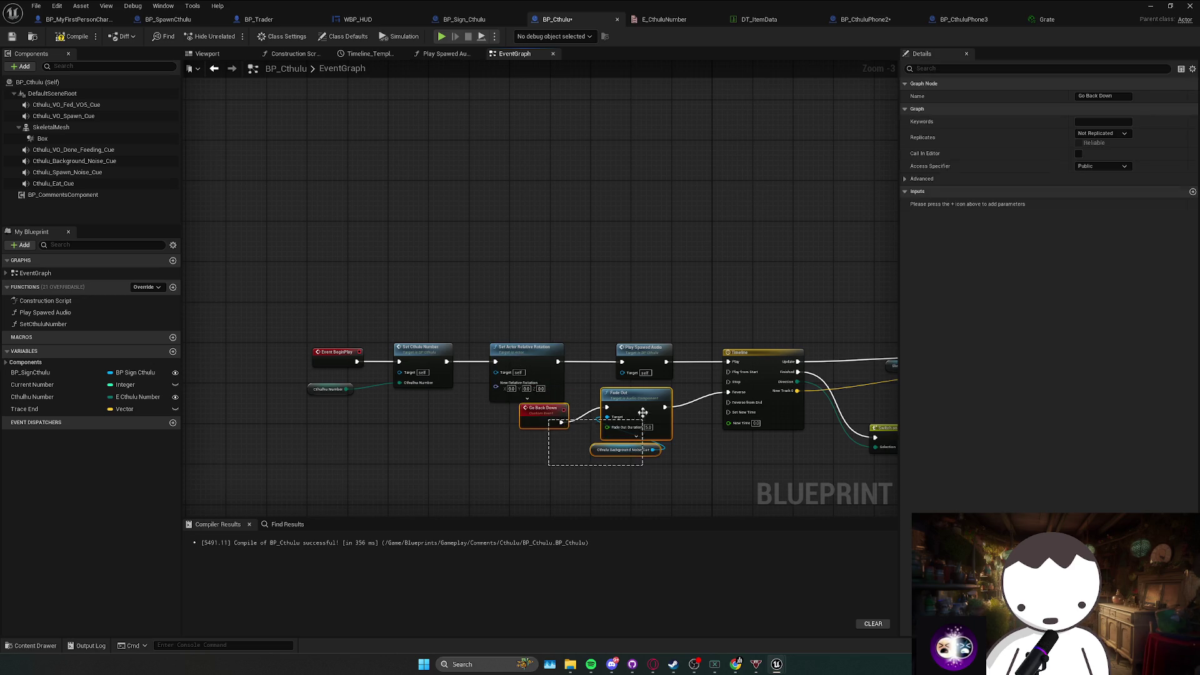
drag(642, 412, 643, 432)
drag(595, 475, 590, 487)
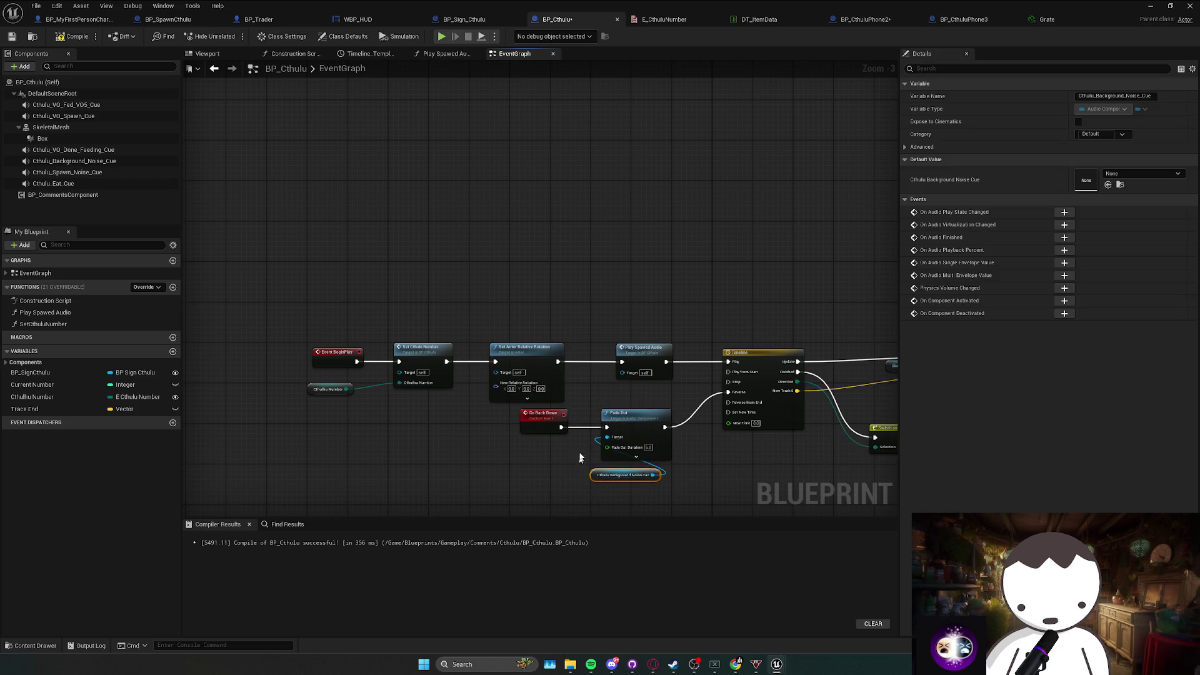
Add Set Actor Rotation after Set Cthulhu Number and continue the execution chain from it.
click(207, 54)
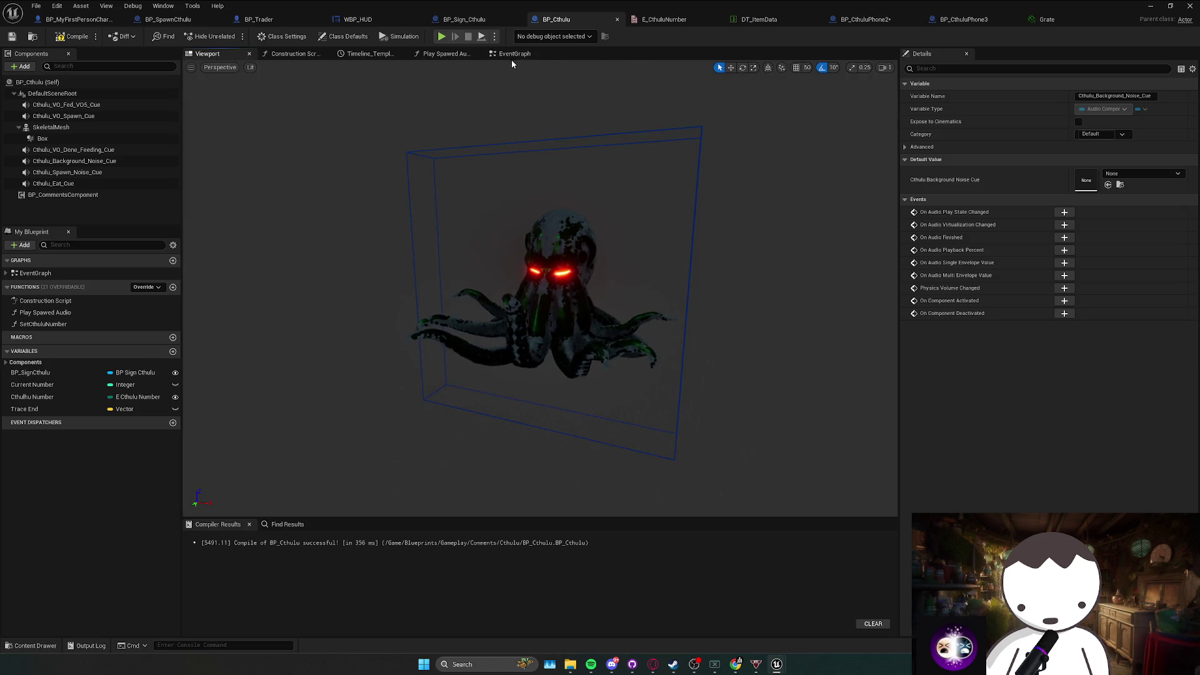
click(515, 53)
drag(517, 340, 429, 341)
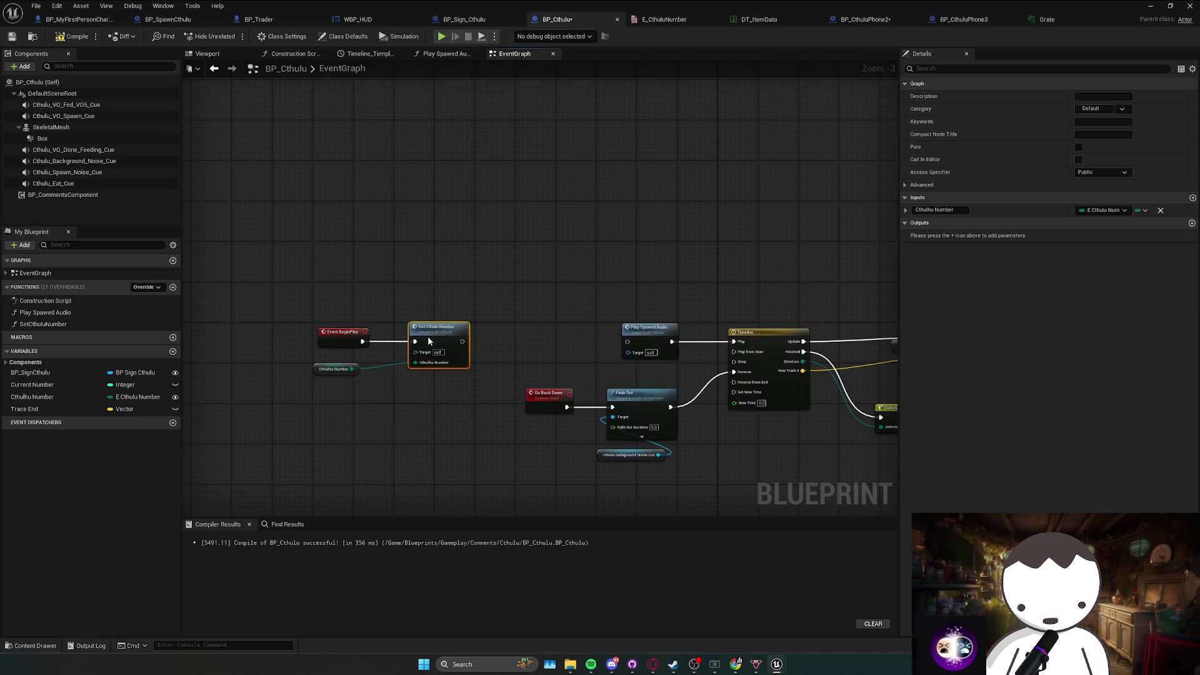
drag(507, 344, 507, 344)
text(set actor ro)
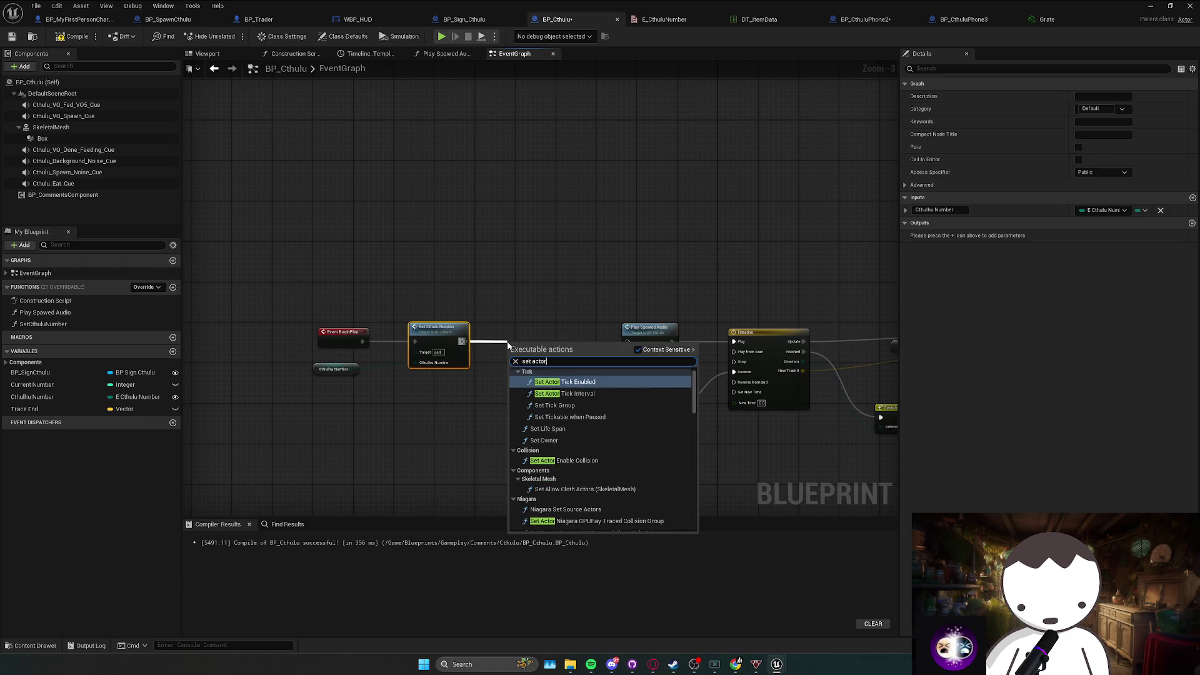
key(Return)
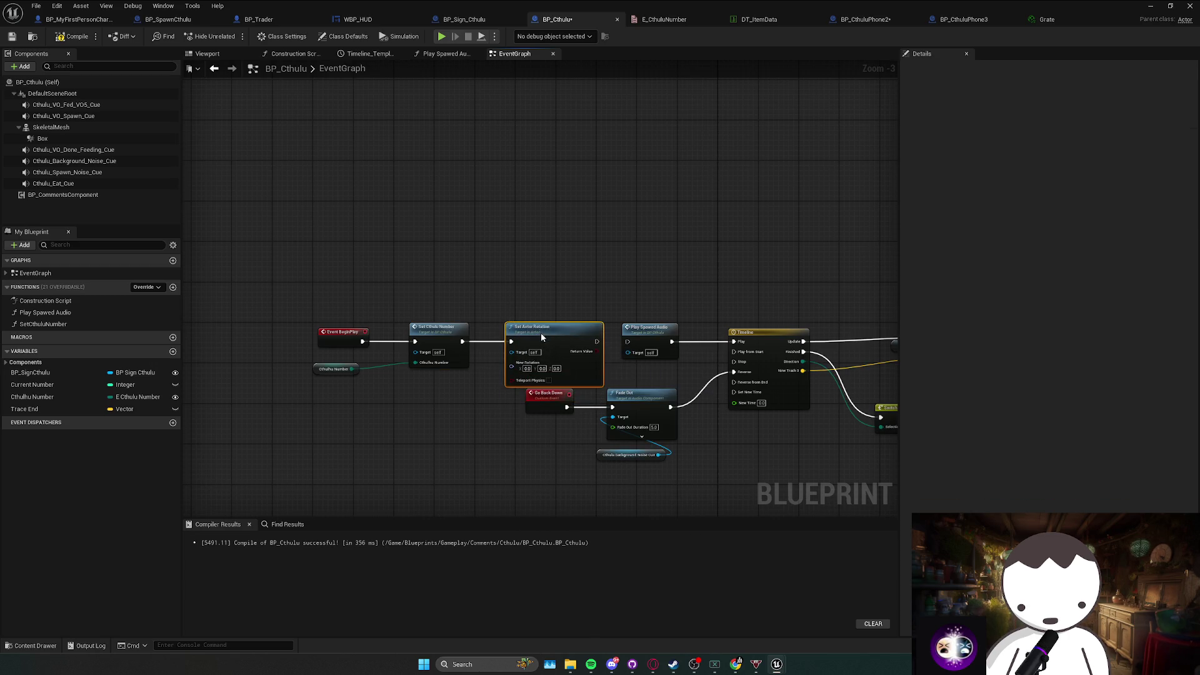
scroll(536, 375, up, 1)
drag(603, 340, 638, 344)
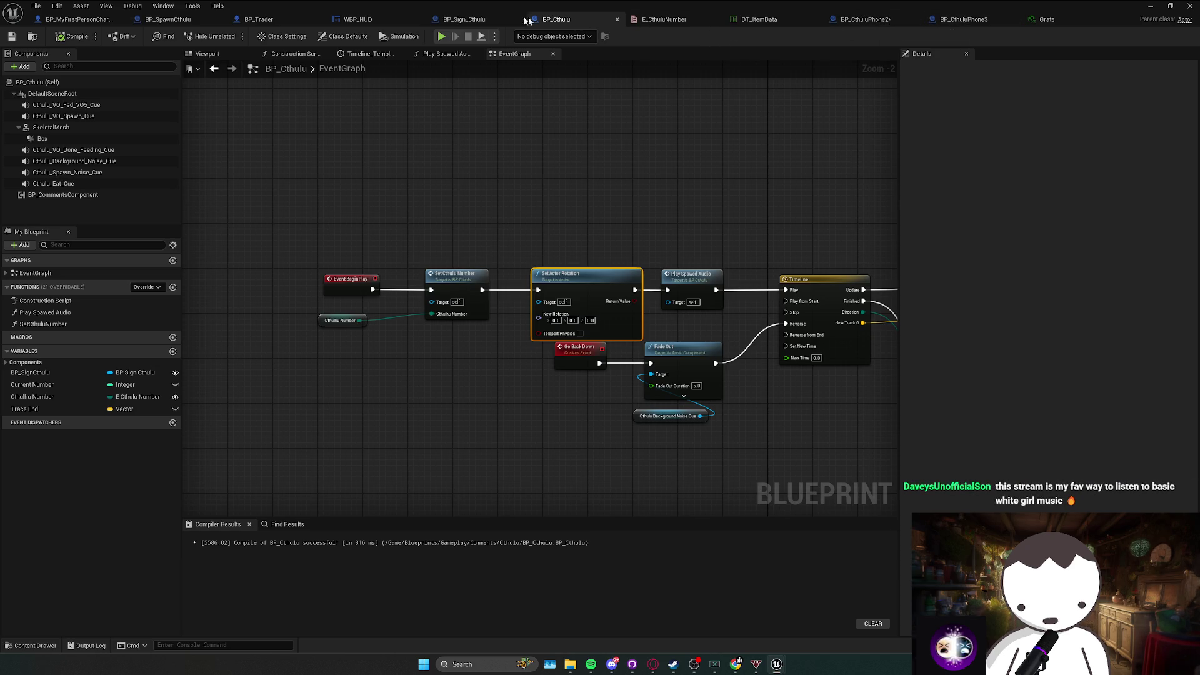
Review the spawner, trader and sign blueprints, then wire Set Cthulhu Number straight to Play Spawed Audio.
click(168, 19)
drag(518, 216, 507, 196)
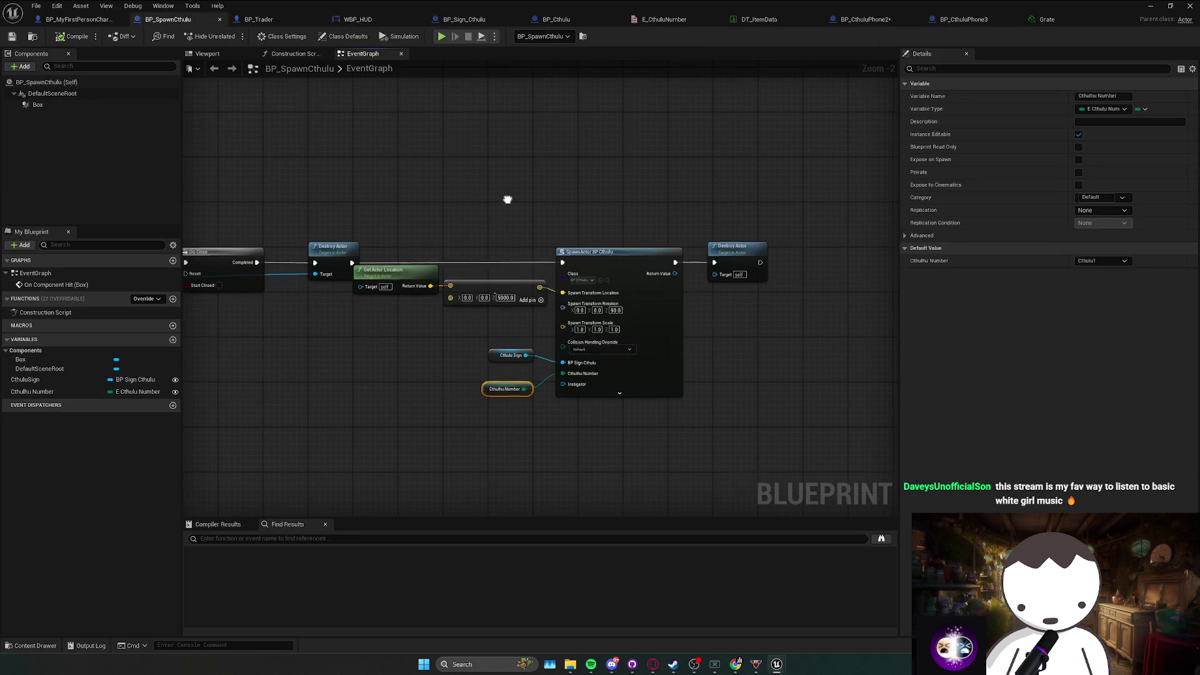
drag(524, 355, 525, 372)
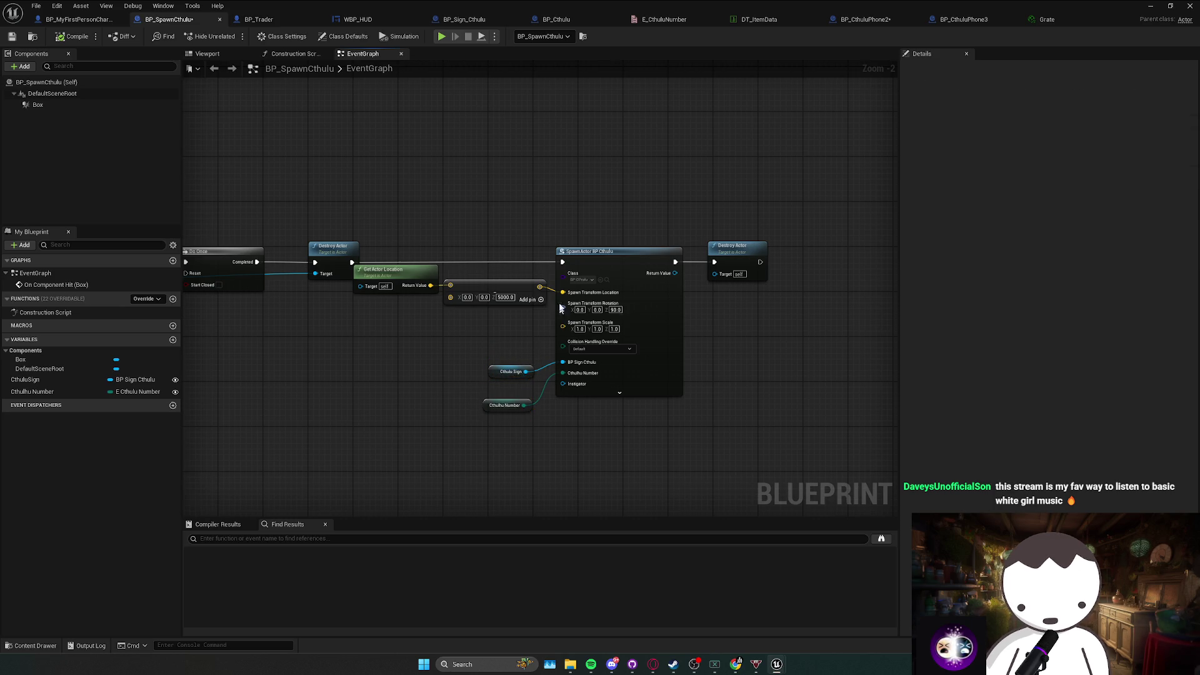
click(275, 20)
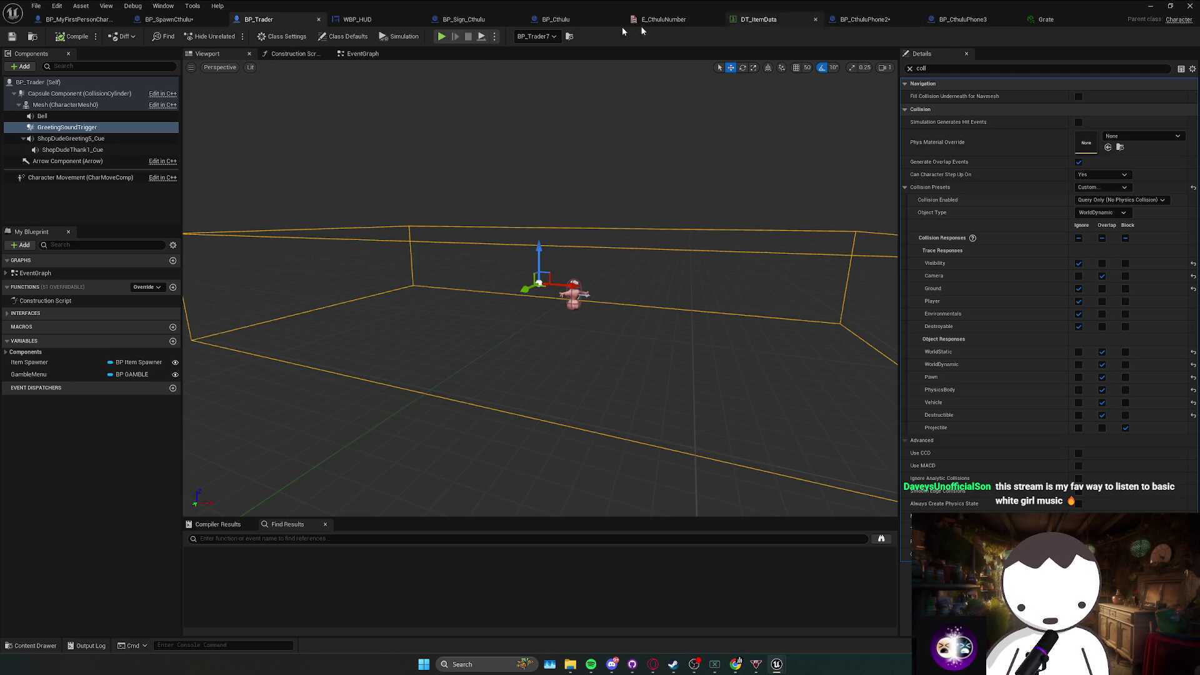
click(168, 19)
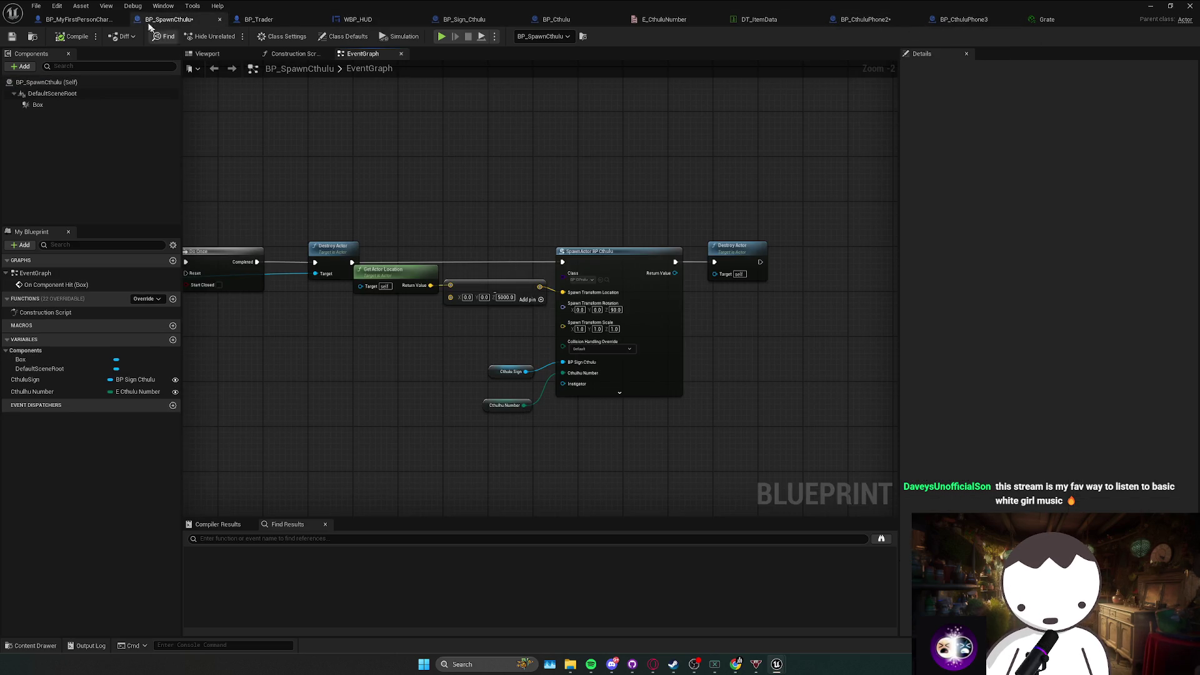
click(462, 19)
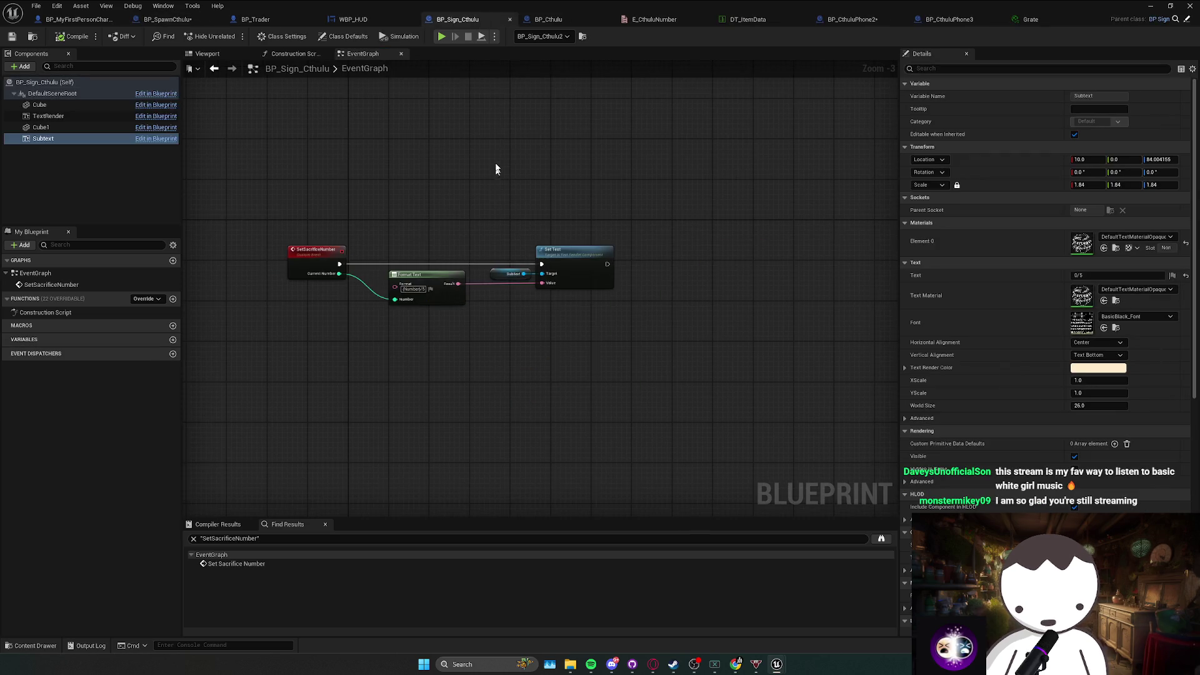
click(548, 19)
drag(479, 290, 668, 292)
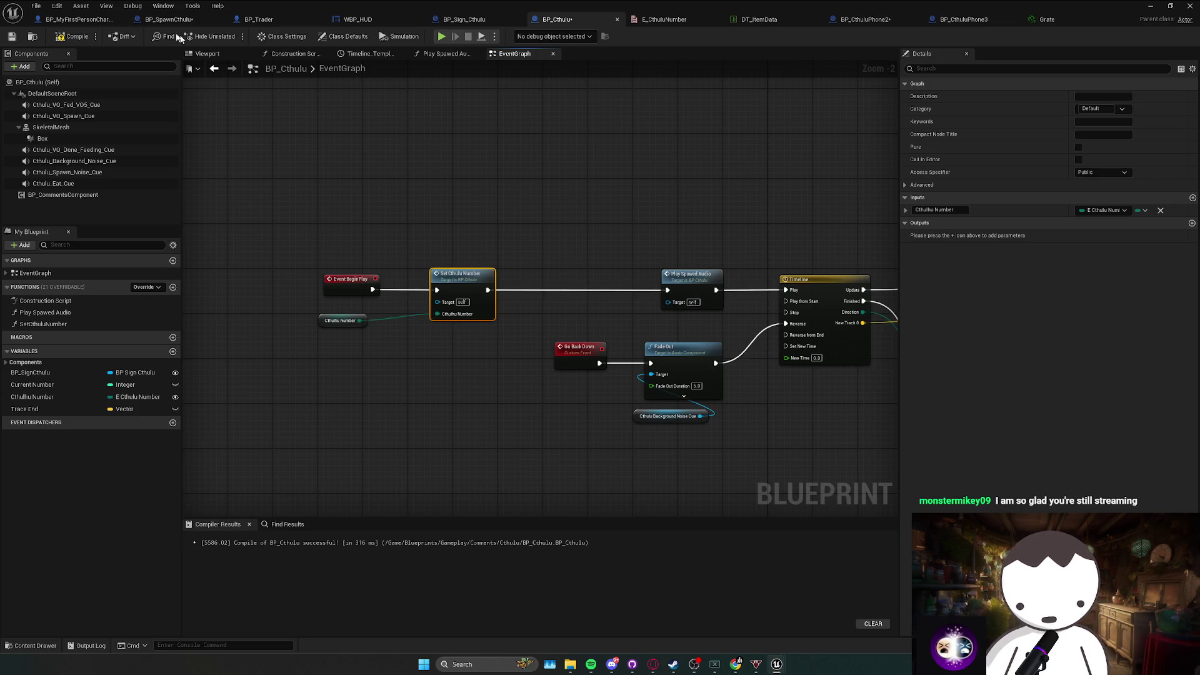
Promote BP_SpawnCthulu's Spawn Transform Rotation to an instance-editable variable and compile.
click(168, 19)
mouse_move(575, 272)
mouse_down()
mouse_move(508, 306)
mouse_move(466, 307)
mouse_up()
click(565, 364)
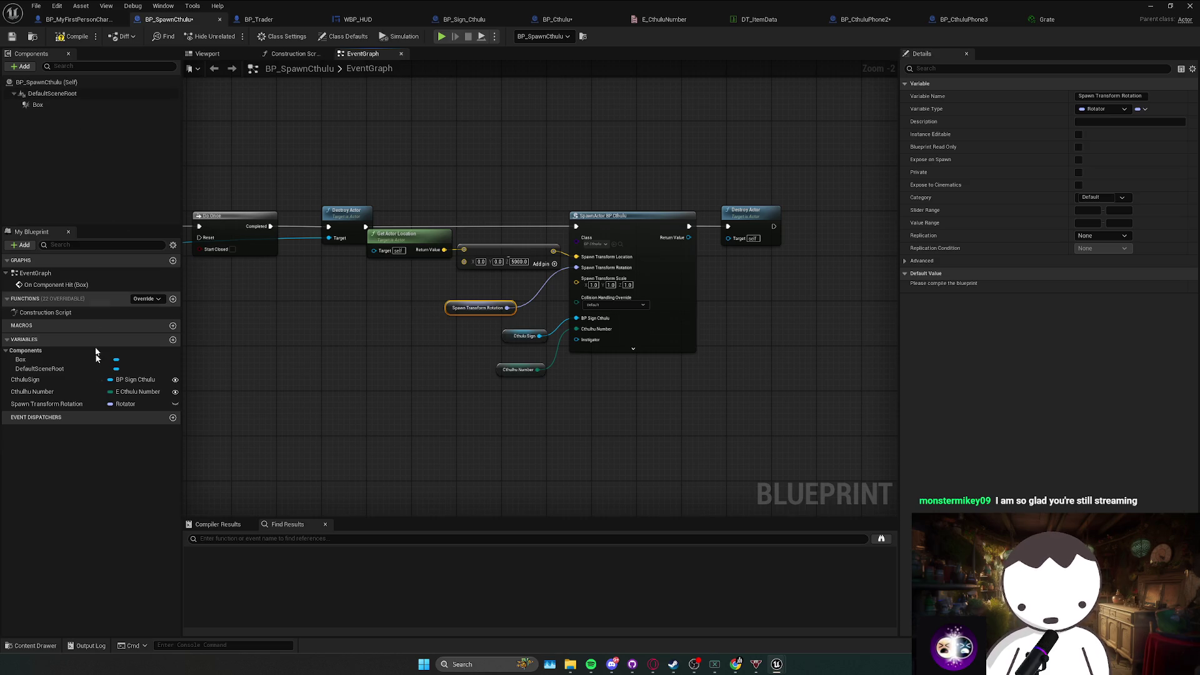
click(72, 36)
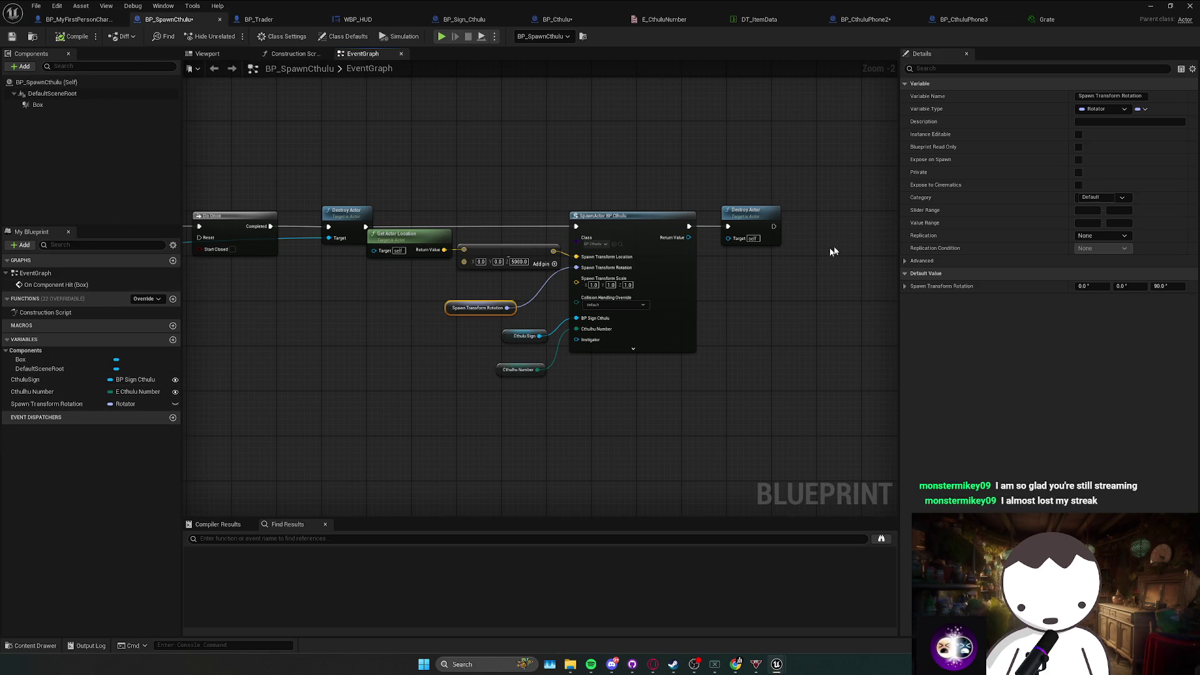
click(1078, 160)
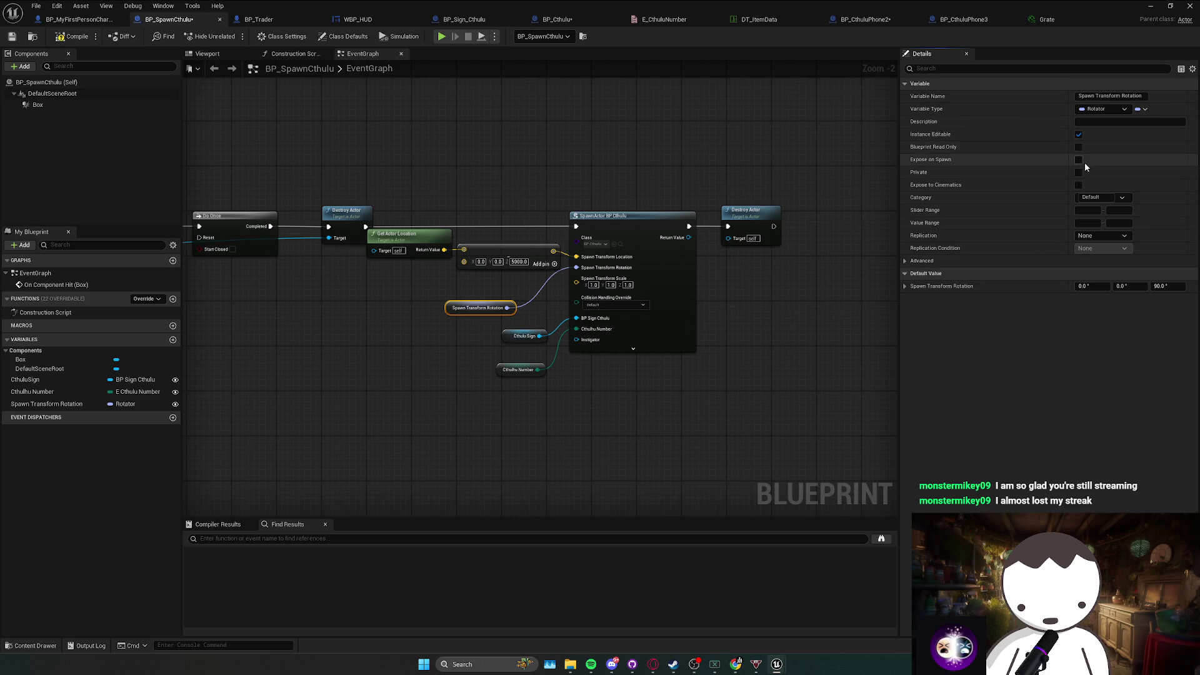
Set the spawner's Spawn Transform Rotation Z to 0, then run and stop a play-test.
click(1150, 6)
click(1155, 446)
text(0)
key(Return)
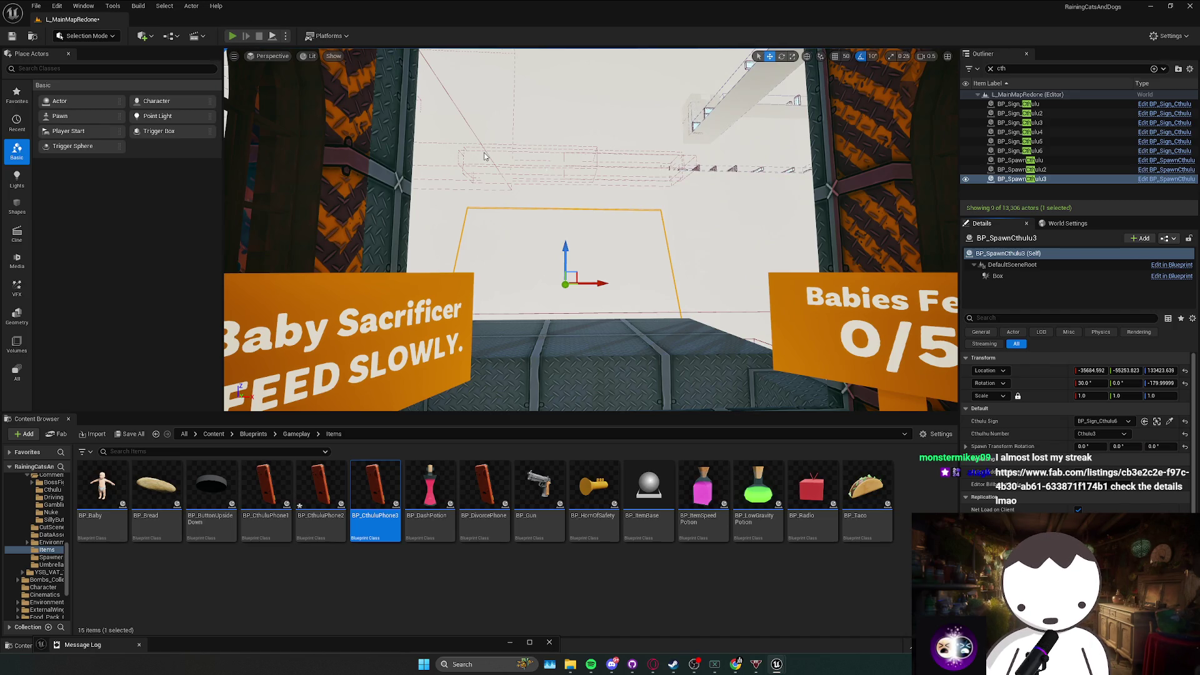
key(alt+p)
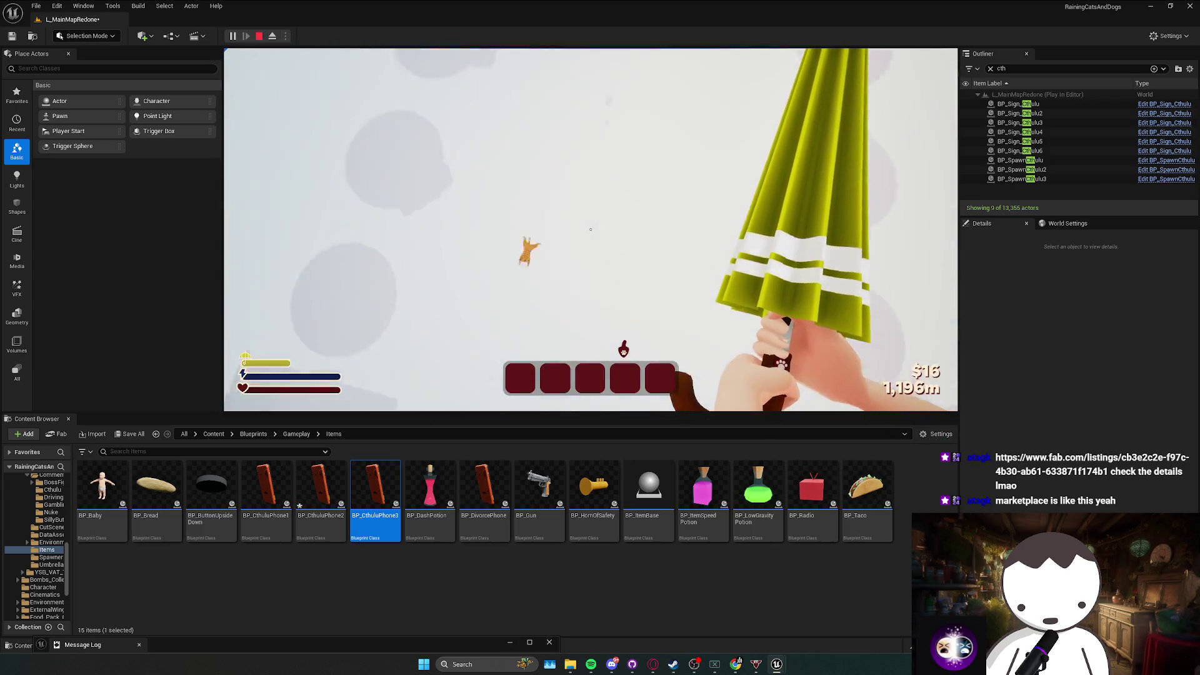
key(Escape)
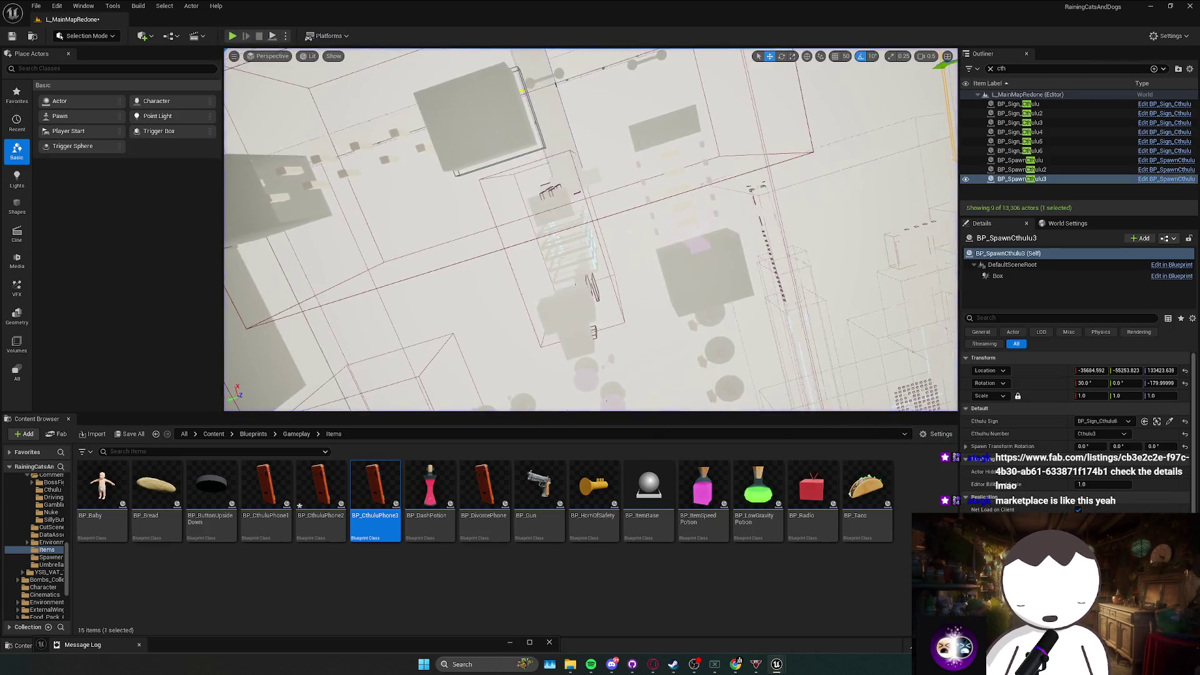
Fly the viewport down into the striped tunnel, then switch to the SaveGames folder window.
scroll(685, 245, up, 3)
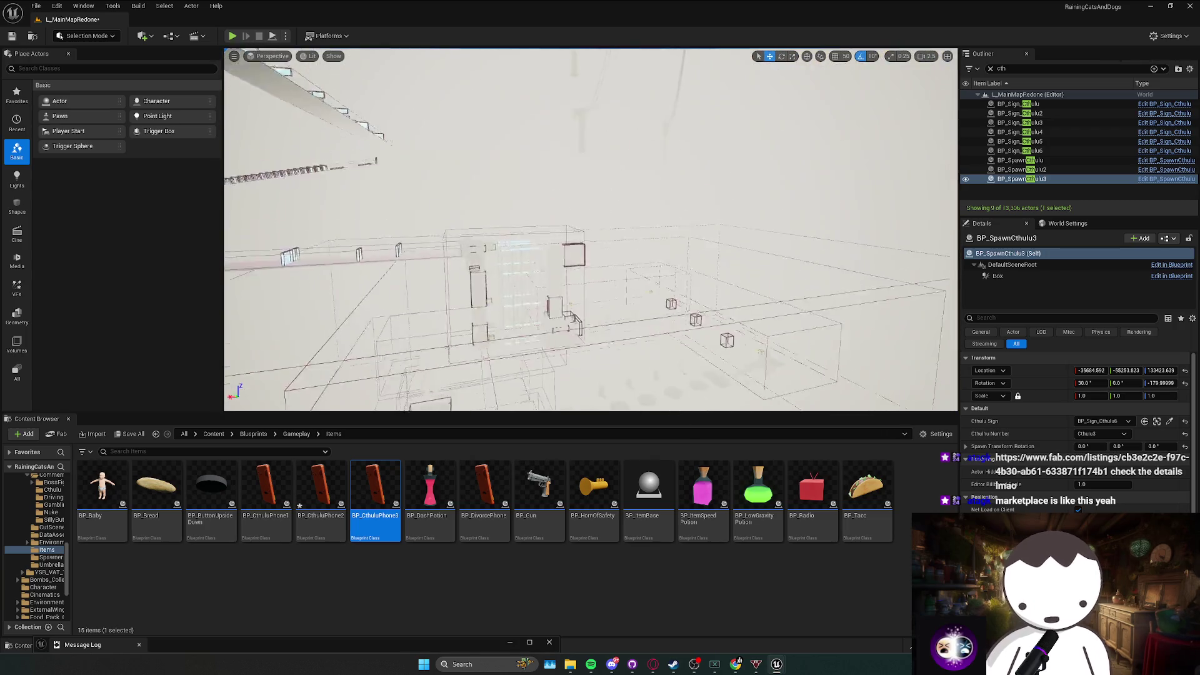
scroll(590, 229, down, 3)
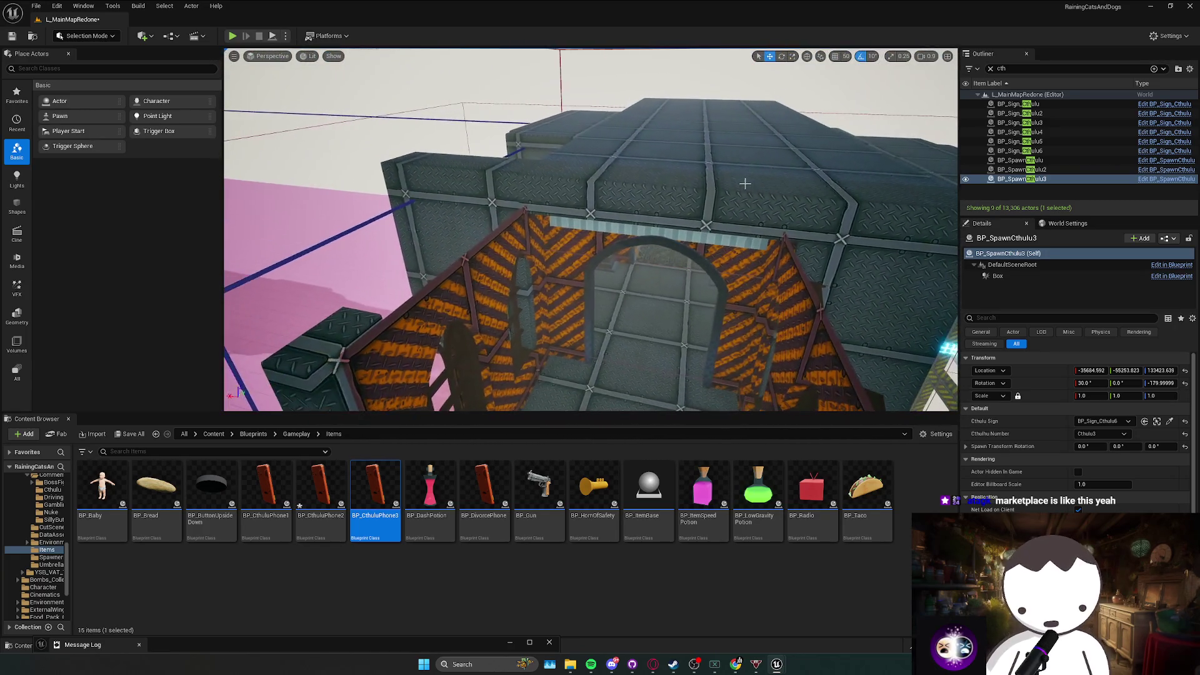
click(619, 300)
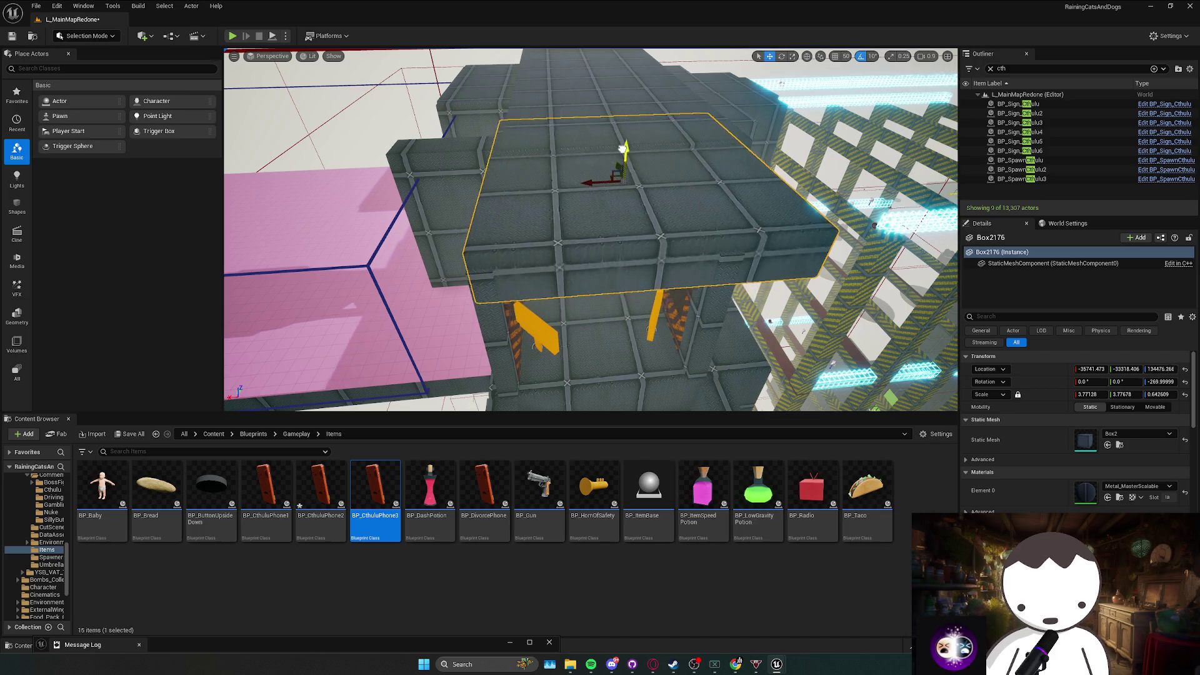
mouse_move(624, 155)
mouse_down()
mouse_move(594, 174)
mouse_move(599, 206)
mouse_move(575, 212)
mouse_move(600, 212)
mouse_move(533, 350)
mouse_up()
key(Escape)
mouse_move(570, 664)
click(780, 623)
Delete all saved game files in SaveGames, then save the level in Unreal.
key(ctrl+a)
key(Delete)
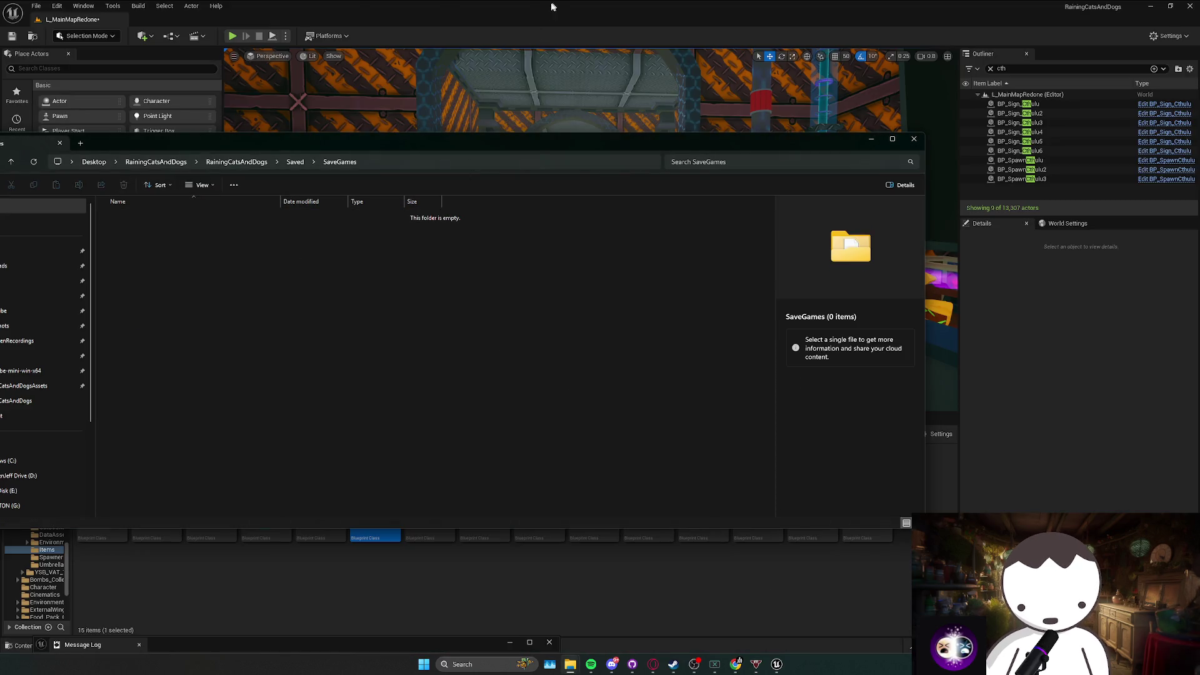
click(529, 96)
key(ctrl+s)
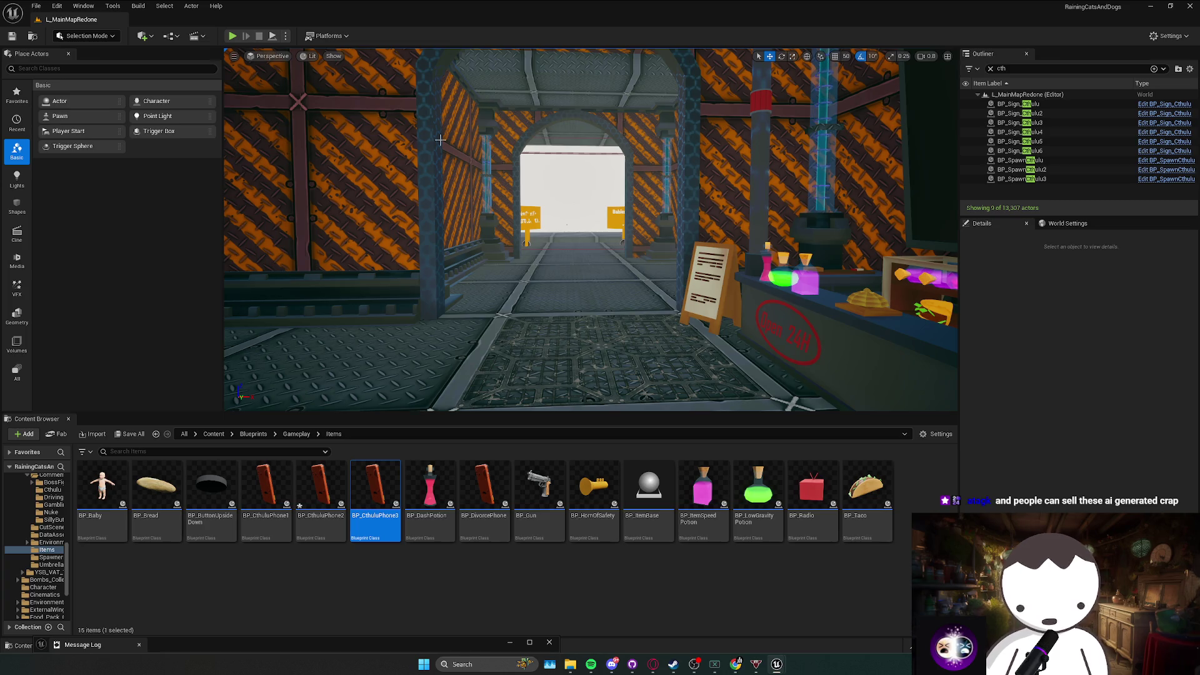
Switch to Chrome's Fab listing for mecha set 4.
click(735, 663)
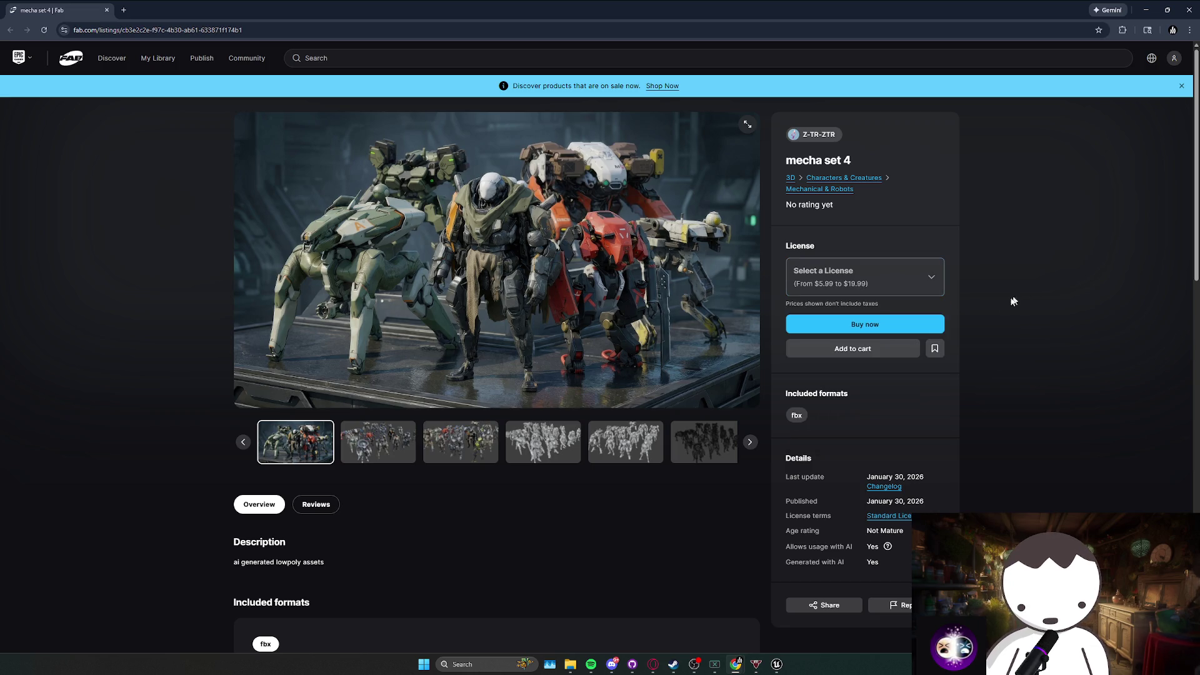
Open the mecha set 4 gallery full-size, try 125% zoom, and advance two images at 100%.
click(747, 125)
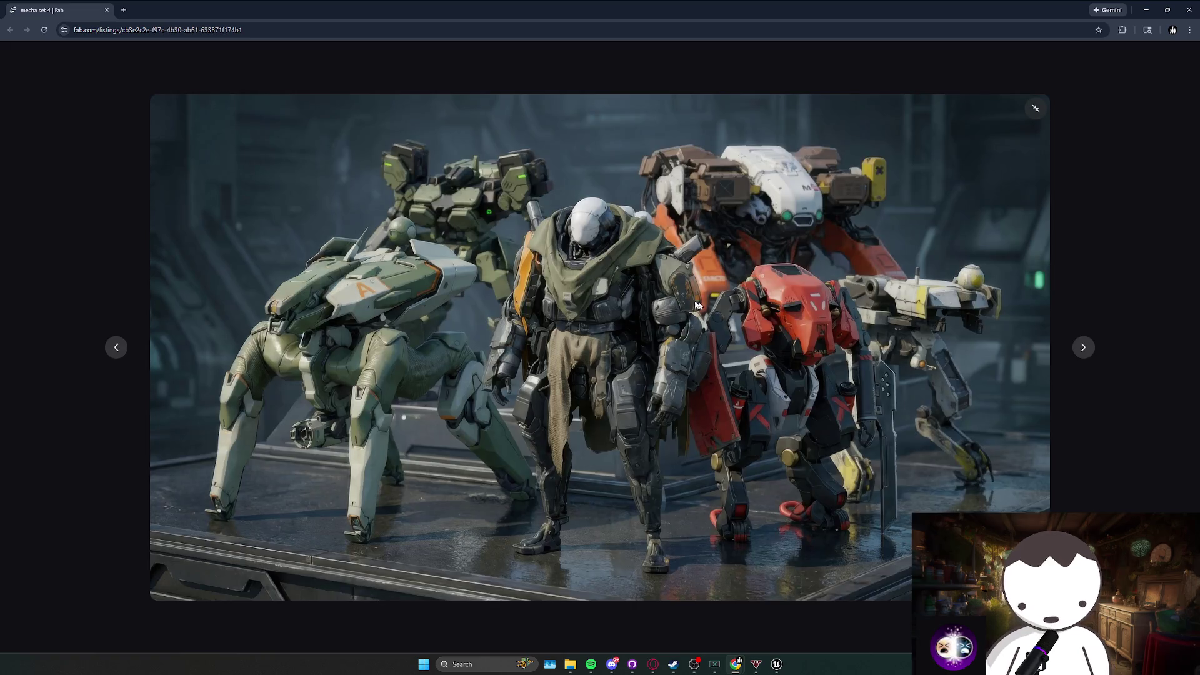
key(ctrl+plus)
key(ctrl+plus)
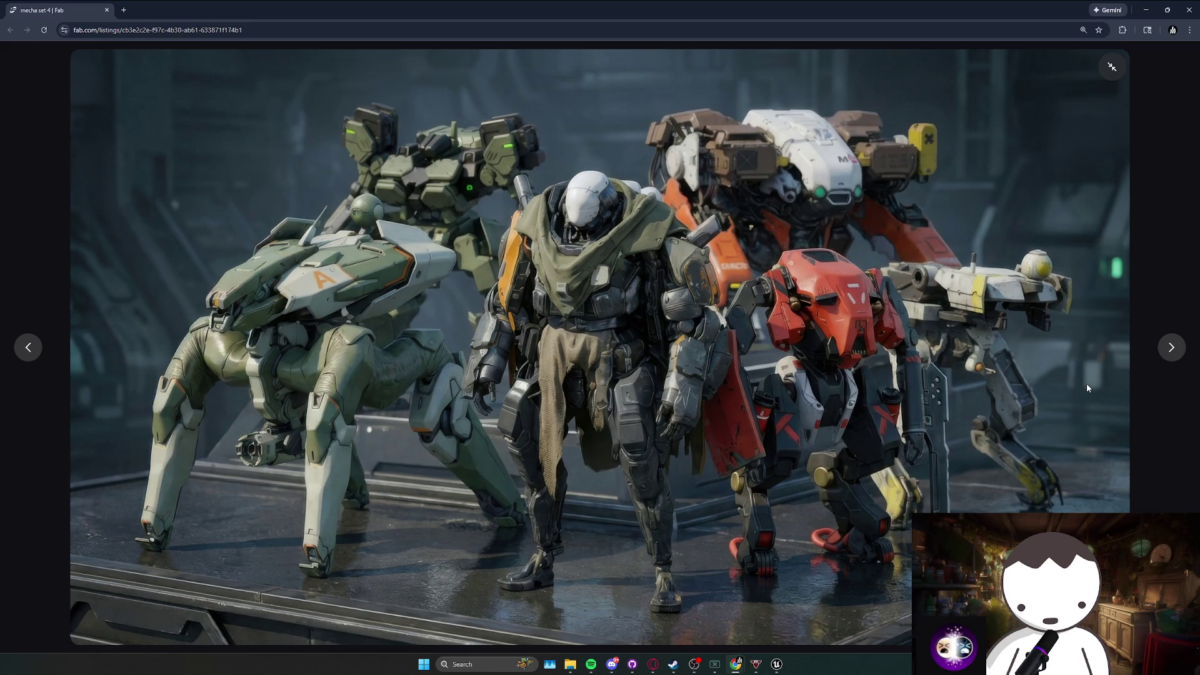
key(ctrl+0)
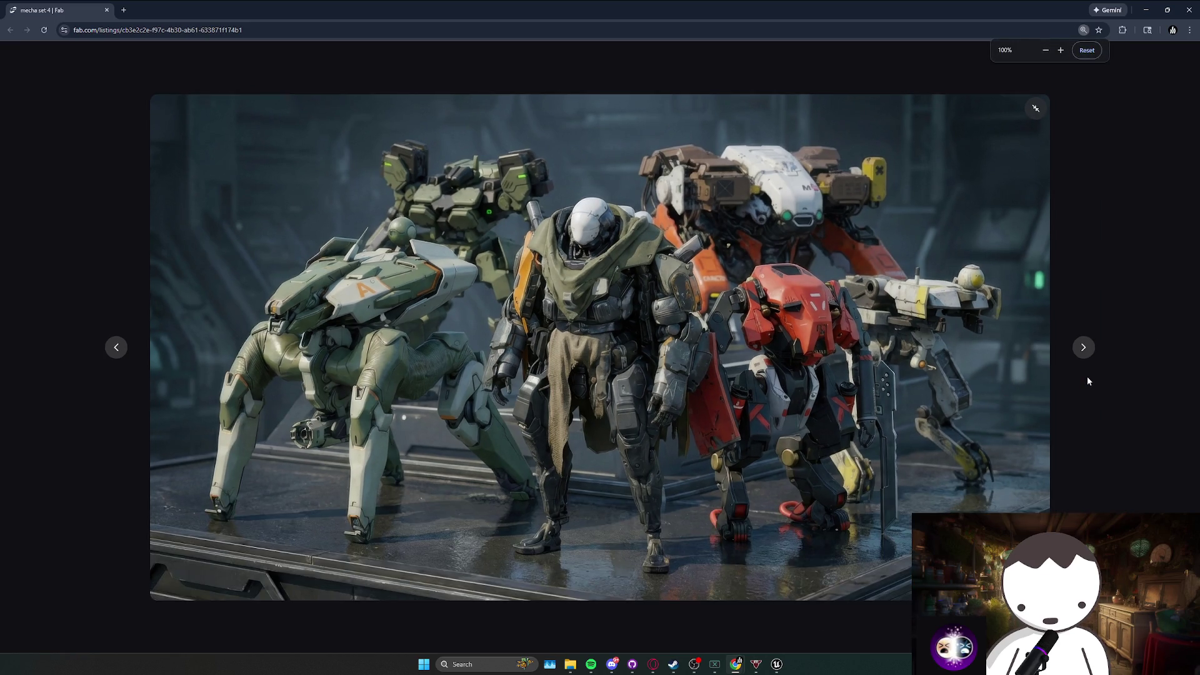
click(1084, 347)
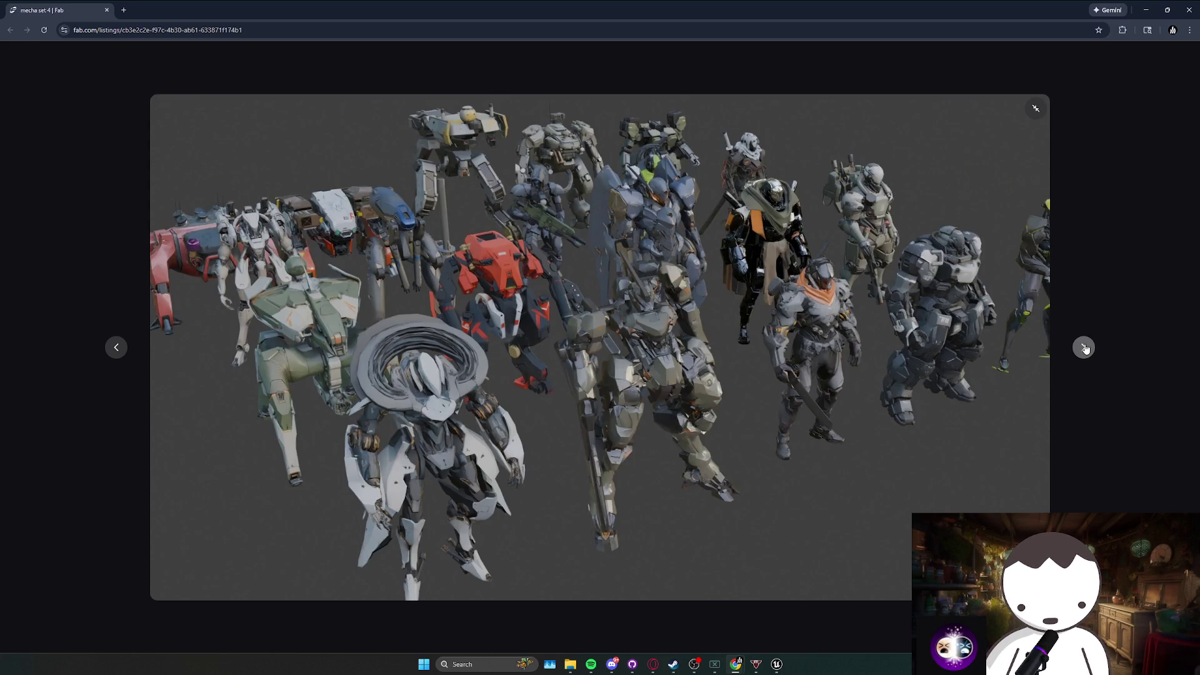
click(1084, 347)
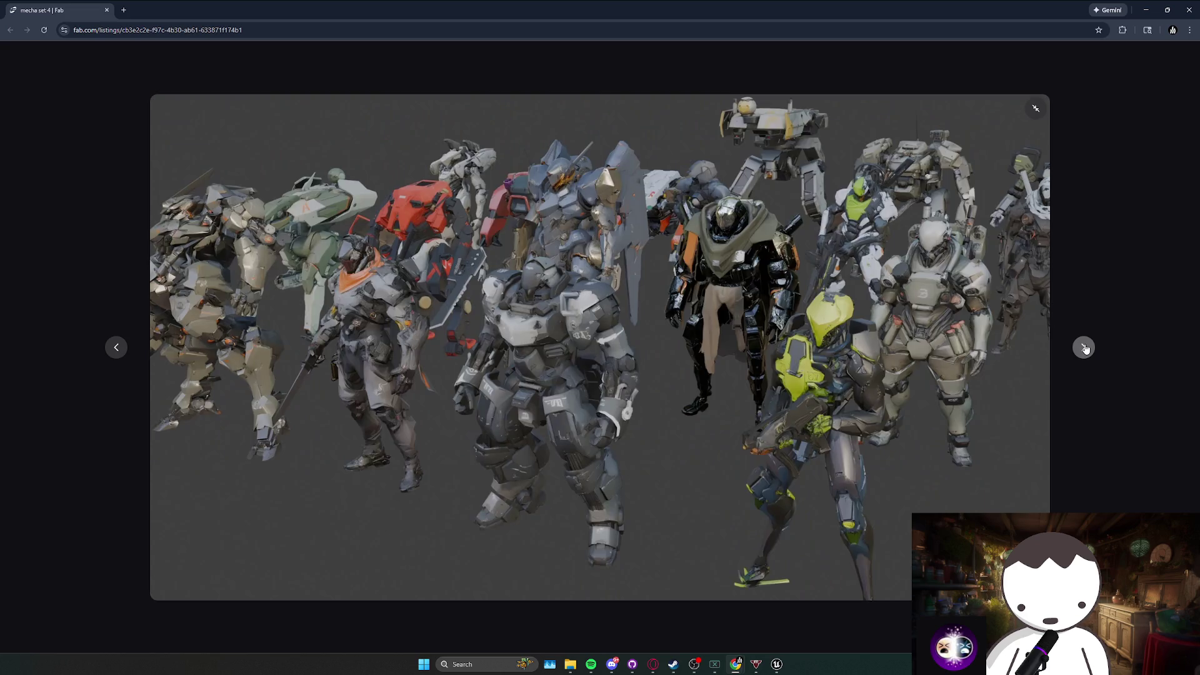
ctrl+scroll(853, 434, up, 4)
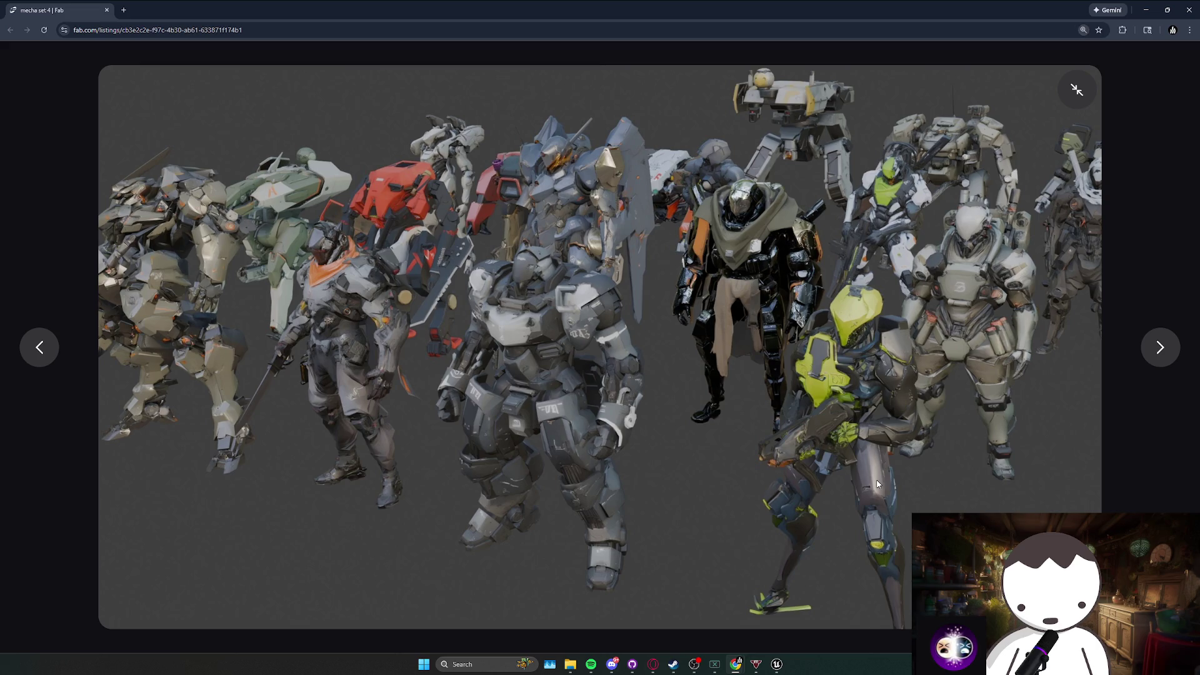
ctrl+scroll(842, 439, up, 1)
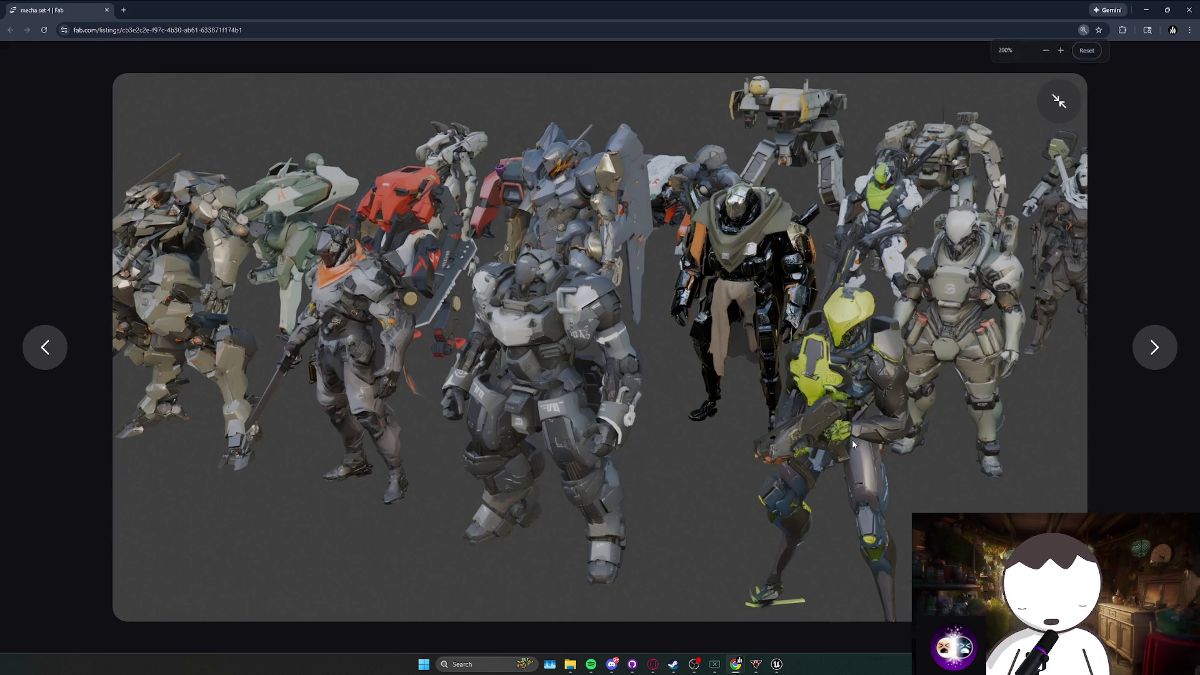
key(ctrl+0)
Step through the wireframe and grey mecha renders, then exit full-screen to the listing.
click(1083, 347)
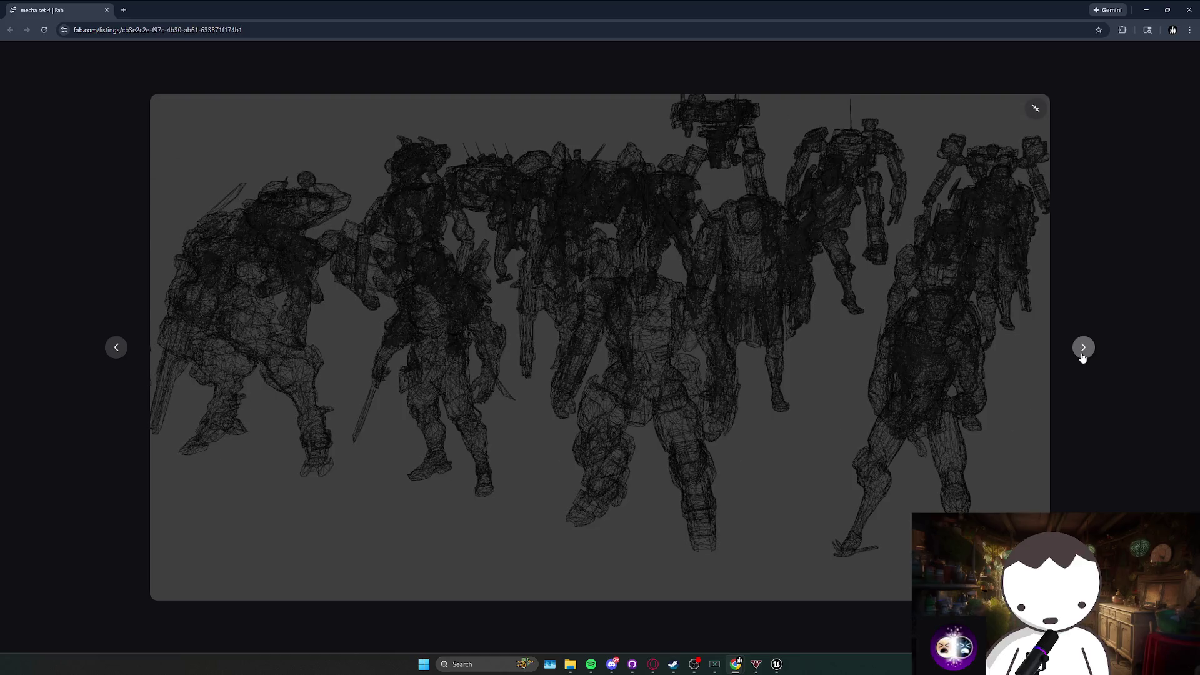
ctrl+scroll(660, 355, up, 1)
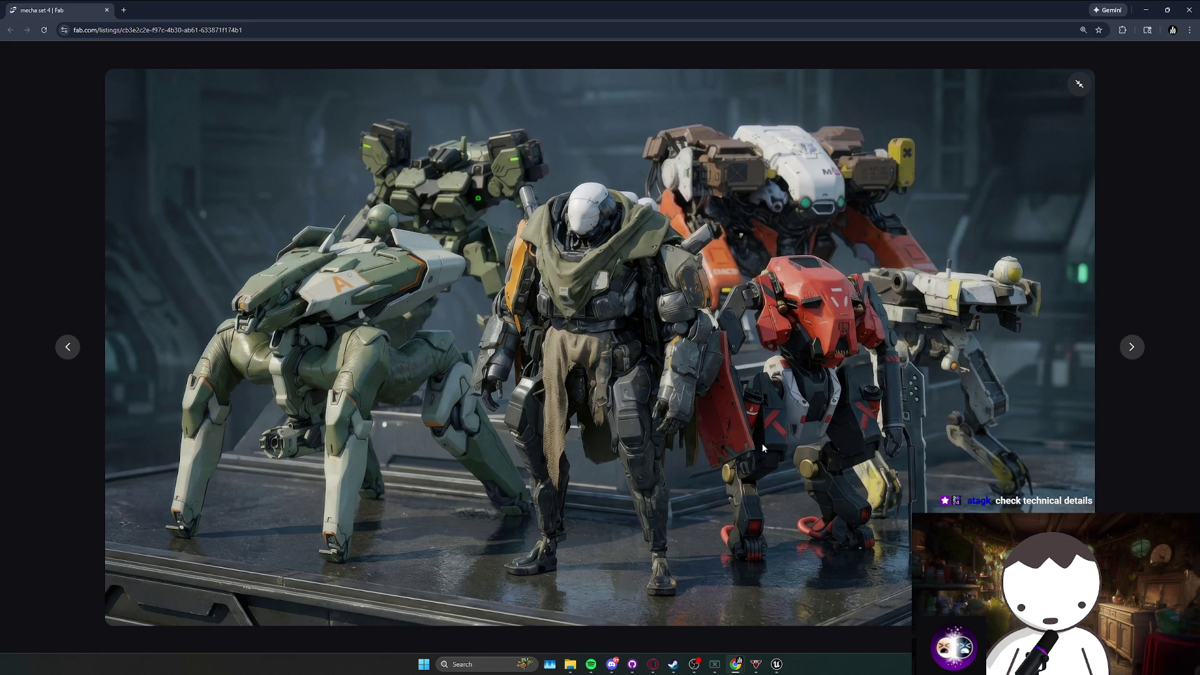
click(1132, 354)
click(1132, 354)
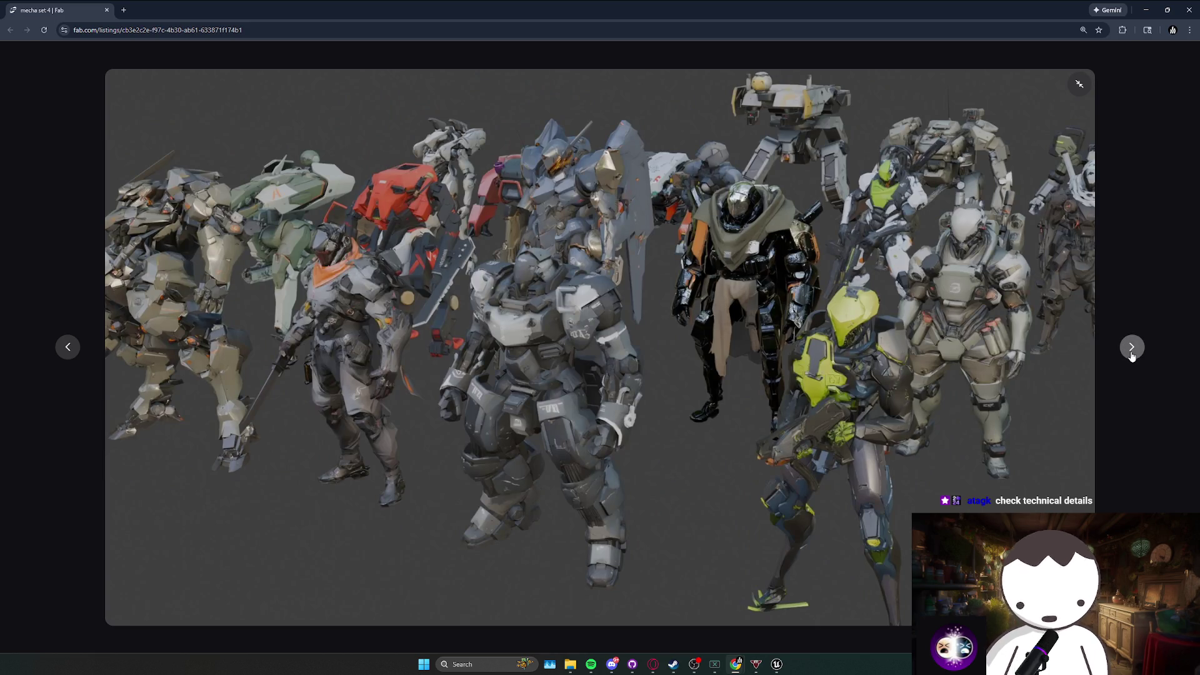
click(1131, 354)
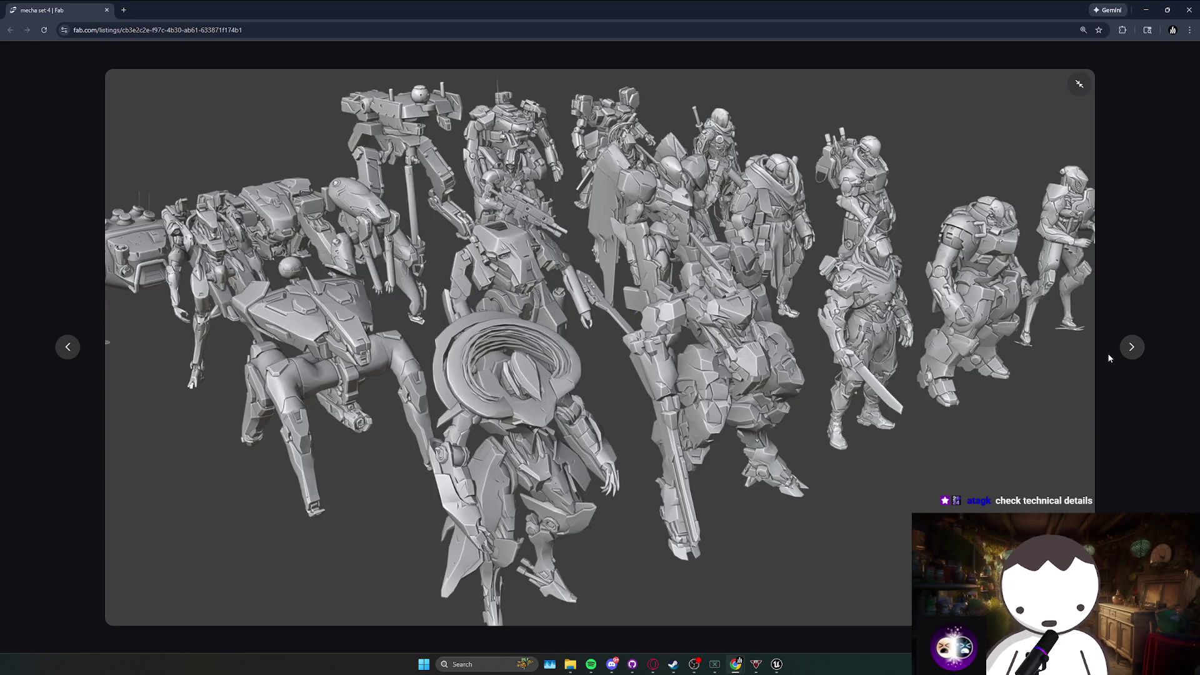
click(1135, 353)
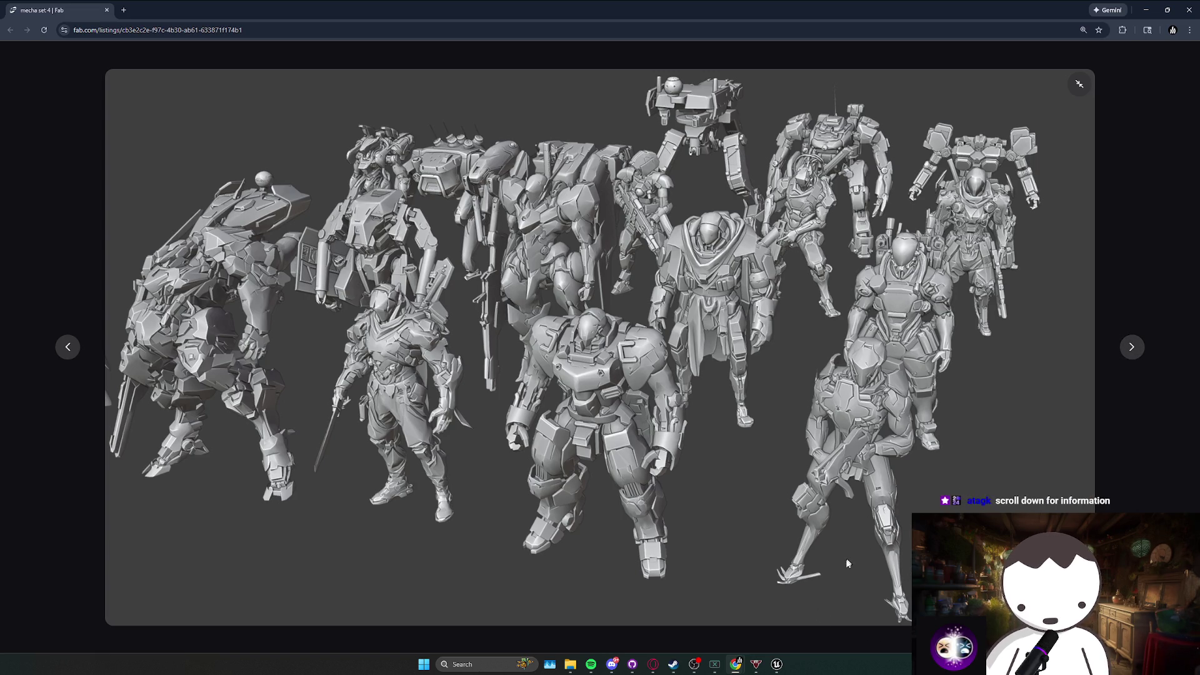
click(1079, 97)
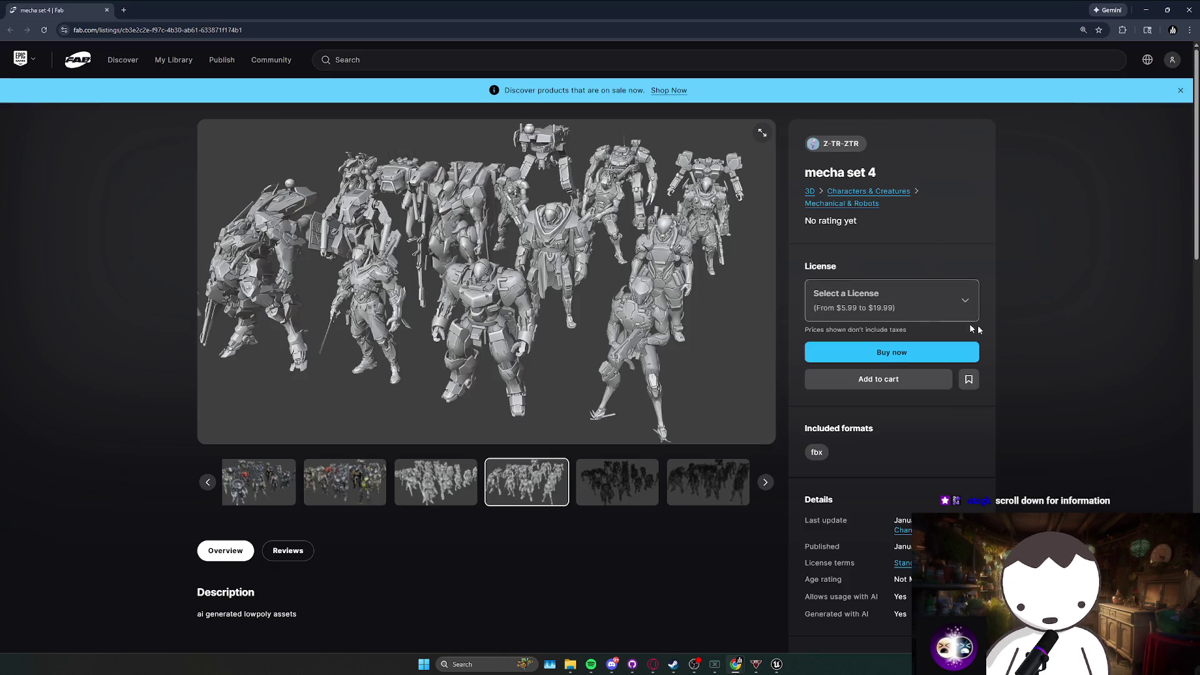
Read the 'ai generated lowpoly assets' description and the Quads count under Technical details.
scroll(1092, 346, down, 5)
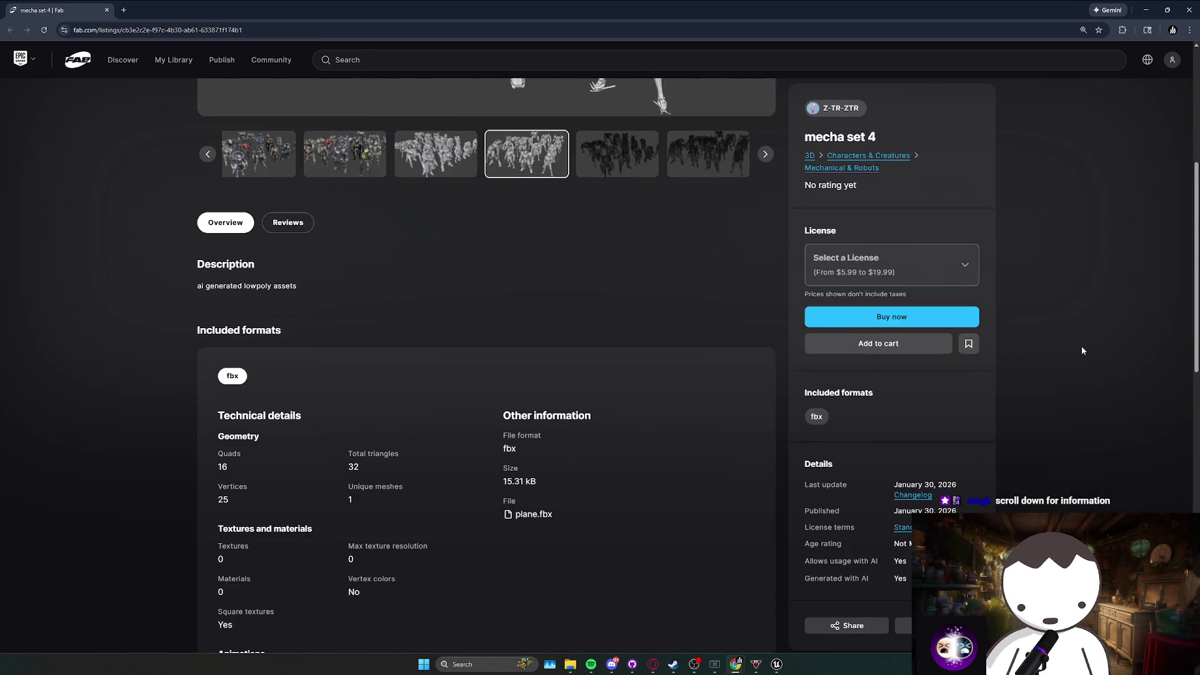
triple_click(224, 287)
click(293, 324)
scroll(326, 330, down, 7)
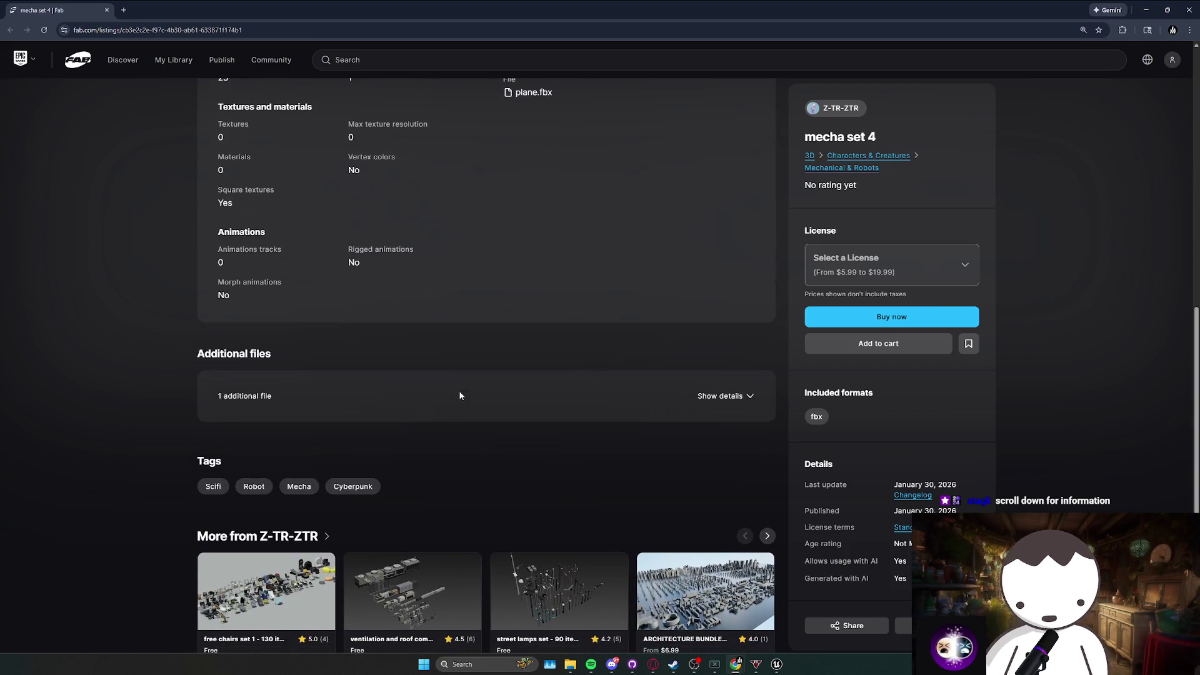
scroll(463, 398, up, 3)
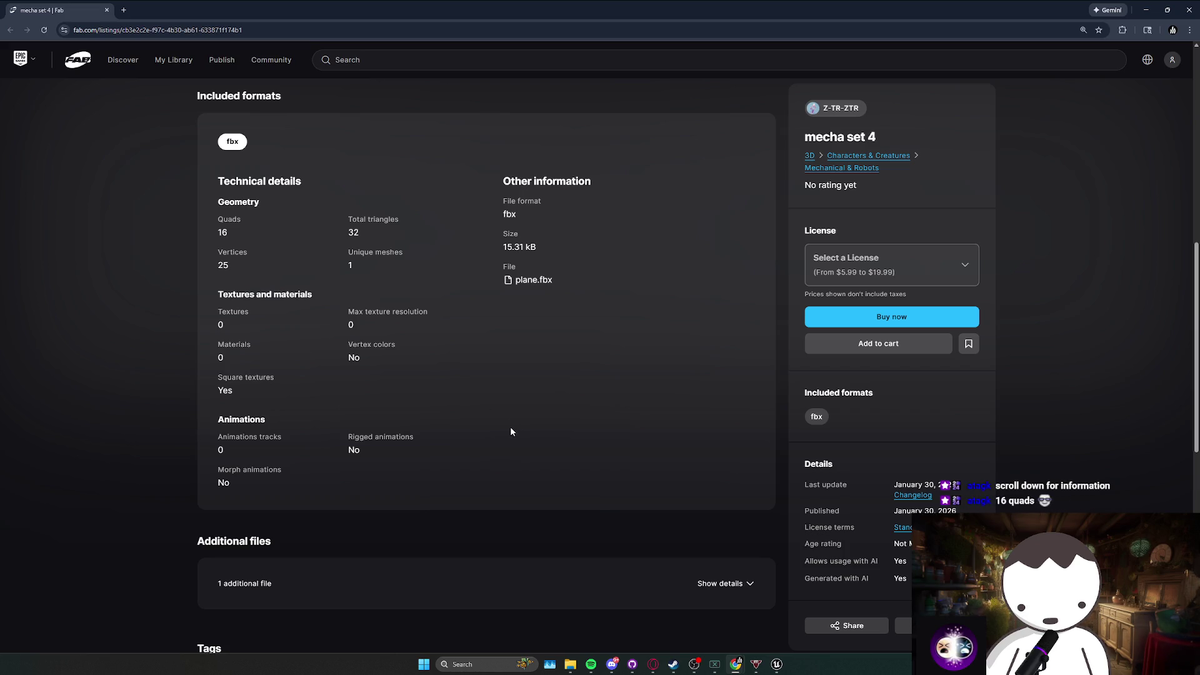
double_click(230, 219)
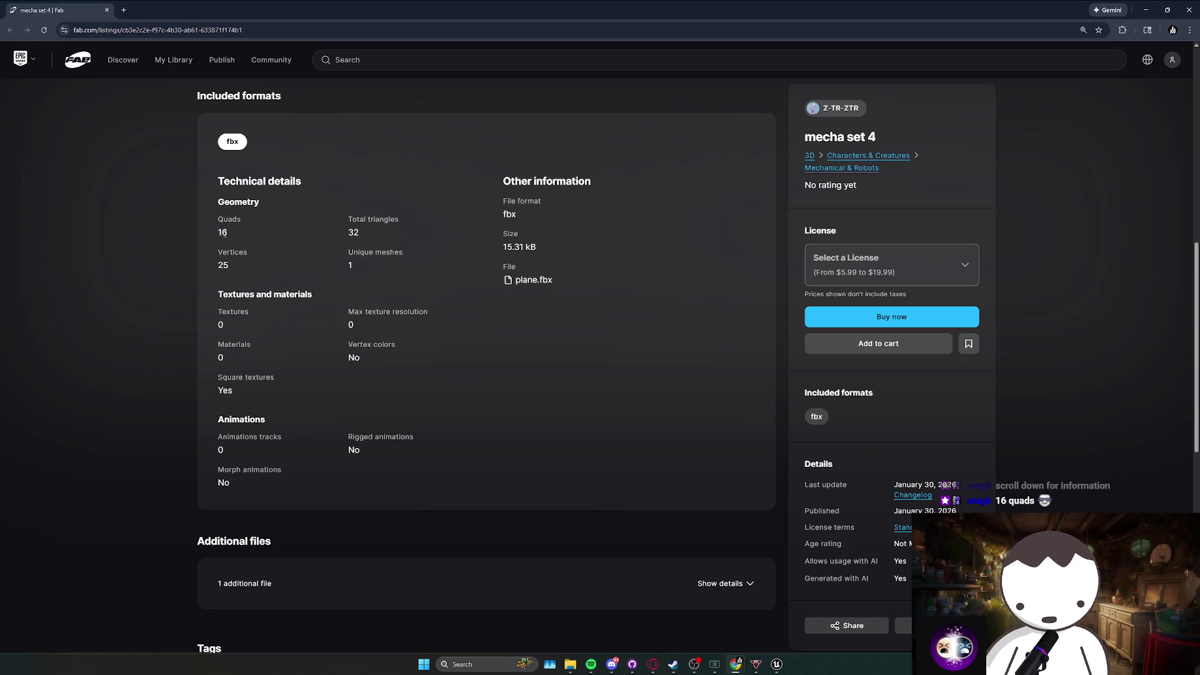
scroll(379, 319, up, 2)
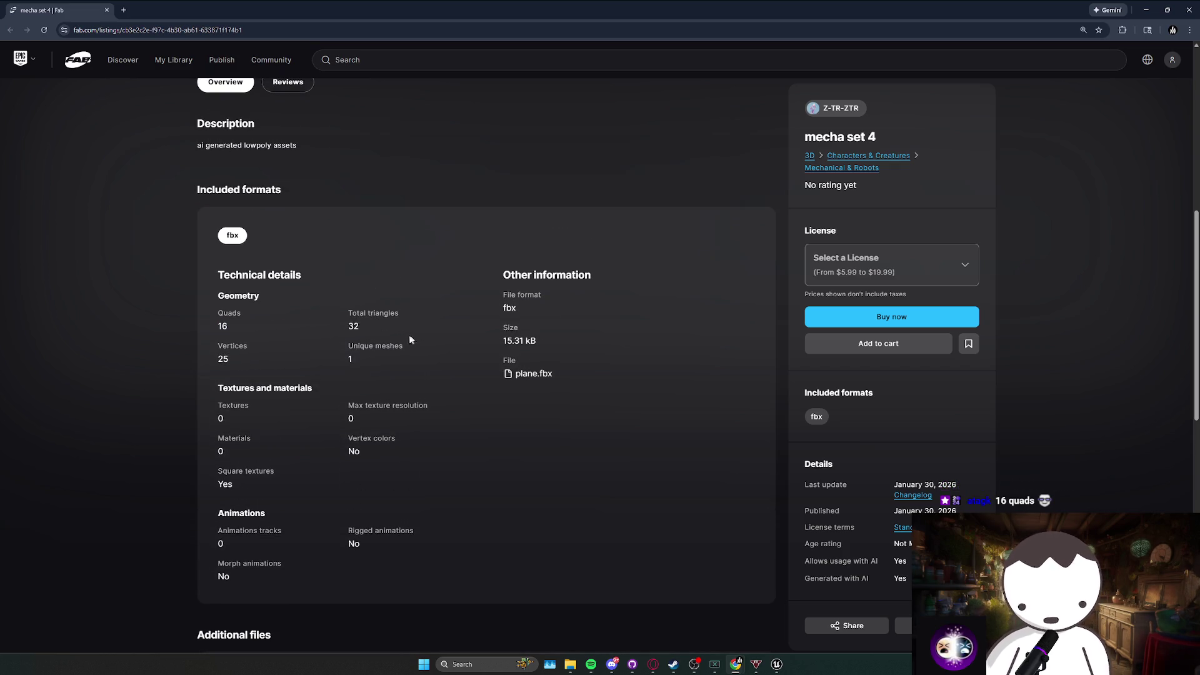
scroll(426, 336, up, 4)
scroll(428, 341, up, 3)
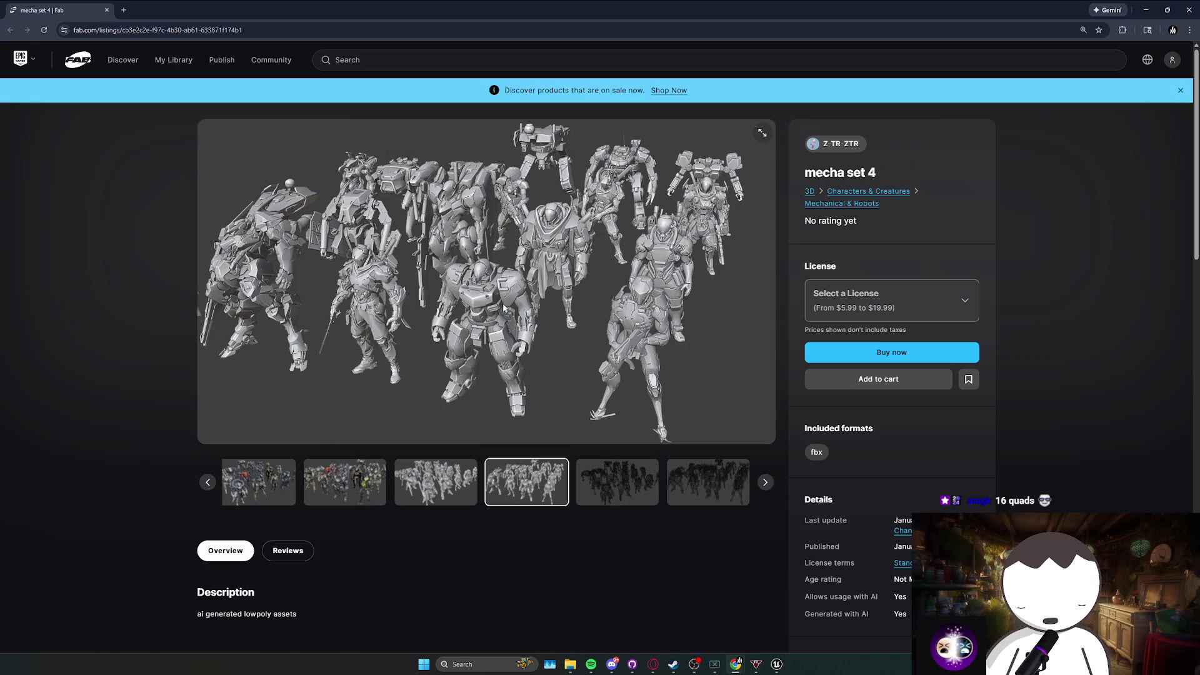
View the wireframe previews full-screen, then cycle the gallery back to the first colour render.
click(598, 460)
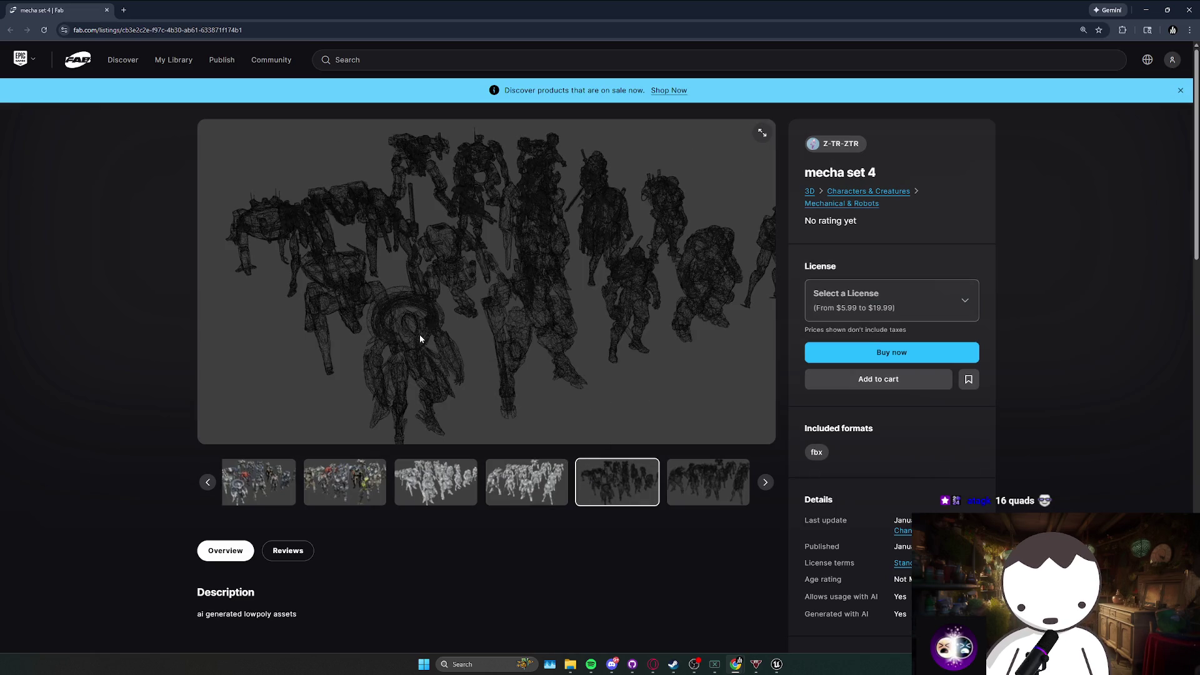
click(762, 133)
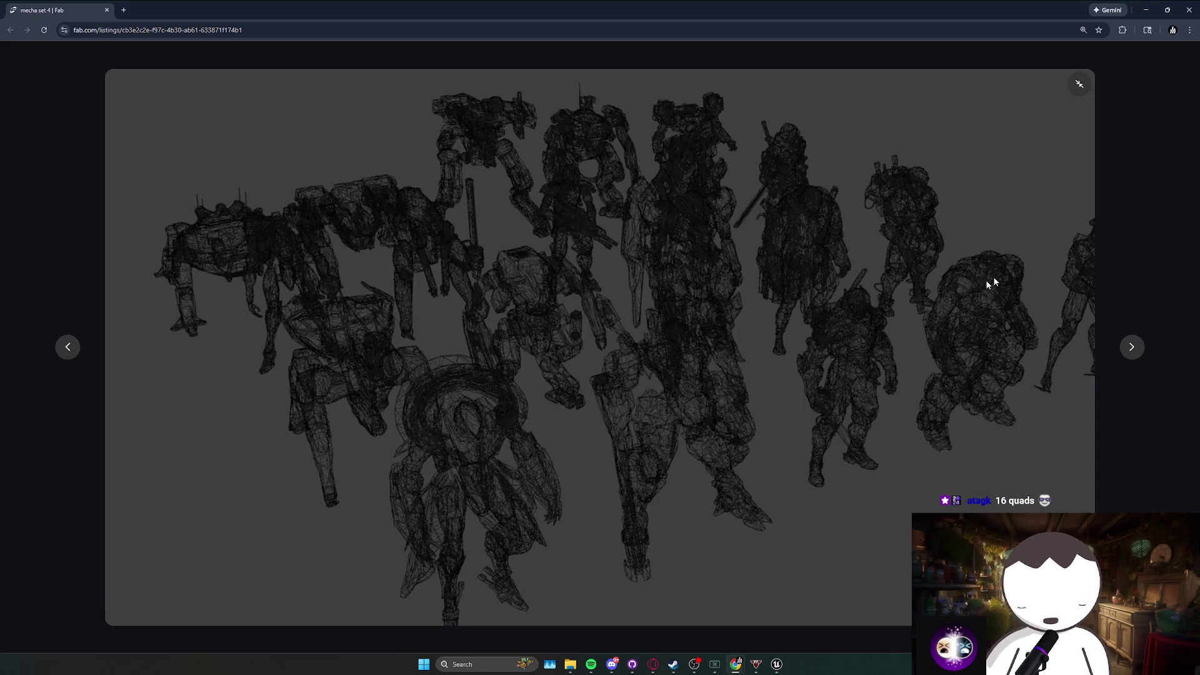
click(1079, 84)
scroll(599, 283, down, 2)
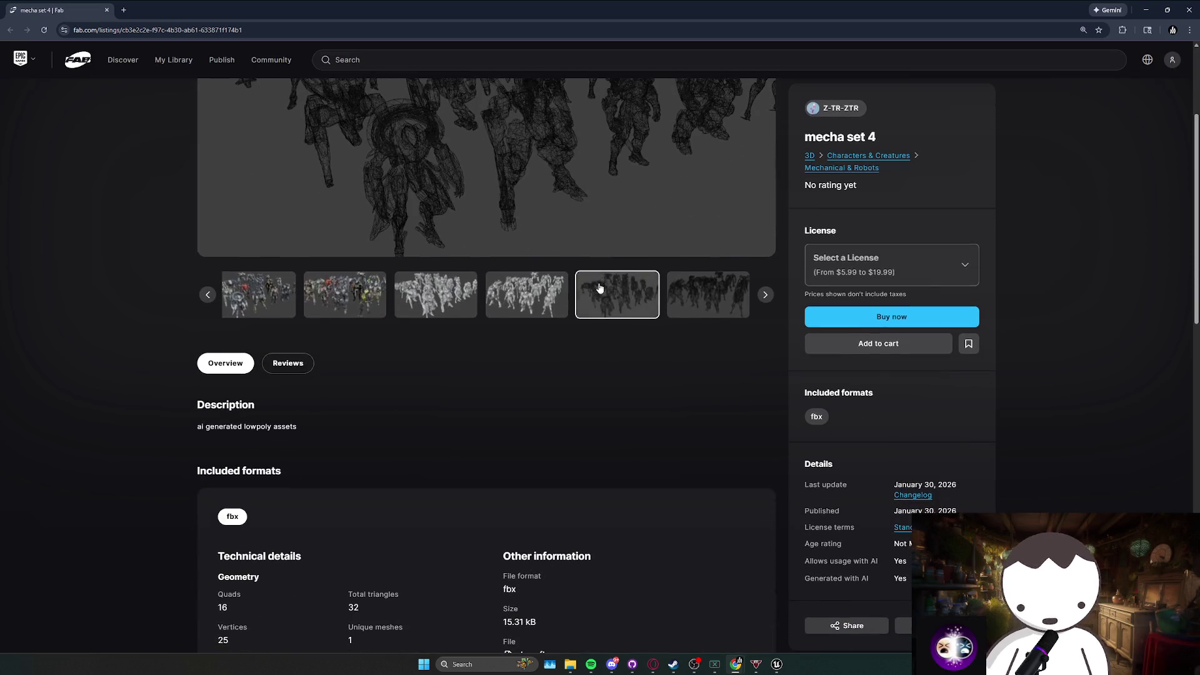
scroll(592, 294, up, 3)
click(758, 135)
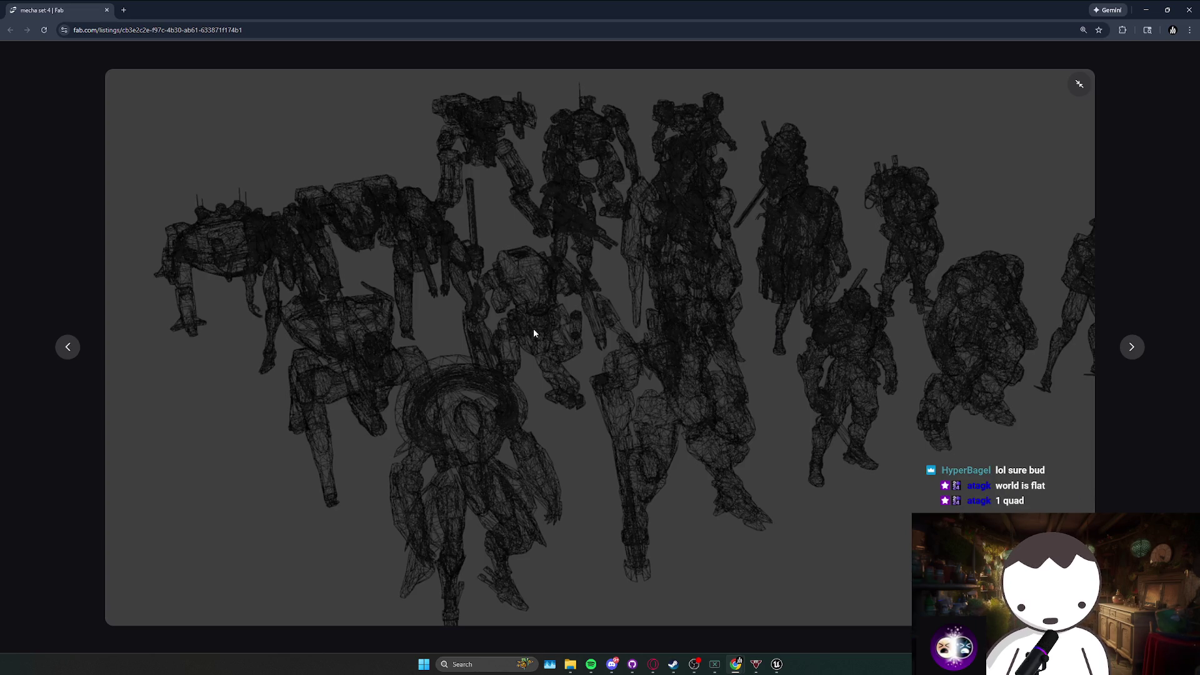
click(1130, 346)
click(1078, 83)
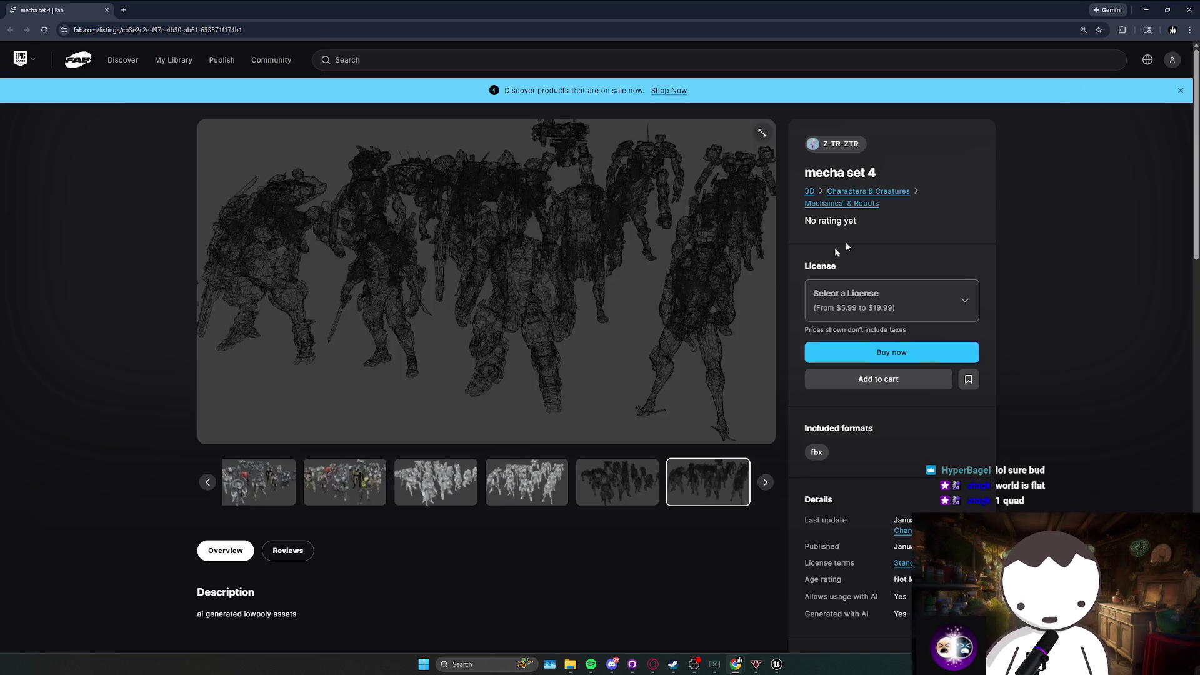
click(764, 483)
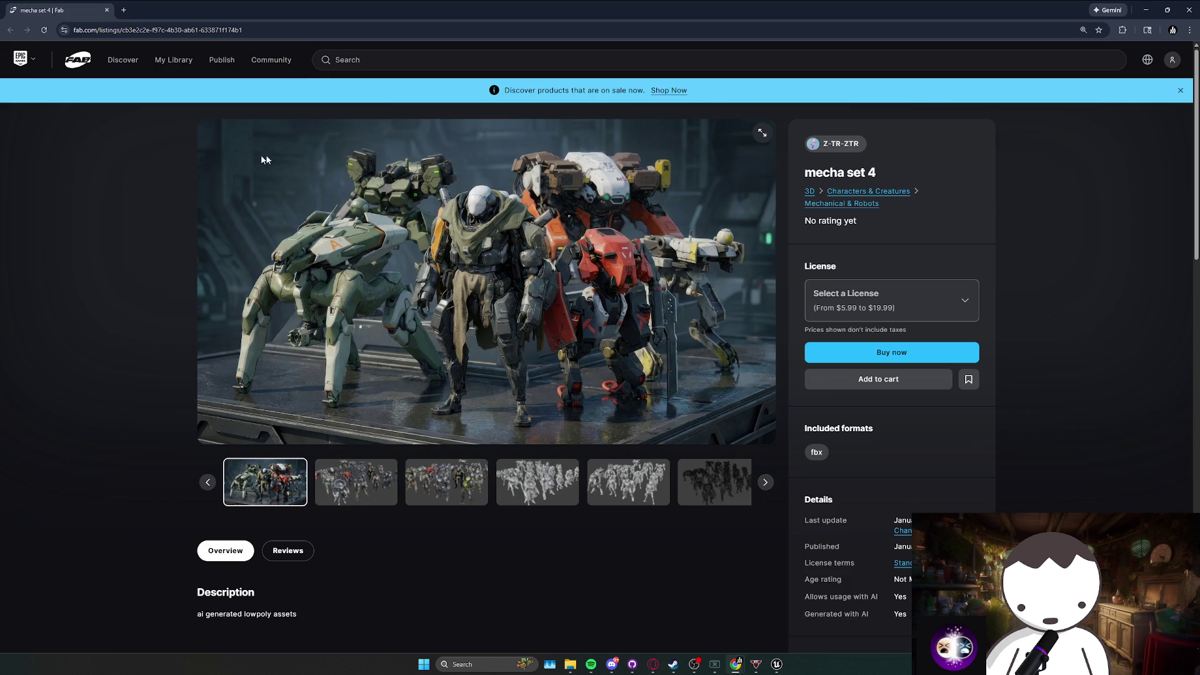
Orbit around the shop counter and pink shopkeeper, save L_MainMapRedone twice, and deselect BP_CthuluPhone3.
click(1192, 7)
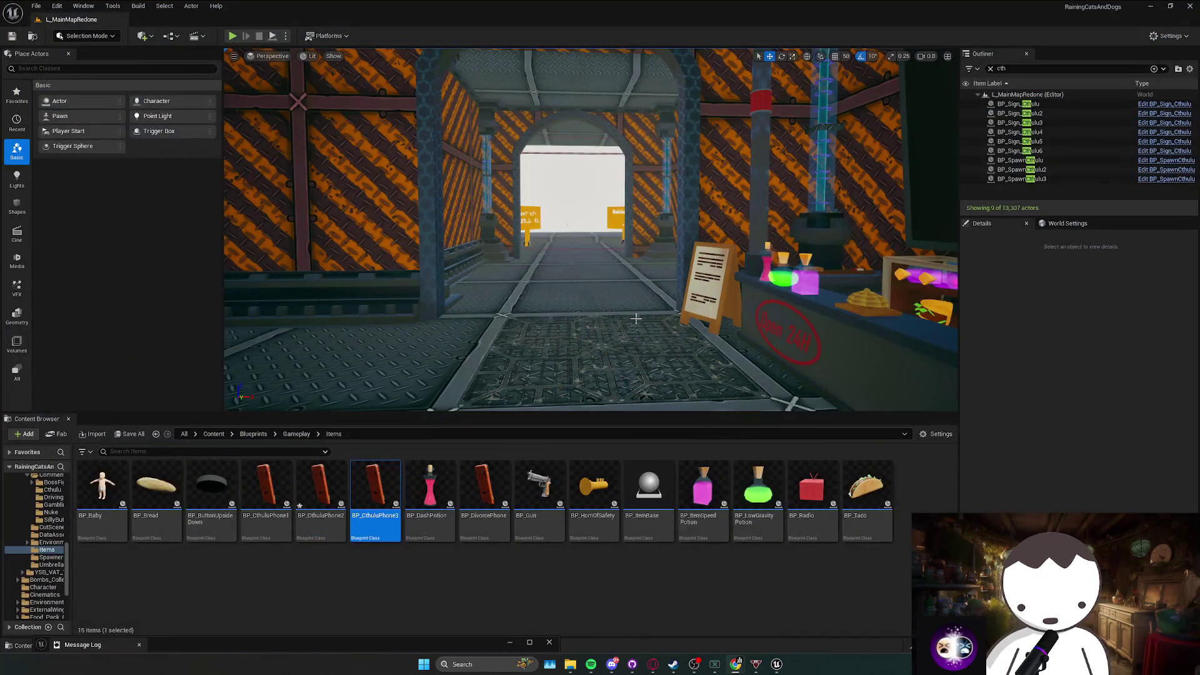
mouse_move(671, 308)
mouse_down()
mouse_move(712, 312)
mouse_move(719, 337)
mouse_move(700, 275)
mouse_move(647, 333)
mouse_up()
key(ctrl+s)
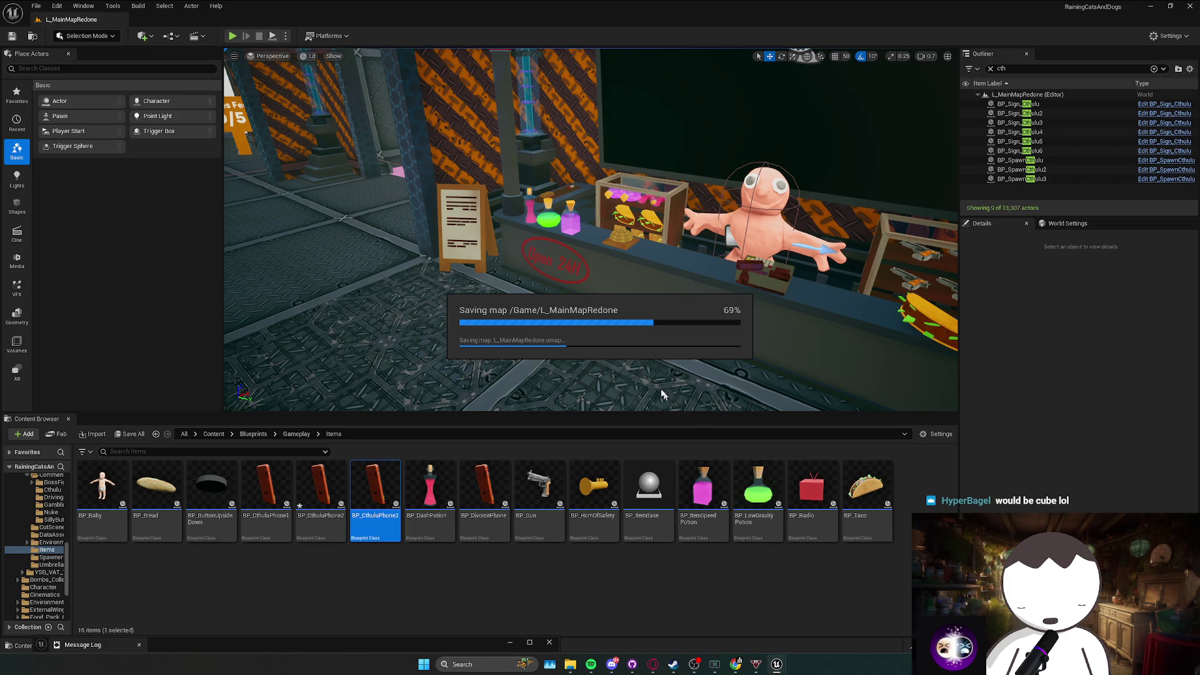
mouse_move(550, 318)
mouse_down()
mouse_move(528, 313)
mouse_move(608, 306)
mouse_up()
key(ctrl+s)
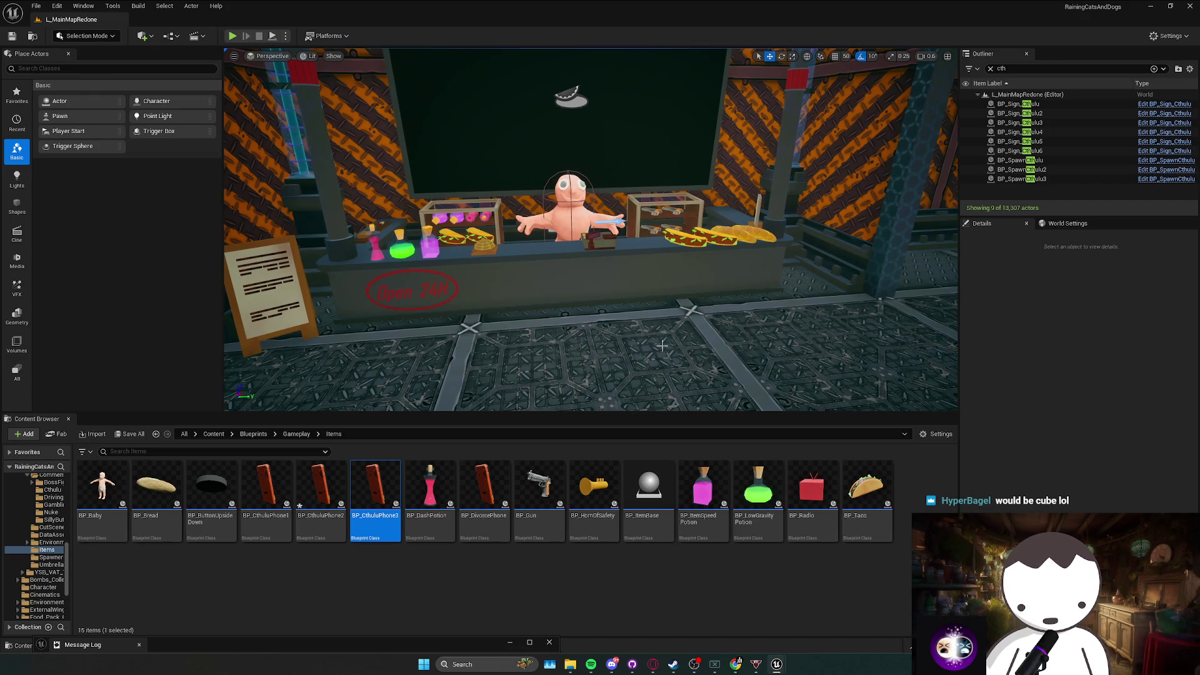
mouse_move(656, 329)
mouse_down()
mouse_move(500, 322)
mouse_move(749, 325)
mouse_up()
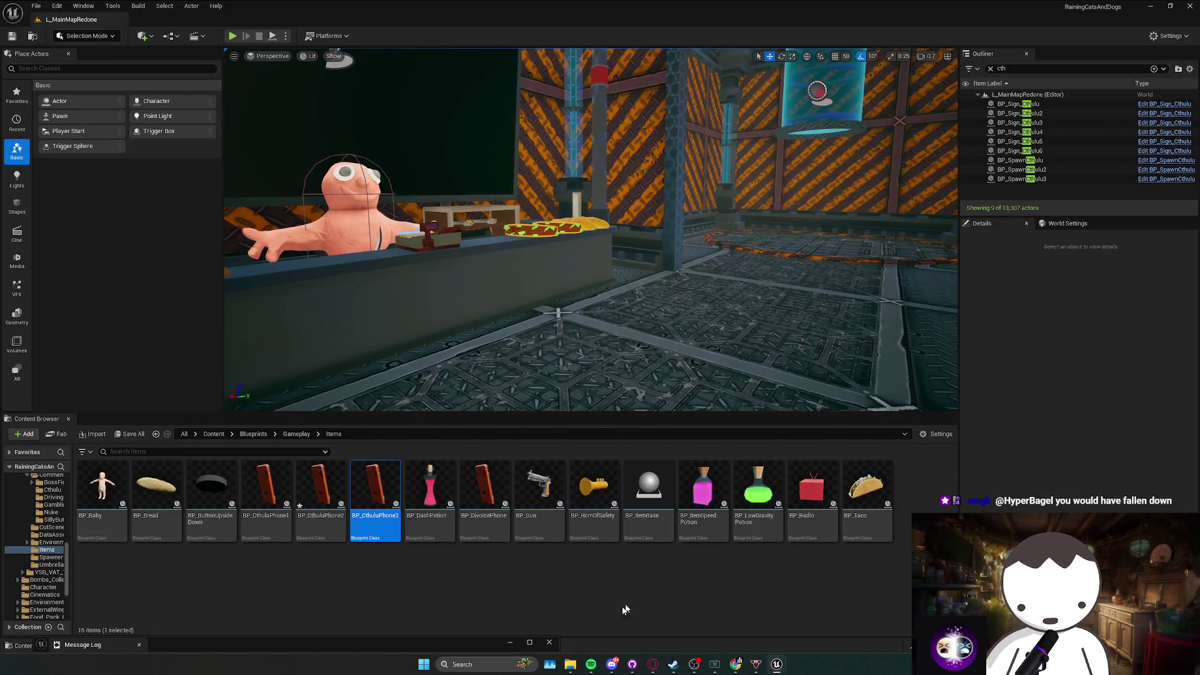
click(475, 581)
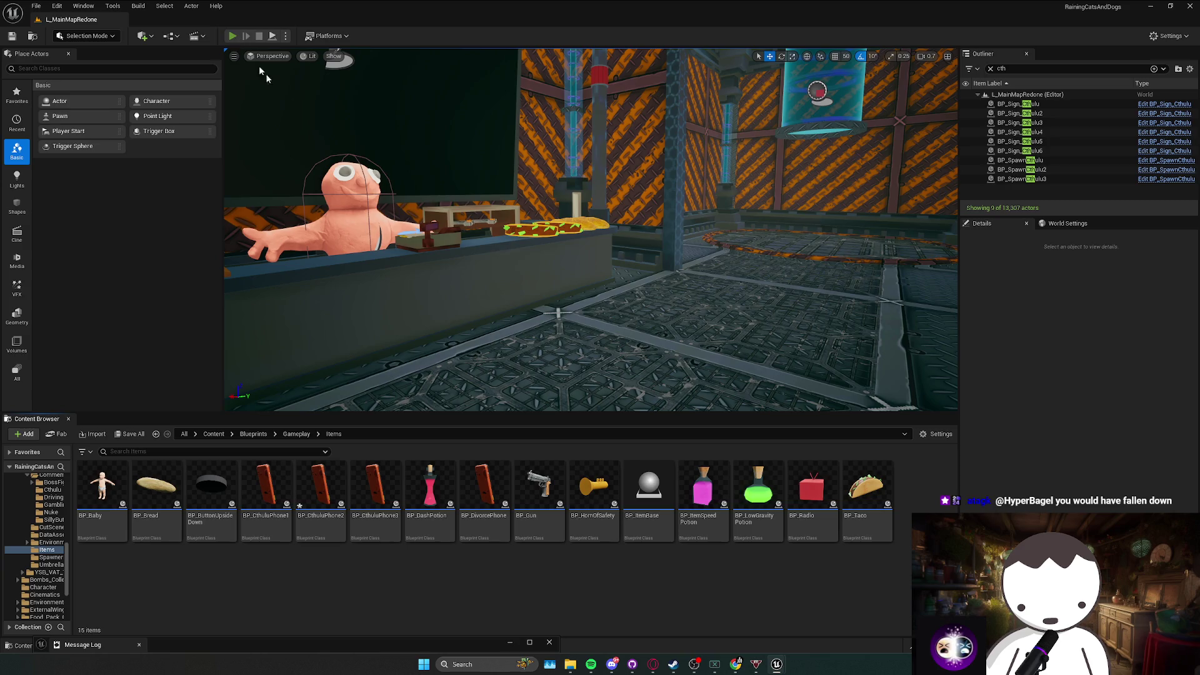
Start a play-in-editor session and browse the shopkeeper's DOPE SHOP, switching to Gun, Baby and Radio.
key(alt+p)
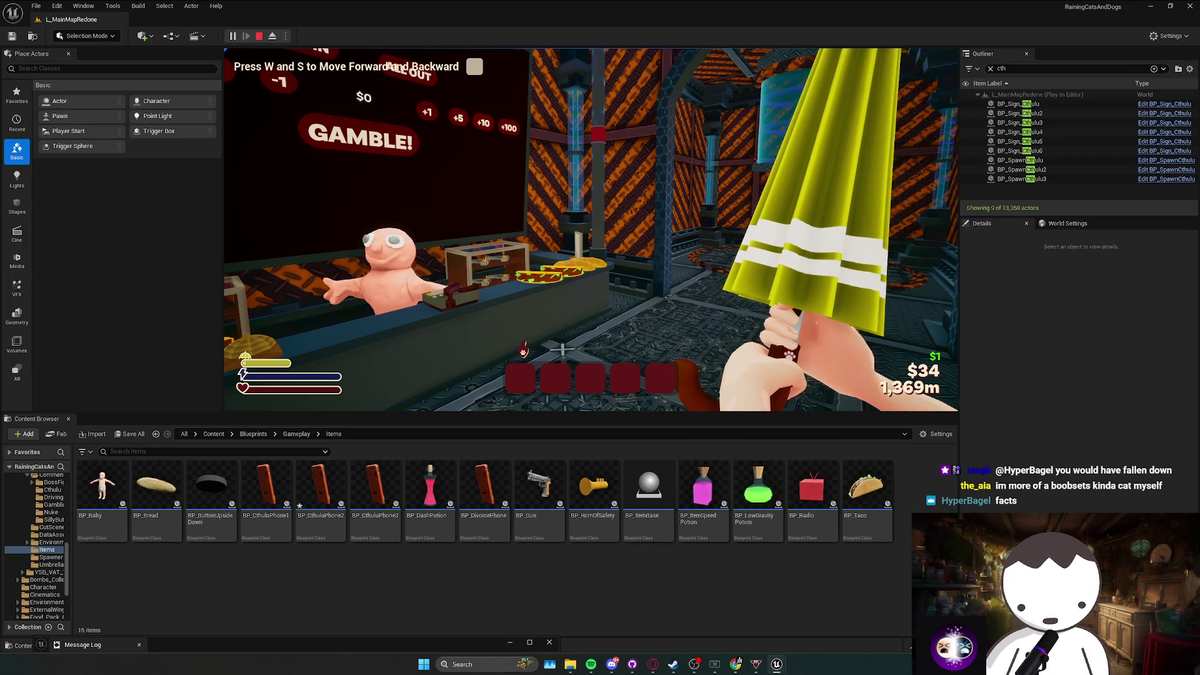
key(w)
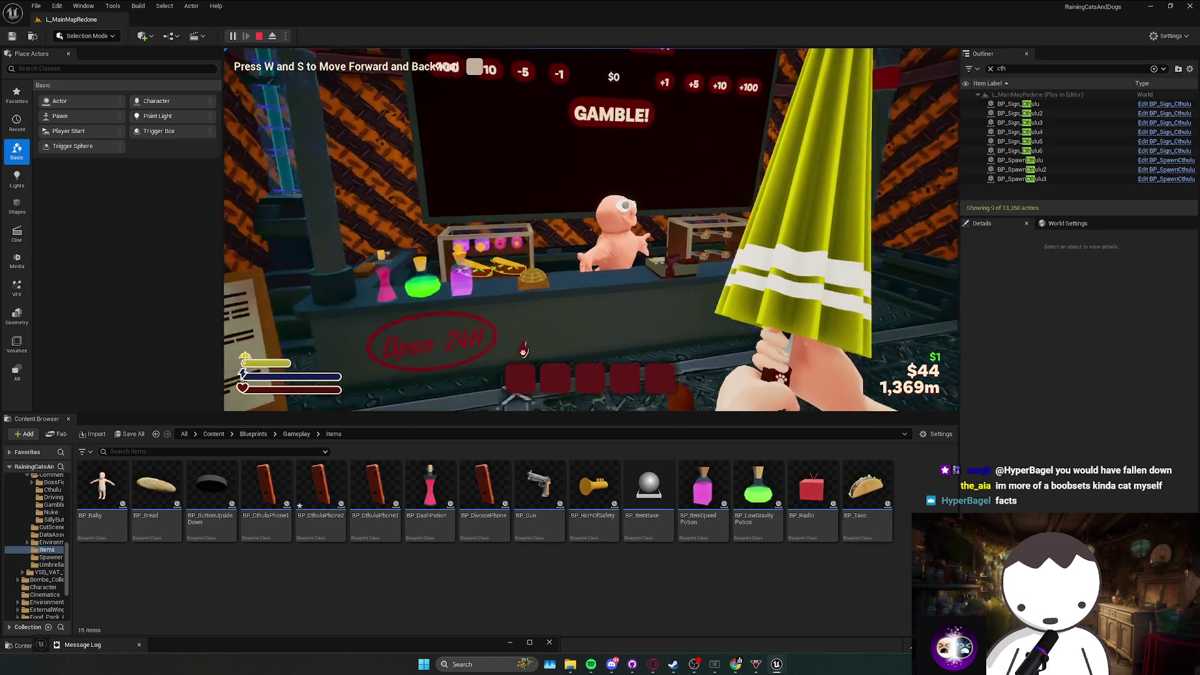
key(f)
click(570, 219)
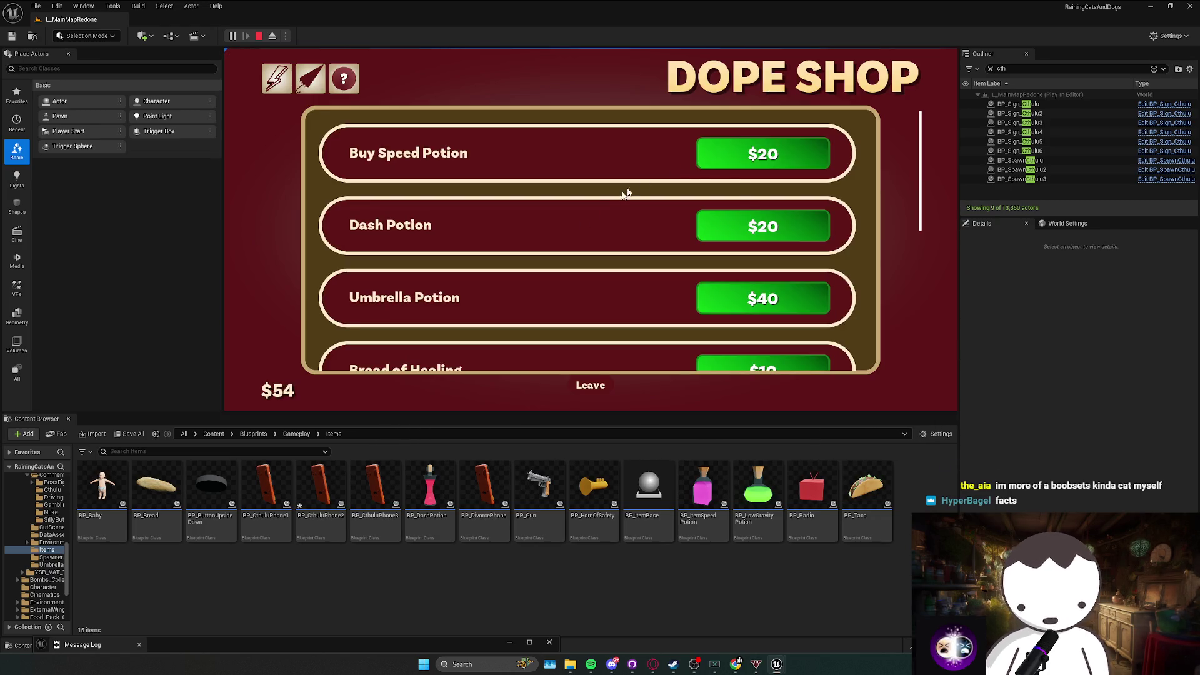
click(350, 80)
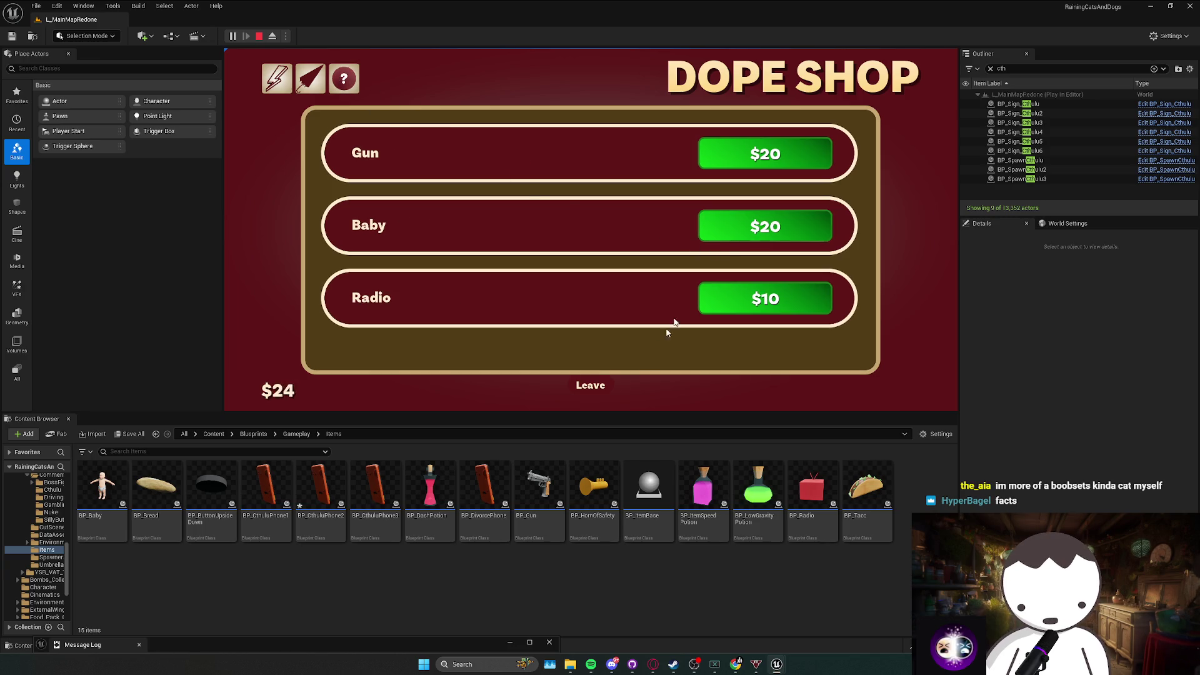
Leave the shop and walk down the red-door corridor to the Baby Sacrificer sign.
key(Escape)
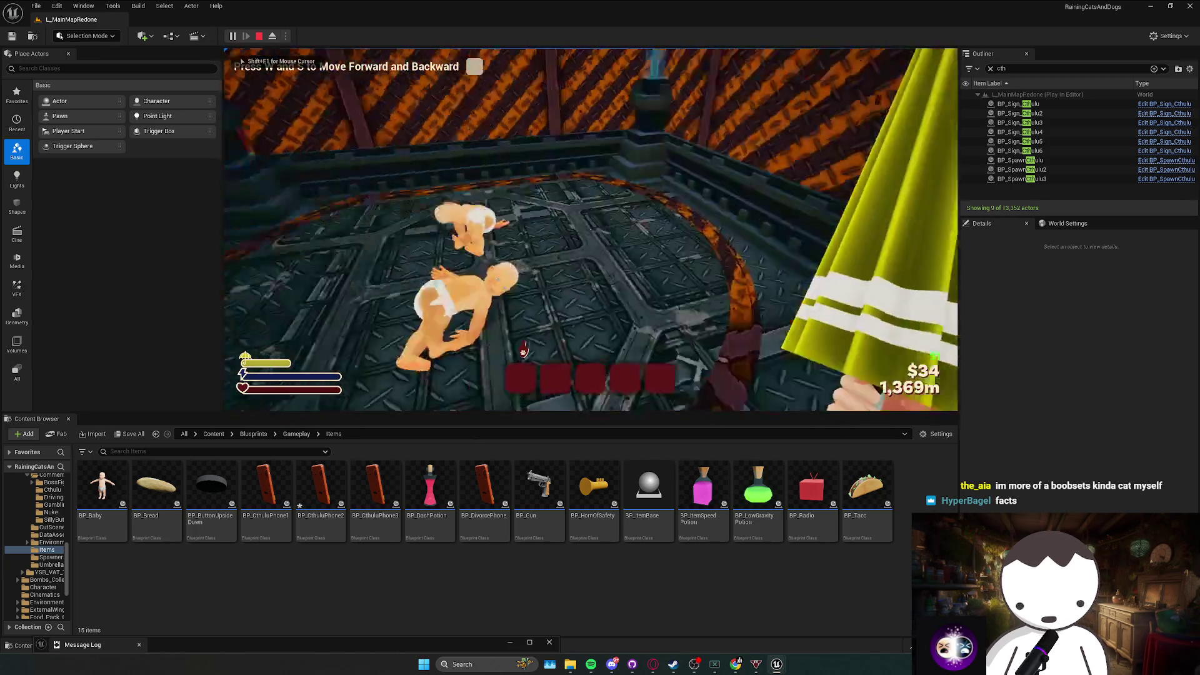
key(w)
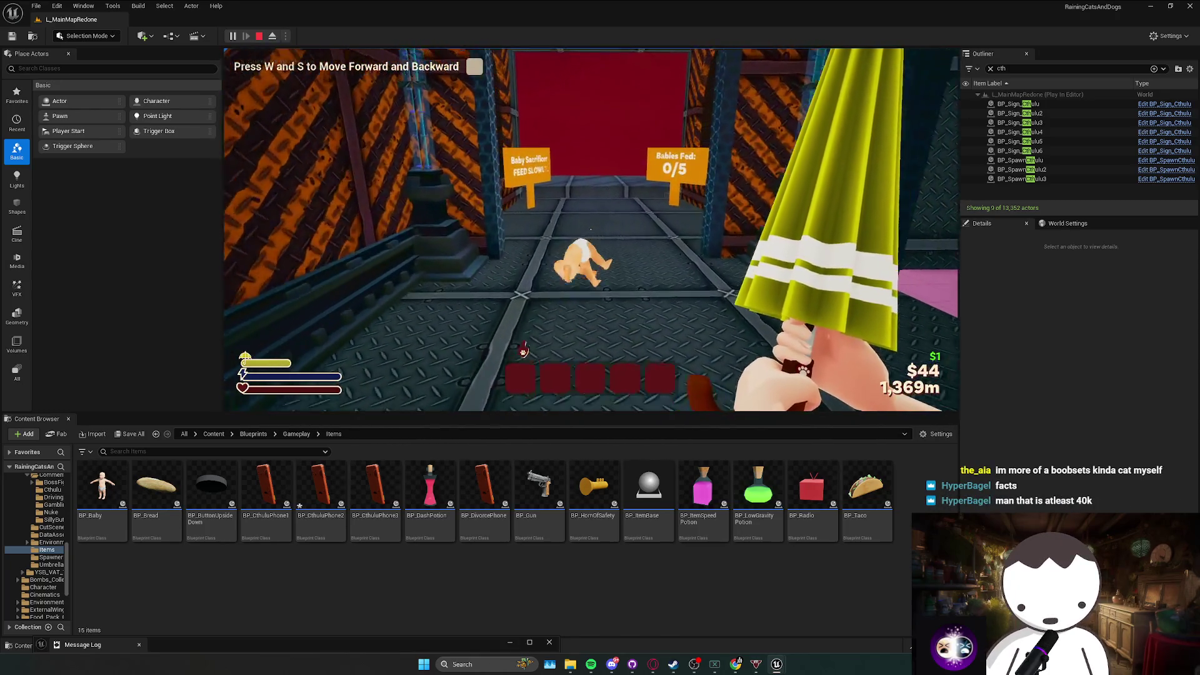
key(w)
key(w)
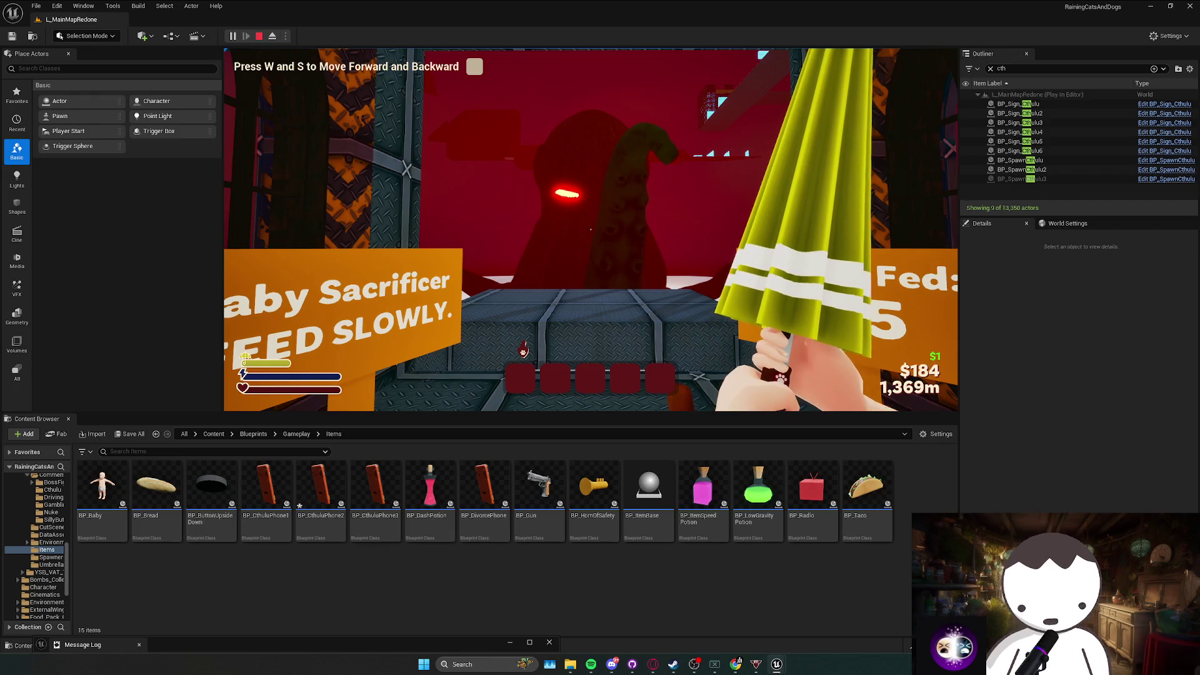
Walk past the Babies Fed sign to the shop counter and buy babies at $20 each.
key(s)
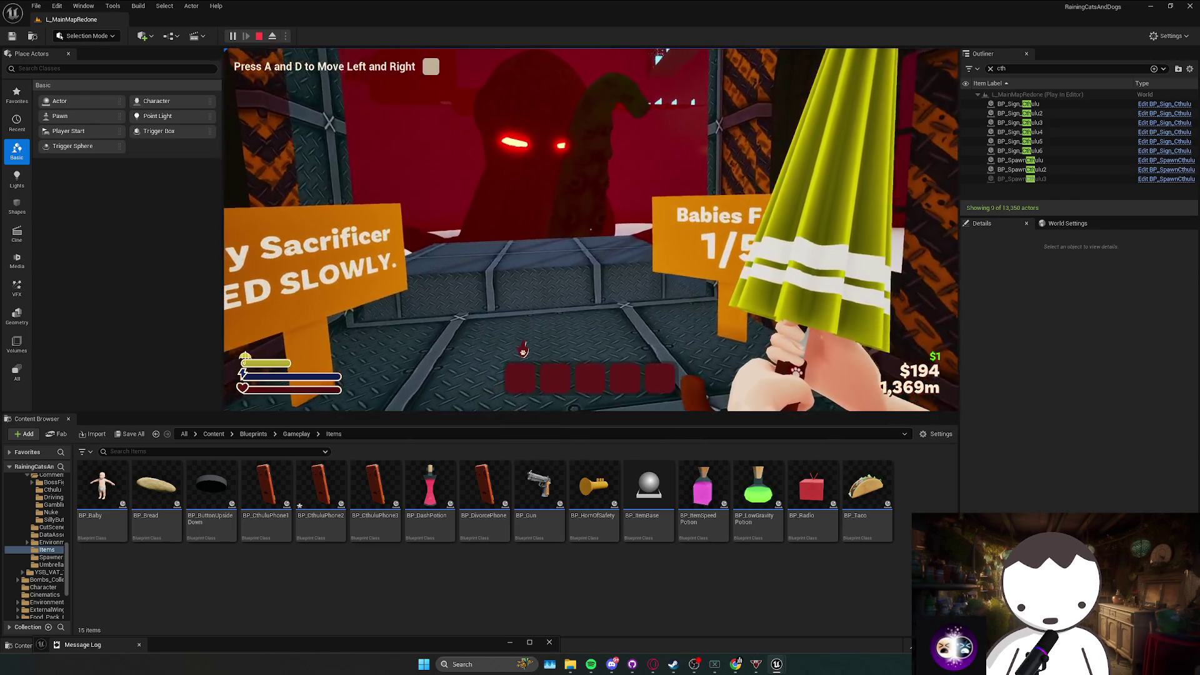
key(a)
key(w)
key(e)
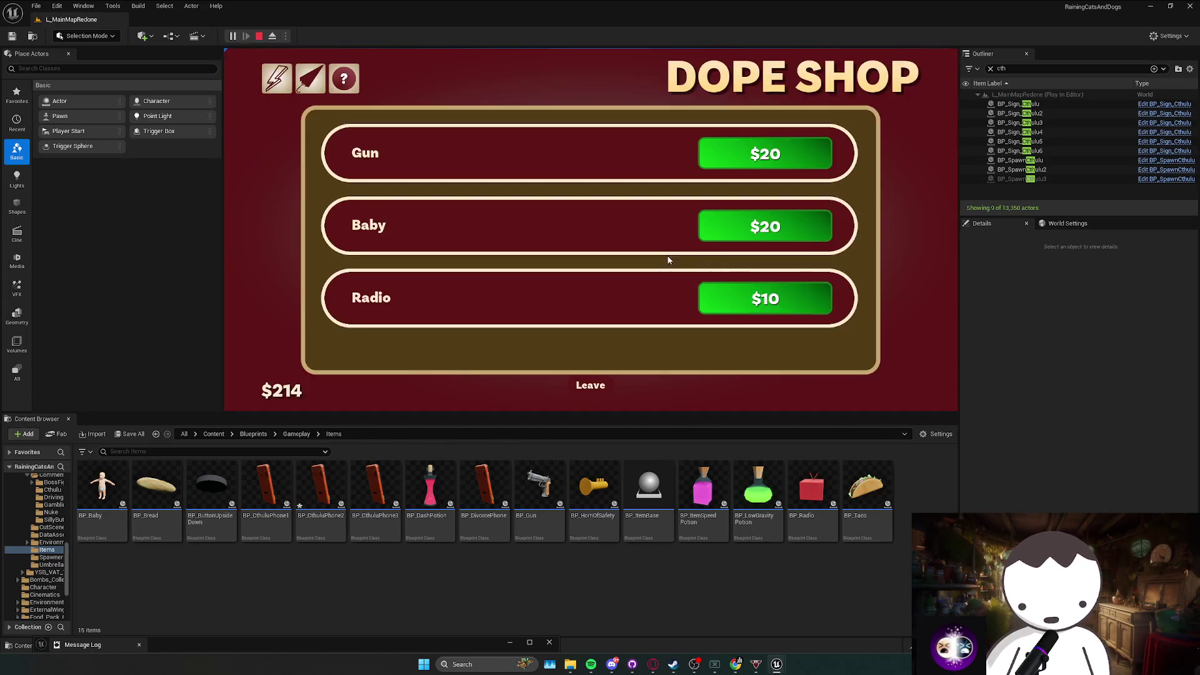
triple_click(794, 241)
key(e)
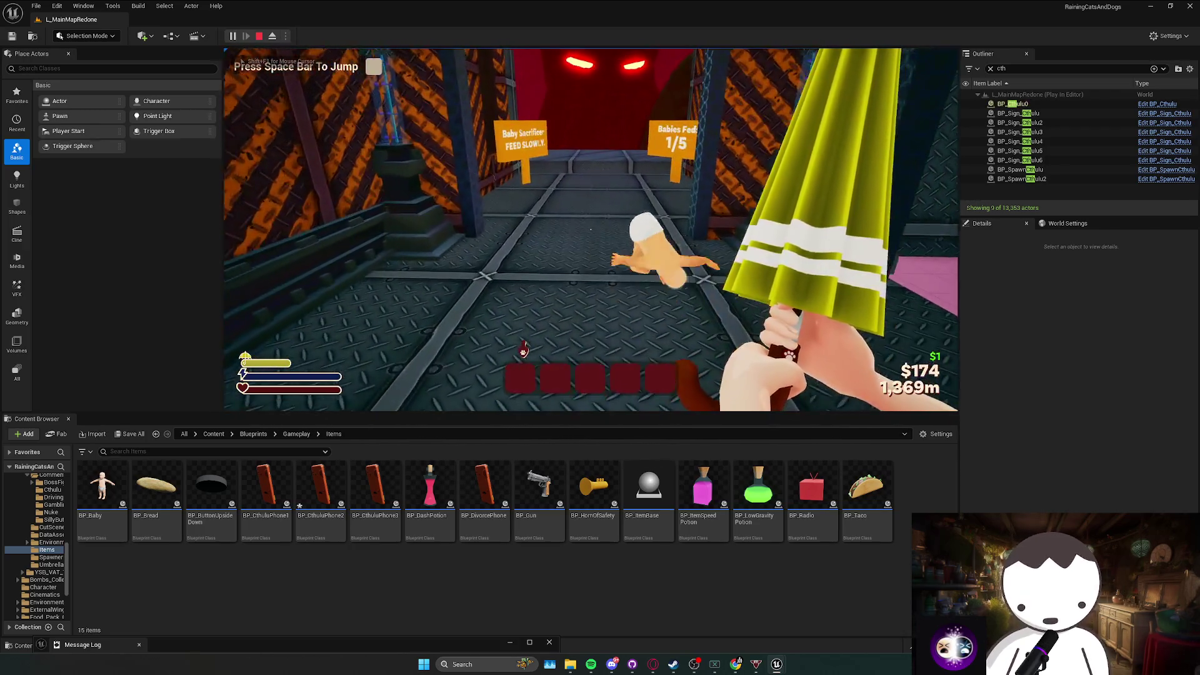
Walk into the baby arena, carry a baby back and throw it at Cthulhu.
key(w)
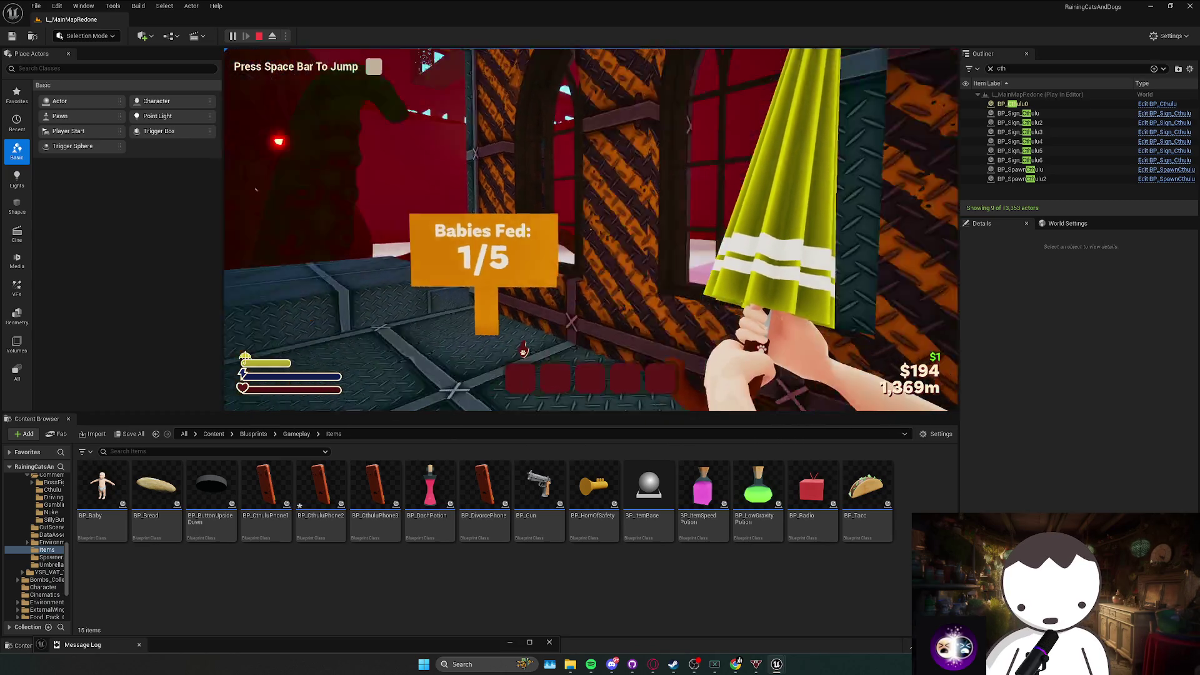
key(w)
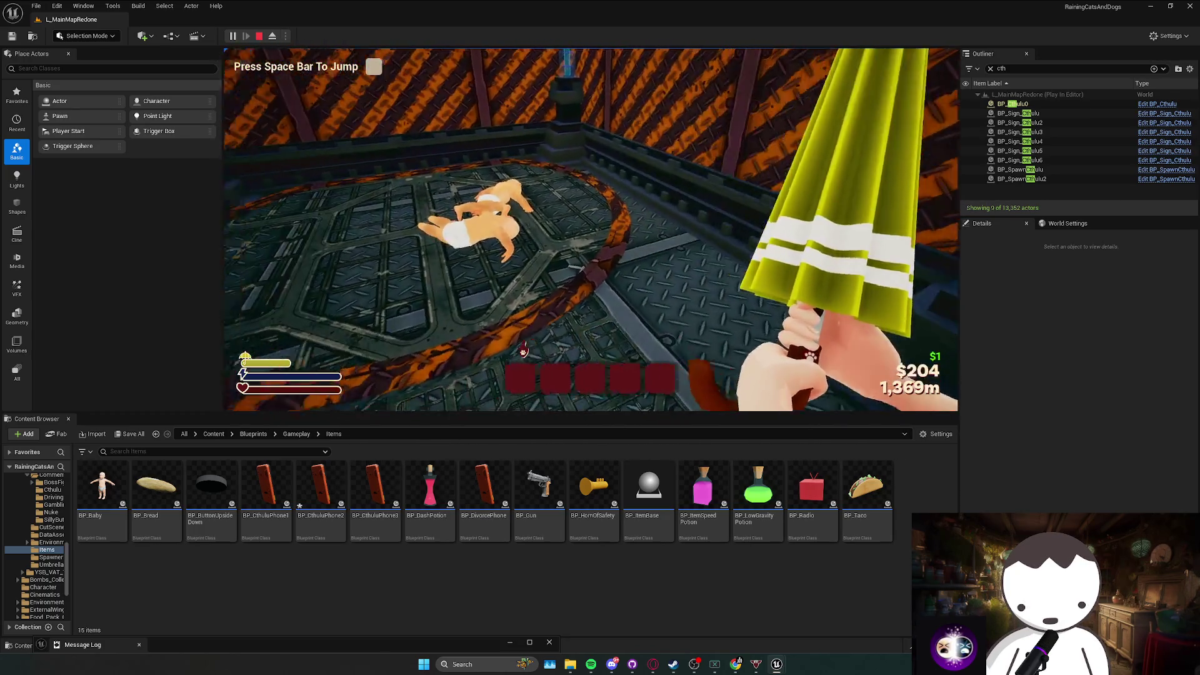
key(w)
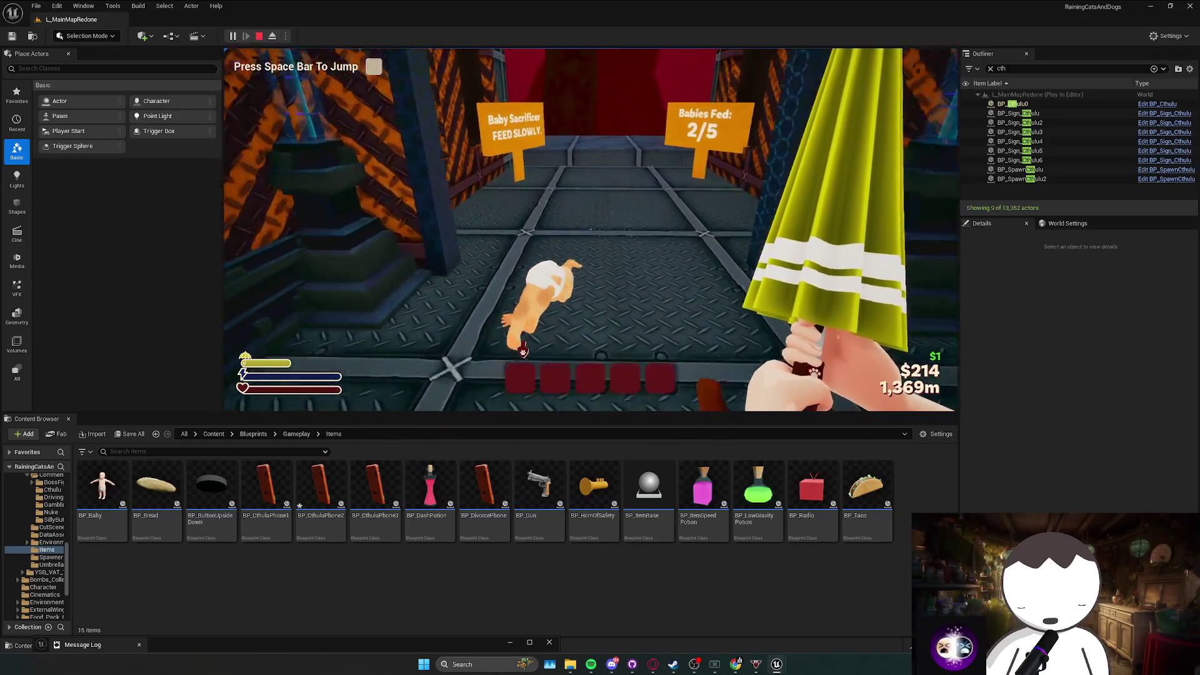
key(w)
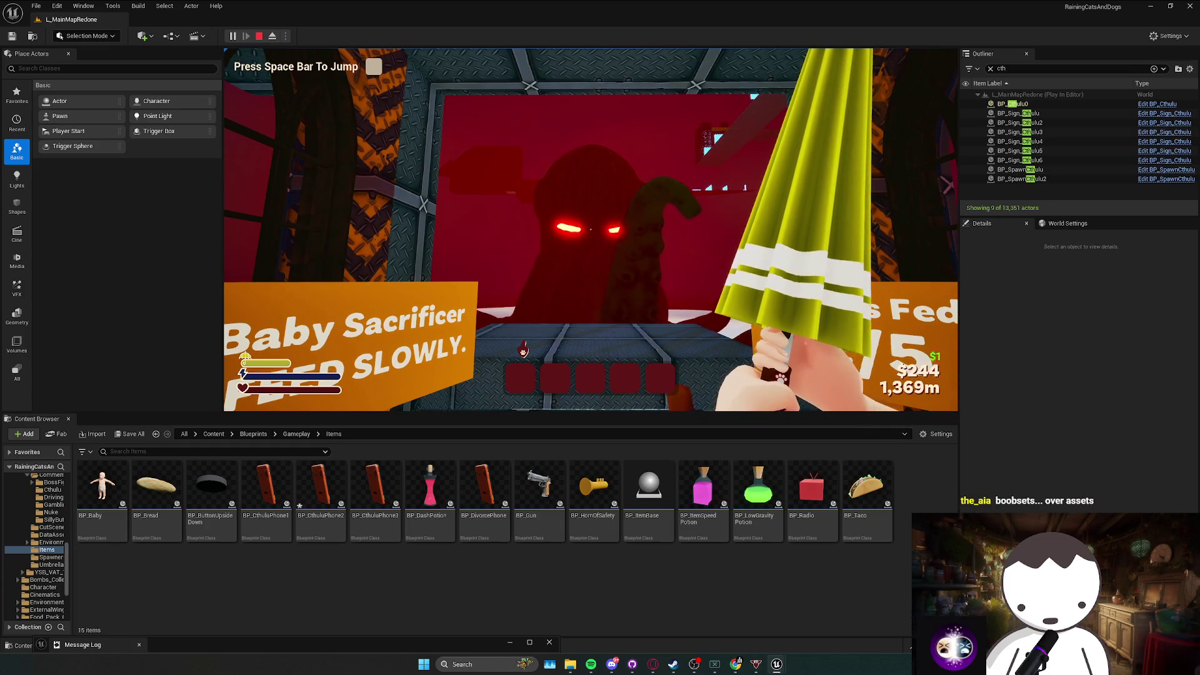
key(w)
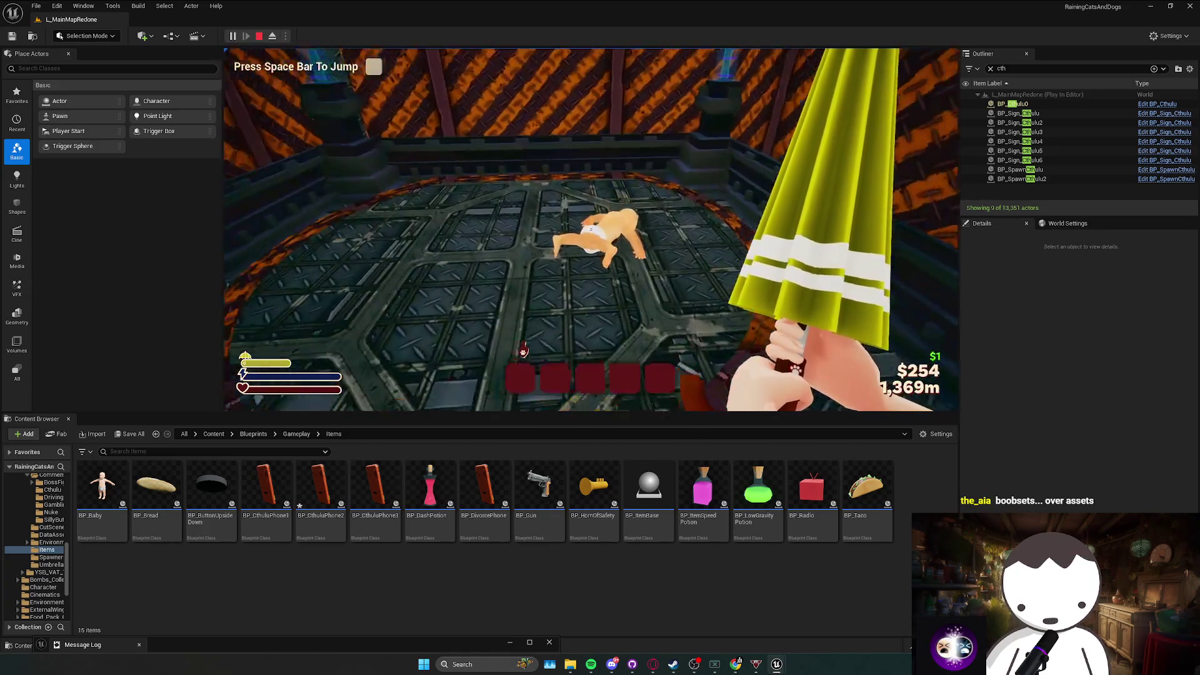
key(w)
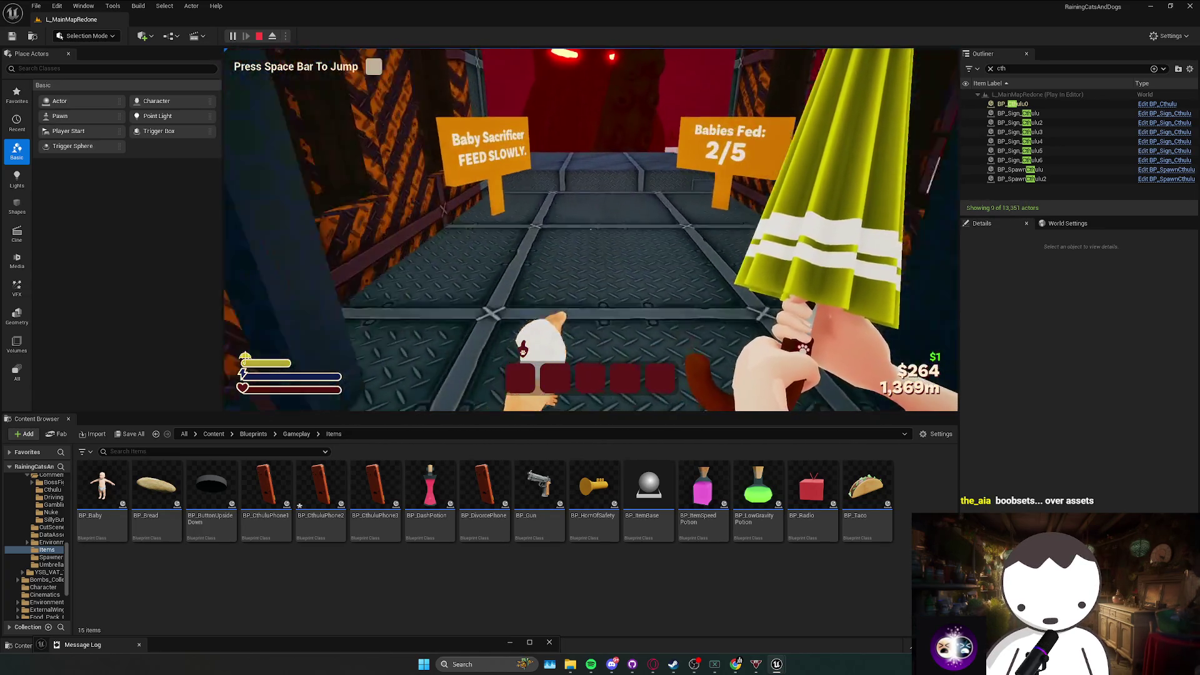
click(591, 229)
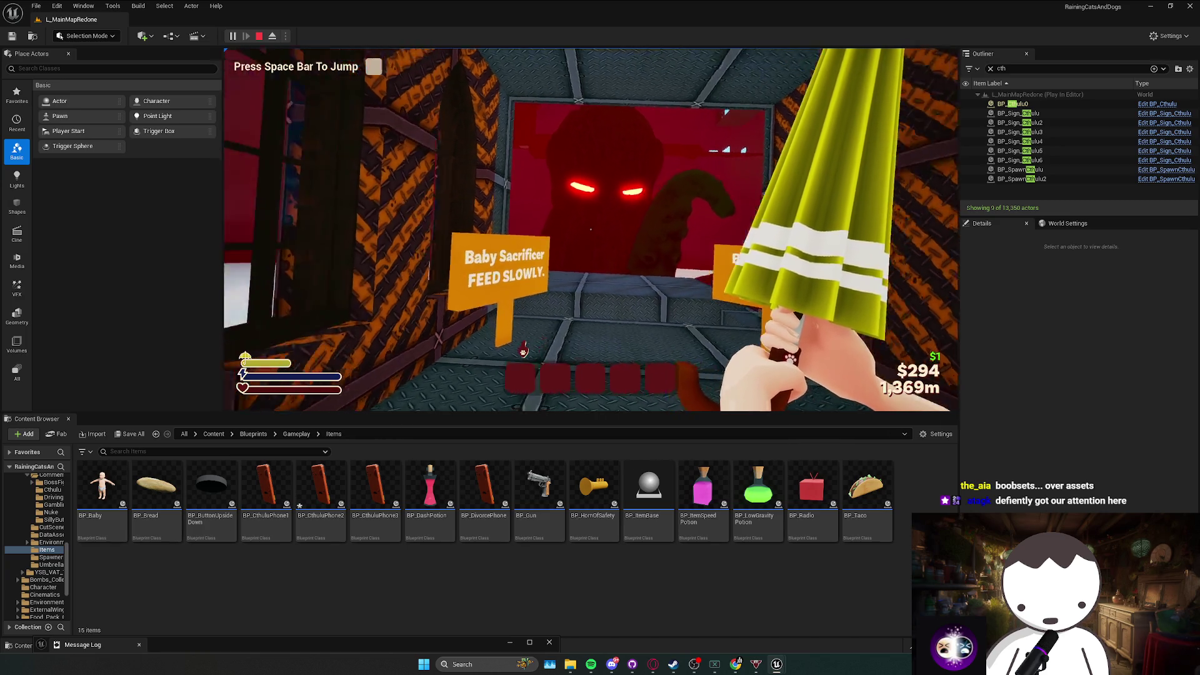
Revisit the DOPE SHOP, then pick up another baby and throw it toward the Cthulhu window.
key(d)
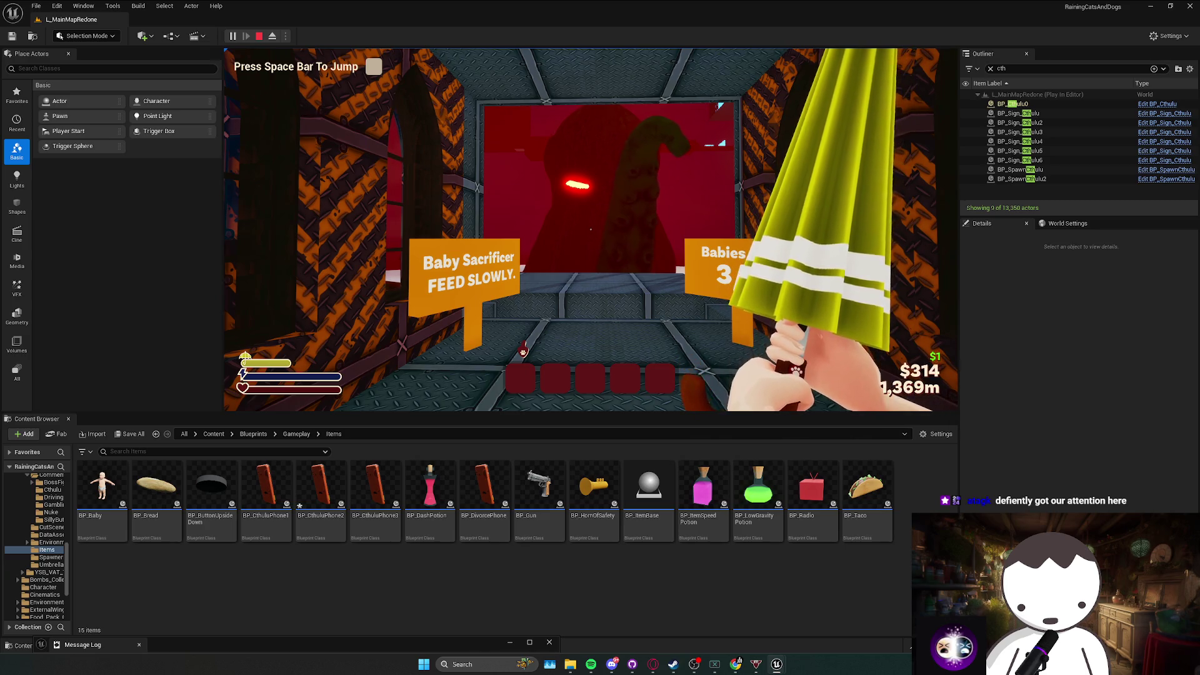
key(e)
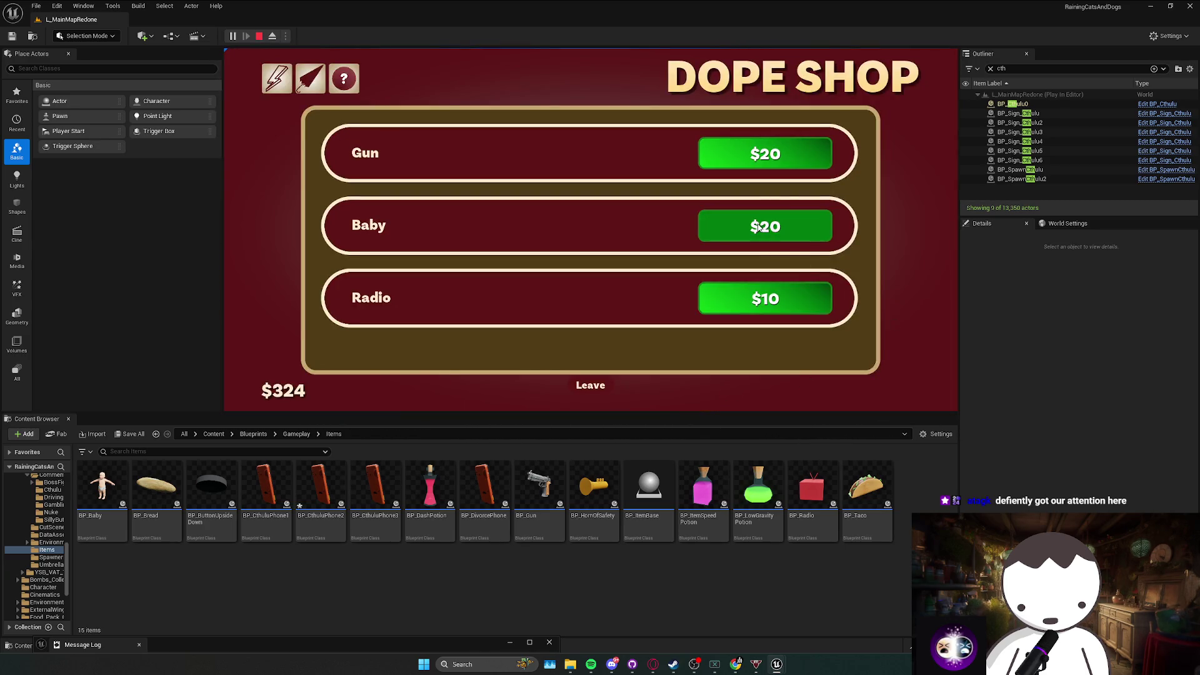
click(583, 388)
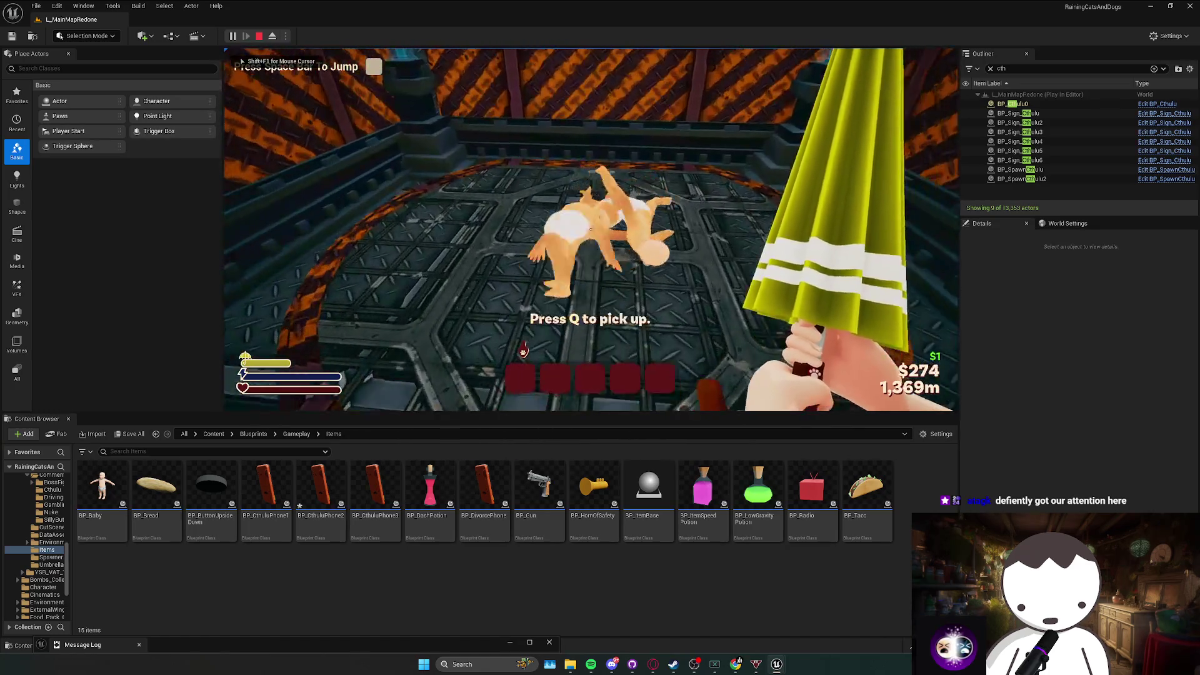
key(q)
key(w)
click(590, 230)
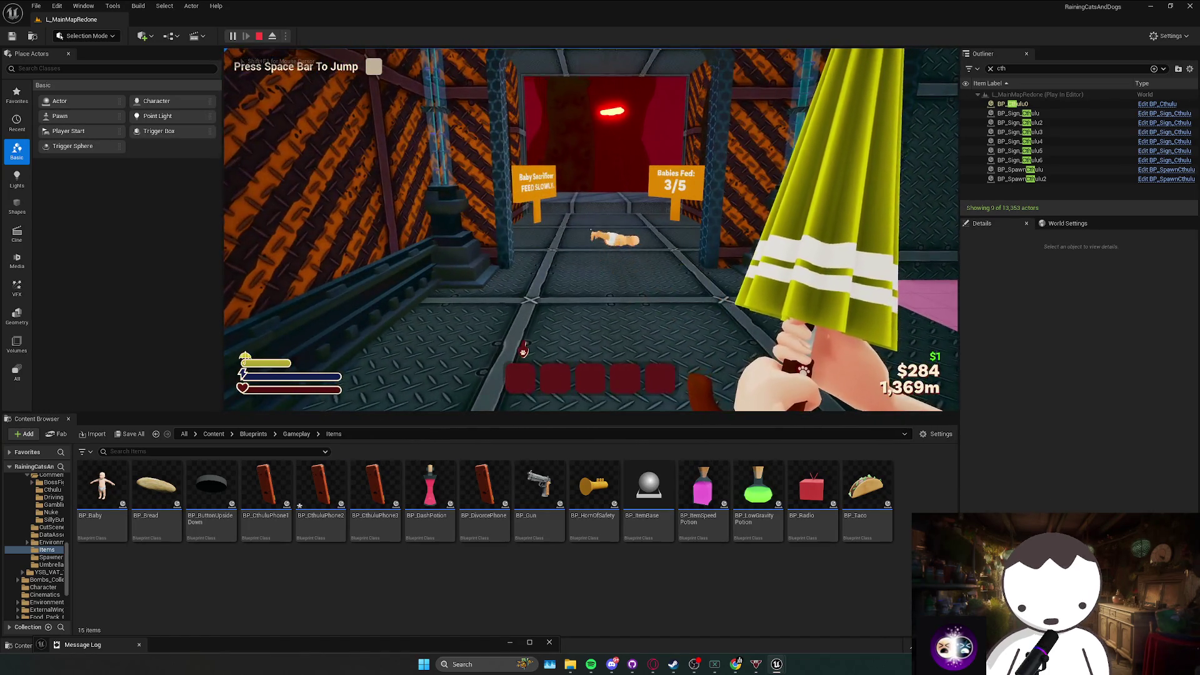
Fetch more babies and feed Cthulhu until Babies Fed reaches 5/5, then stop the play-test.
key(w)
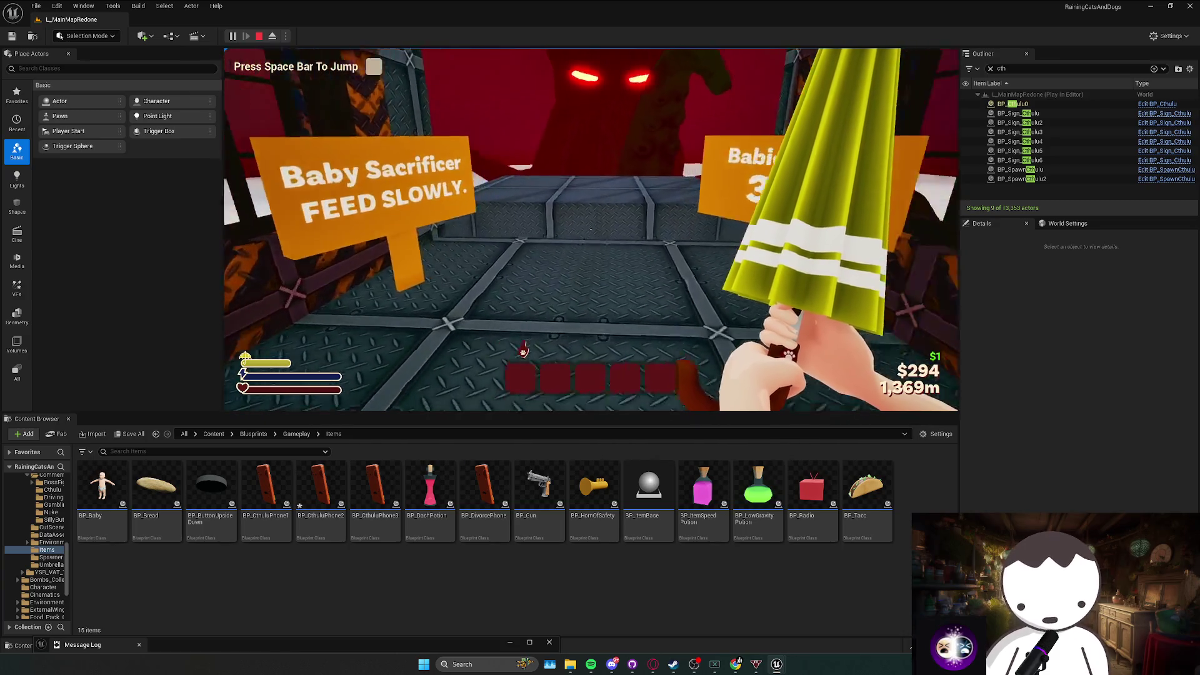
key(s)
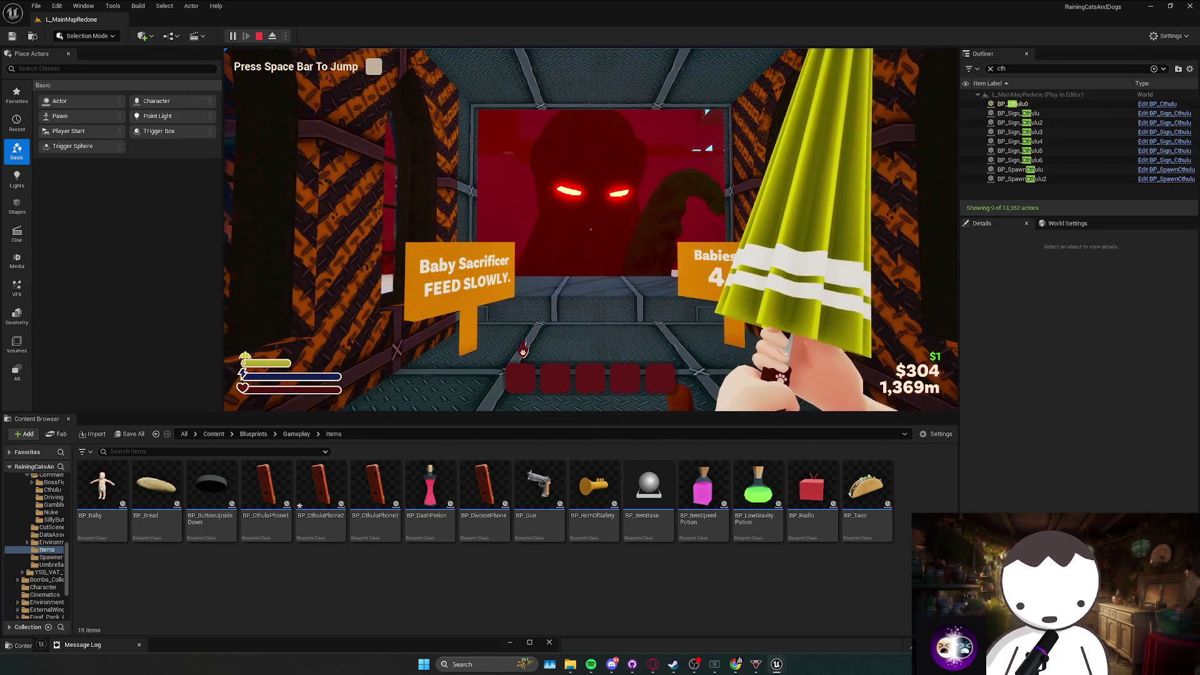
key(w)
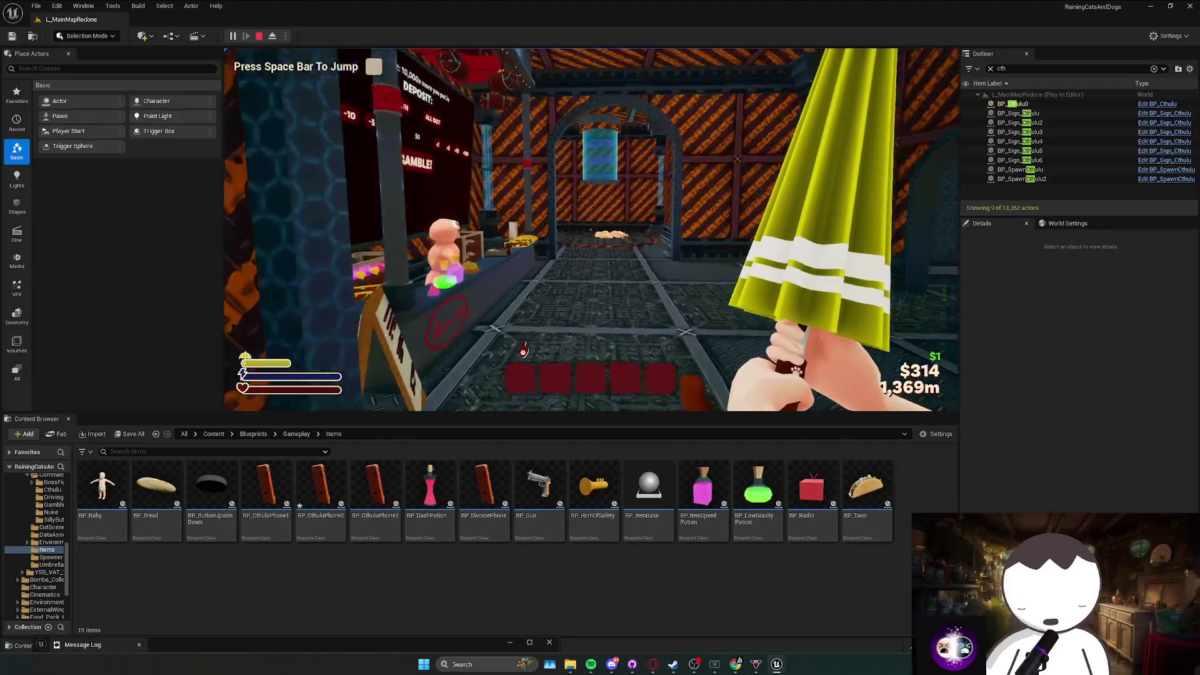
key(w)
key(q)
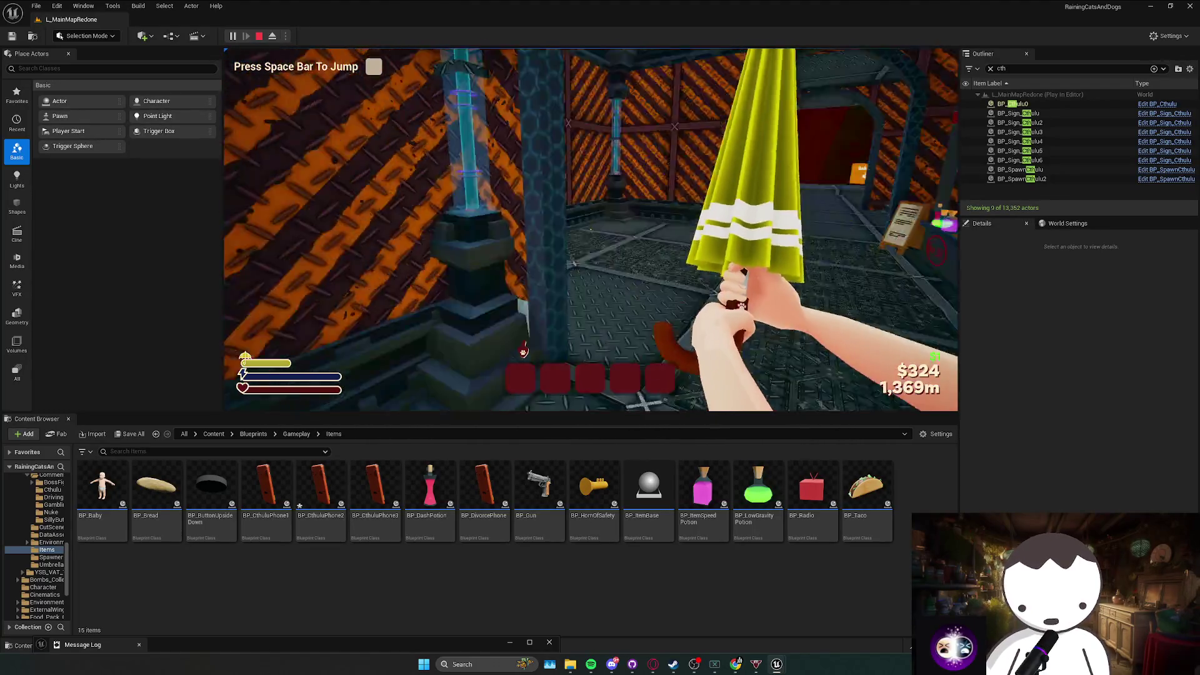
key(w)
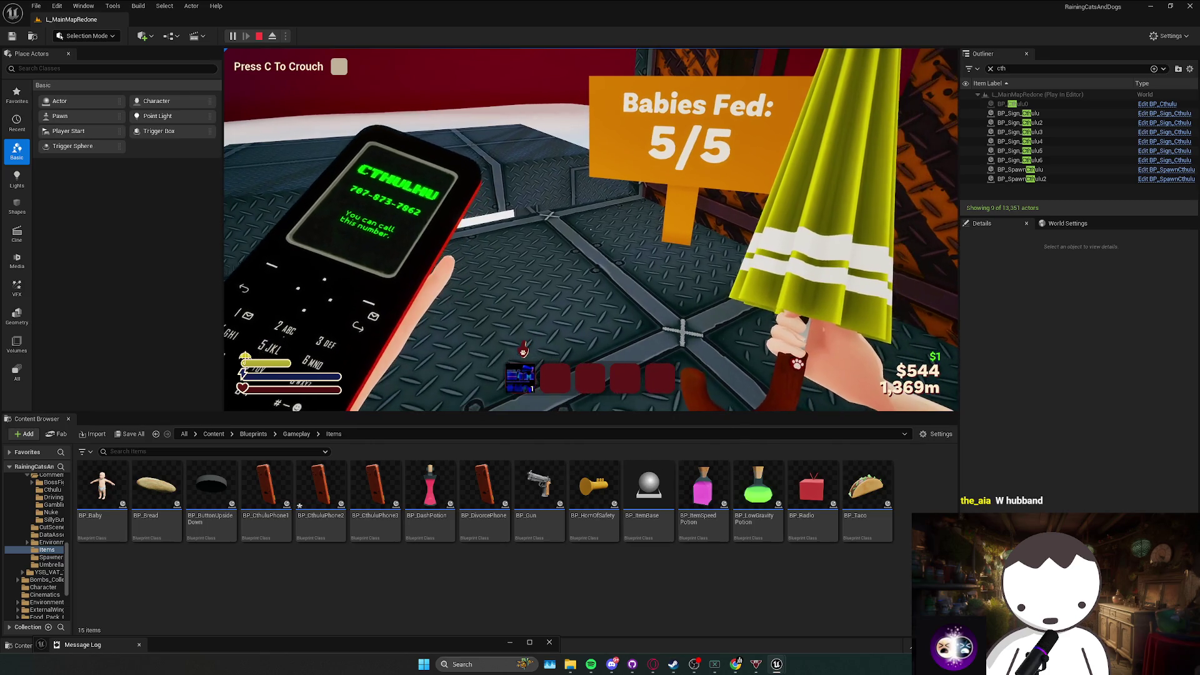
key(Escape)
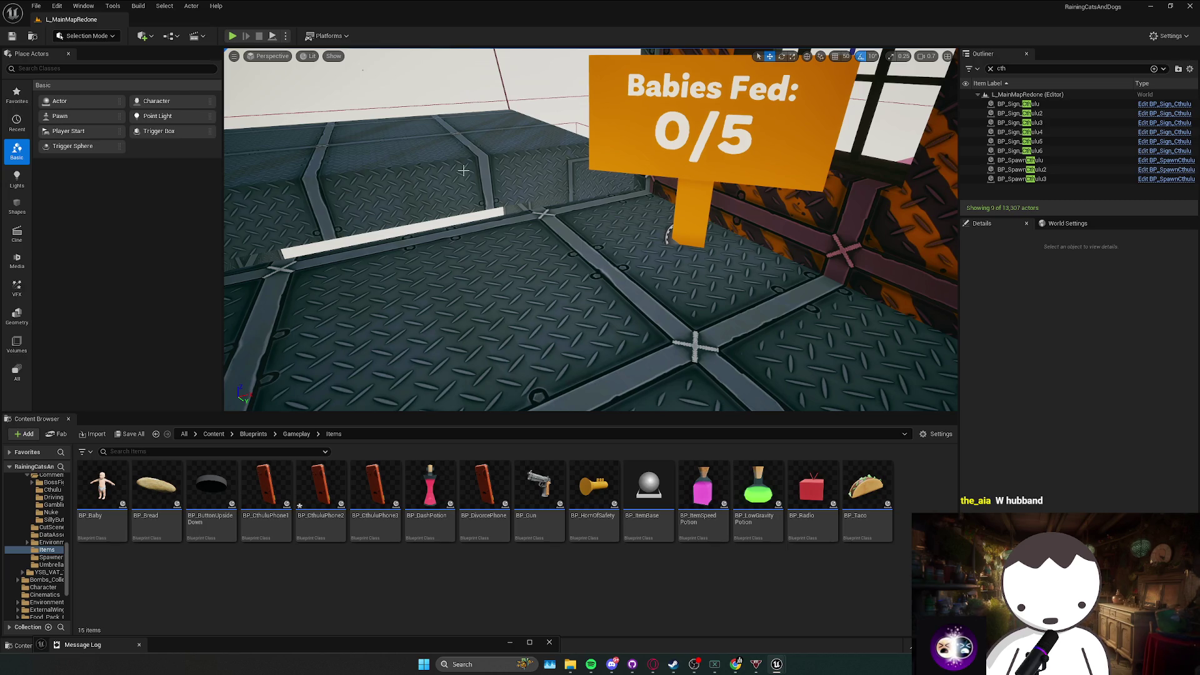
Fly the viewport camera down the corridor and save all modified packages.
scroll(457, 169, up, 2)
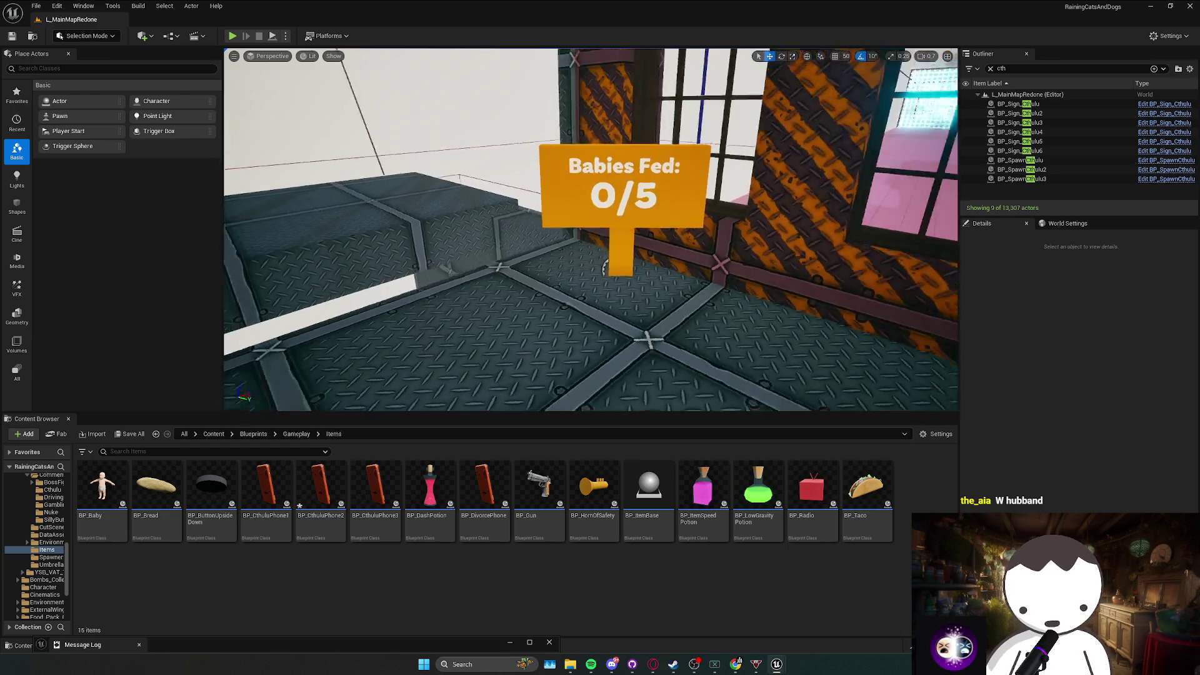
key(w)
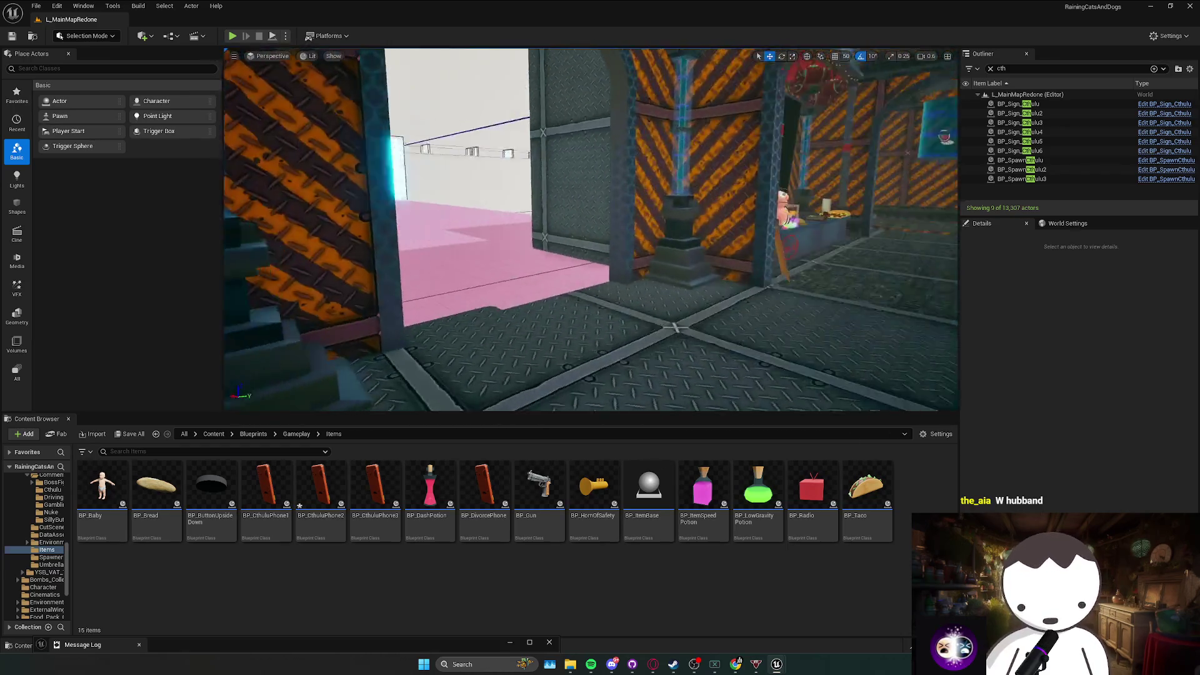
scroll(591, 229, down, 2)
key(w)
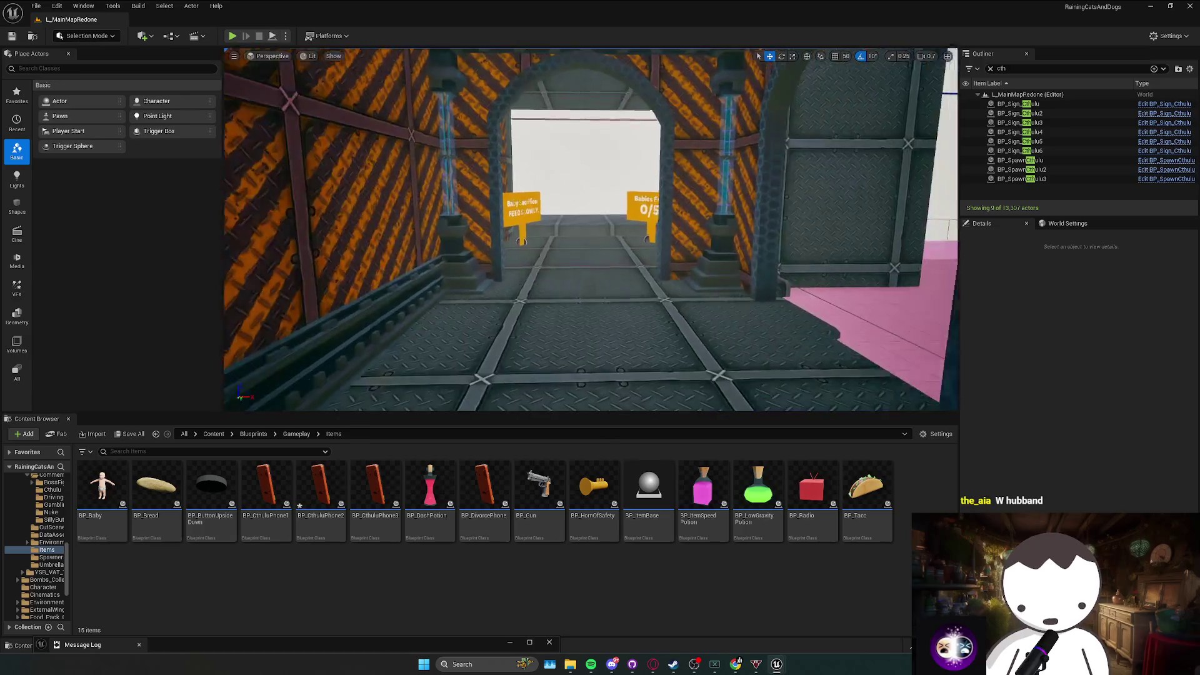
scroll(590, 230, down, 1)
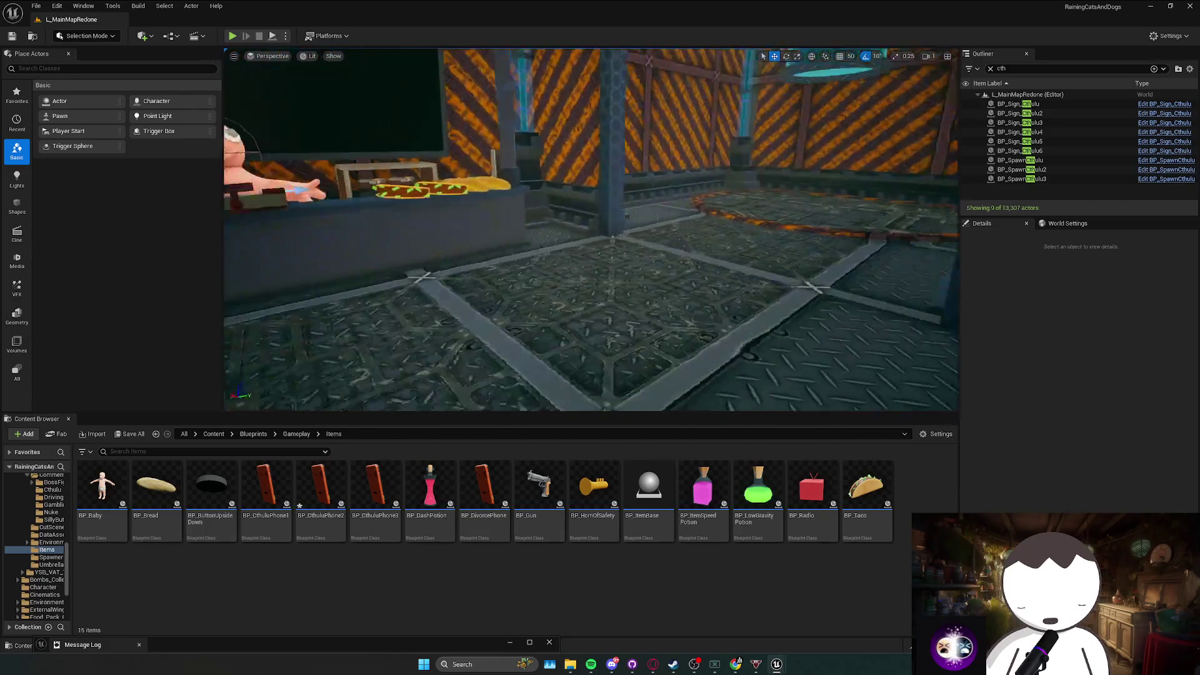
key(ctrl+s)
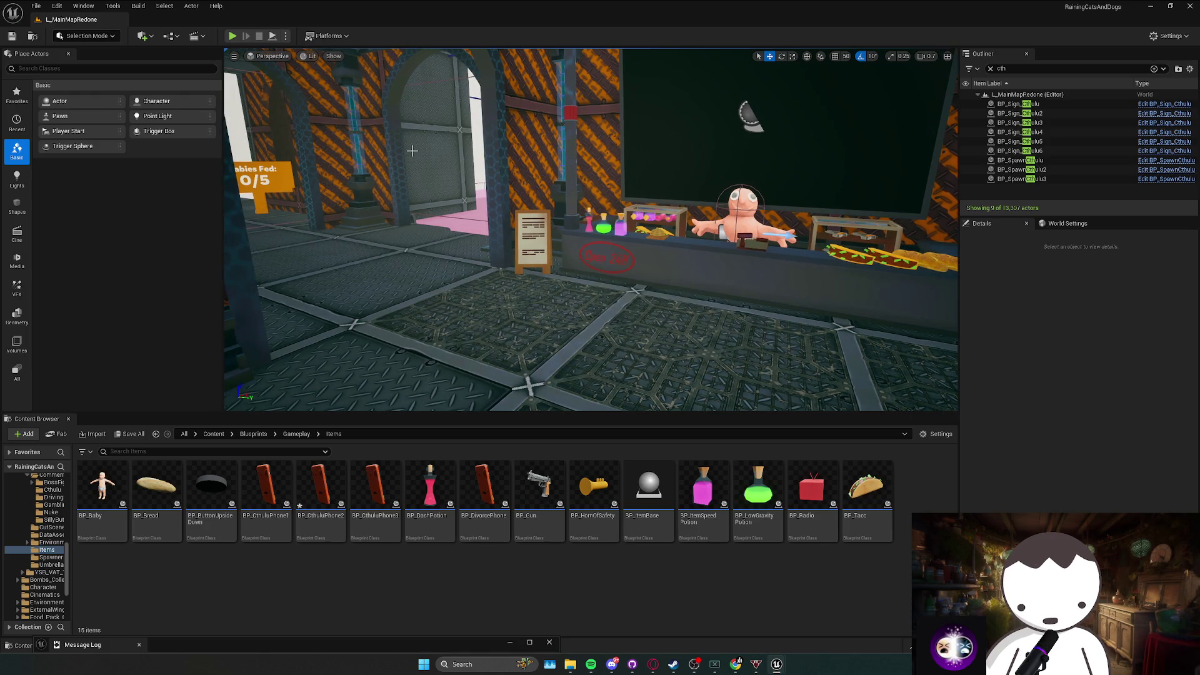
Inspect the BP_SpawnCthulu3 spawner and the Cthulhu Number variable in BP_SpawnCthulu.
click(868, 634)
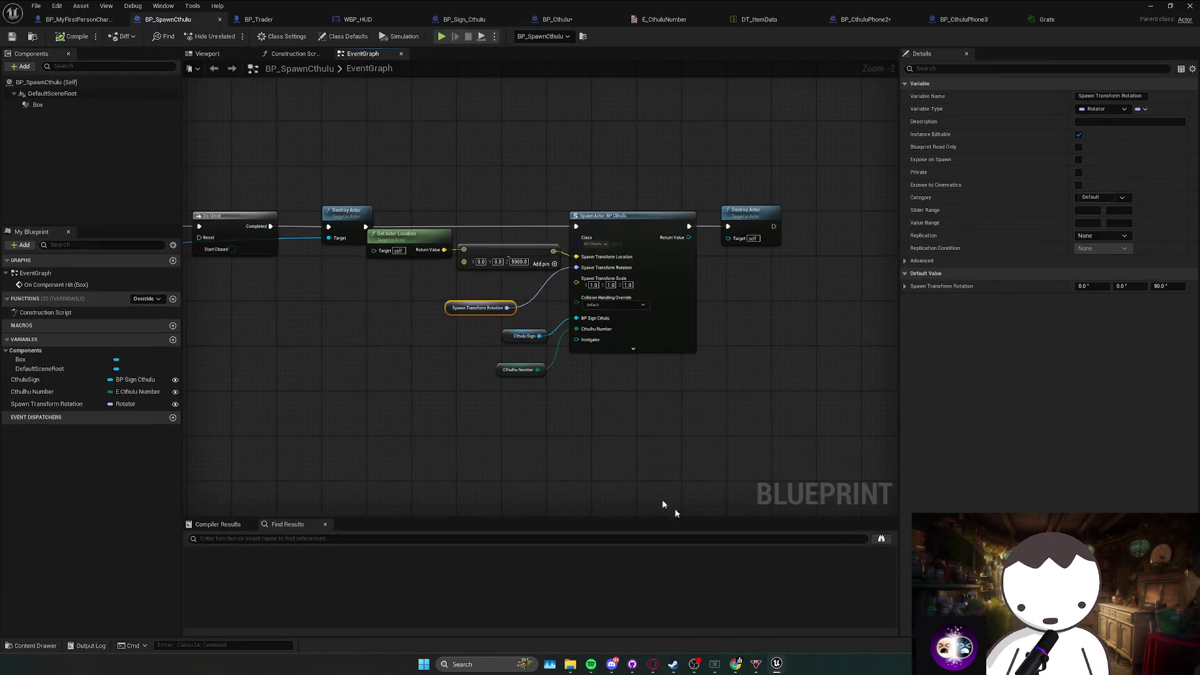
click(1150, 5)
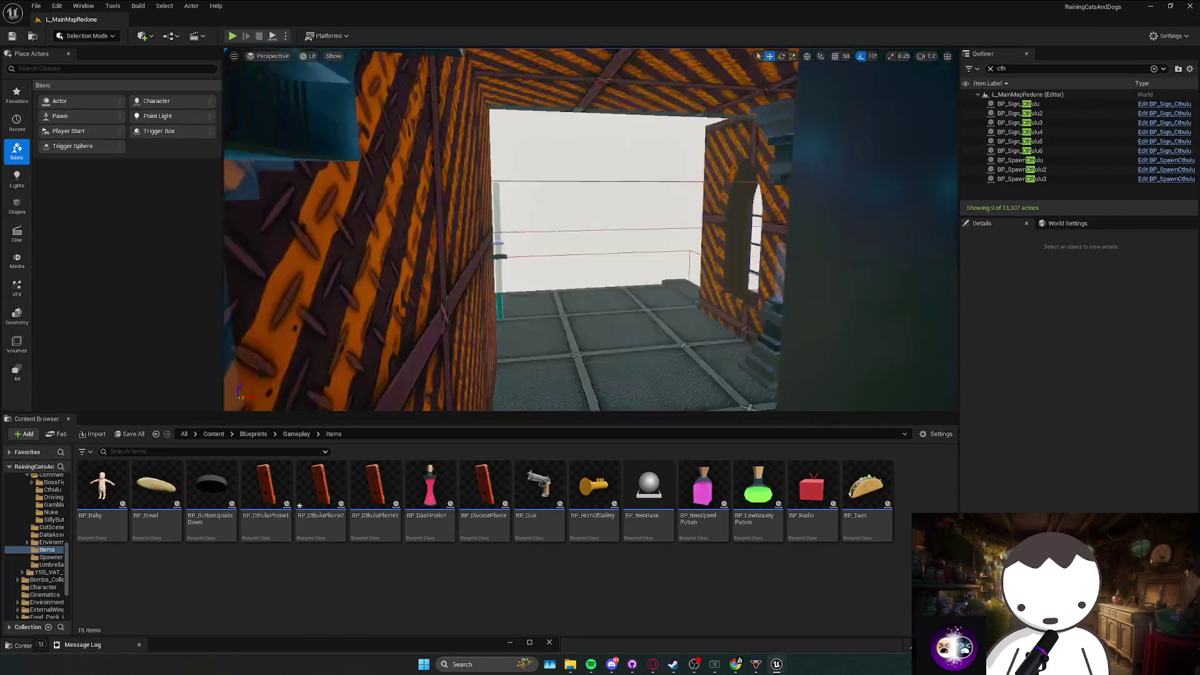
click(585, 197)
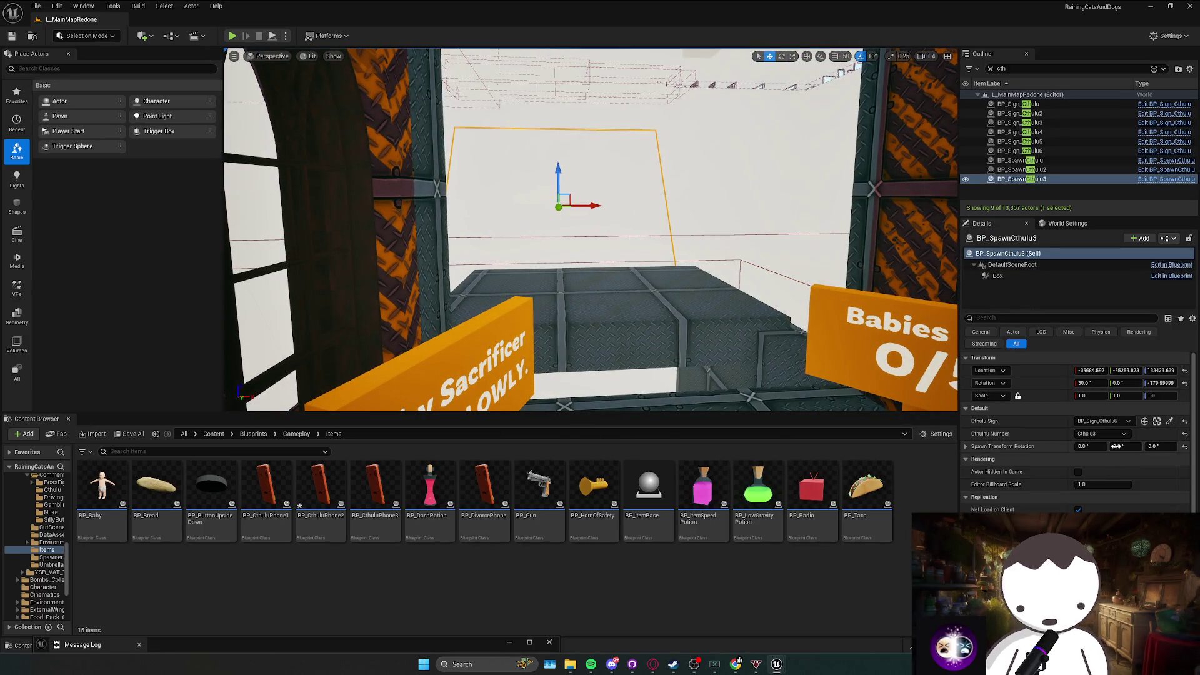
mouse_move(777, 664)
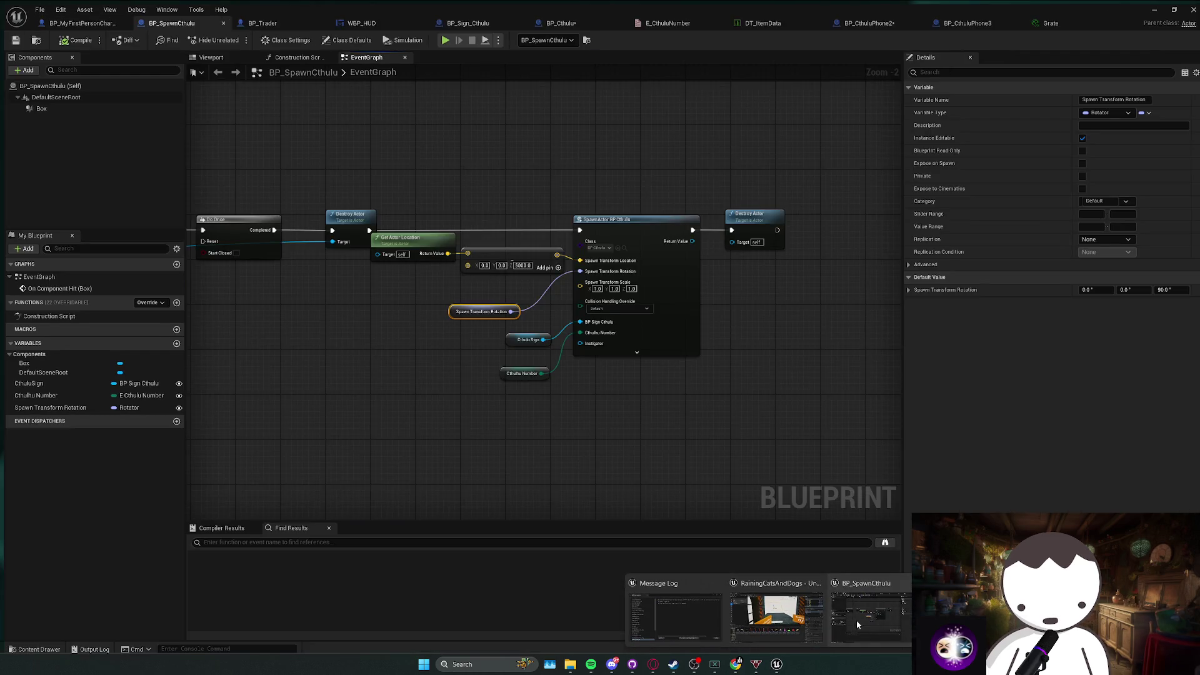
click(856, 620)
click(611, 390)
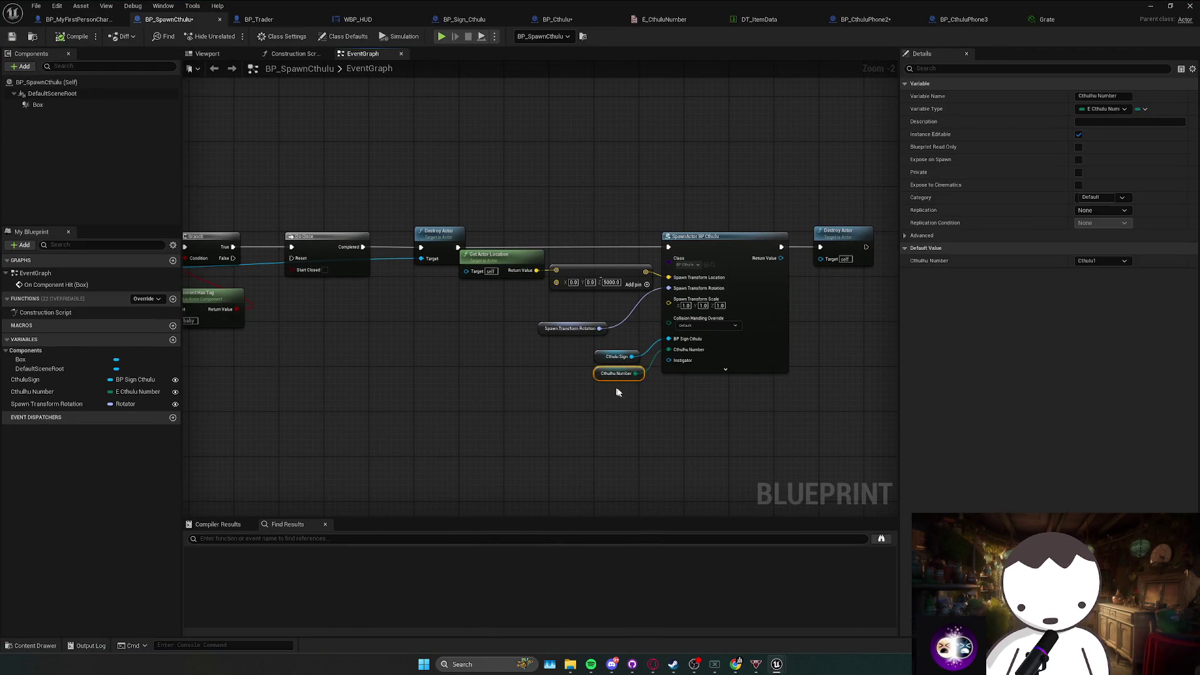
Return to the BP_Cthulu event graph.
scroll(616, 388, up, 1)
drag(662, 368, 634, 367)
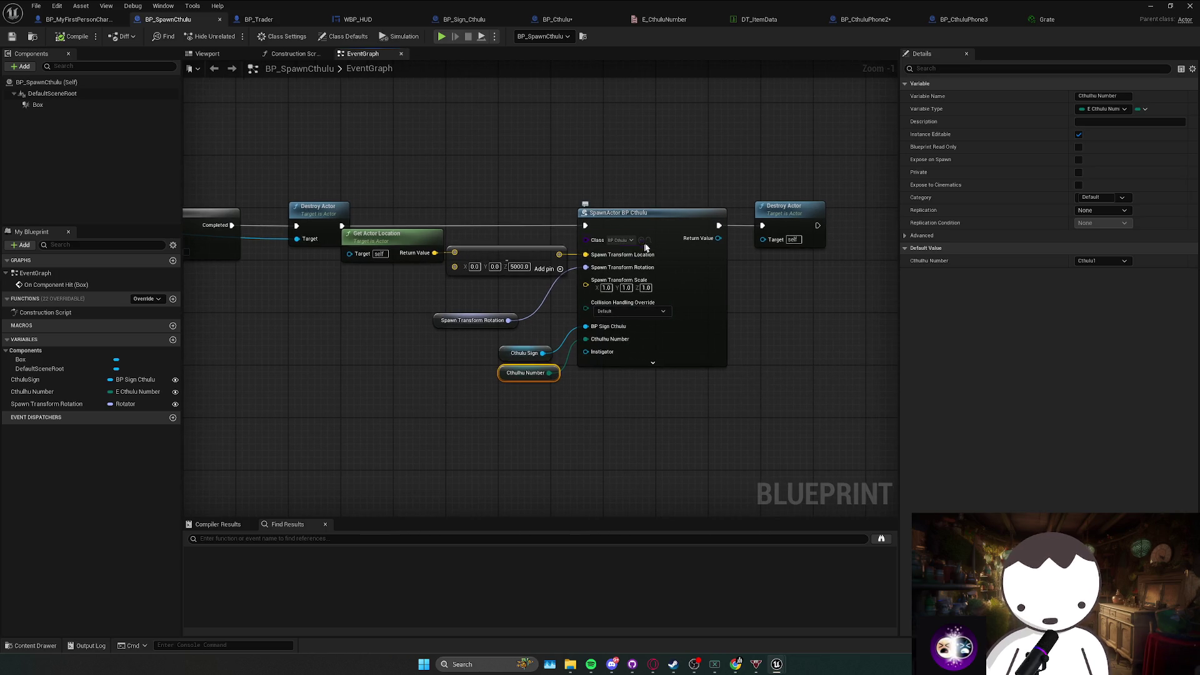
key(alt+Tab)
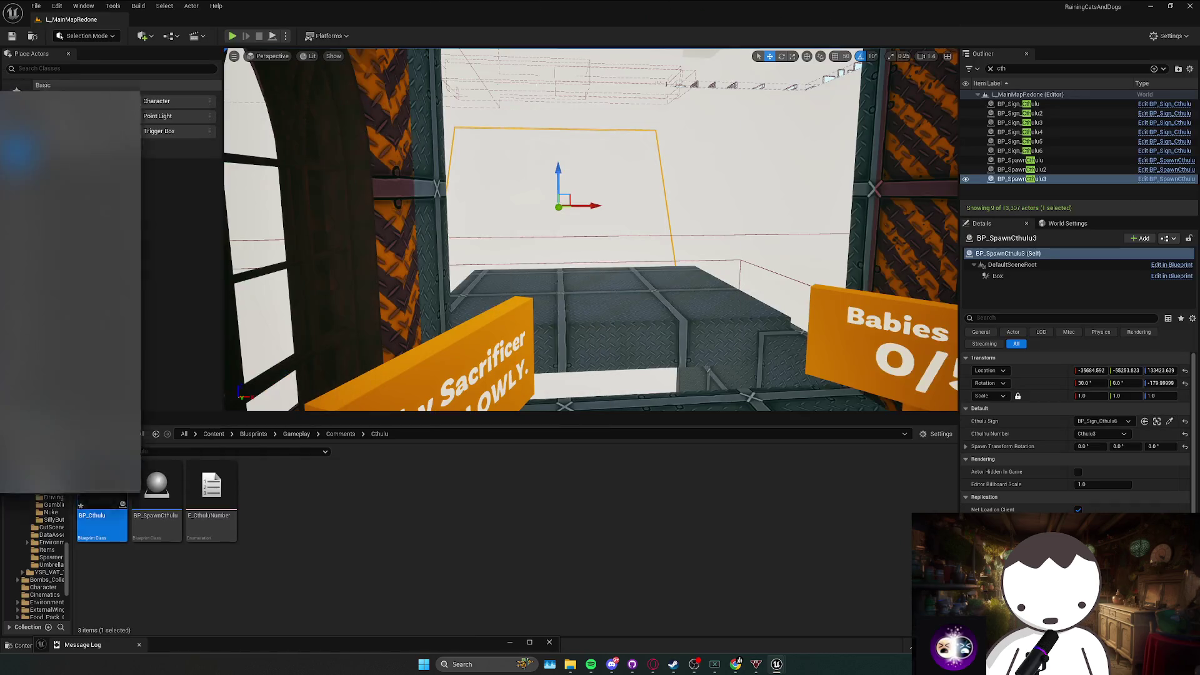
key(alt+Tab)
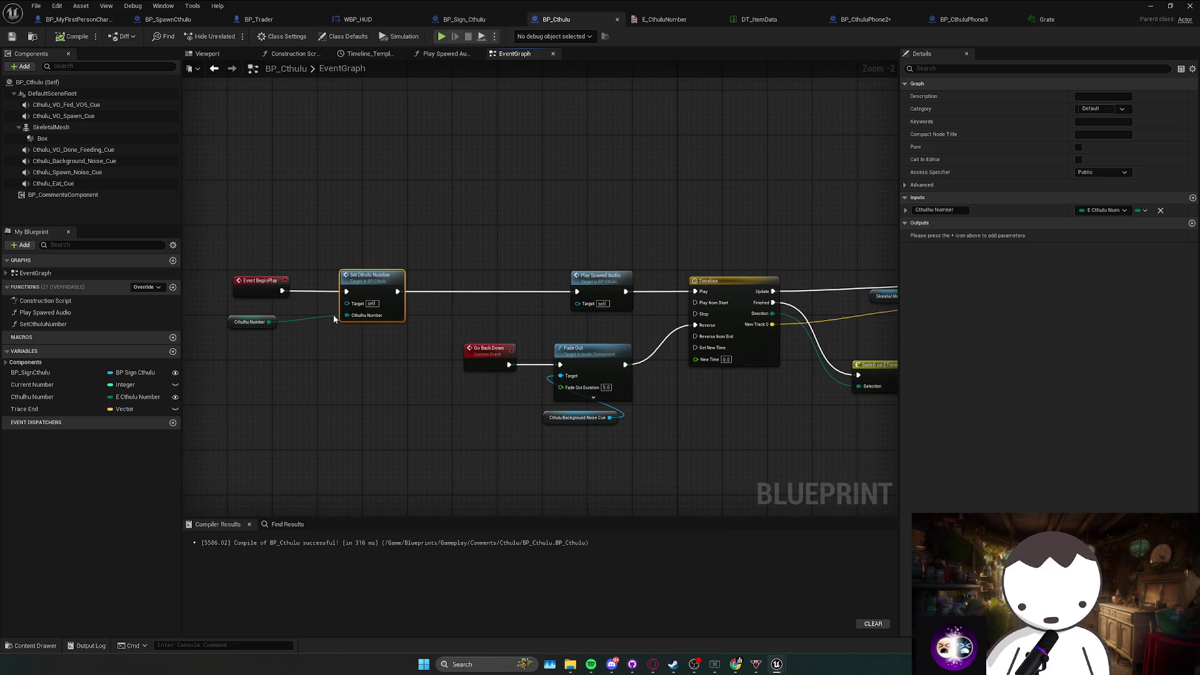
Align Set Cthulhu Number with its Cthulhu Number getter after Event BeginPlay and save BP_Cthulu.
drag(243, 324, 354, 332)
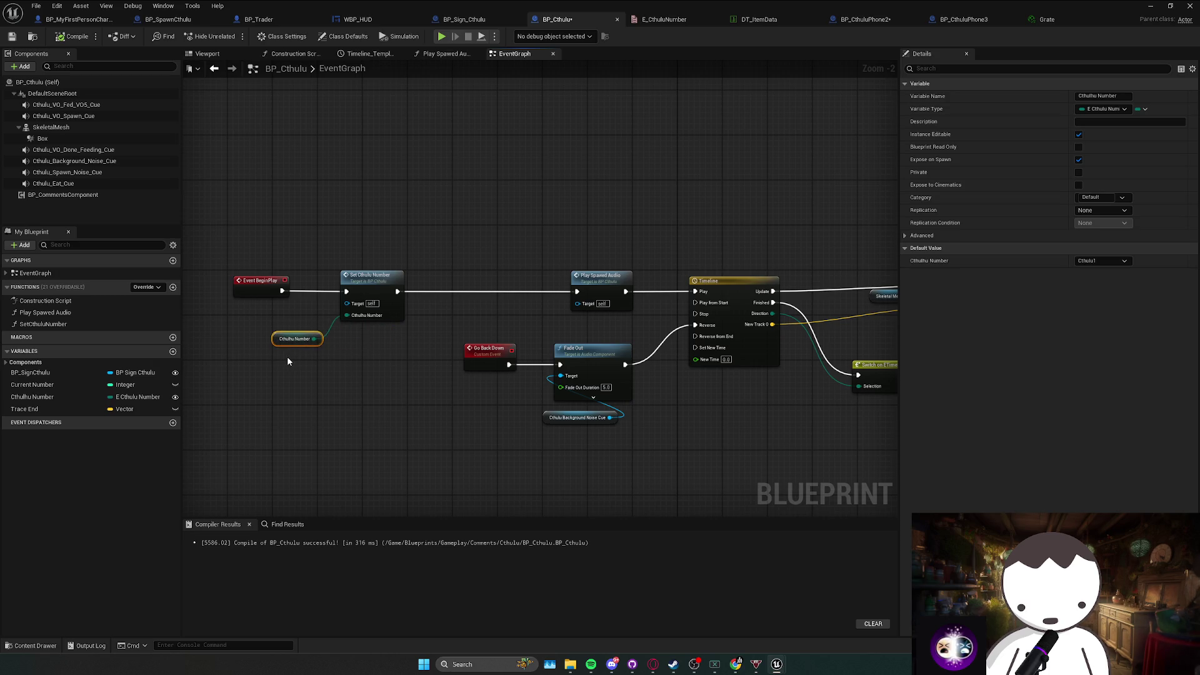
mouse_move(288, 360)
mouse_down()
mouse_move(425, 318)
mouse_move(415, 325)
mouse_up()
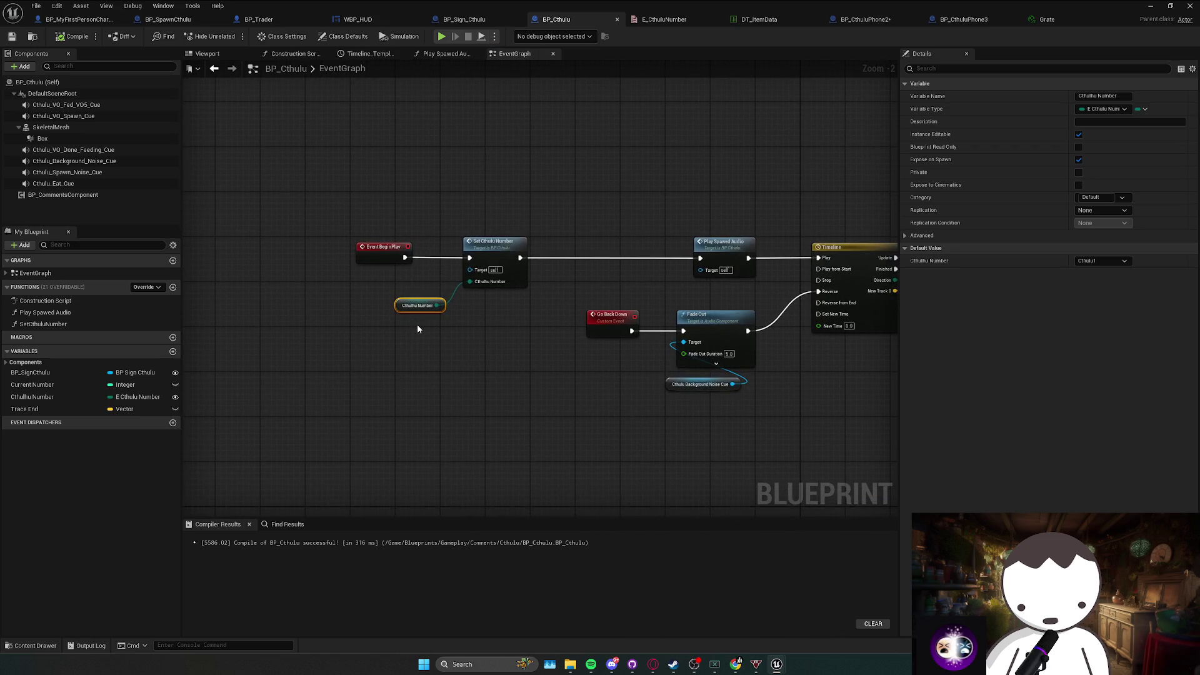
mouse_move(462, 331)
mouse_down()
mouse_move(413, 333)
mouse_move(332, 288)
mouse_up()
scroll(413, 333, down, 2)
mouse_move(650, 359)
mouse_down()
mouse_move(607, 341)
mouse_move(809, 349)
mouse_up()
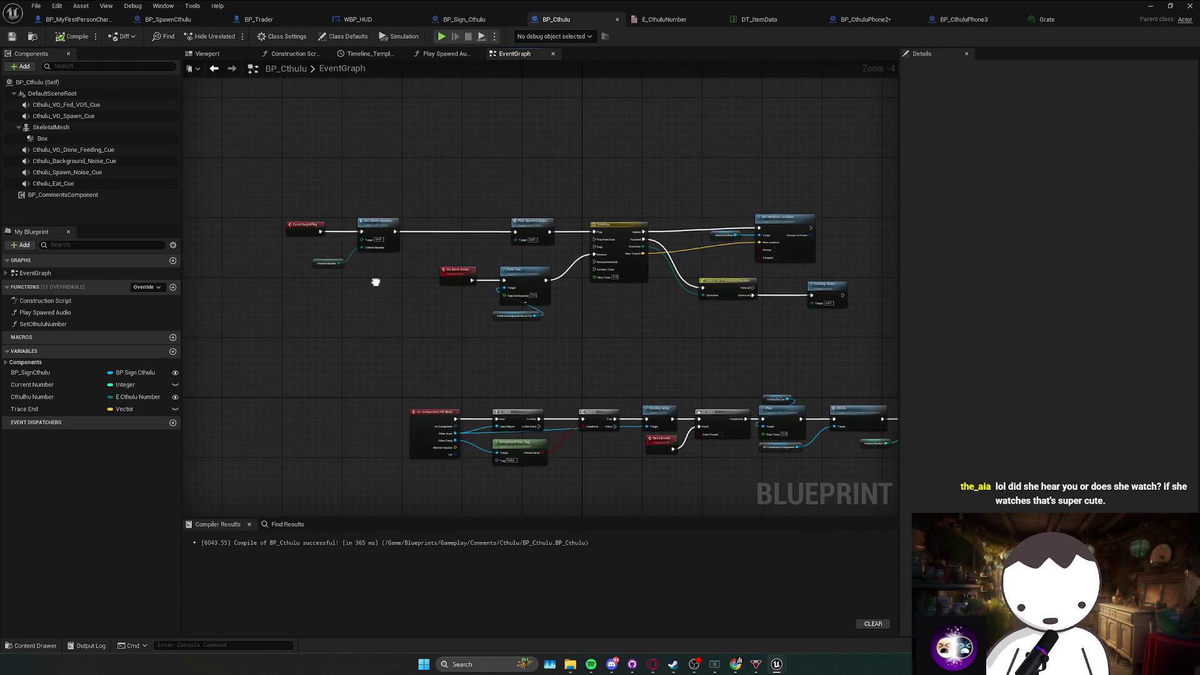
scroll(372, 274, up, 1)
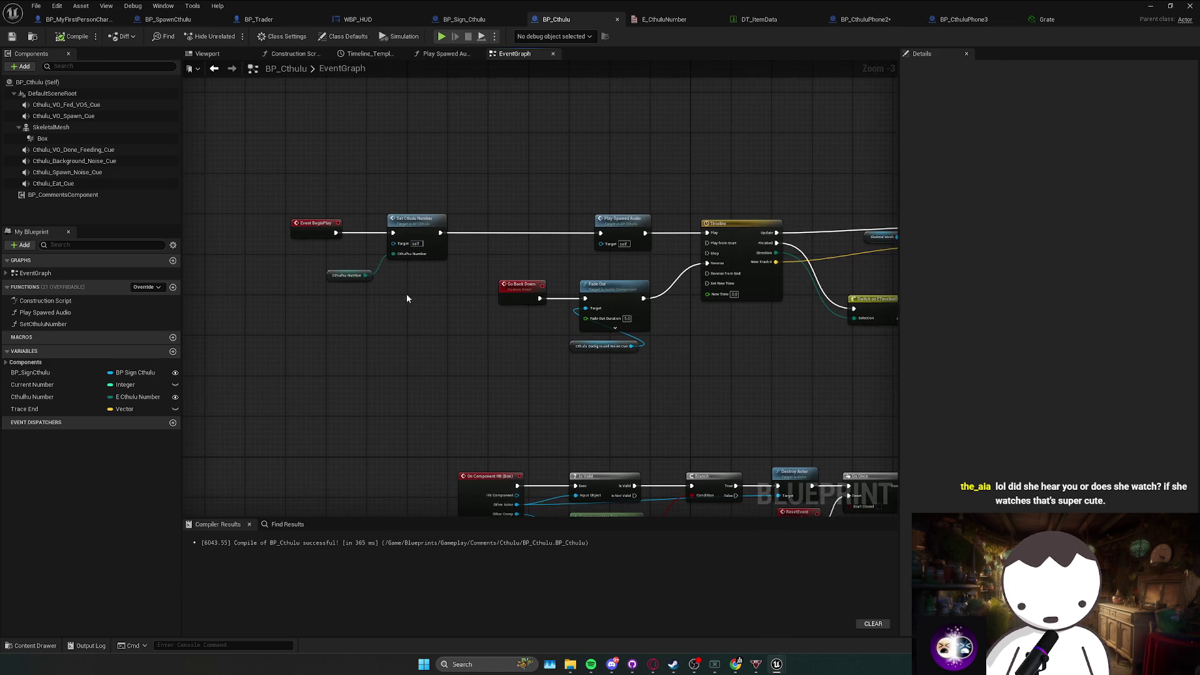
mouse_move(425, 228)
mouse_down()
mouse_move(425, 249)
mouse_move(416, 219)
mouse_up()
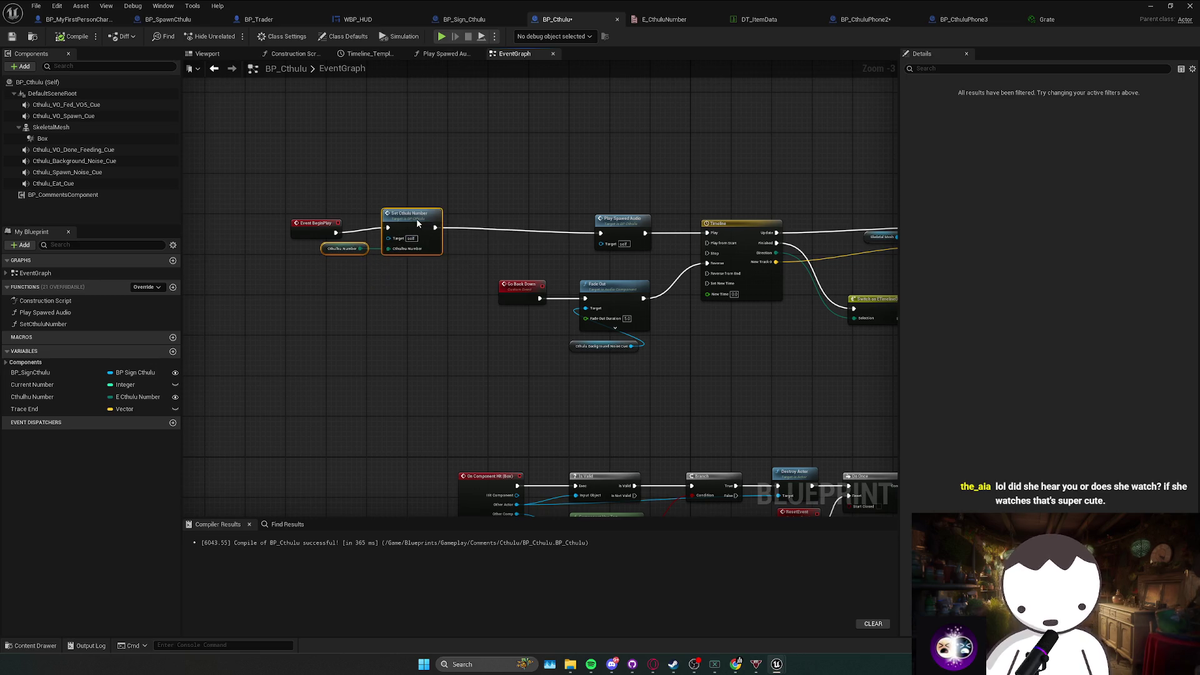
click(322, 255)
key(ctrl+s)
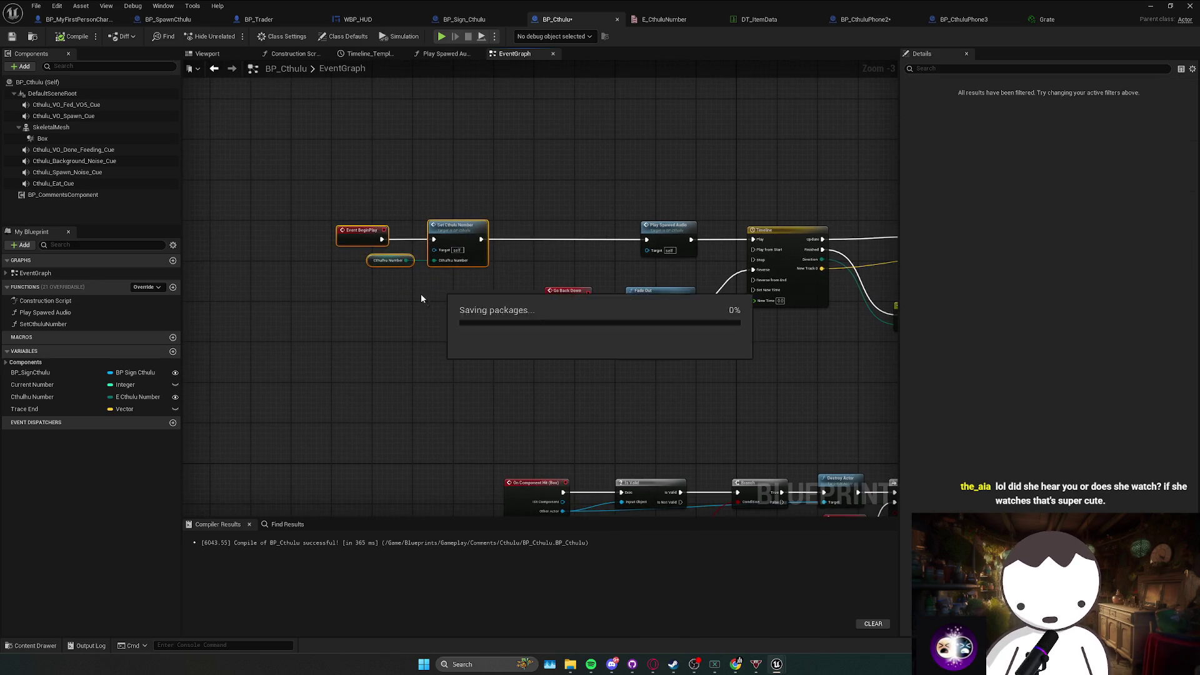
Box-select Go Back Down, Fade Out and the noise cue and move them up.
mouse_move(327, 281)
mouse_down()
mouse_move(647, 223)
mouse_move(383, 276)
mouse_move(397, 283)
mouse_up()
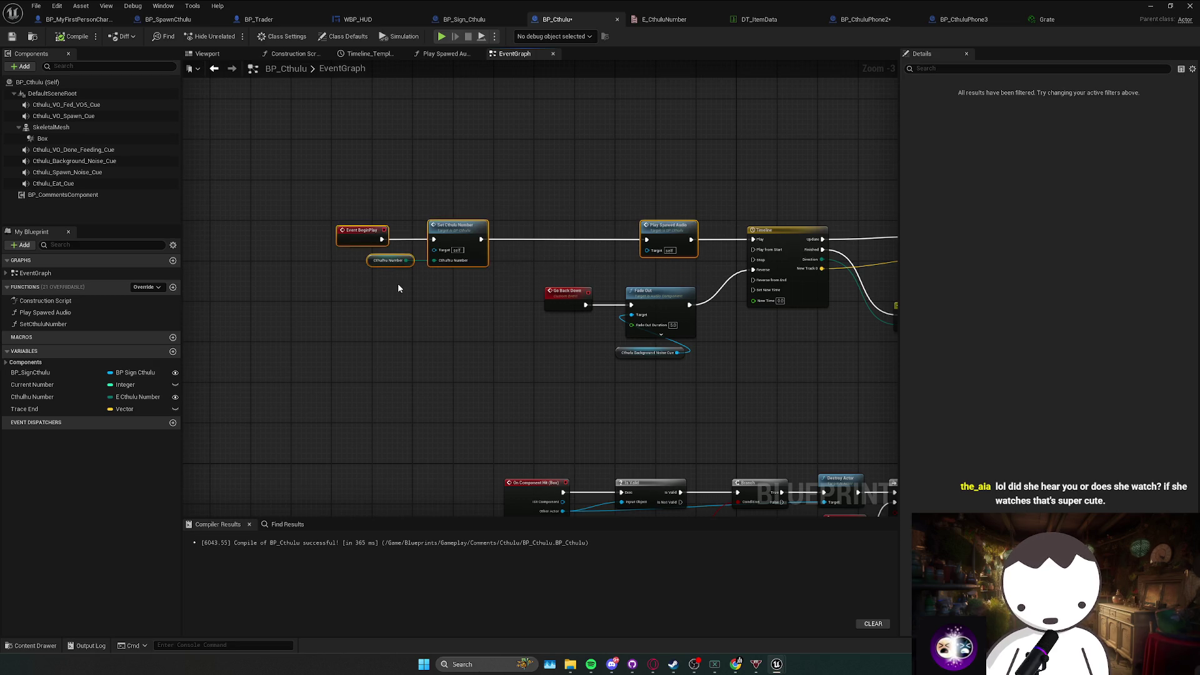
scroll(397, 283, up, 2)
drag(505, 310, 681, 393)
mouse_move(704, 333)
mouse_down()
mouse_move(677, 344)
mouse_move(734, 306)
mouse_move(704, 294)
mouse_move(253, 288)
mouse_move(592, 342)
mouse_move(664, 326)
mouse_up()
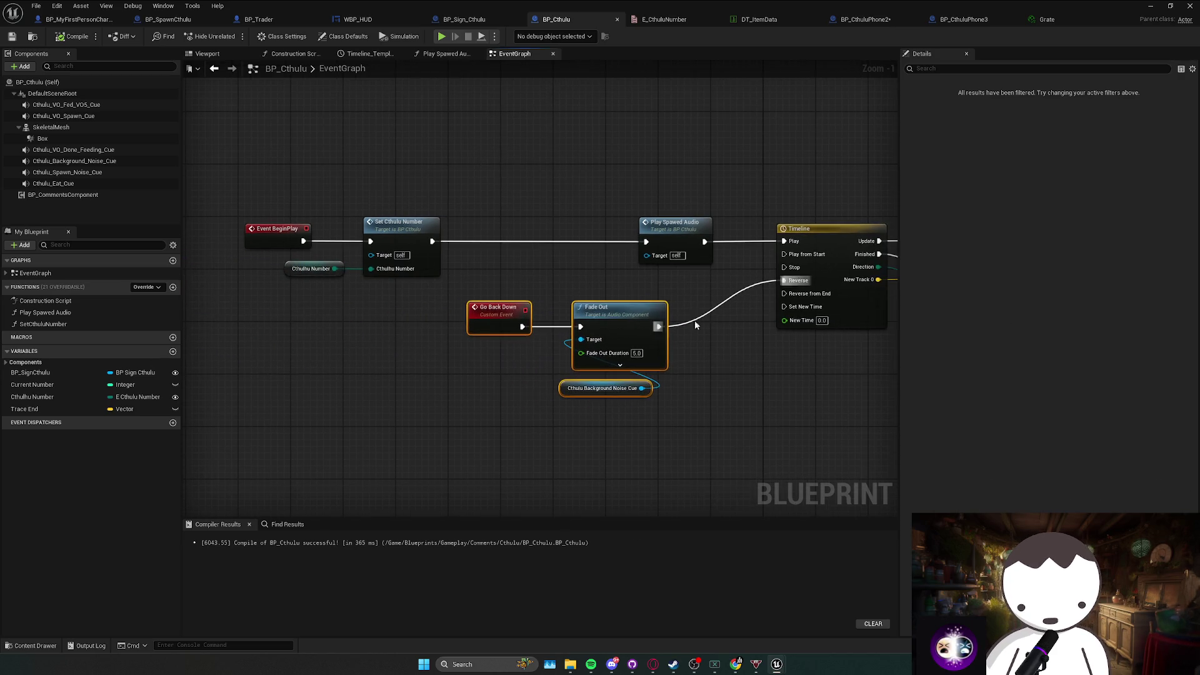
Place the noise cue beside Fade Out's Target and shift the Go Back Down group up and right.
click(641, 390)
mouse_move(527, 400)
mouse_down()
mouse_move(506, 350)
mouse_move(518, 388)
mouse_up()
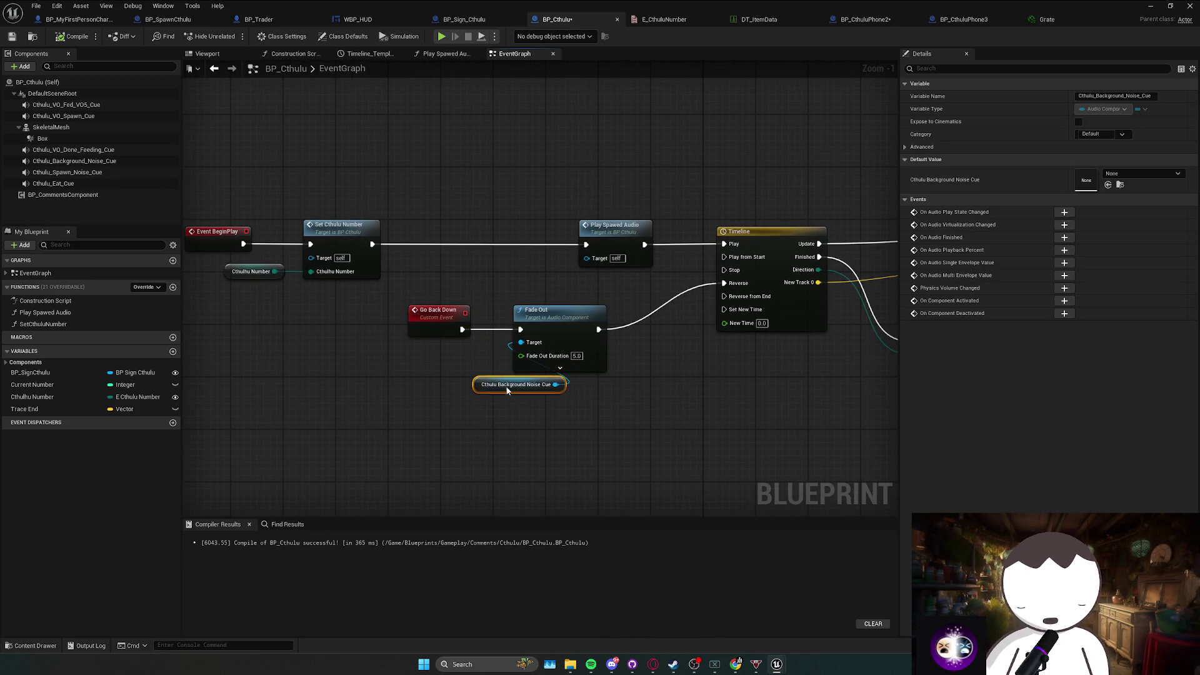
drag(551, 341, 608, 320)
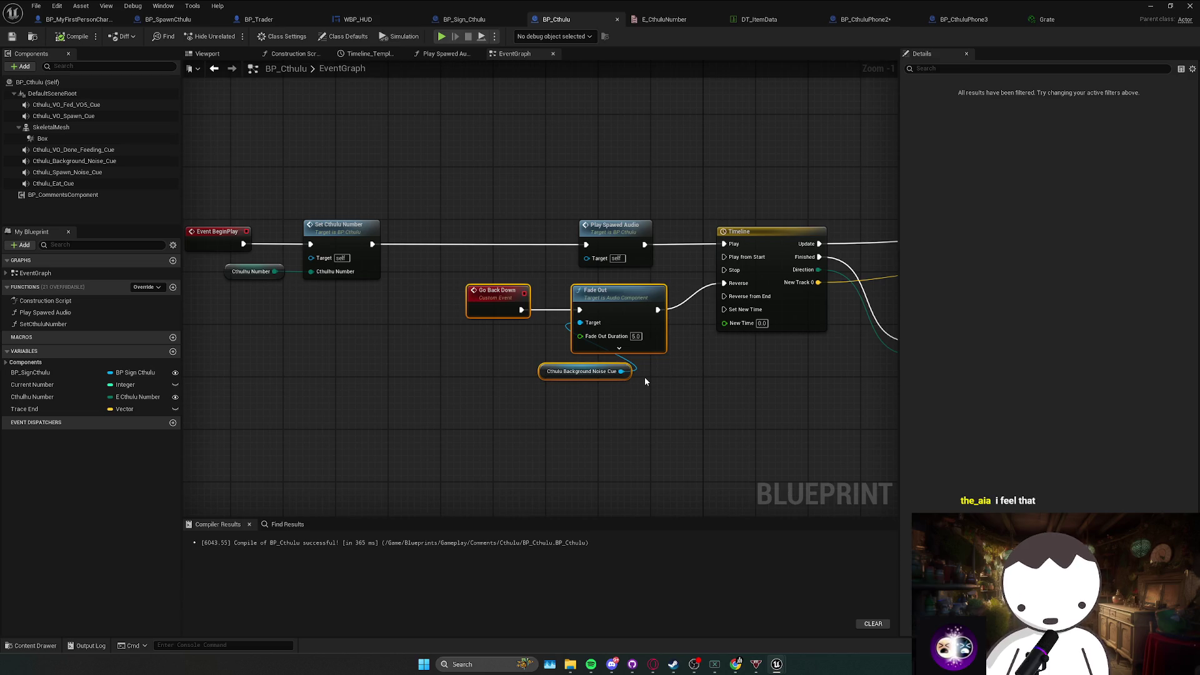
Reposition the Switch on Timeline Direction and Destroy Actor nodes, undo the last move, and save.
drag(669, 379, 635, 391)
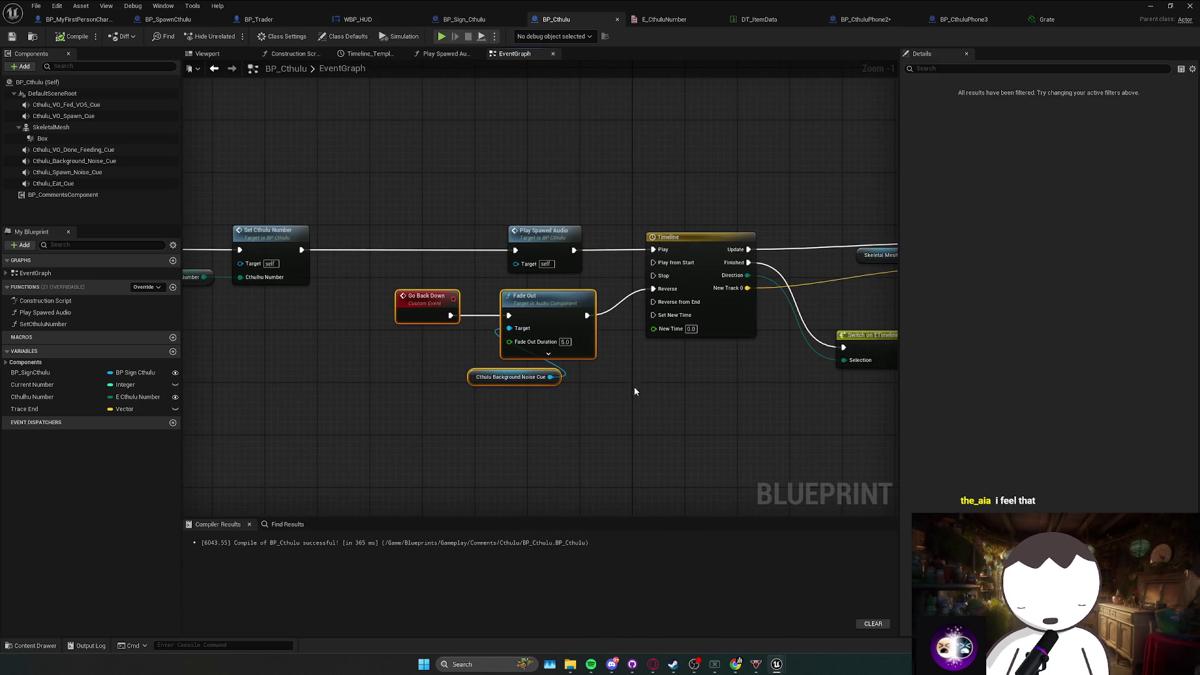
click(629, 389)
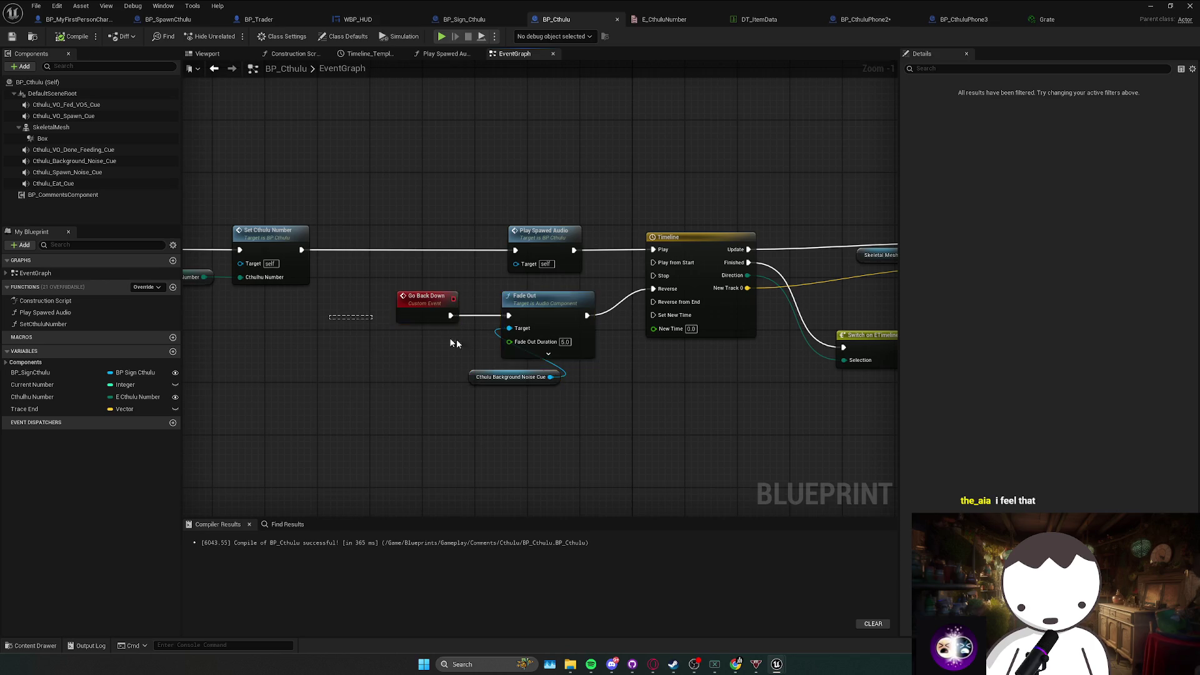
mouse_move(709, 407)
mouse_down()
mouse_move(645, 385)
mouse_move(489, 377)
mouse_move(791, 325)
mouse_up()
scroll(531, 338, down, 2)
mouse_move(531, 338)
mouse_down()
mouse_move(763, 276)
mouse_move(721, 268)
mouse_move(599, 359)
mouse_up()
drag(609, 258, 616, 260)
drag(649, 326, 758, 413)
drag(597, 344, 748, 394)
drag(521, 336, 732, 404)
drag(606, 365, 556, 349)
key(ctrl+z)
key(ctrl+s)
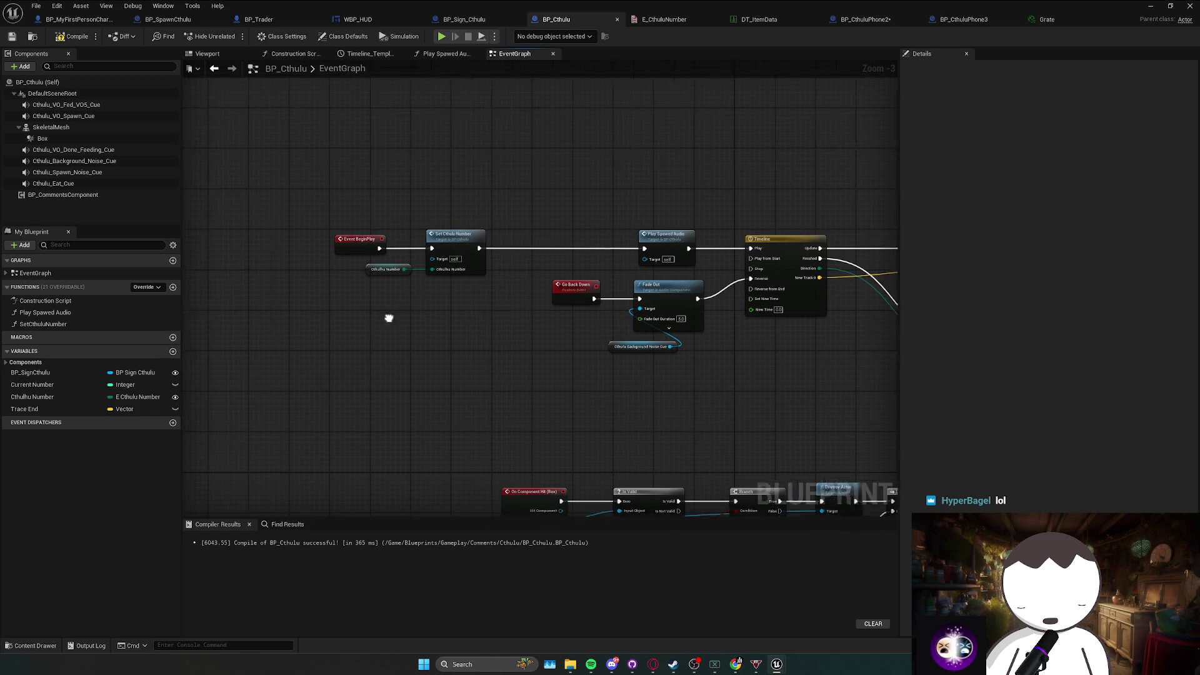
Add a custom event and insert a 0.2-second Delay before Set Cthulhu Number after BeginPlay.
right_click(388, 330)
text(custom event)
key(Return)
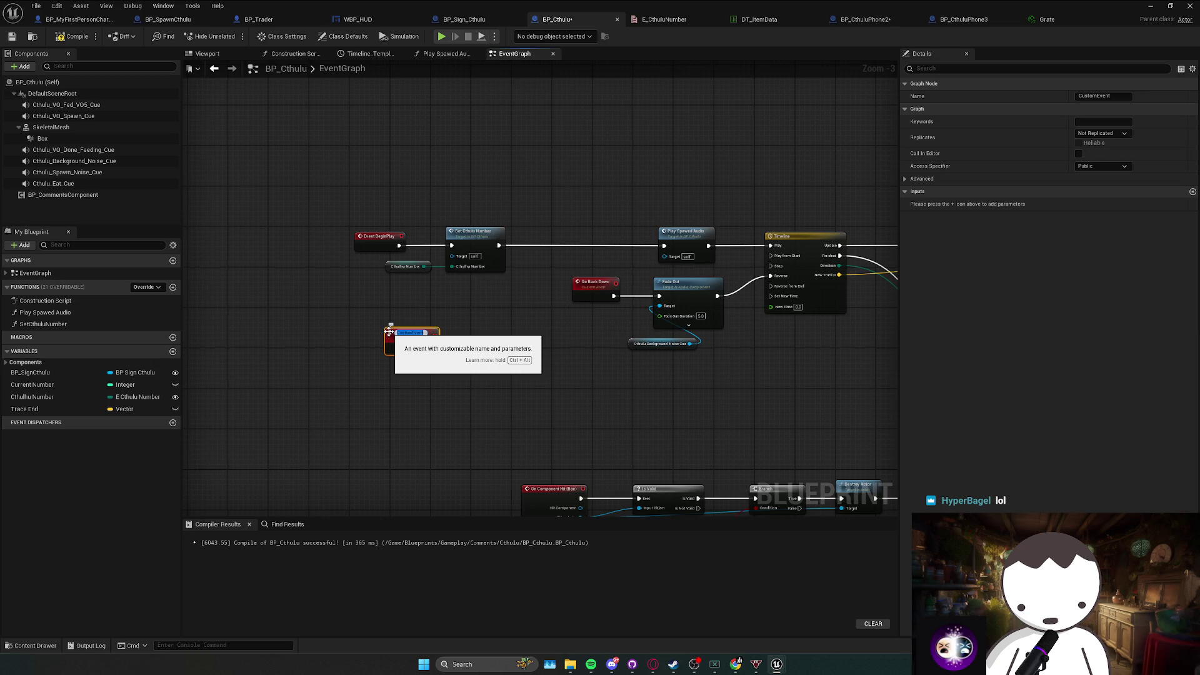
click(426, 326)
drag(449, 292, 412, 259)
drag(474, 232, 565, 232)
click(445, 244)
mouse_move(452, 245)
mouse_down()
mouse_move(431, 245)
mouse_move(462, 313)
mouse_up()
Feed BeginPlay into a Sequence node and wire its Then 1 to Play Spawned Audio.
click(429, 250)
drag(399, 244, 434, 242)
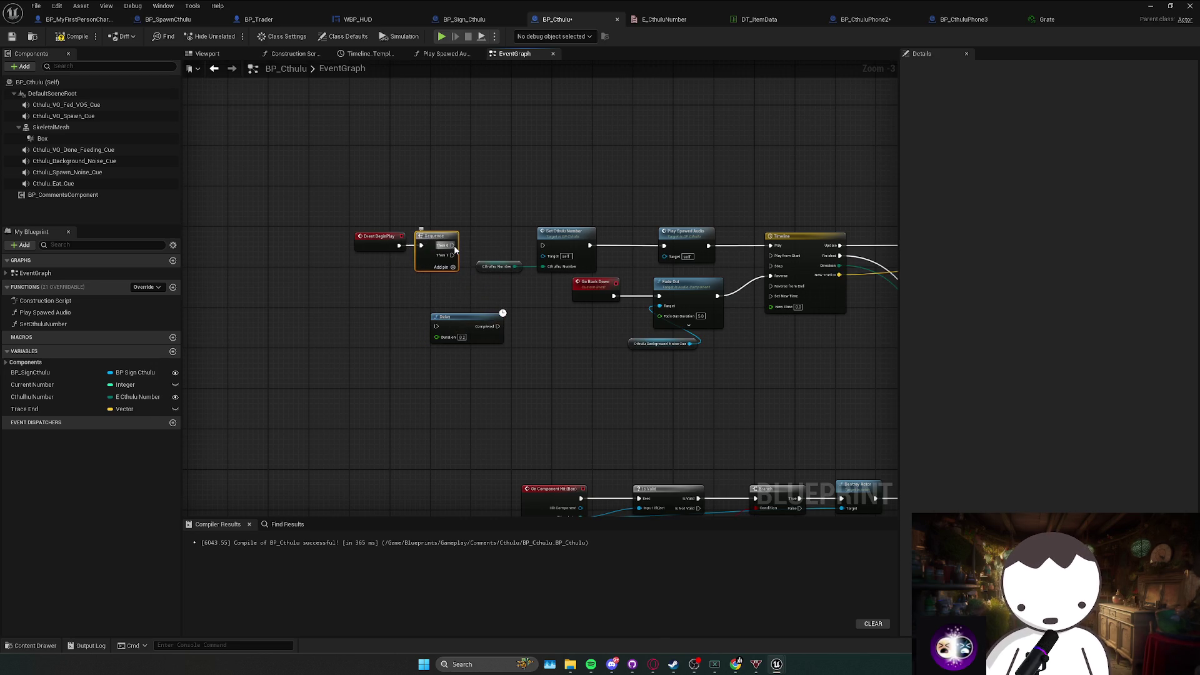
mouse_move(435, 331)
mouse_down()
mouse_move(481, 209)
mouse_move(452, 245)
mouse_move(493, 268)
mouse_move(569, 246)
mouse_move(599, 211)
mouse_move(562, 208)
mouse_up()
drag(452, 255, 666, 246)
drag(350, 281, 619, 181)
Tidy the BeginPlay chain, then compile and save BP_Cthulu.
drag(588, 198, 583, 198)
mouse_move(377, 280)
mouse_down()
mouse_move(619, 184)
mouse_move(580, 192)
mouse_up()
click(638, 214)
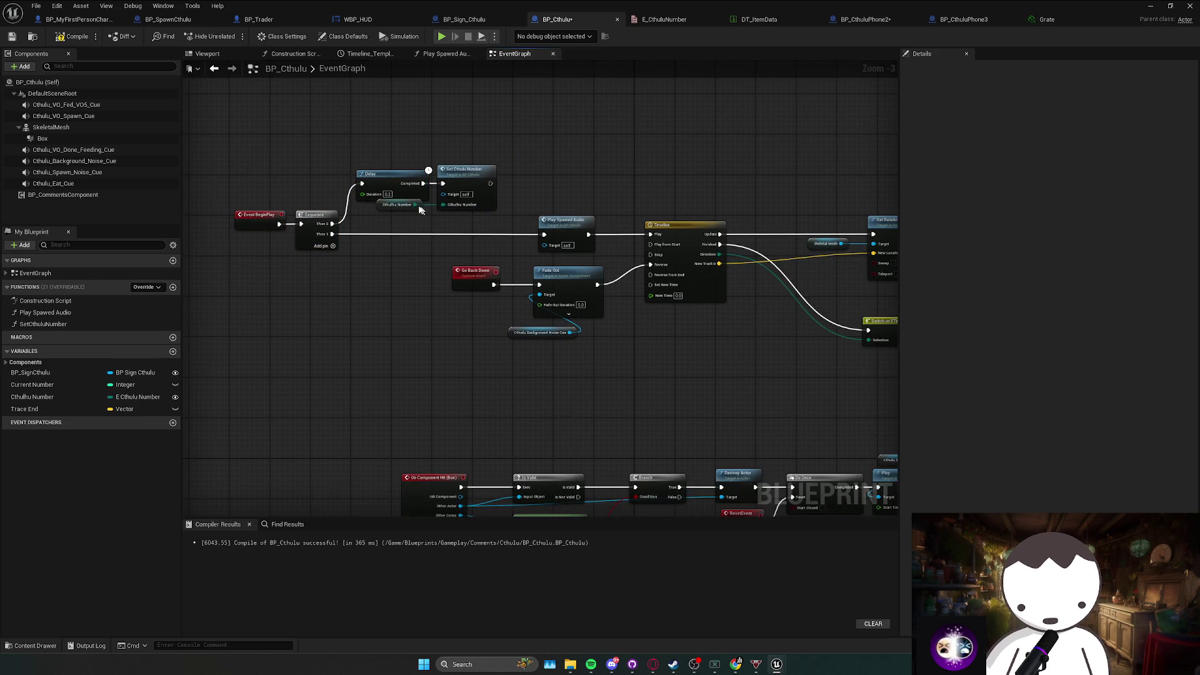
key(ctrl+s)
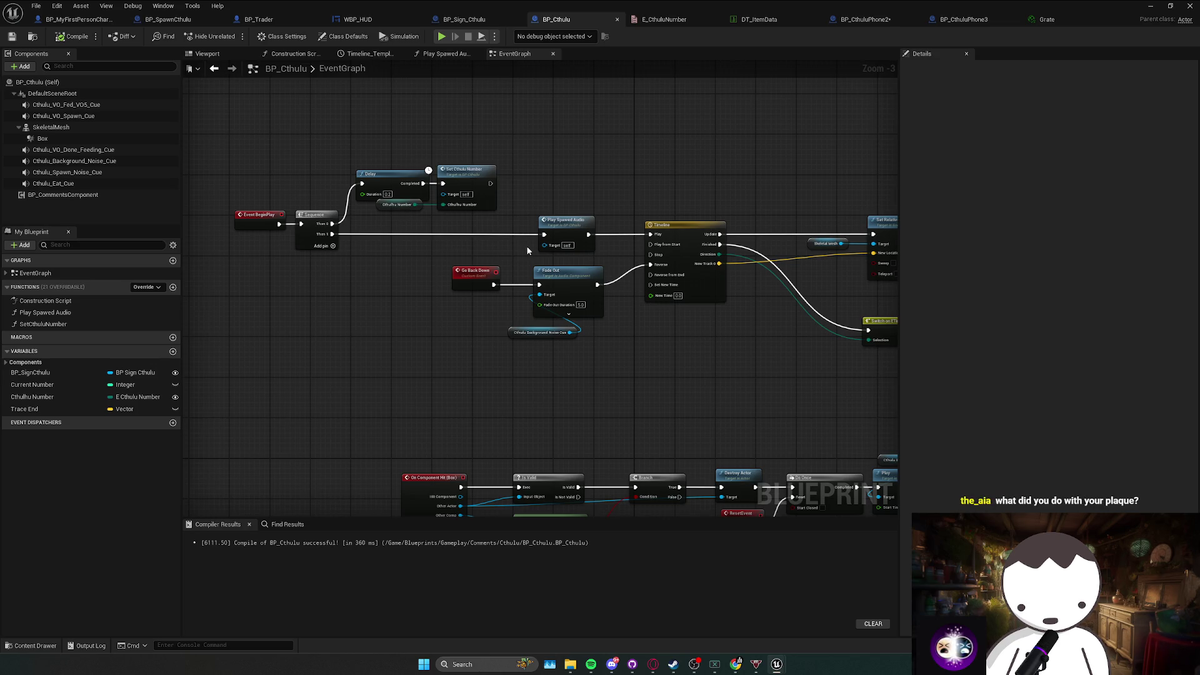
drag(526, 250, 474, 248)
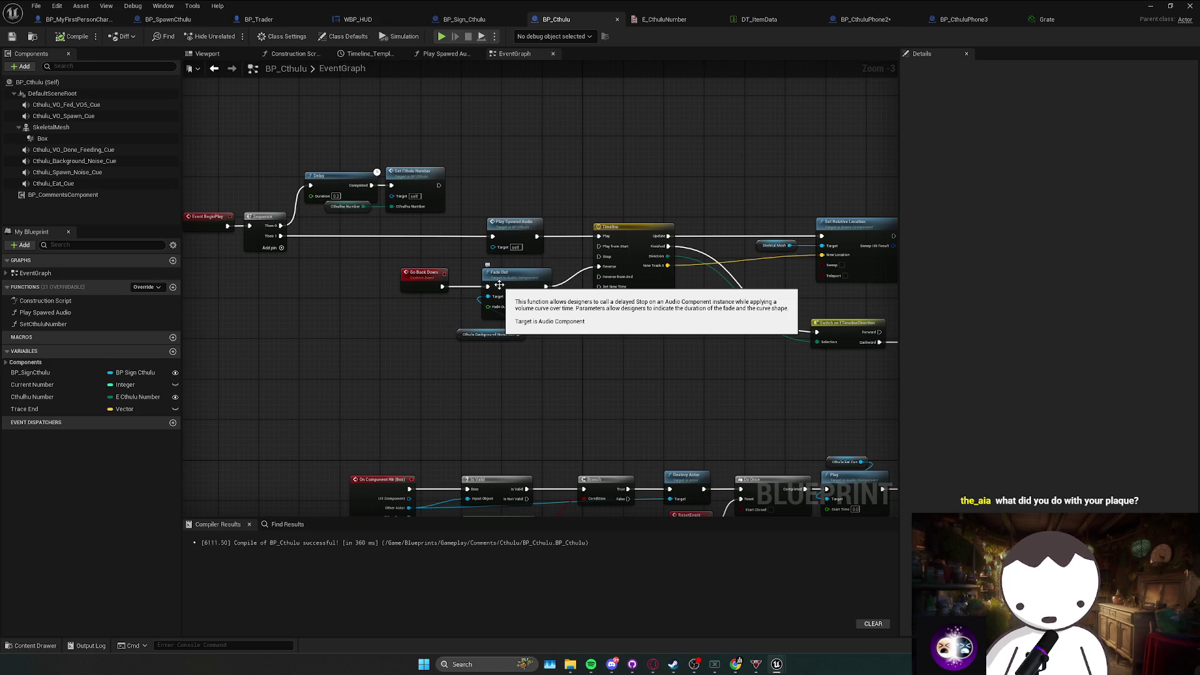
Try moving the background noise cue node, then undo the move.
click(501, 329)
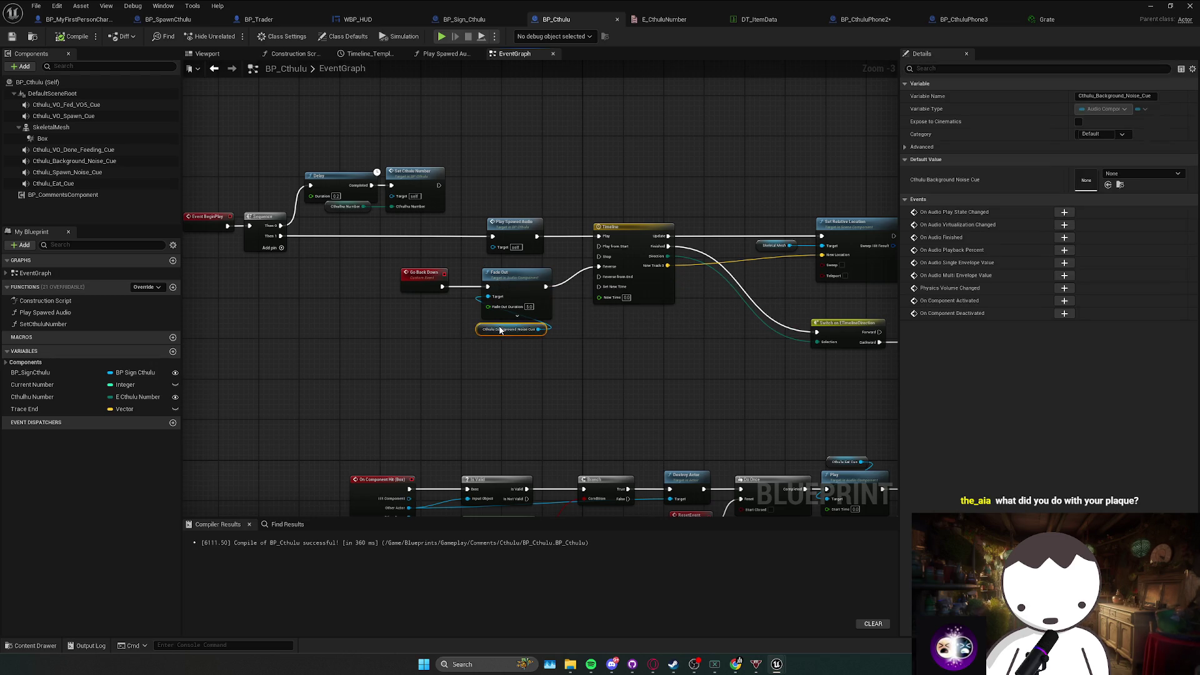
drag(559, 339, 393, 297)
click(546, 353)
drag(369, 337, 498, 282)
key(ctrl+z)
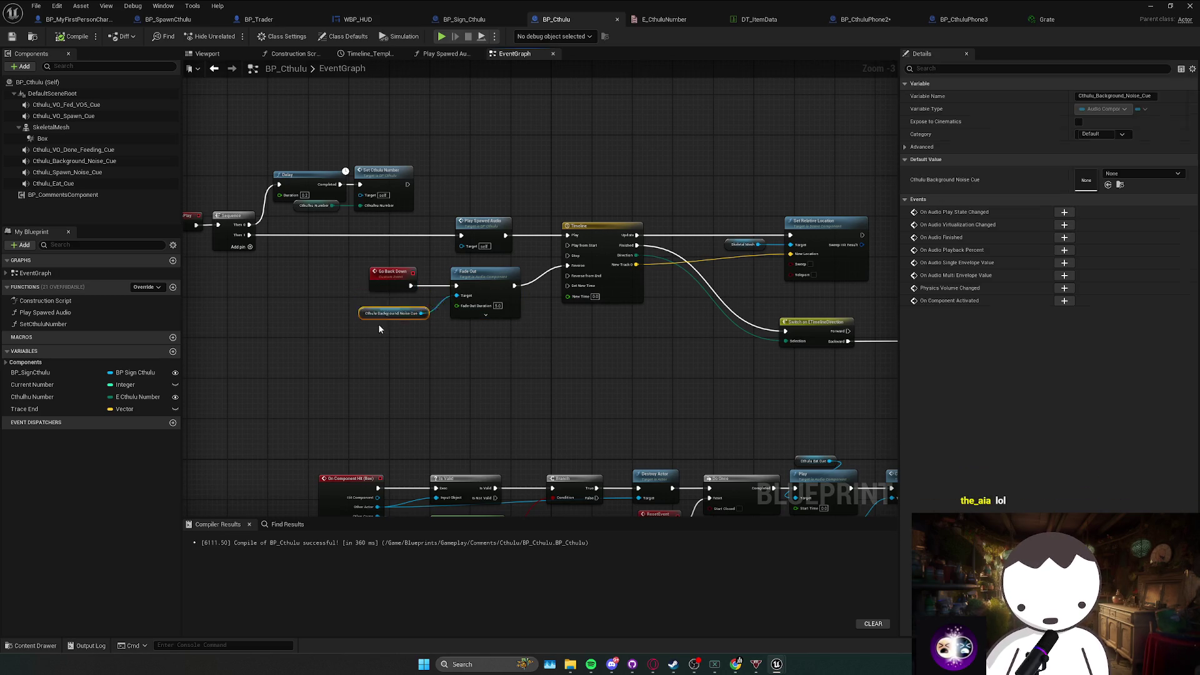
Review the Bind Event, line trace and Switch nodes, then return to the level editor.
scroll(572, 361, down, 2)
drag(863, 349, 659, 343)
scroll(659, 343, up, 2)
drag(748, 332, 763, 286)
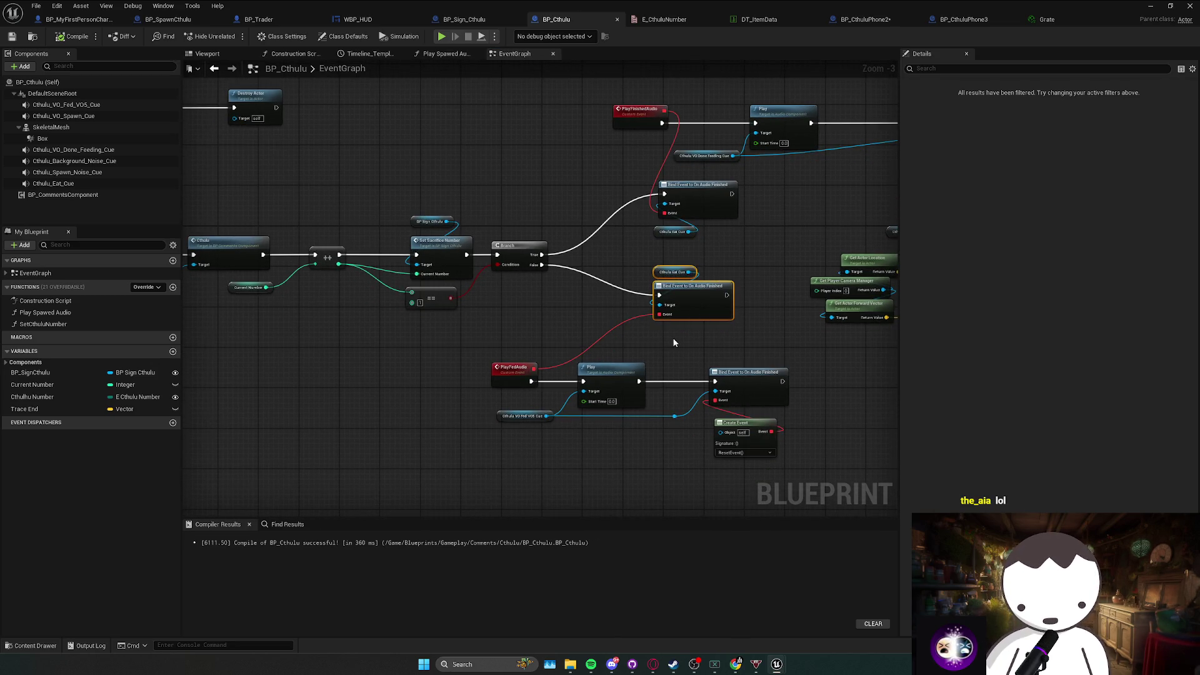
drag(658, 338, 588, 334)
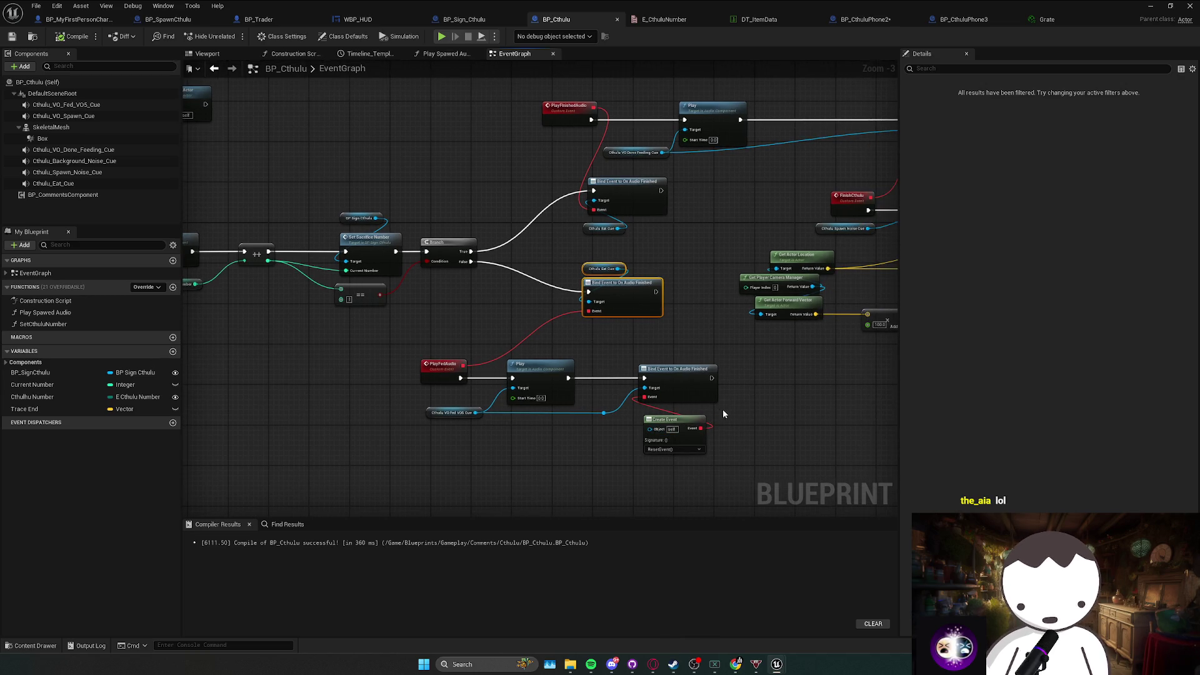
mouse_move(736, 391)
mouse_down()
mouse_move(576, 337)
mouse_move(687, 328)
mouse_move(536, 330)
mouse_move(640, 316)
mouse_up()
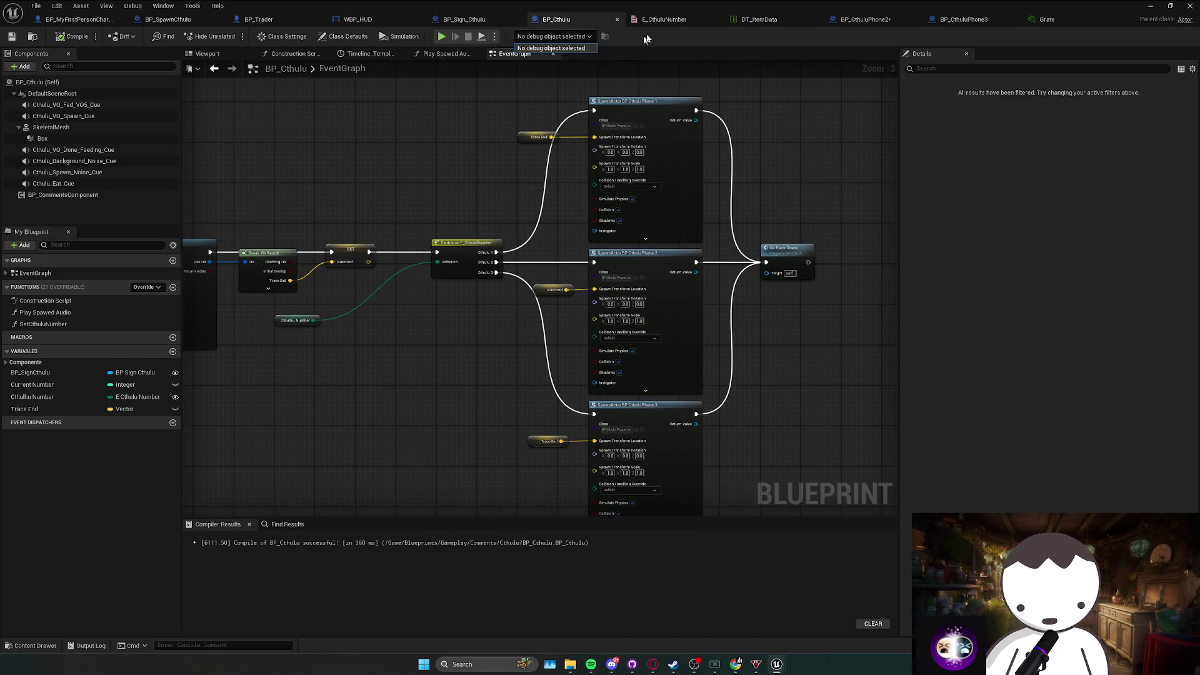
key(alt+Tab)
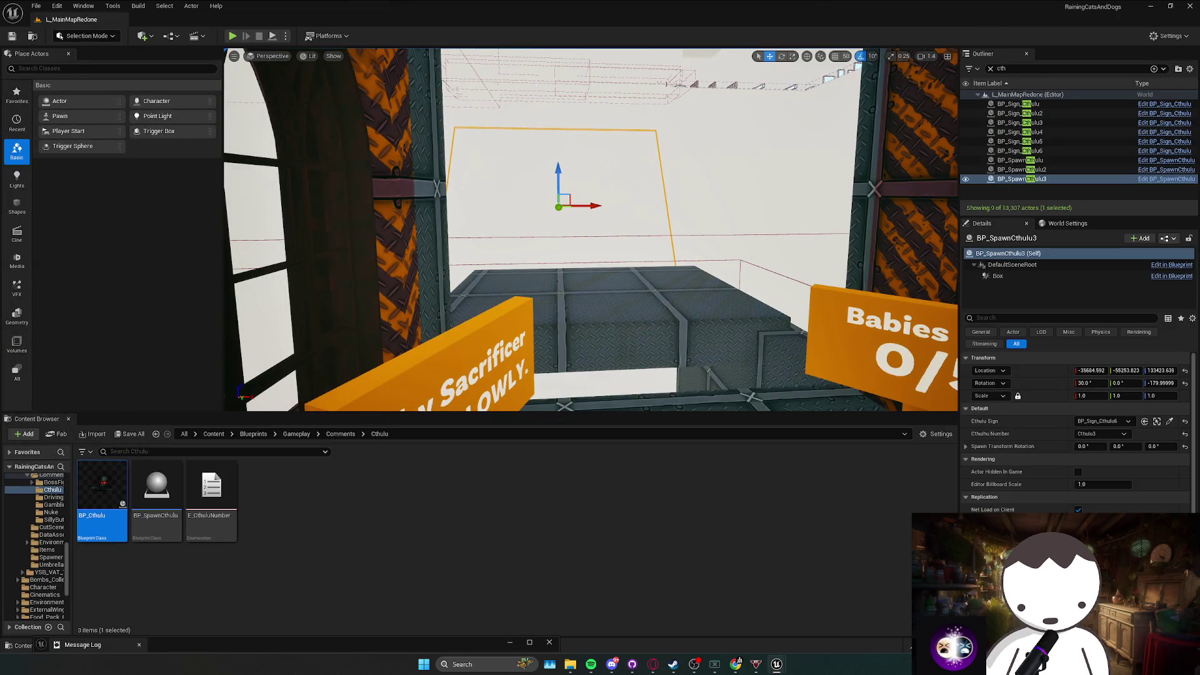
Fly the camera toward the Babies Fed sign, save L_MainMapRedone and start Play.
mouse_move(590, 231)
mouse_down()
mouse_move(591, 269)
mouse_move(675, 256)
mouse_move(613, 257)
mouse_move(613, 244)
mouse_up()
key(Escape)
drag(460, 168, 550, 167)
key(ctrl+s)
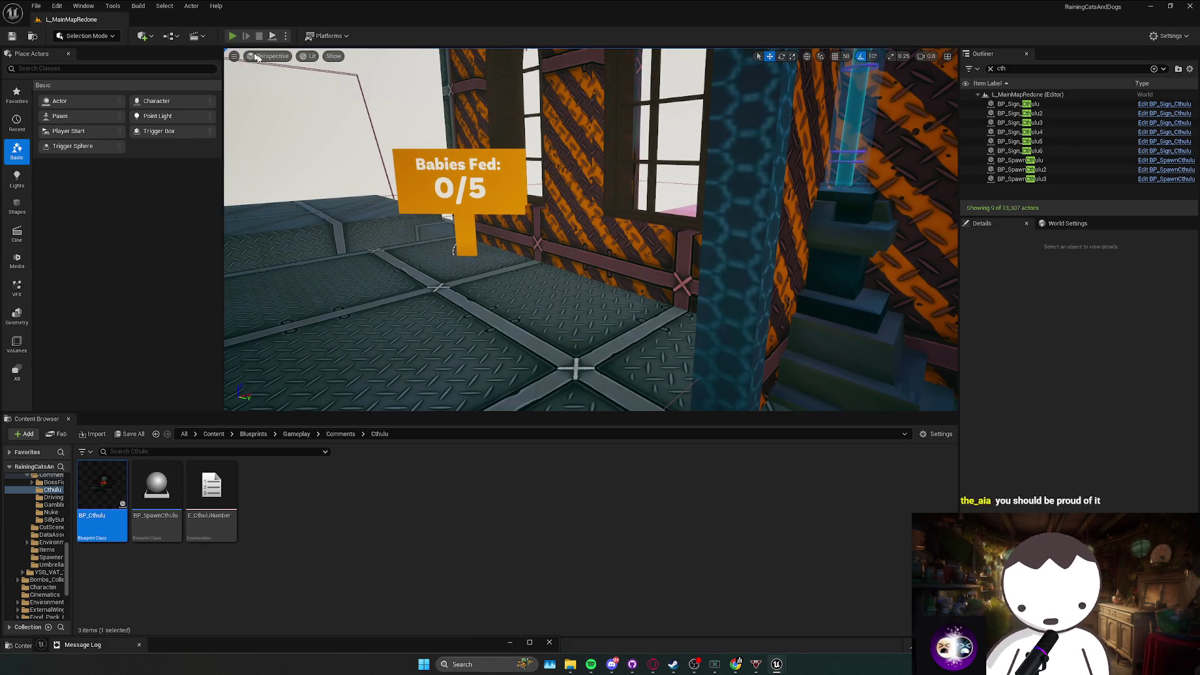
click(232, 36)
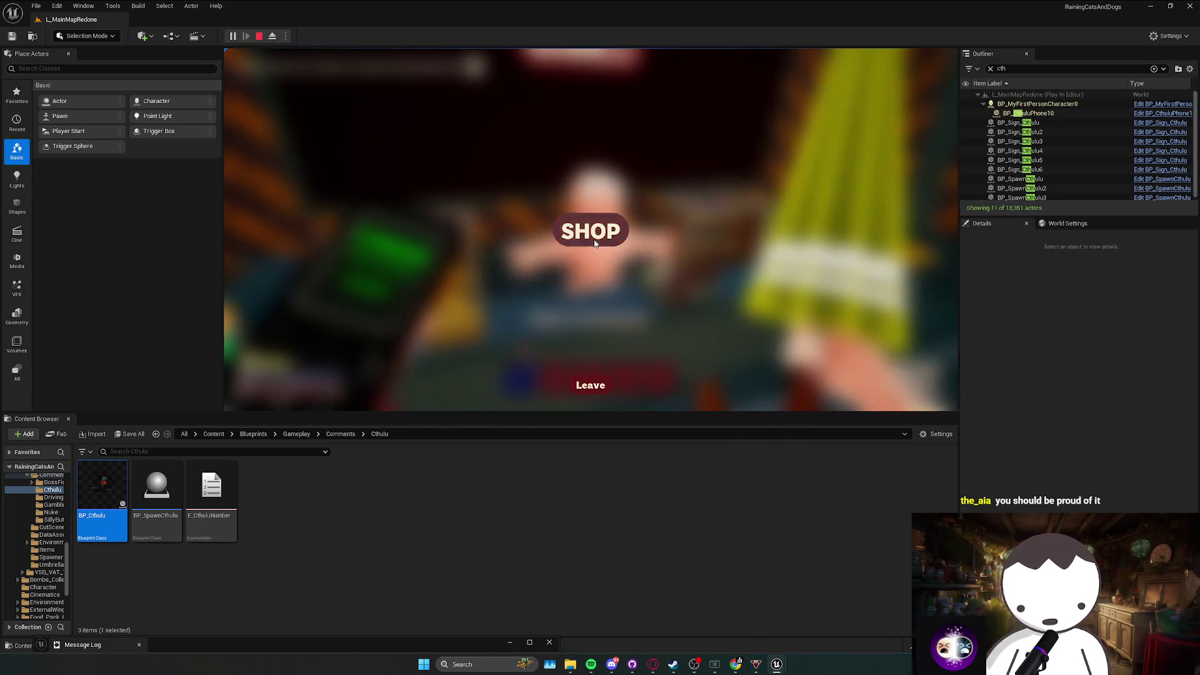
Leave the DOPE SHOP and walk toward the Babies Fed 0/5 sign until the game pauses.
click(594, 389)
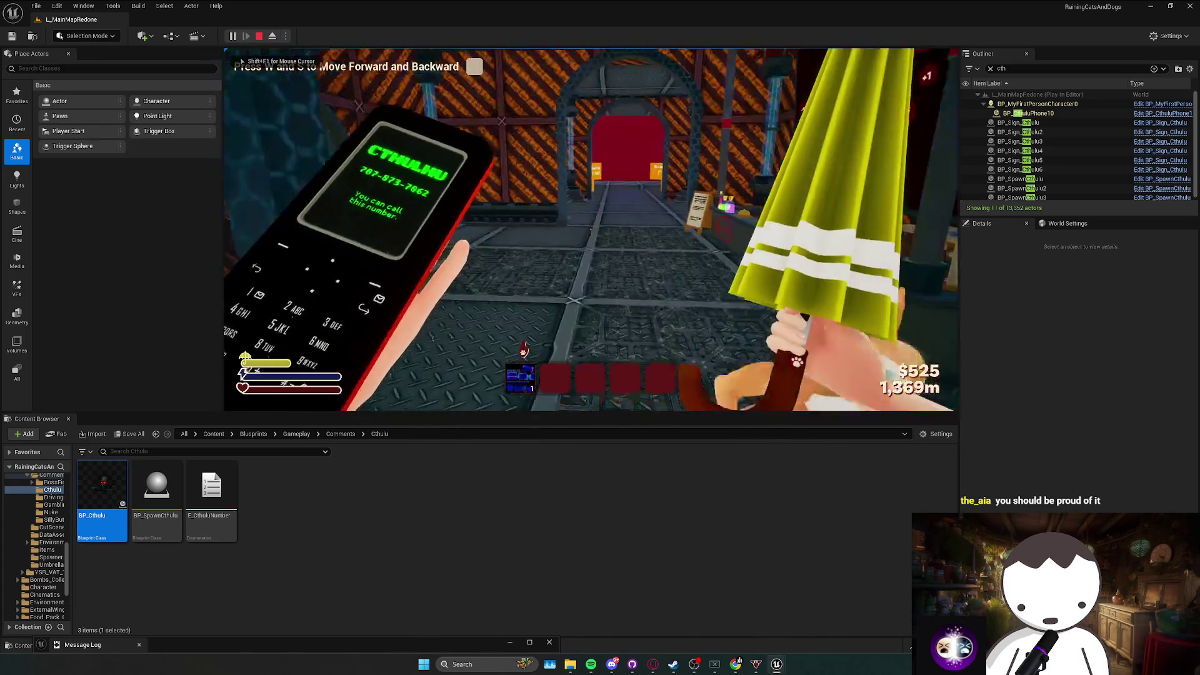
key(w)
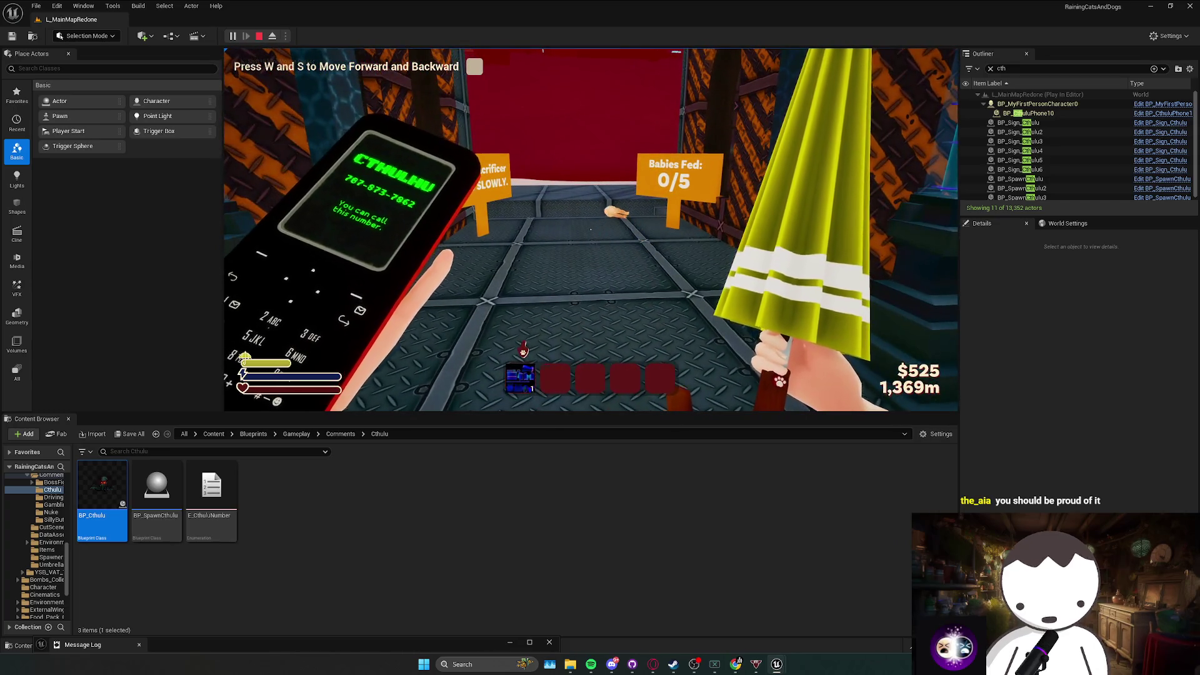
key(w)
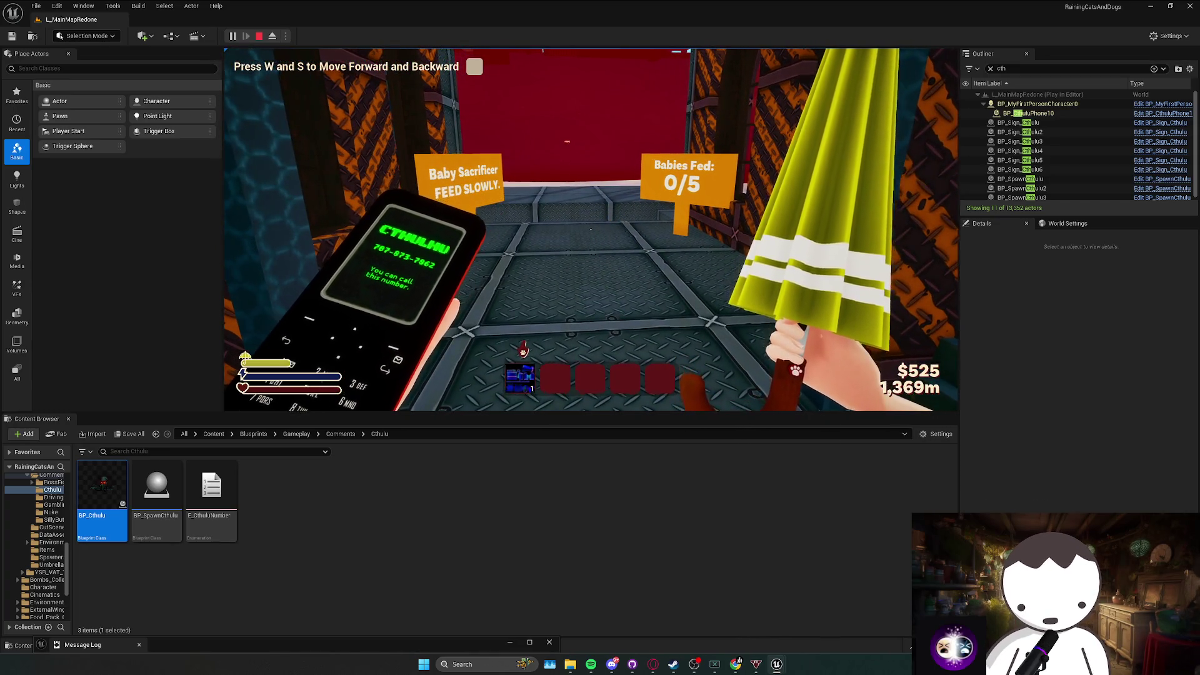
key(w)
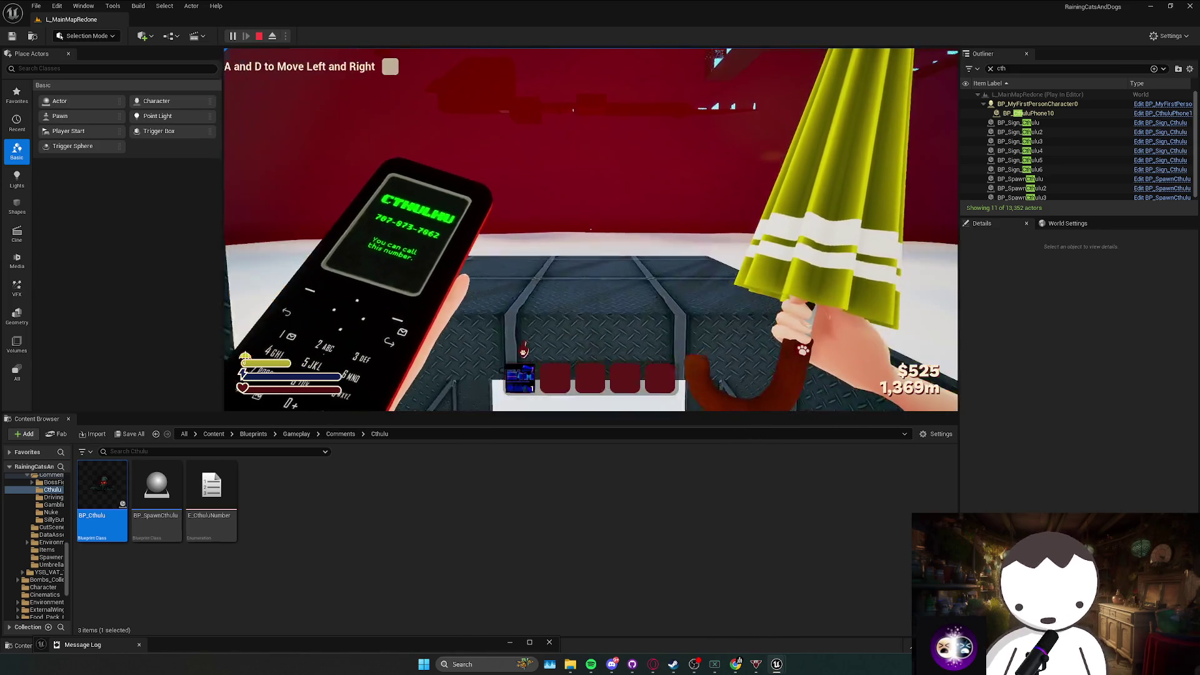
key(Pause)
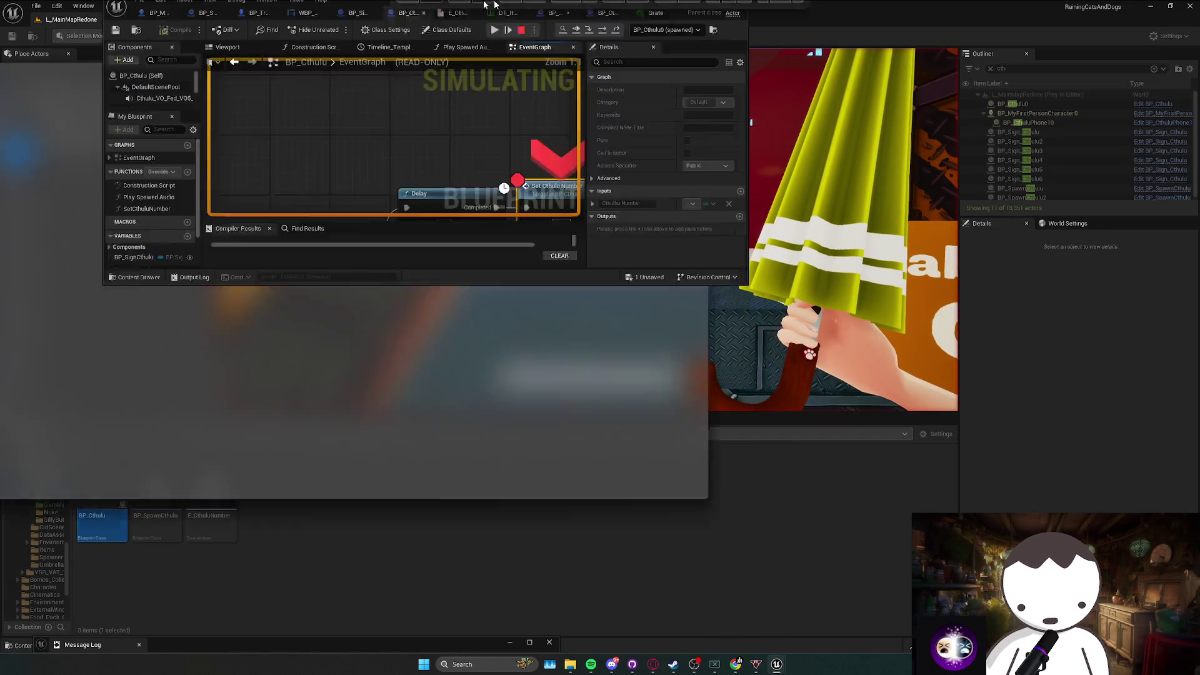
Step into SetCthulhuNumber, stop the play session and nudge the SET node right.
key(F11)
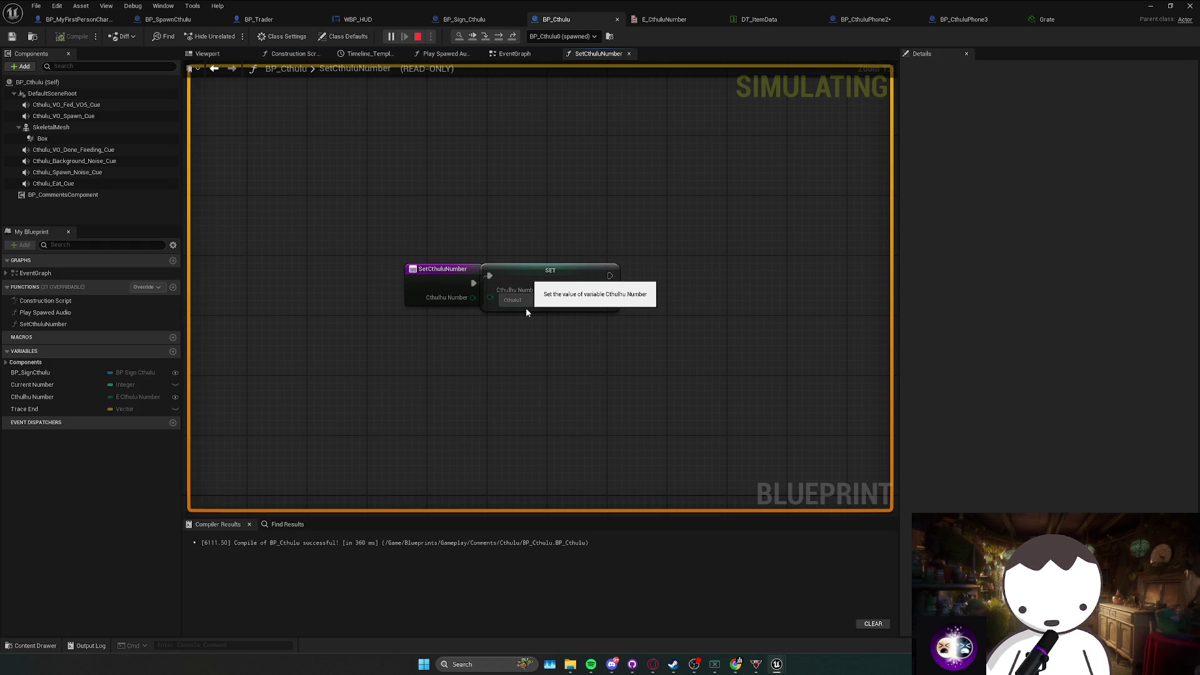
key(Escape)
drag(491, 300, 512, 300)
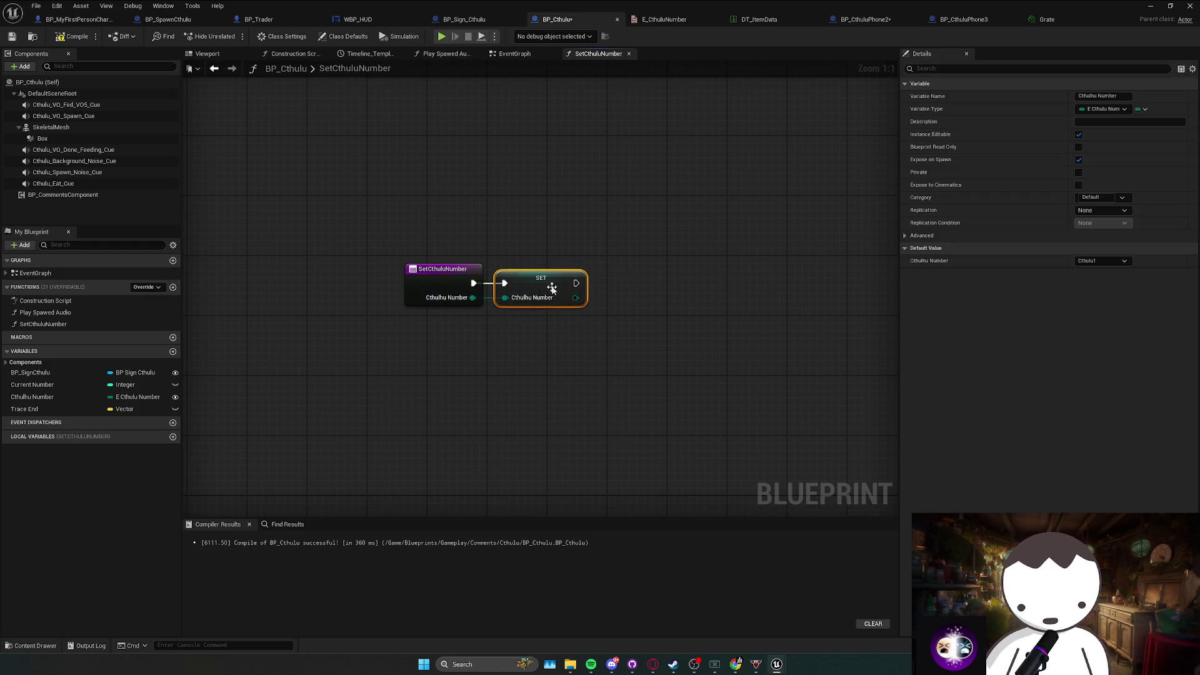
click(561, 311)
Remove the breakpoint from Set Cthulhu Number in BP_Cthulu's event graph.
click(514, 54)
click(423, 198)
key(F9)
click(281, 144)
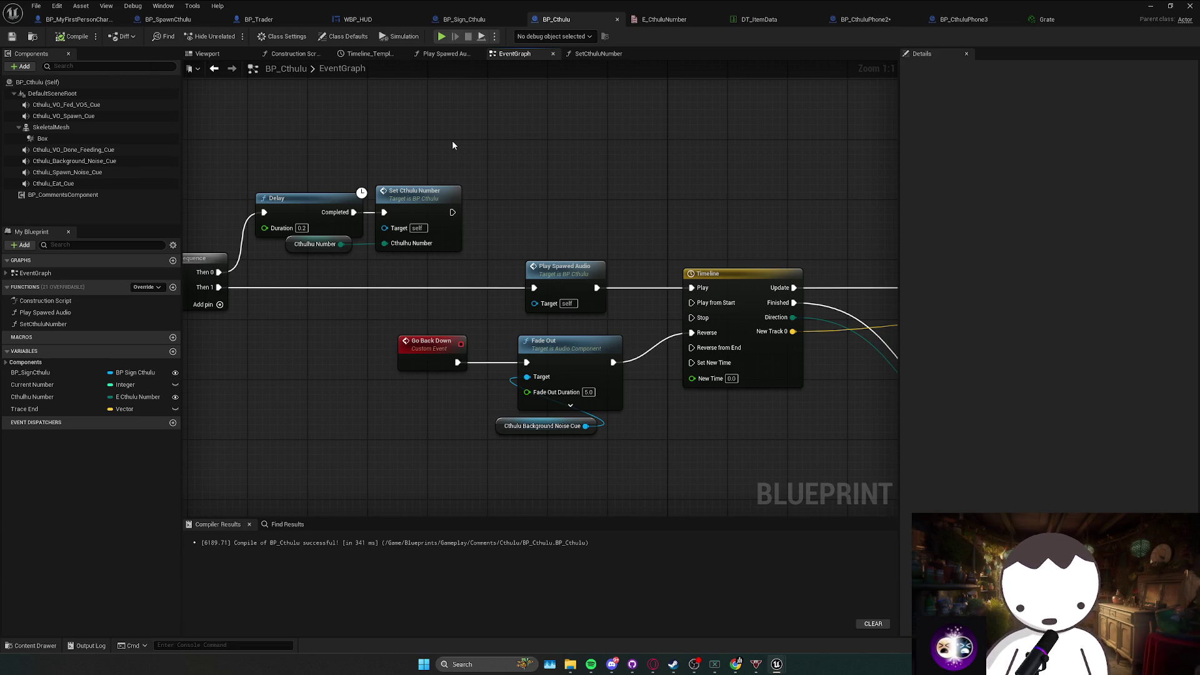
Reposition the Delay/Set Cthulhu Number group and the Go Back Down group in the event graph.
click(328, 217)
mouse_move(371, 273)
mouse_down()
mouse_move(412, 277)
mouse_move(294, 188)
mouse_move(380, 186)
mouse_up()
mouse_move(493, 313)
mouse_down()
mouse_move(437, 305)
mouse_move(651, 395)
mouse_up()
scroll(437, 304, down, 2)
mouse_move(634, 331)
mouse_down()
mouse_move(575, 332)
mouse_move(522, 292)
mouse_move(578, 341)
mouse_move(584, 330)
mouse_up()
mouse_move(696, 364)
mouse_down()
mouse_move(522, 386)
mouse_move(297, 382)
mouse_up()
Move the Switch on ETimelineDirection and Destroy Actor nodes up and pull them closer together.
click(522, 385)
mouse_move(774, 431)
mouse_down()
mouse_move(531, 375)
mouse_move(696, 318)
mouse_move(699, 293)
mouse_move(579, 401)
mouse_up()
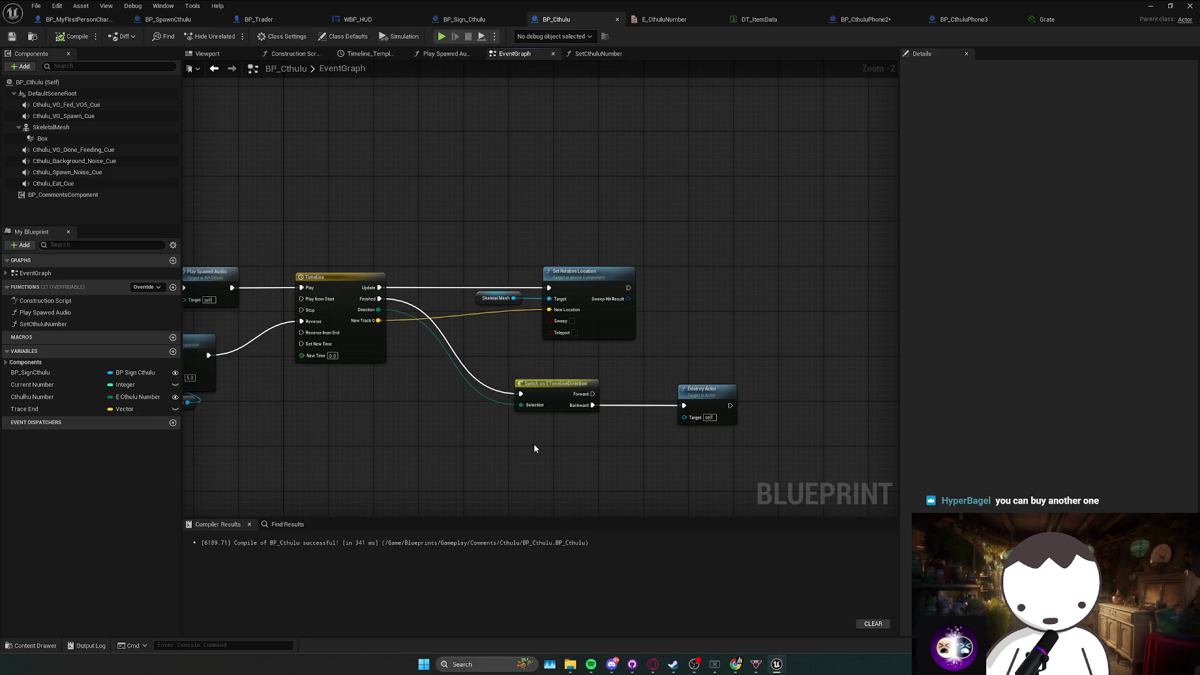
drag(575, 402, 569, 379)
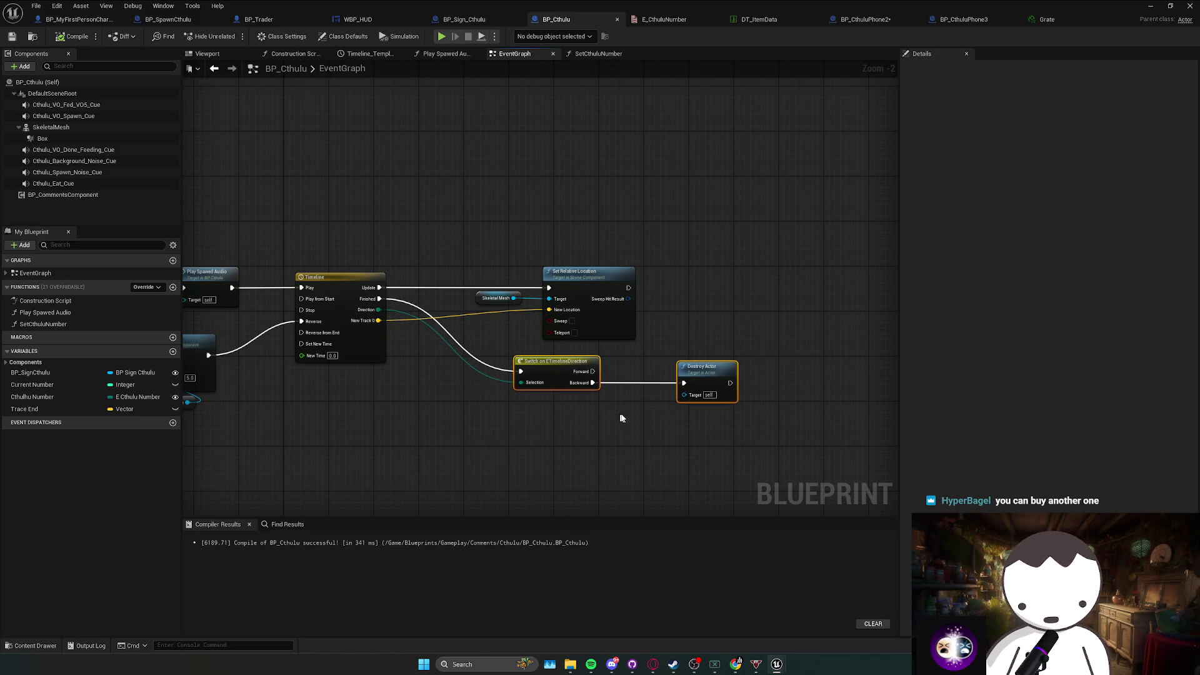
mouse_move(701, 373)
mouse_down()
mouse_move(648, 373)
mouse_move(669, 355)
mouse_up()
Nudge the Go Back Down and Fade Out nodes, then recentre the graph on the lower nodes.
scroll(530, 405, down, 2)
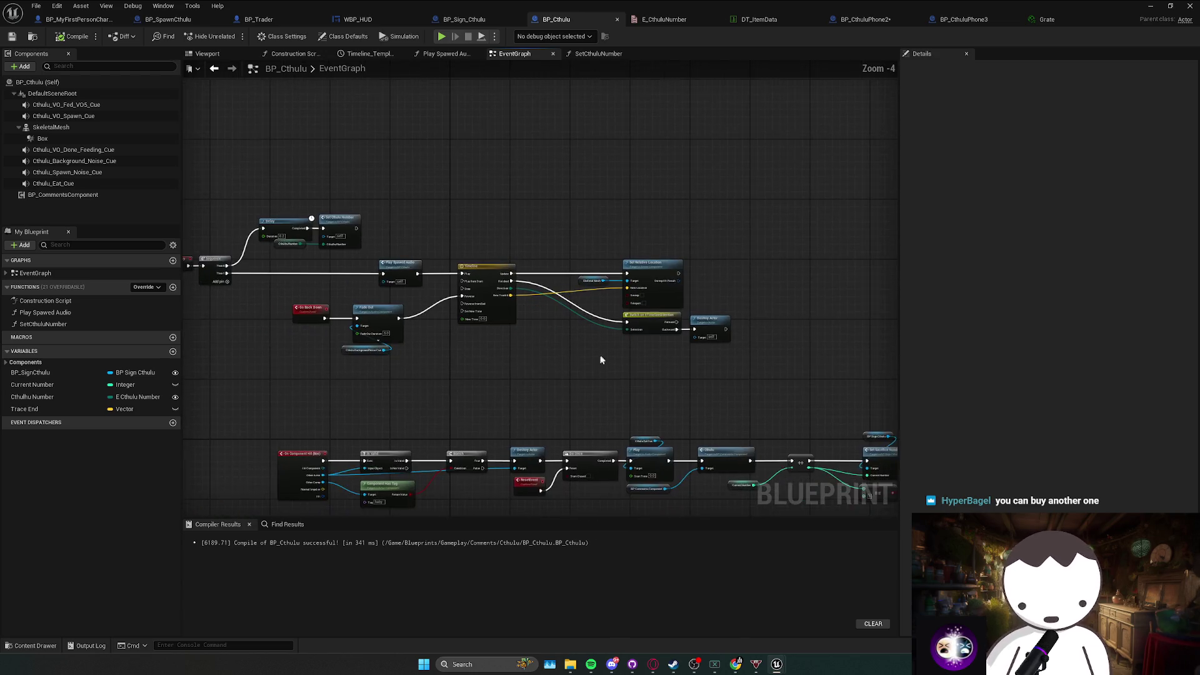
mouse_move(442, 297)
mouse_down()
mouse_move(471, 272)
mouse_move(448, 312)
mouse_up()
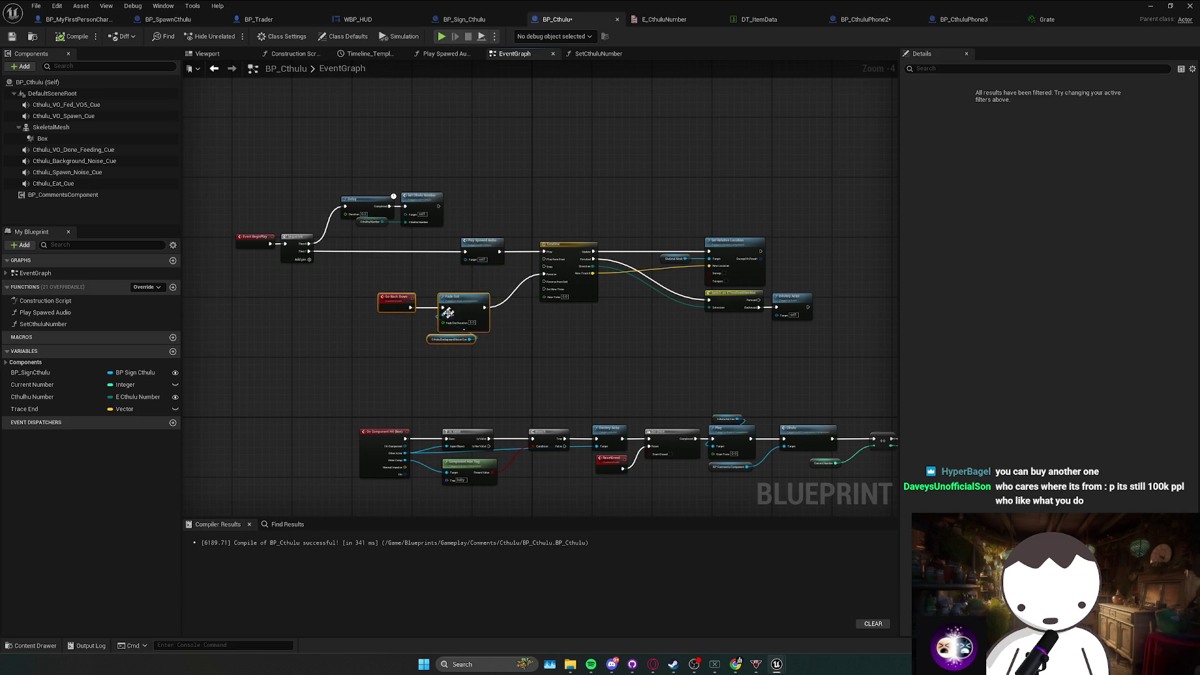
click(551, 350)
drag(546, 320, 497, 279)
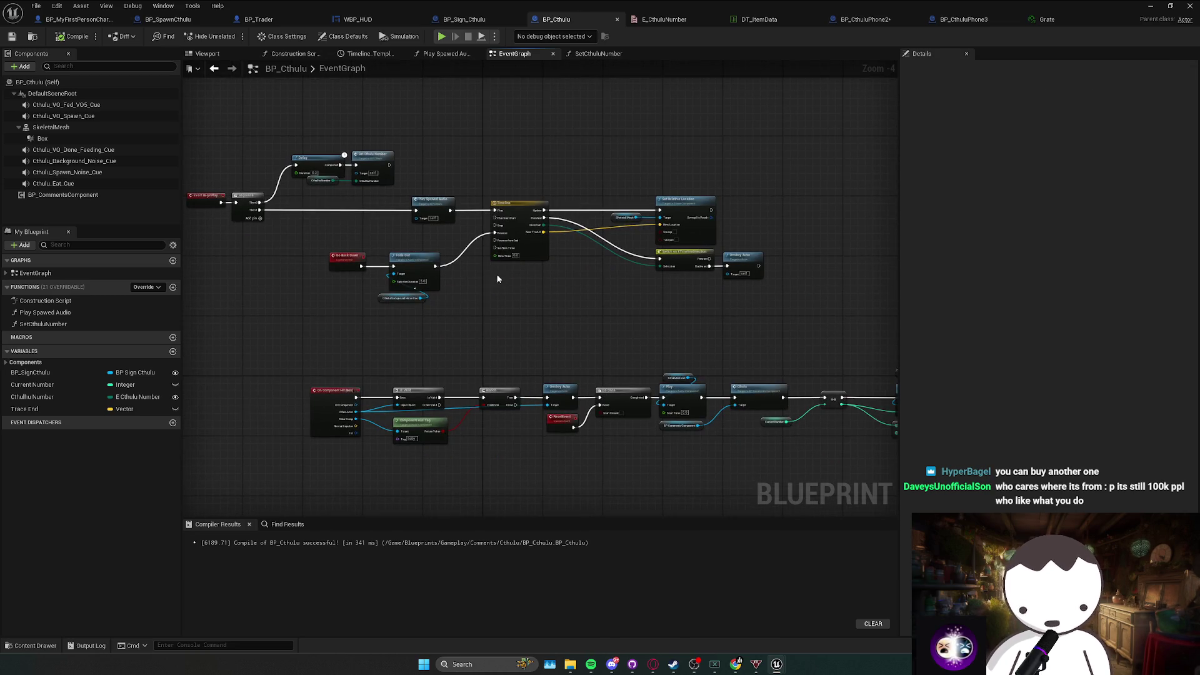
mouse_move(497, 279)
mouse_down()
mouse_move(487, 266)
mouse_move(503, 255)
mouse_up()
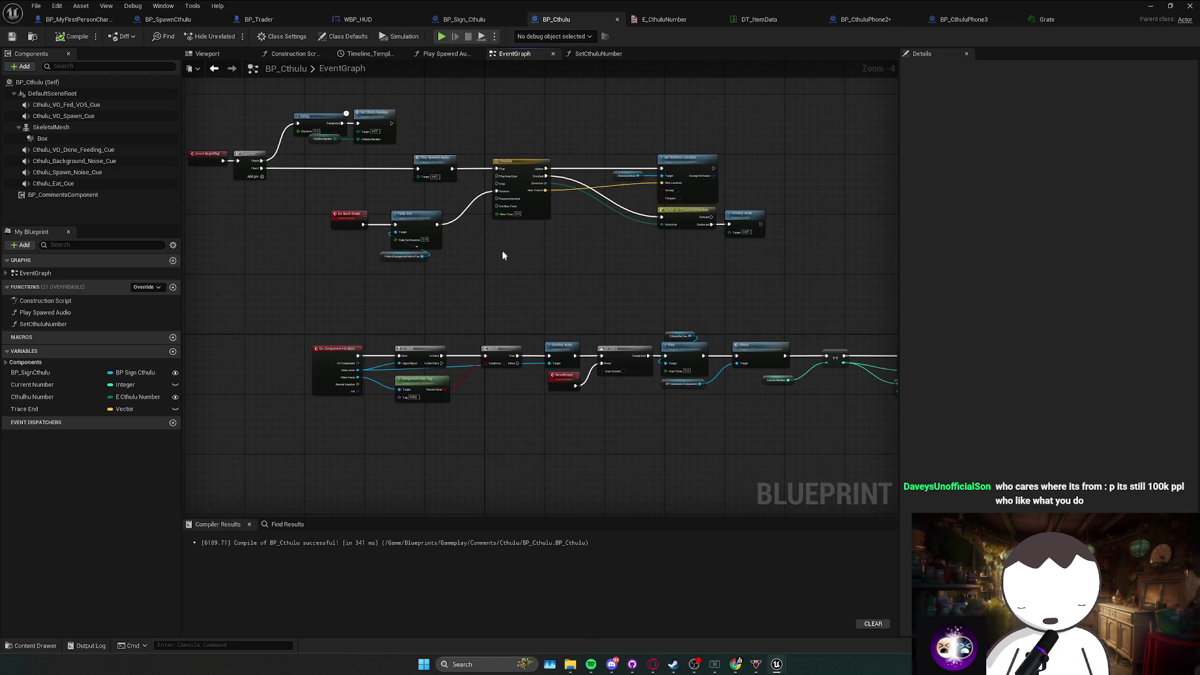
mouse_move(421, 281)
mouse_down()
mouse_move(428, 270)
mouse_move(359, 237)
mouse_up()
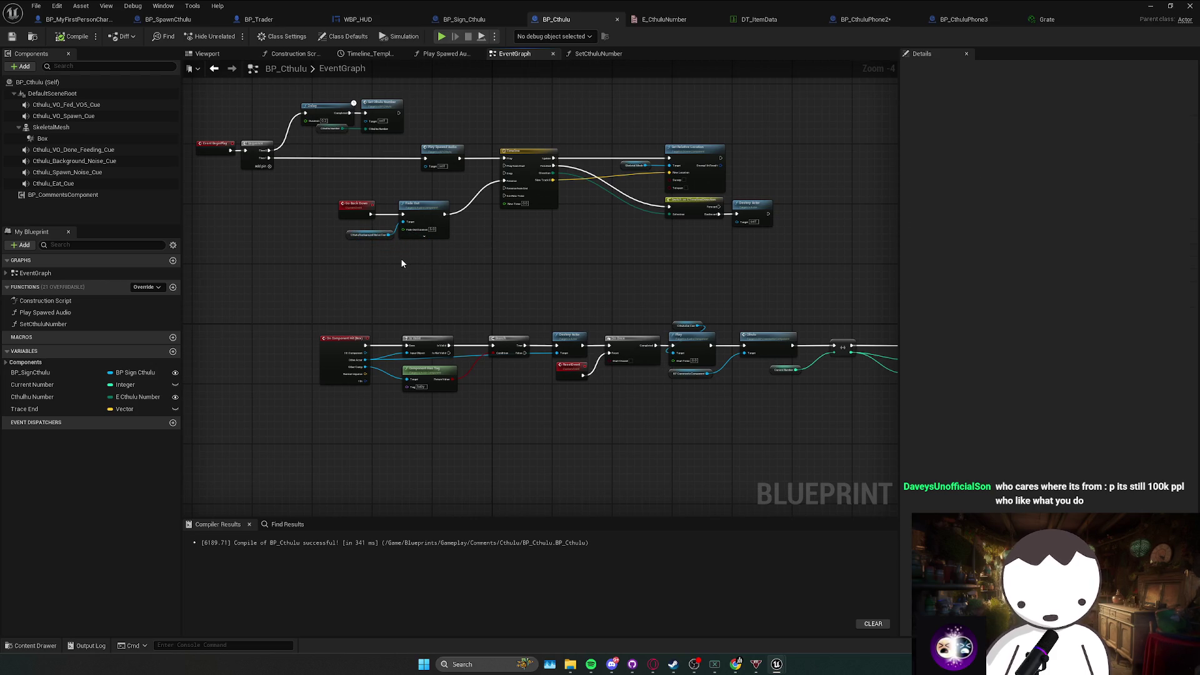
Line up the Cthulhu Background Noise Cue node beside Fade Out's Target input.
scroll(406, 259, up, 3)
click(280, 223)
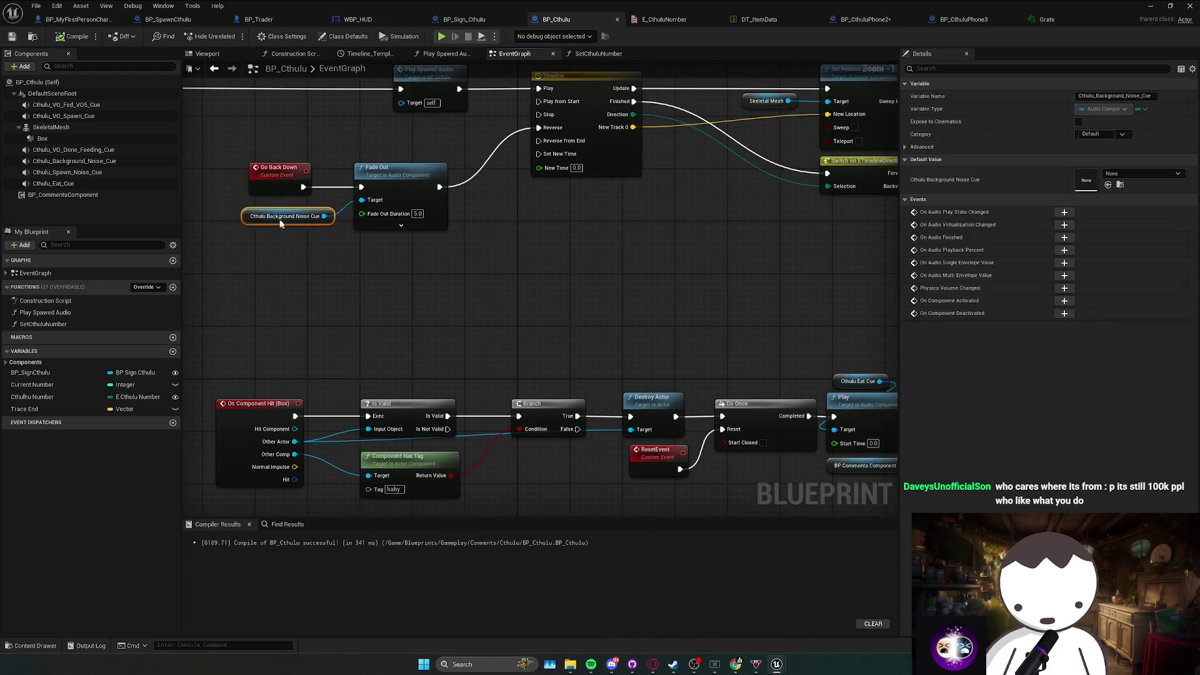
drag(281, 223, 269, 207)
drag(403, 267, 433, 265)
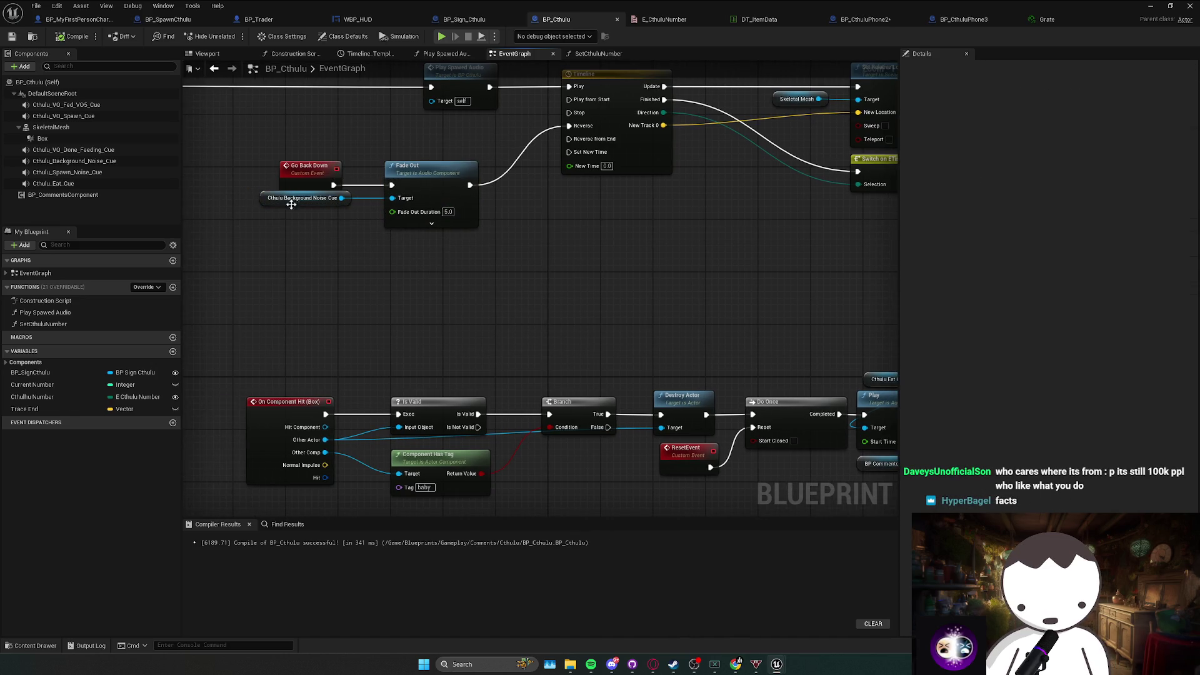
drag(292, 204, 291, 214)
click(269, 164)
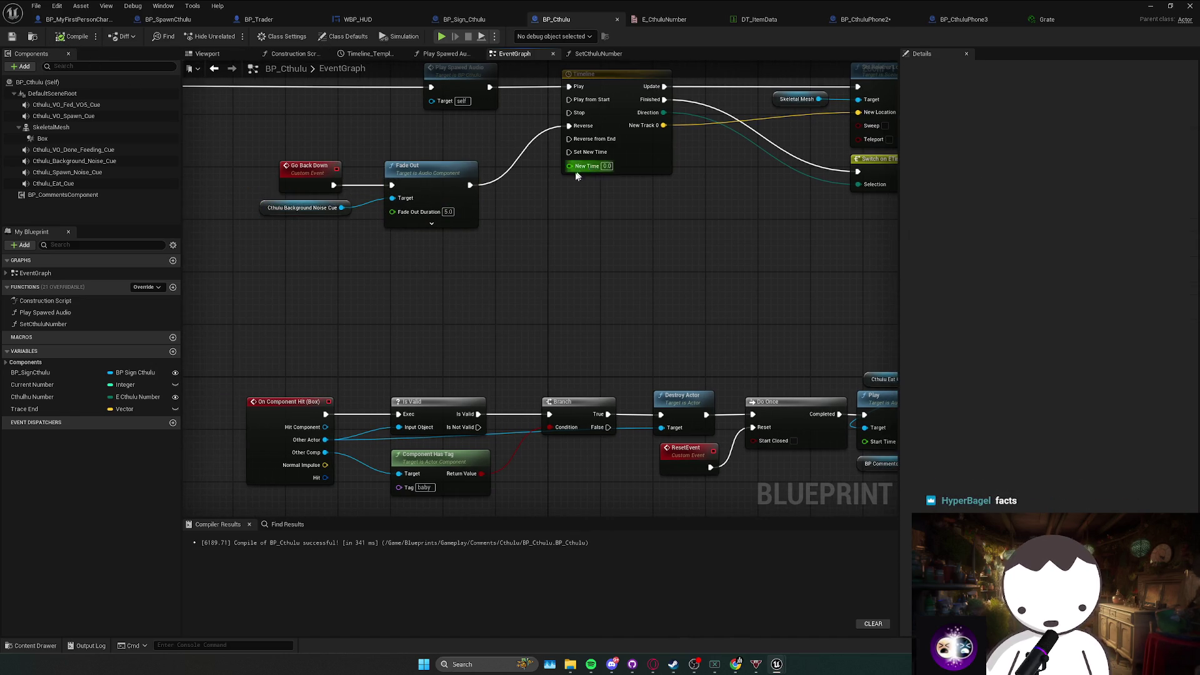
scroll(576, 181, down, 4)
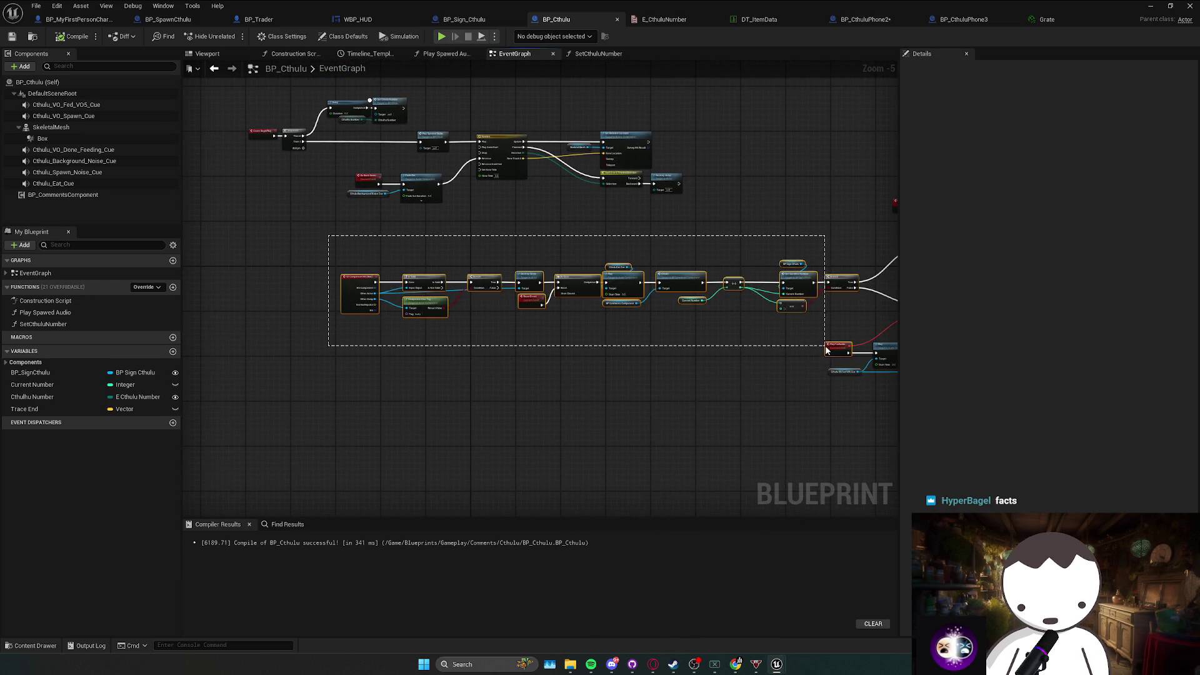
Select the component-hit feeding chain and save the BP_Cthulu Blueprint.
drag(845, 328, 703, 304)
click(747, 317)
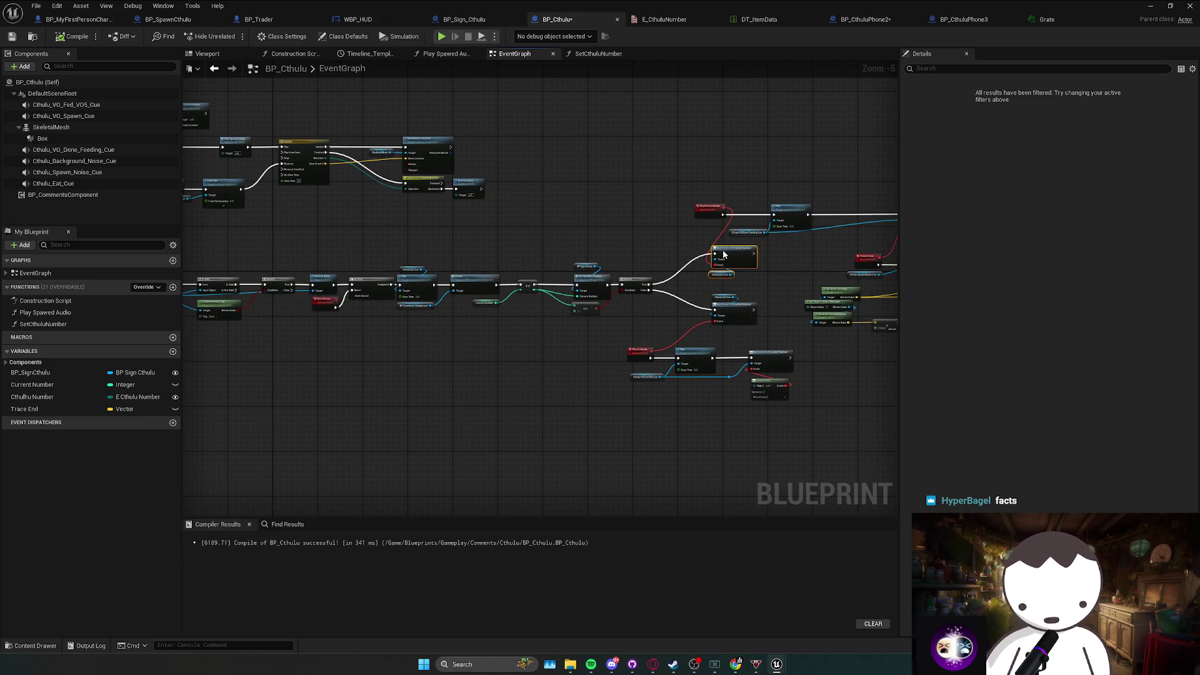
scroll(723, 254, up, 2)
key(ctrl+s)
click(743, 331)
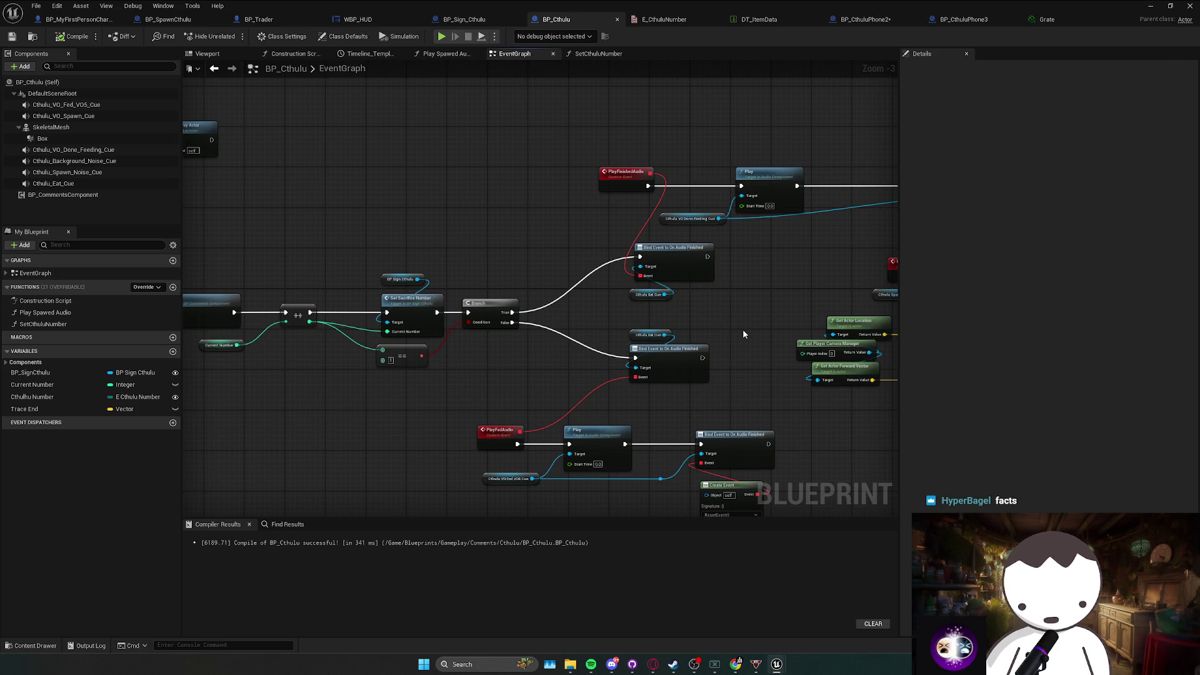
scroll(650, 324, down, 2)
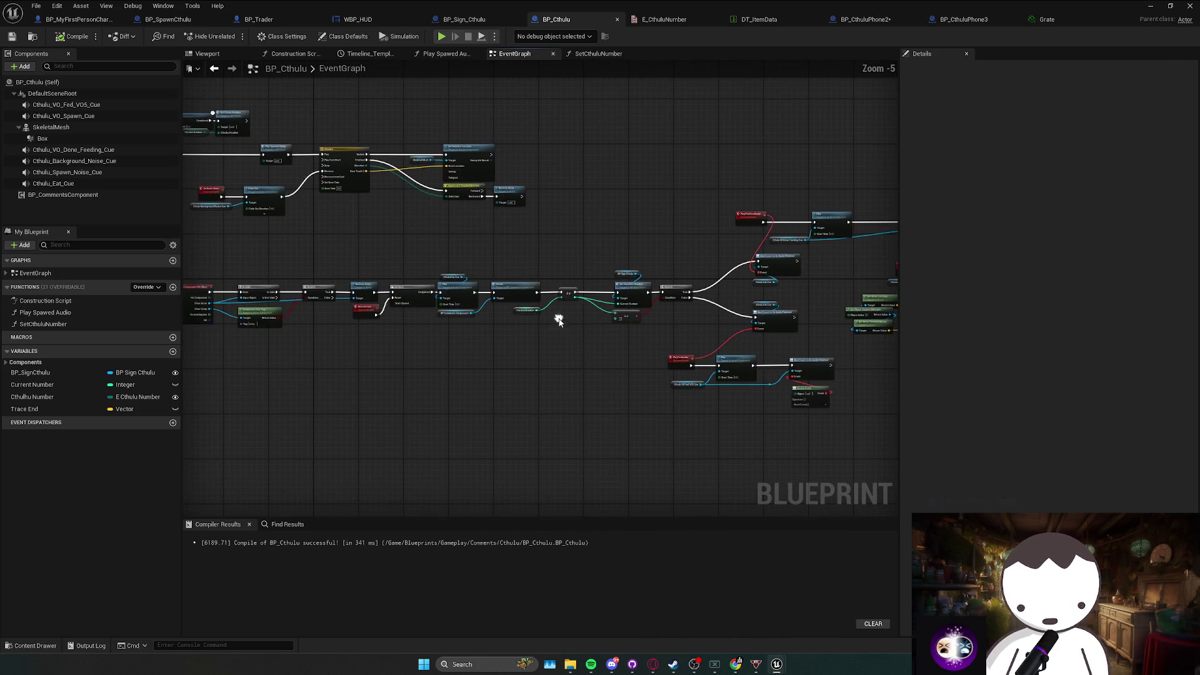
Minimize the BP_Cthulu window to return to the L_MainMapRedone level editor.
mouse_move(821, 361)
mouse_down()
mouse_move(637, 354)
mouse_move(666, 354)
mouse_up()
scroll(575, 363, up, 1)
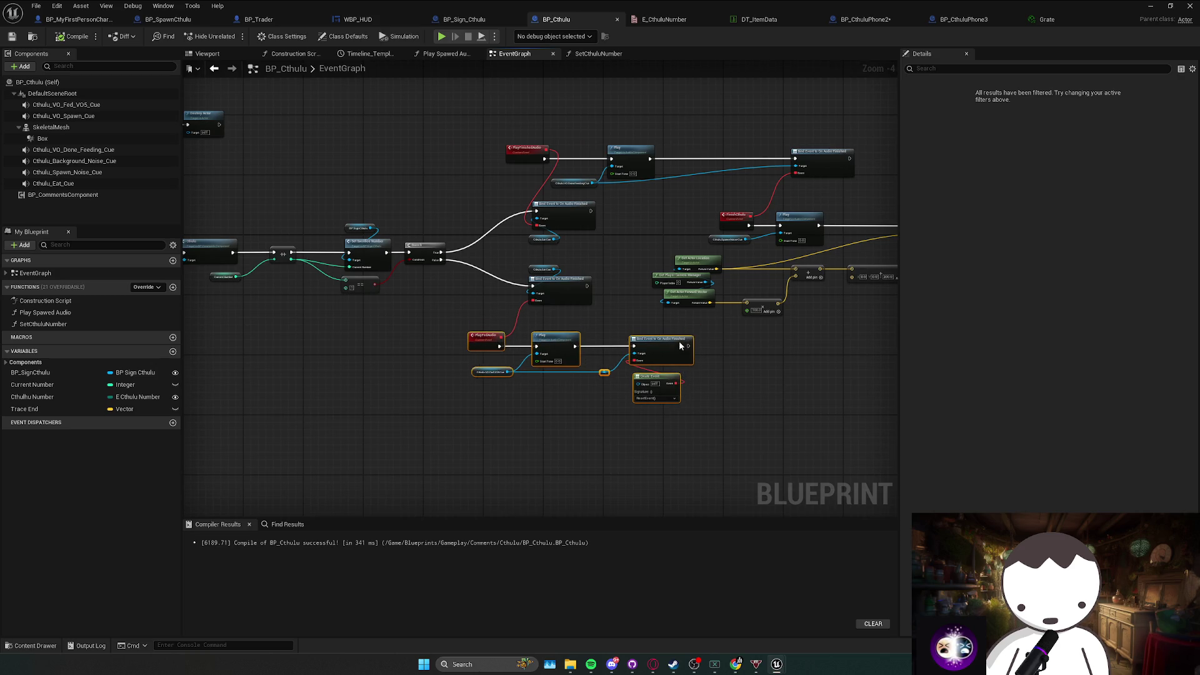
click(1170, 6)
click(1150, 7)
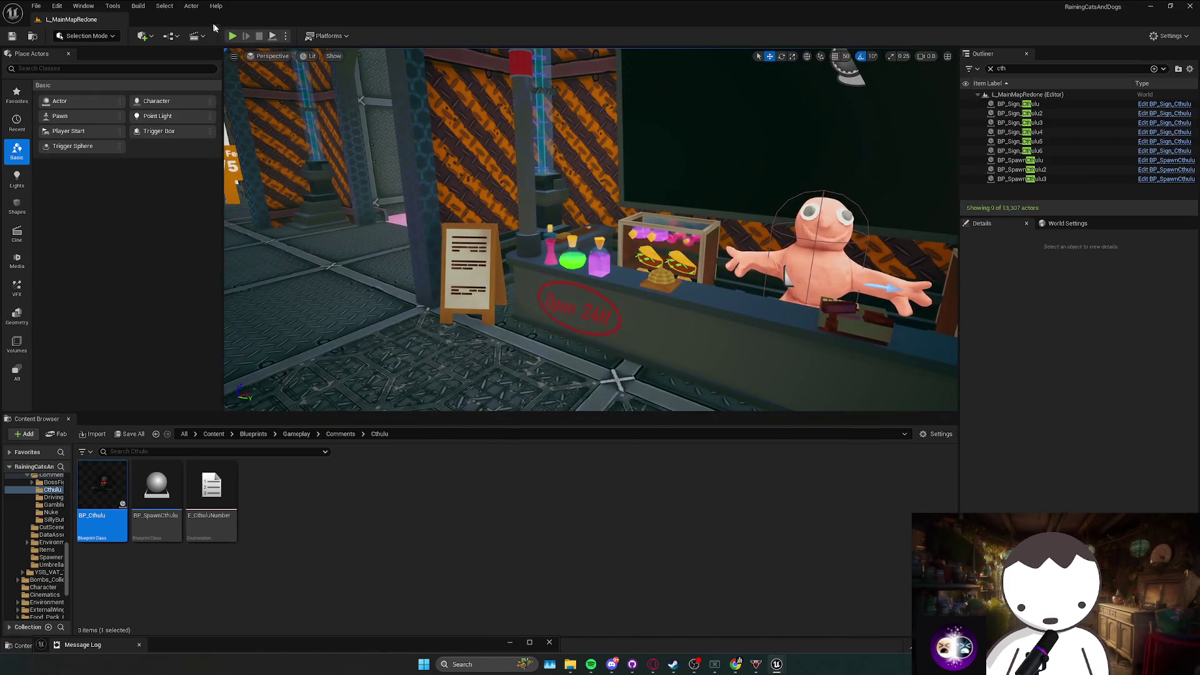
Start a play session, open the Dope Shop at the counter, then close it.
key(alt+p)
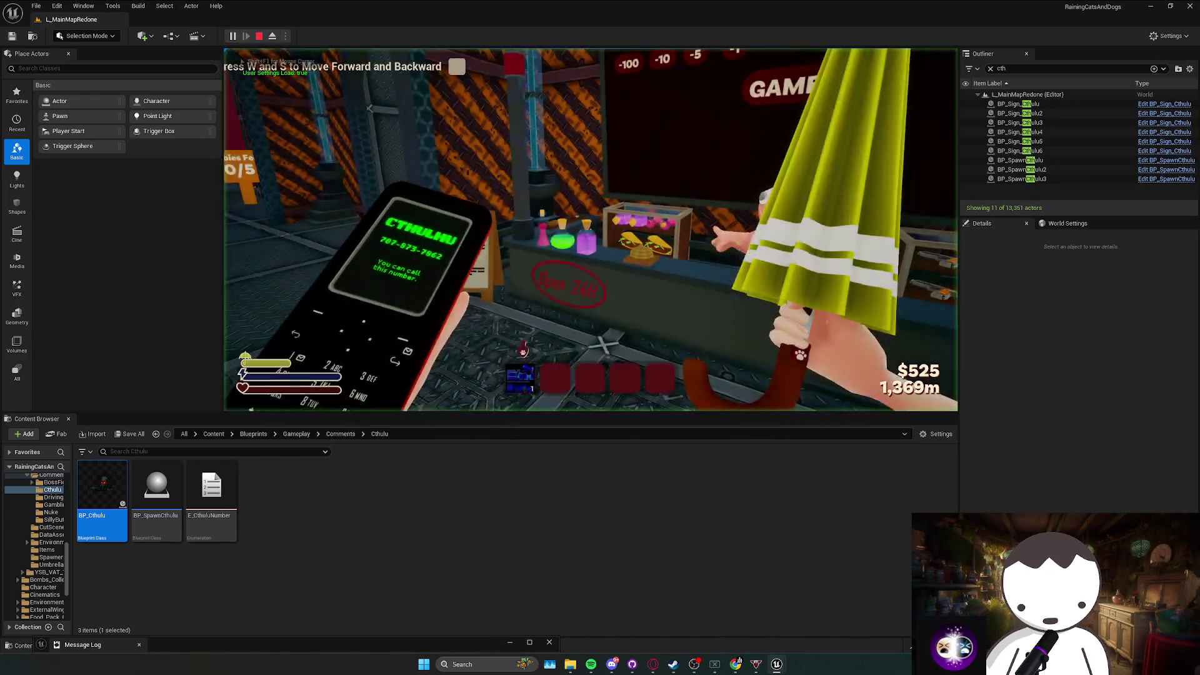
key(f)
click(595, 223)
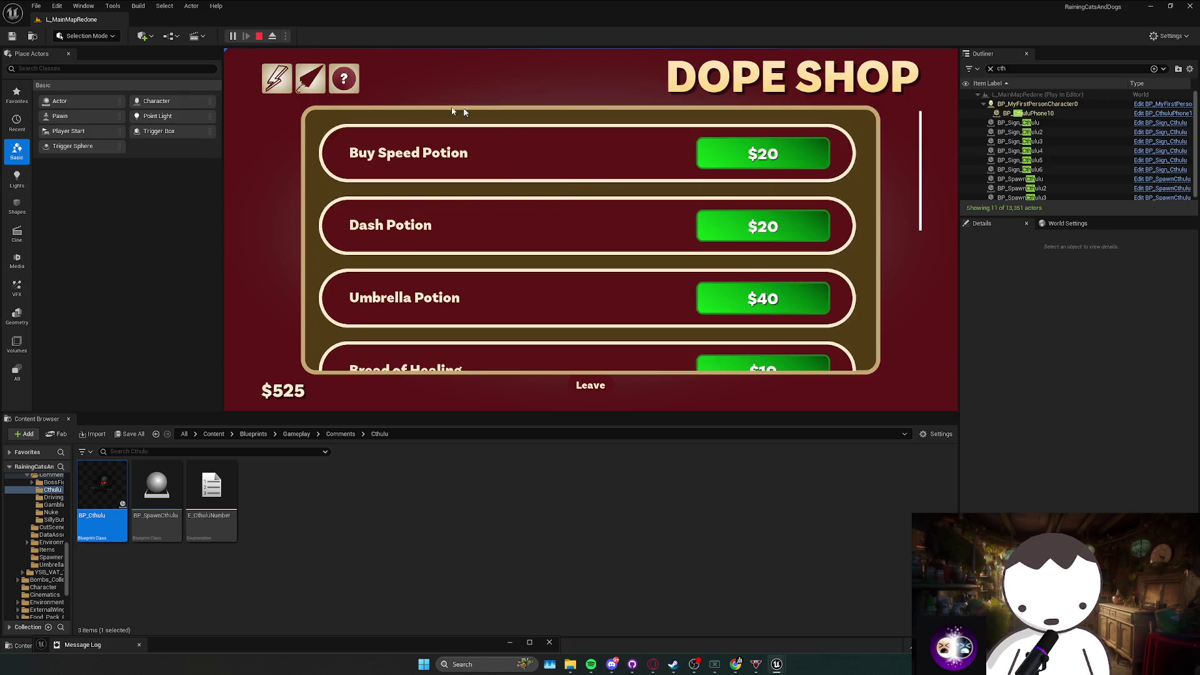
key(Escape)
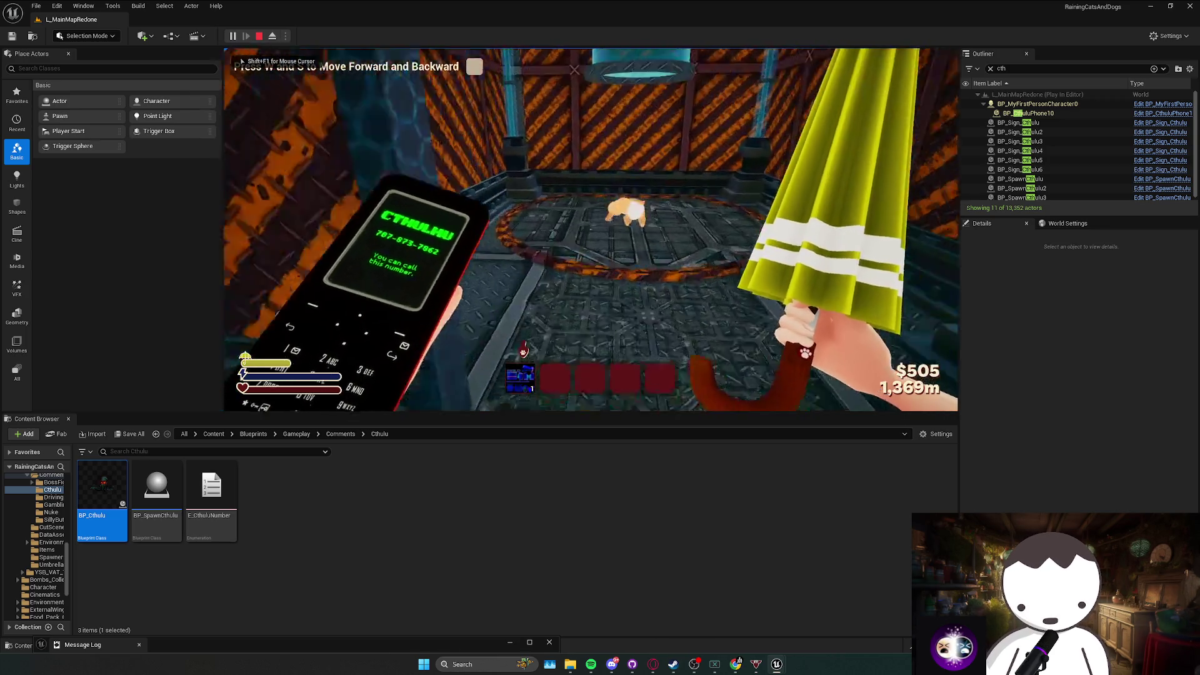
Walk down the corridor past the baby, then end the play session.
key(w)
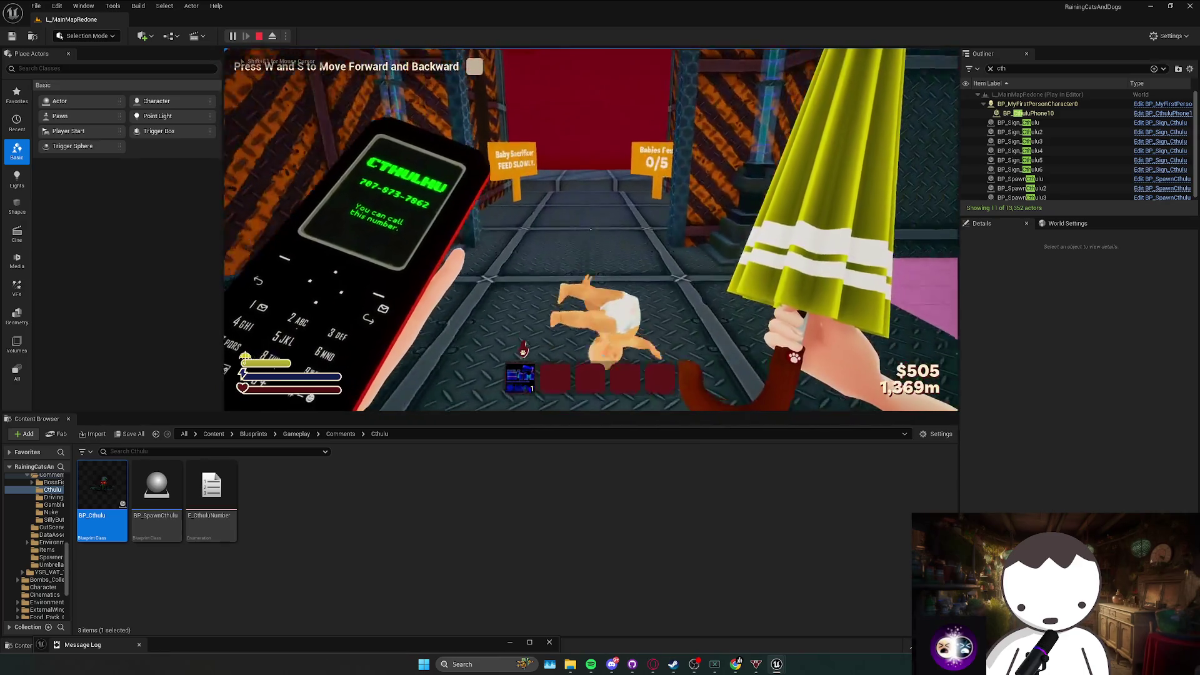
key(w)
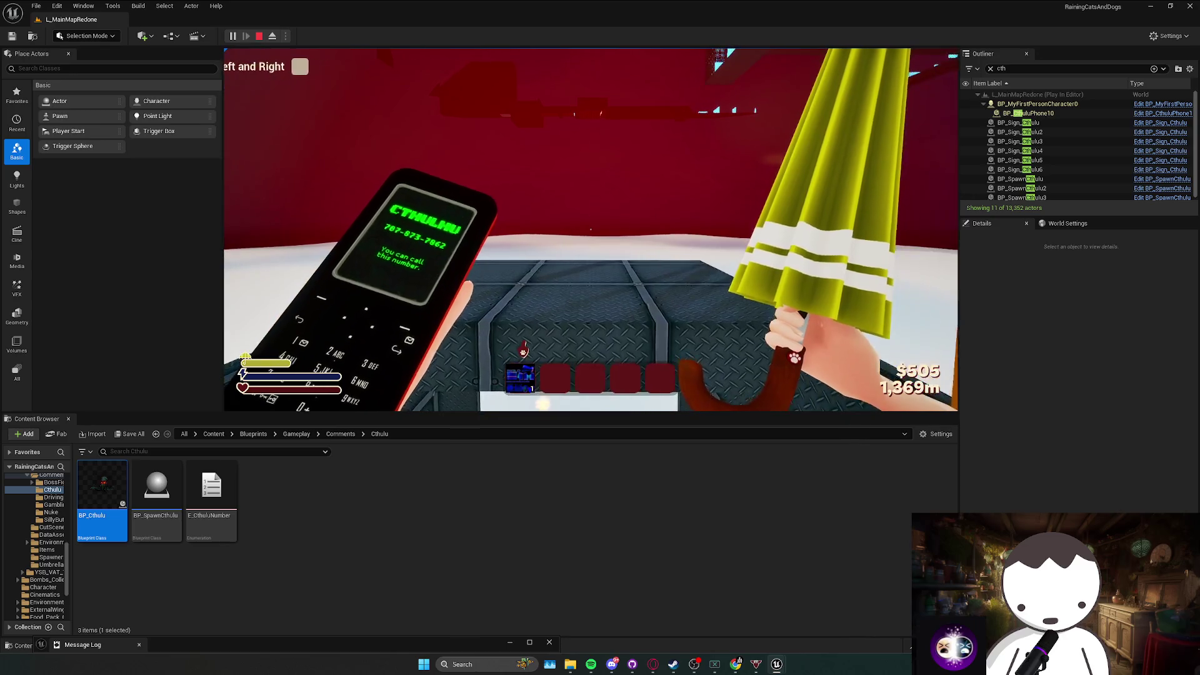
key(Escape)
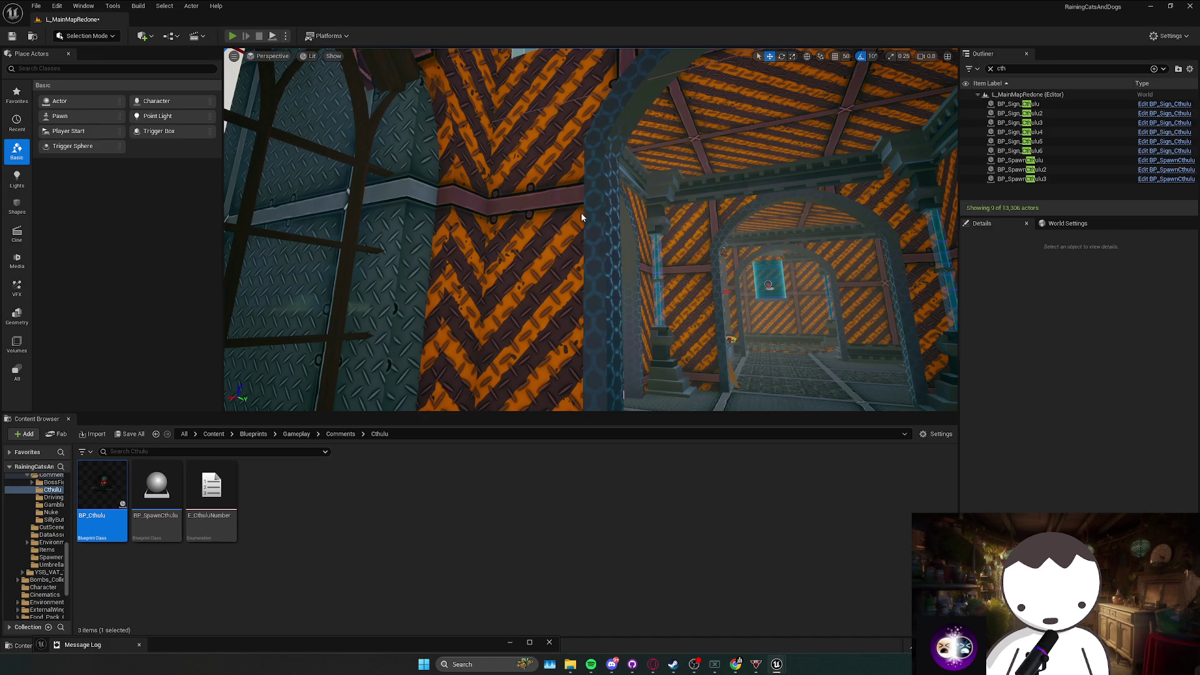
Start a new play session, visit and leave the Dope Shop, then walk toward the Babies signs.
key(alt+p)
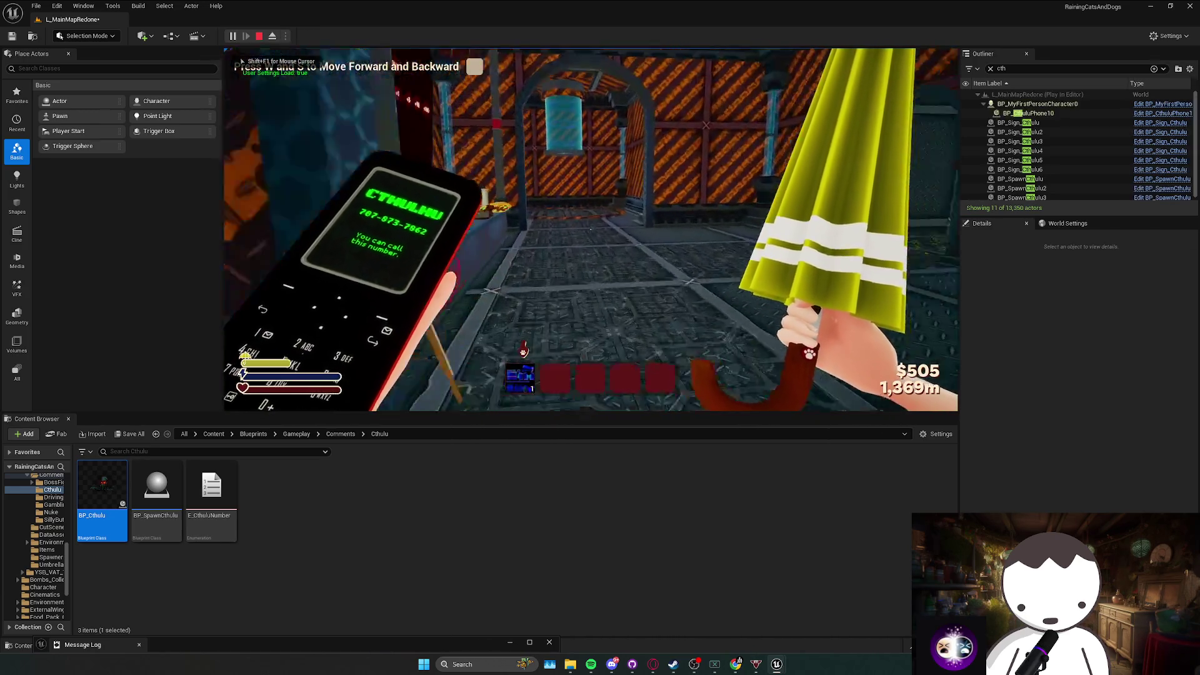
key(f)
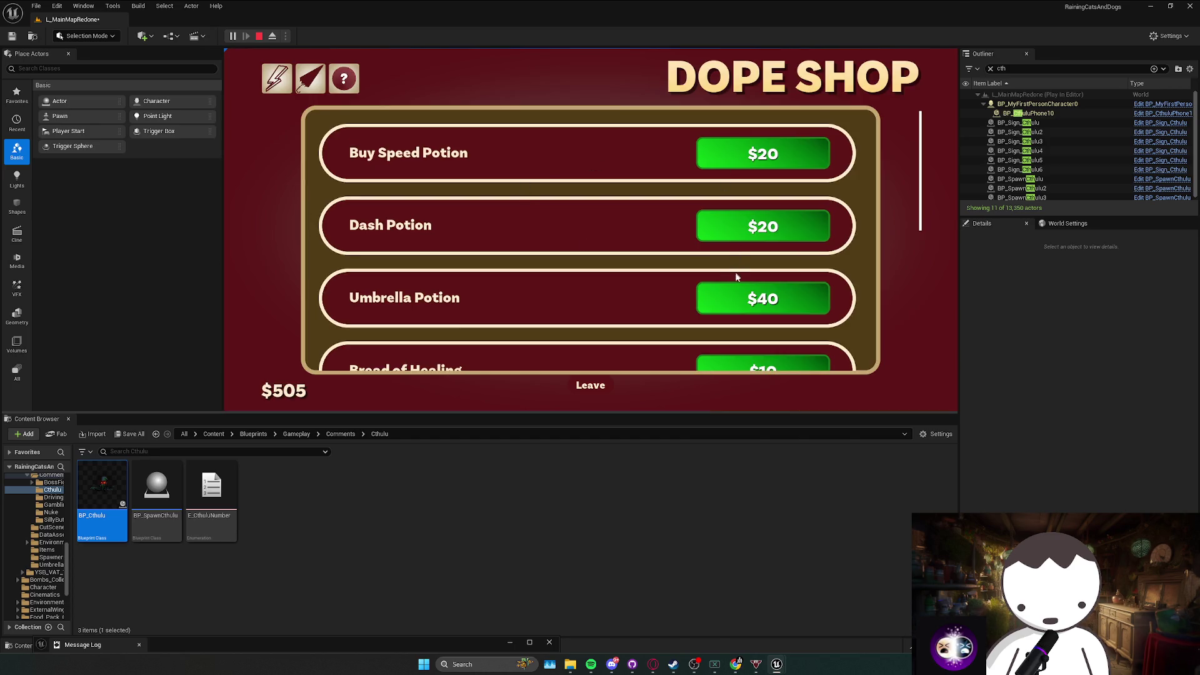
click(587, 382)
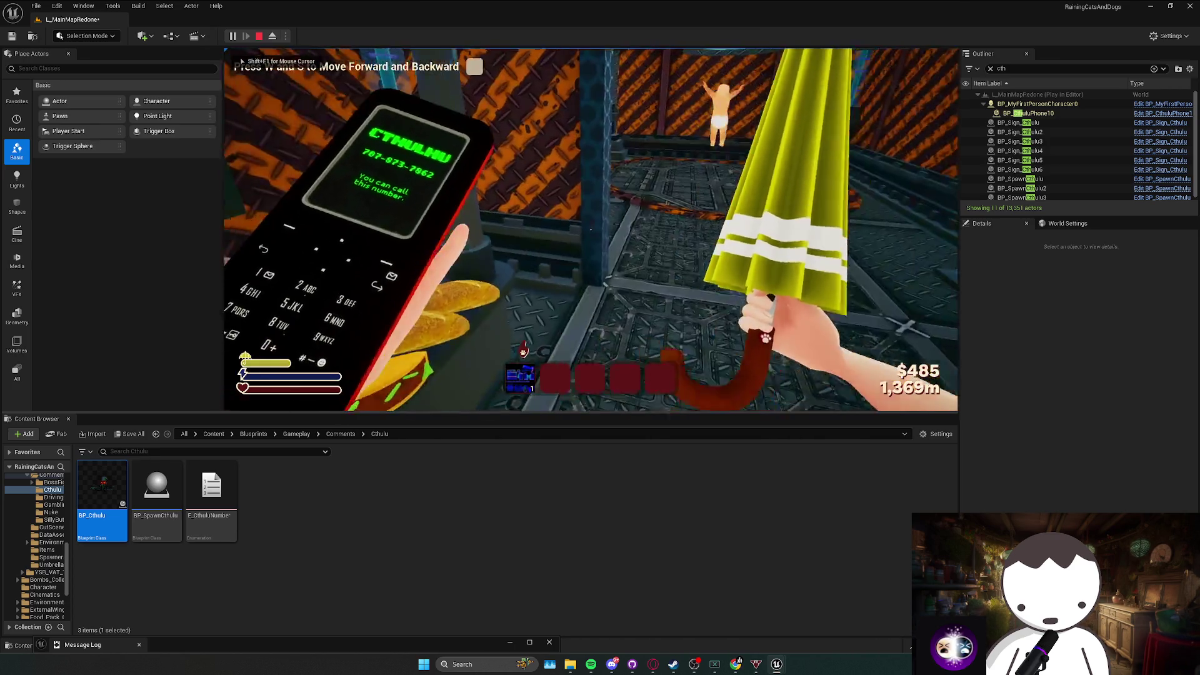
key(w)
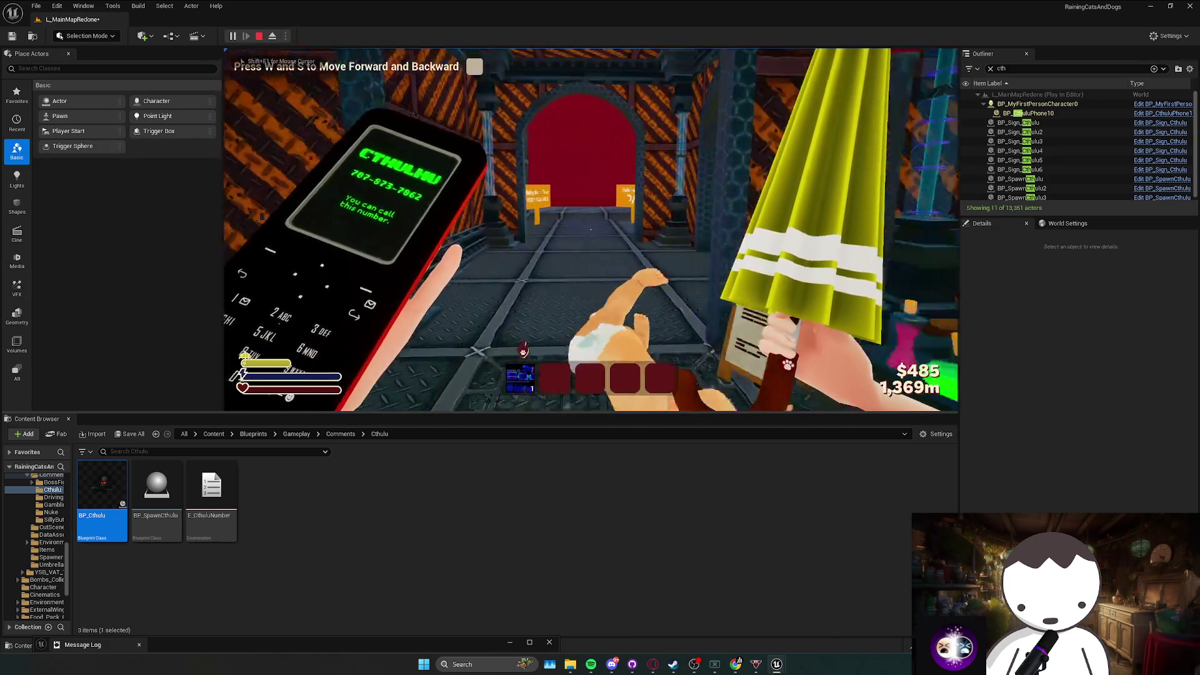
key(w)
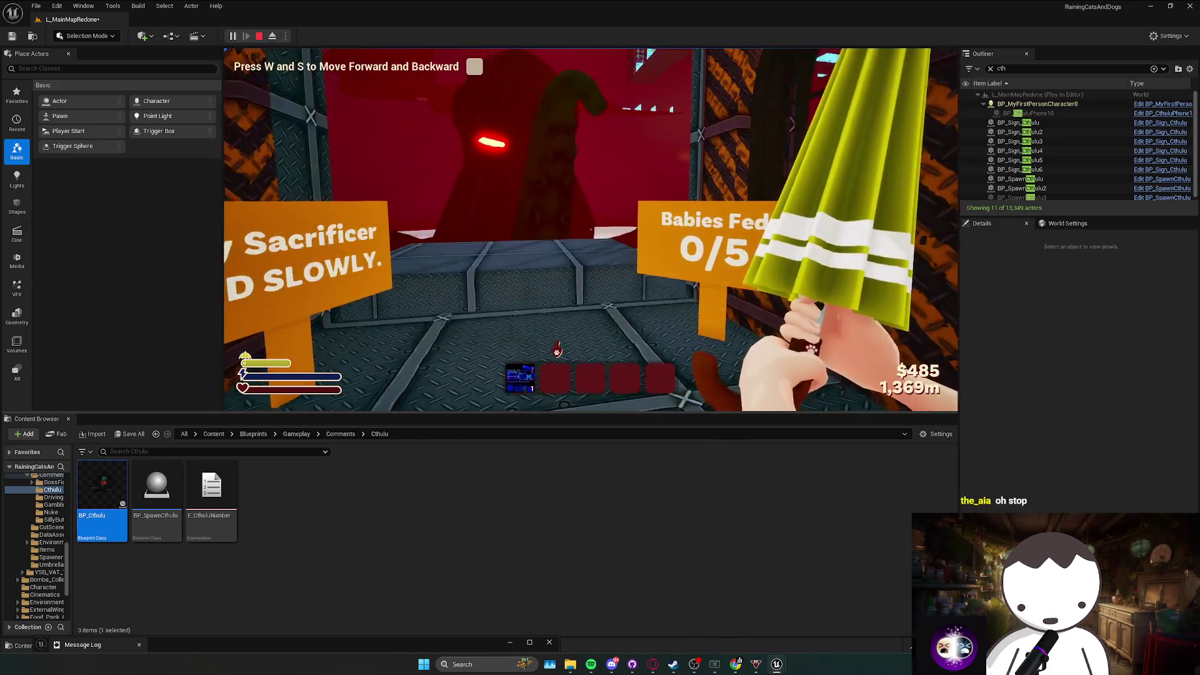
Buy a baby for $20 at the baby booth, leave, and head toward Cthulhu.
key(w)
key(f)
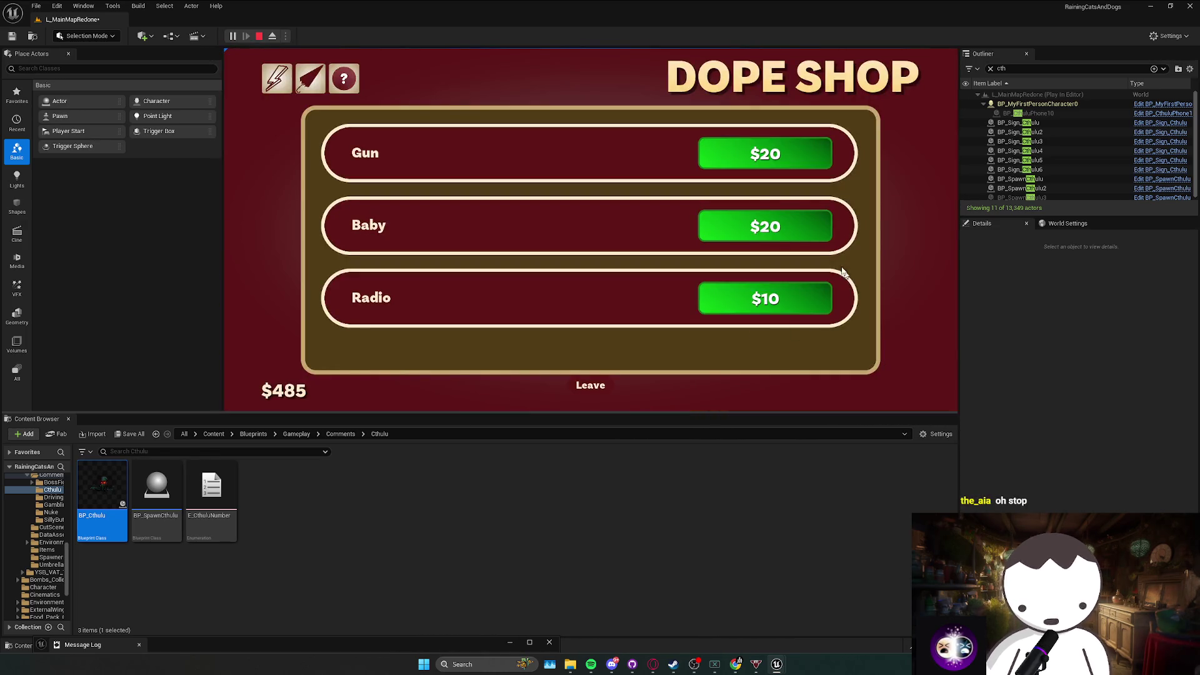
click(588, 385)
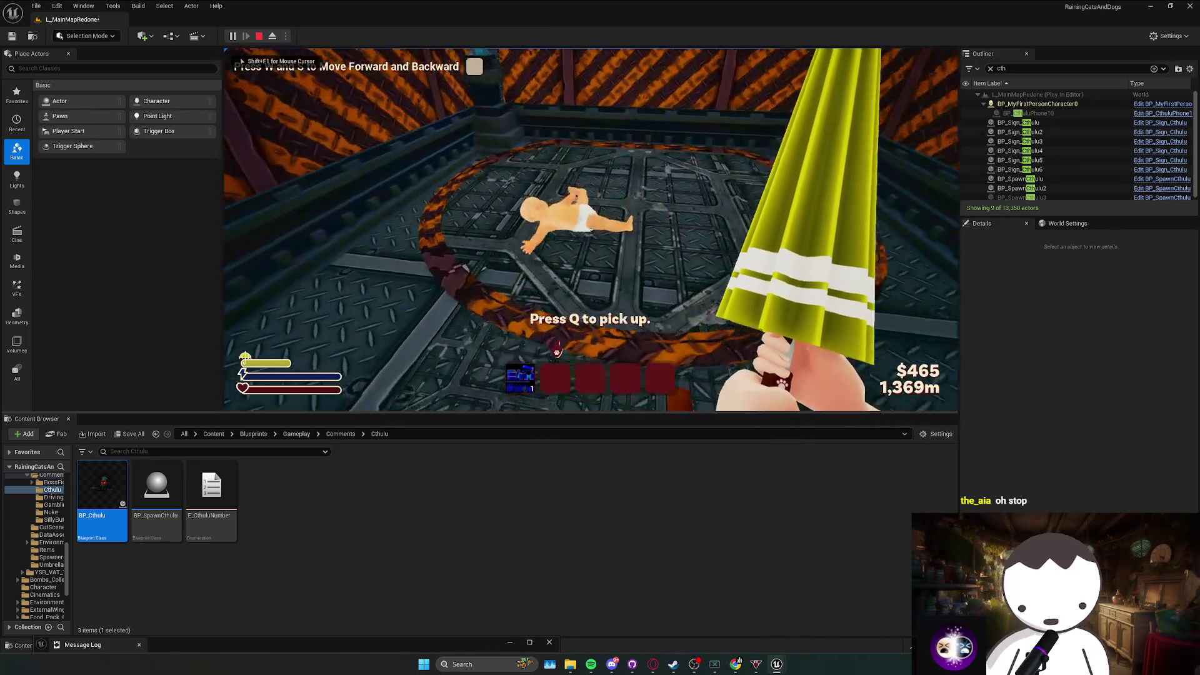
key(w)
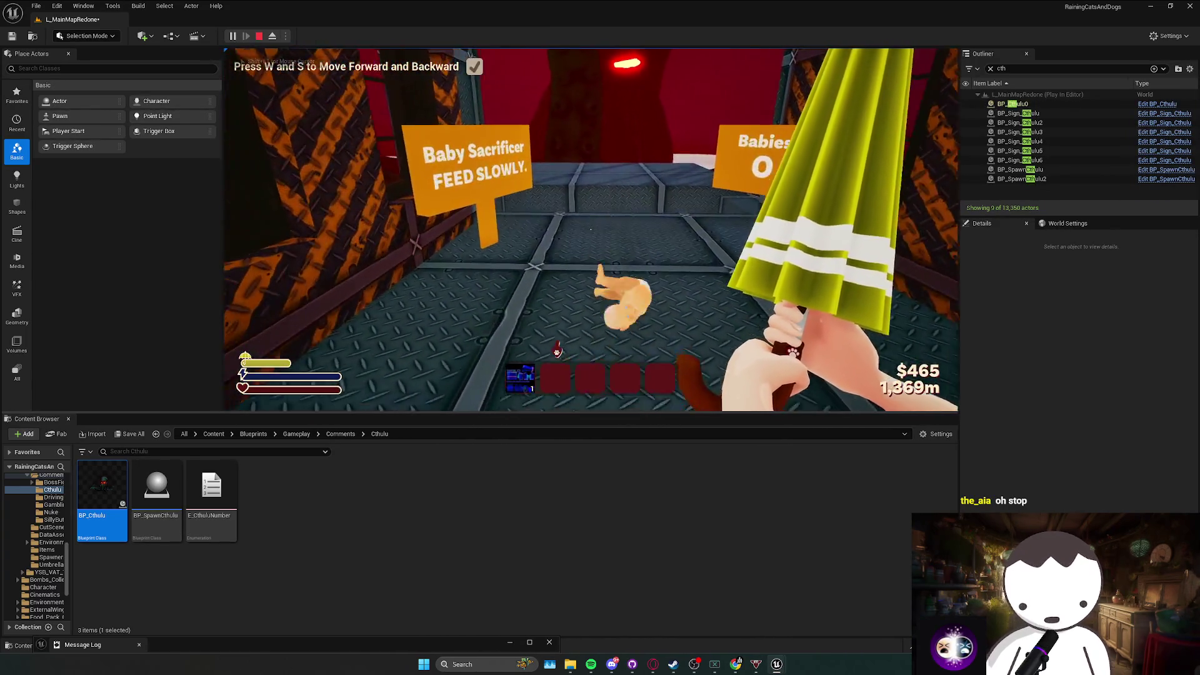
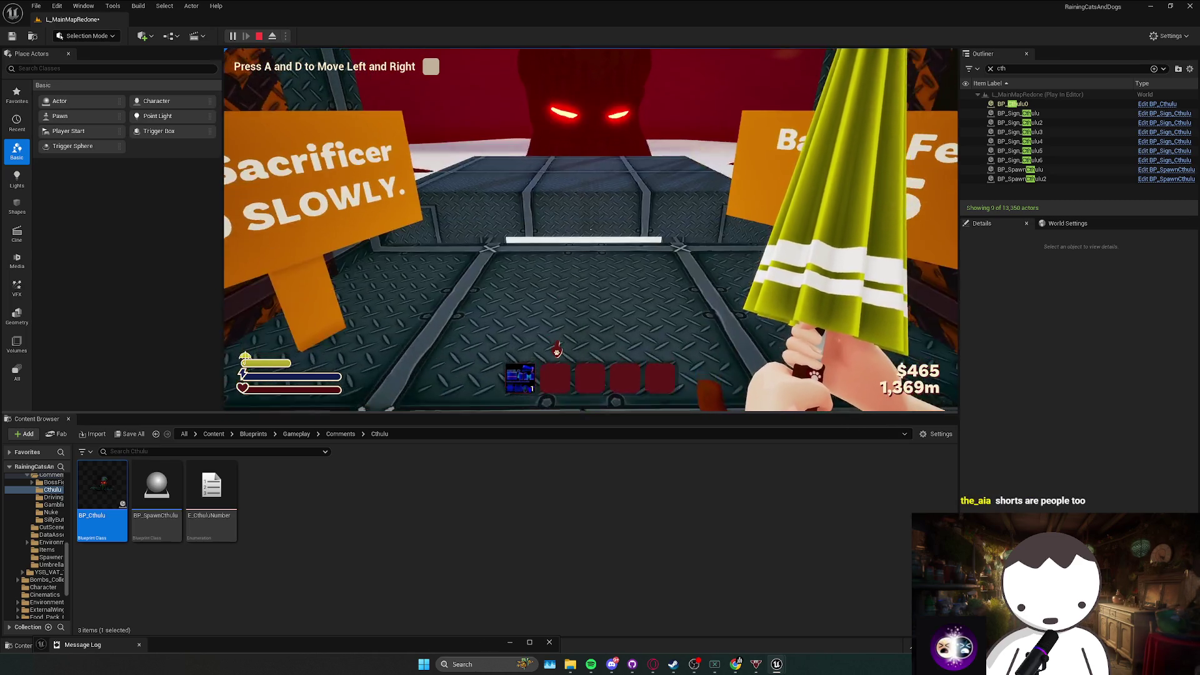
Grab the Cthulhu burner phone, walk to the GAMBLE! shop counter, jump, then stop the play test.
key(f)
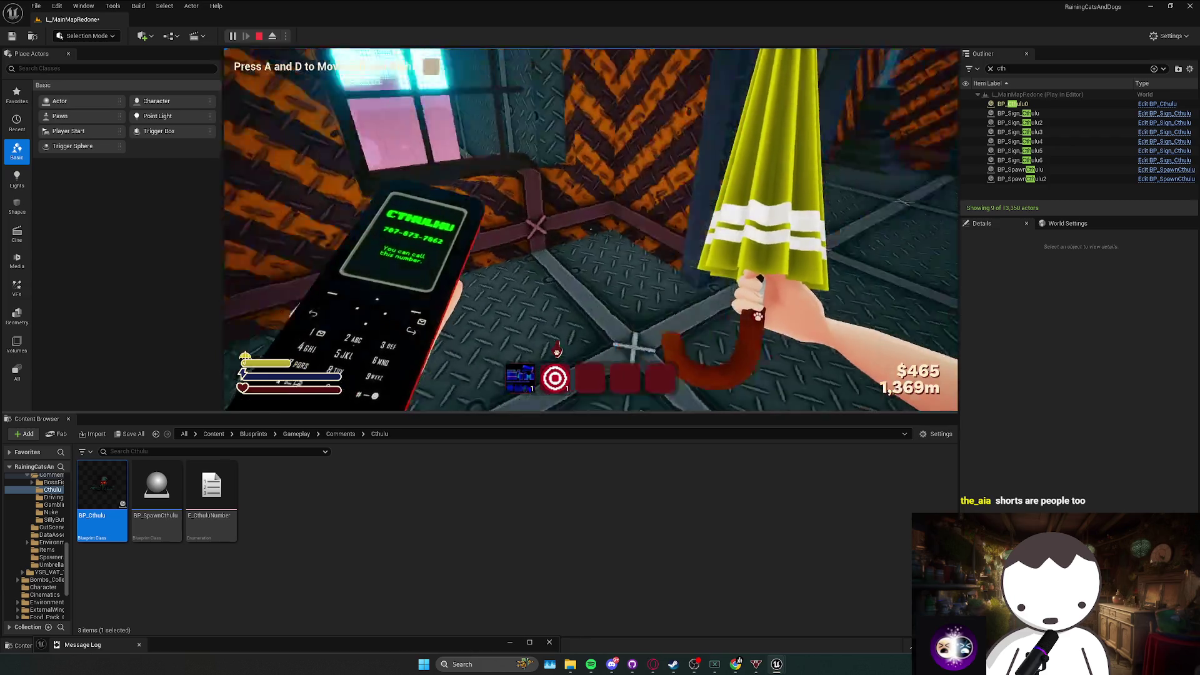
key(w)
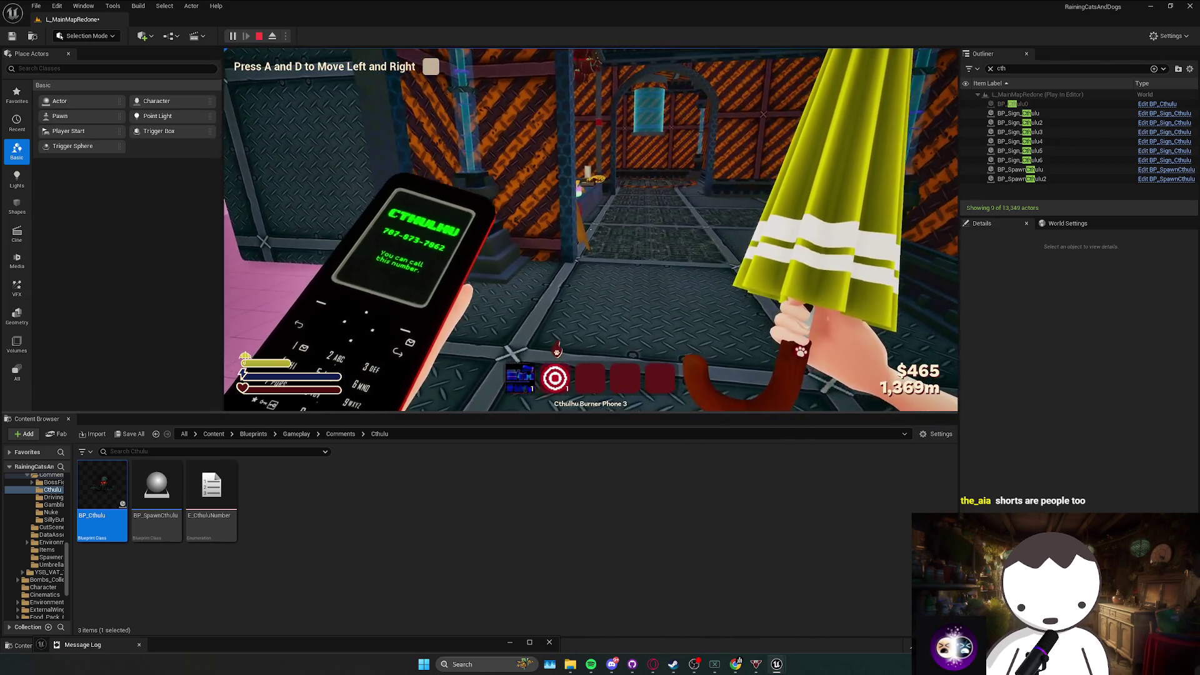
key(w)
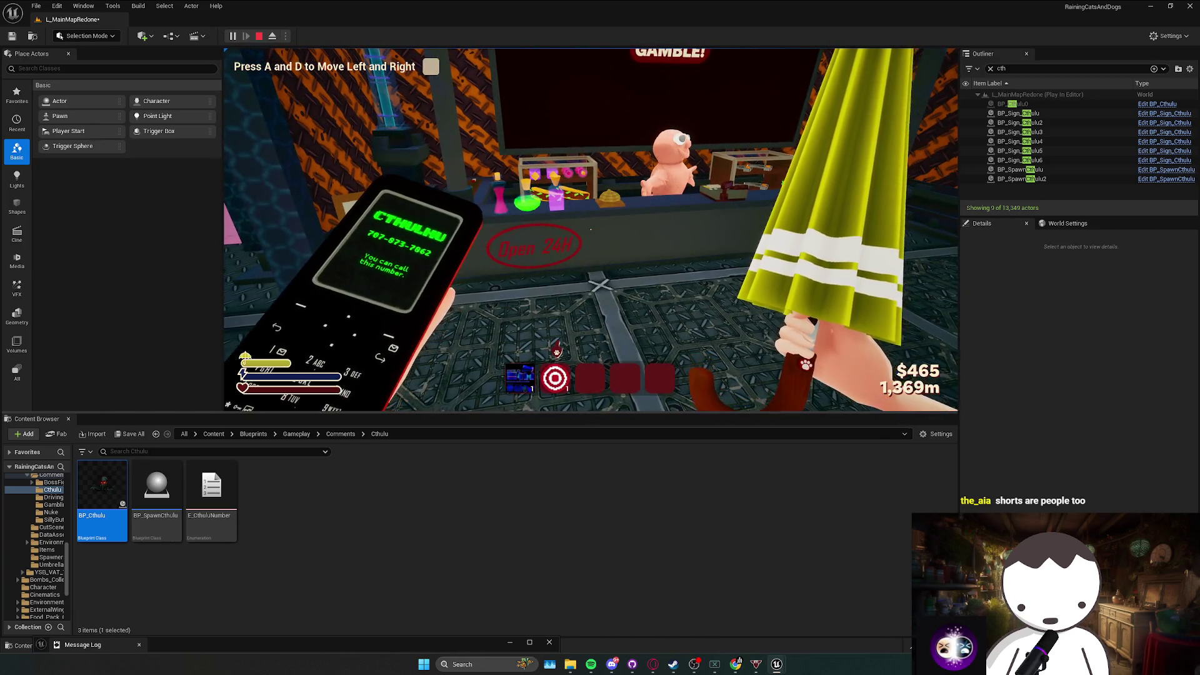
key(a)
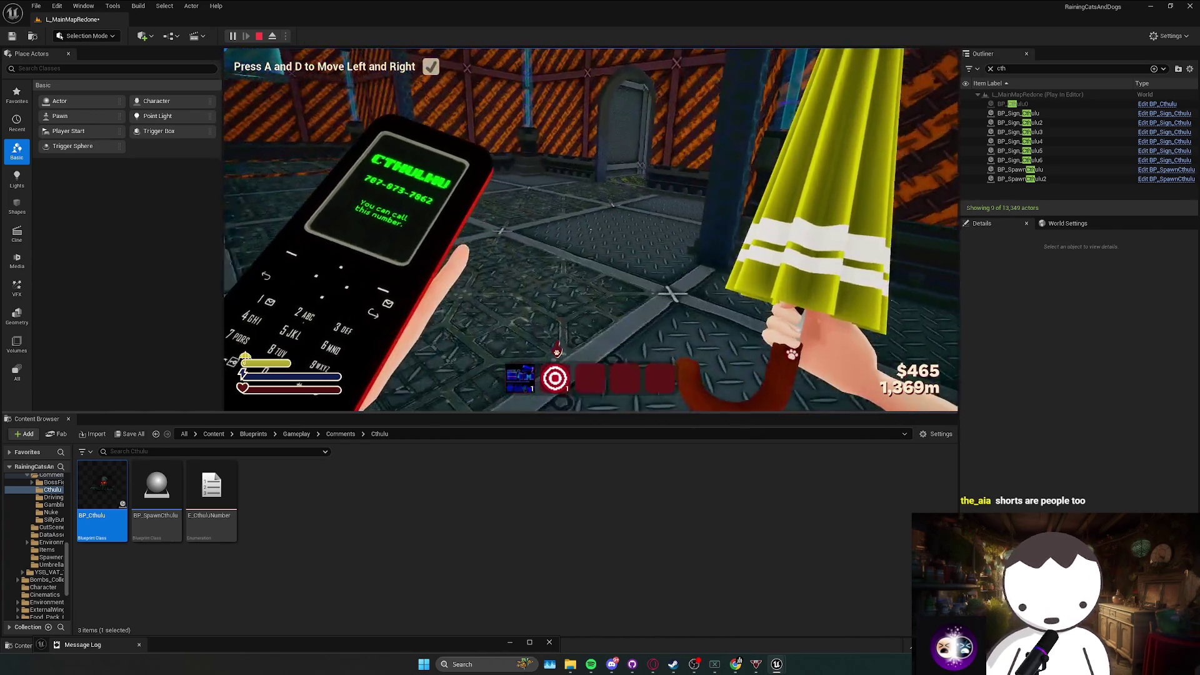
key(d)
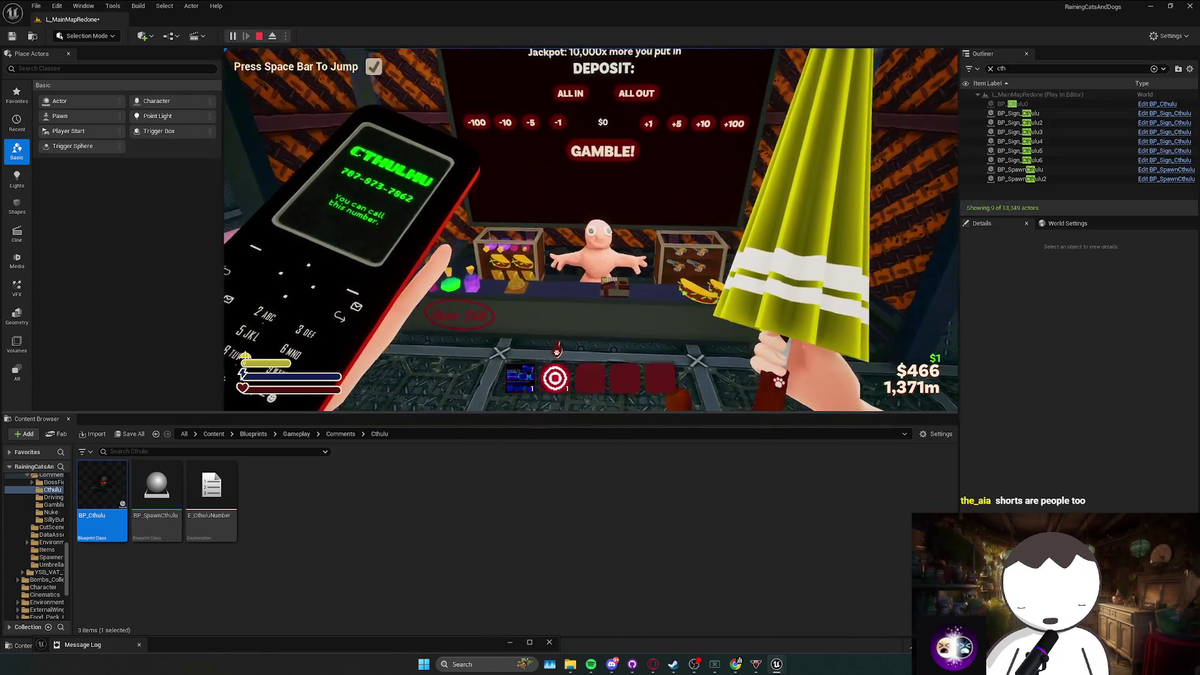
key(space)
key(Escape)
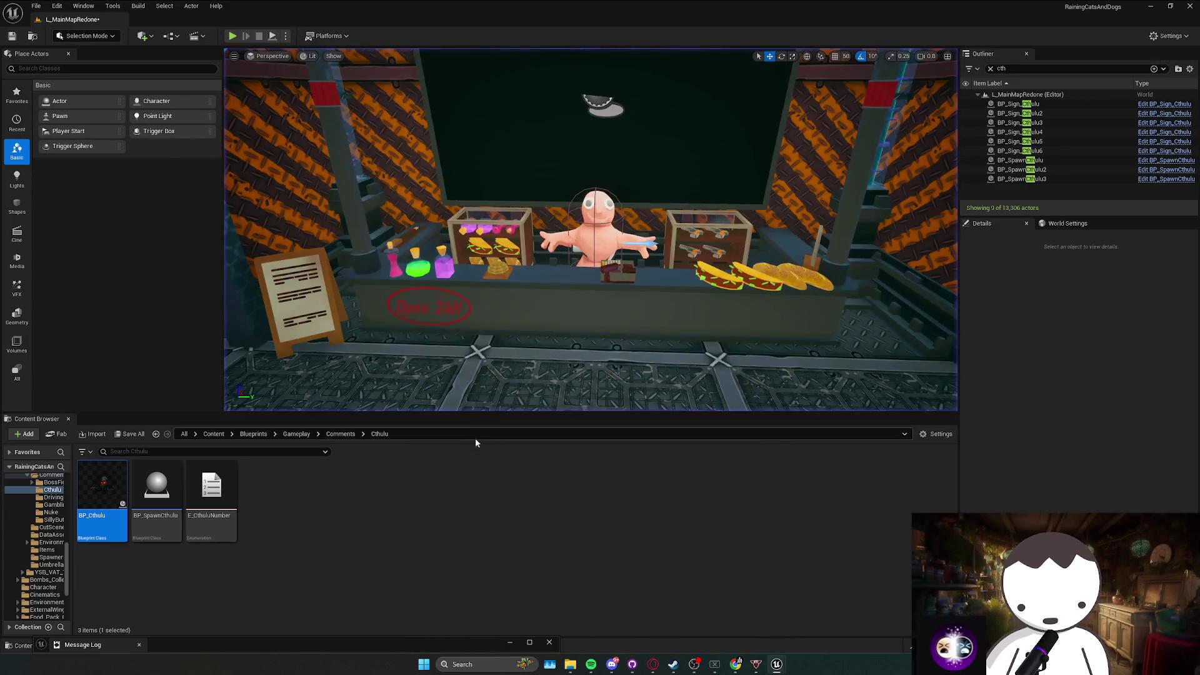
In BP_Cthulu, open the sign's SetSacrificeNumber event in BP_Sign_Cthulu.
mouse_move(772, 665)
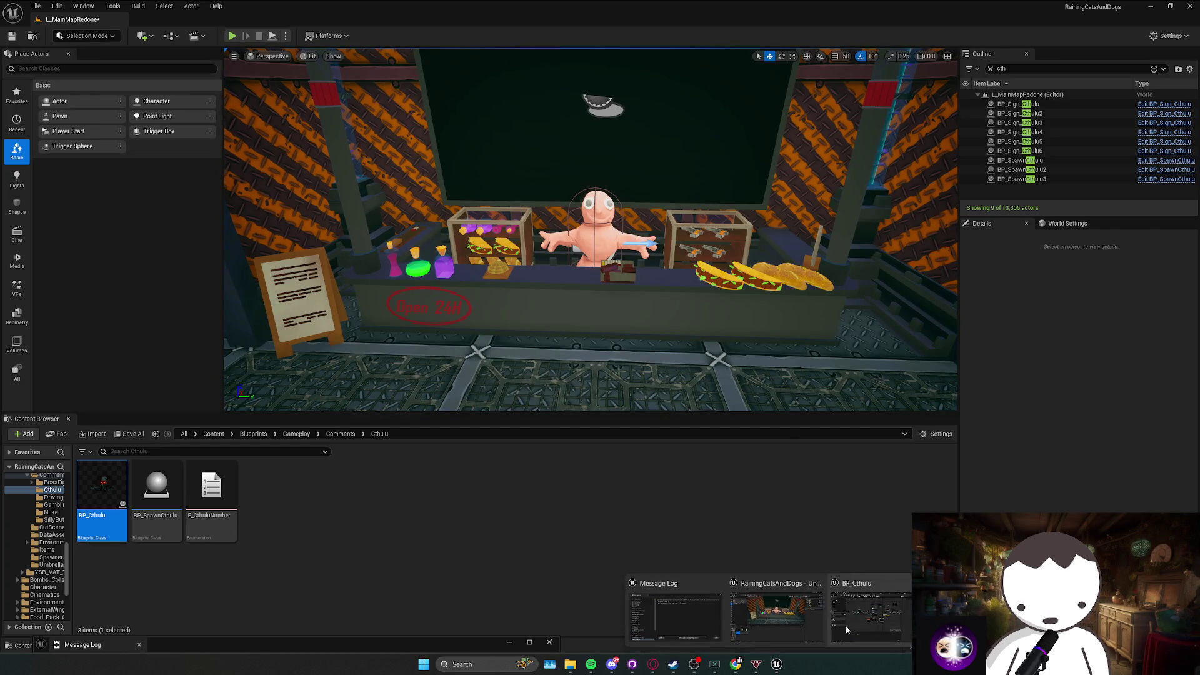
click(812, 619)
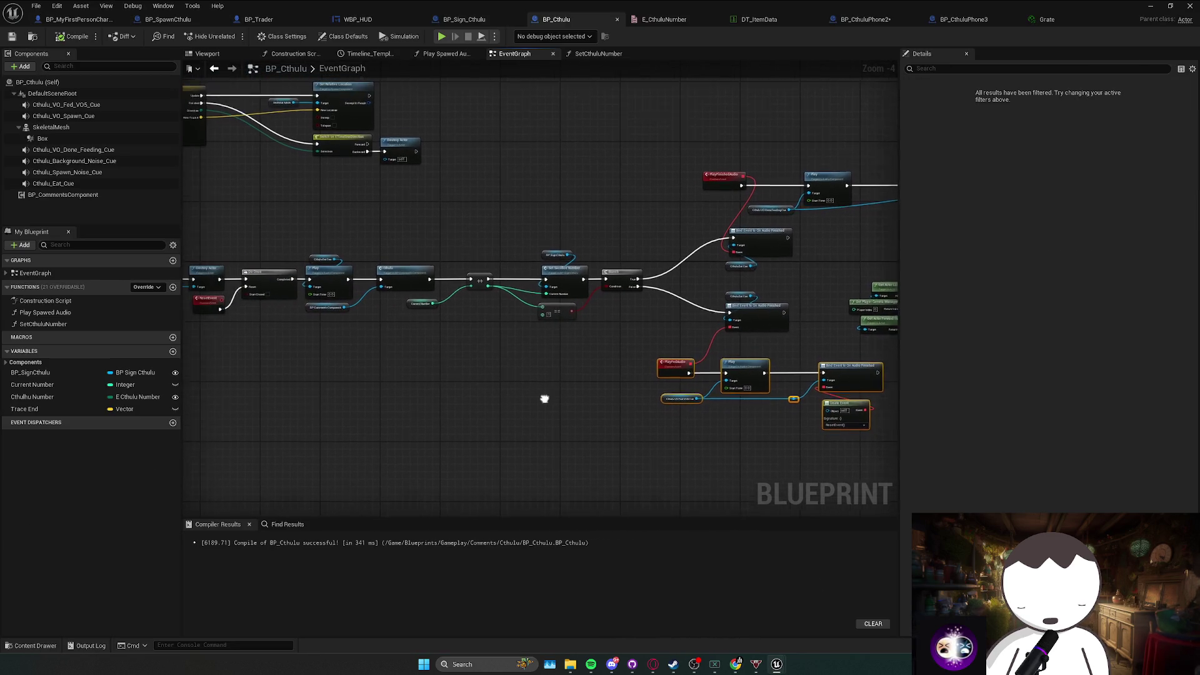
scroll(472, 200, up, 1)
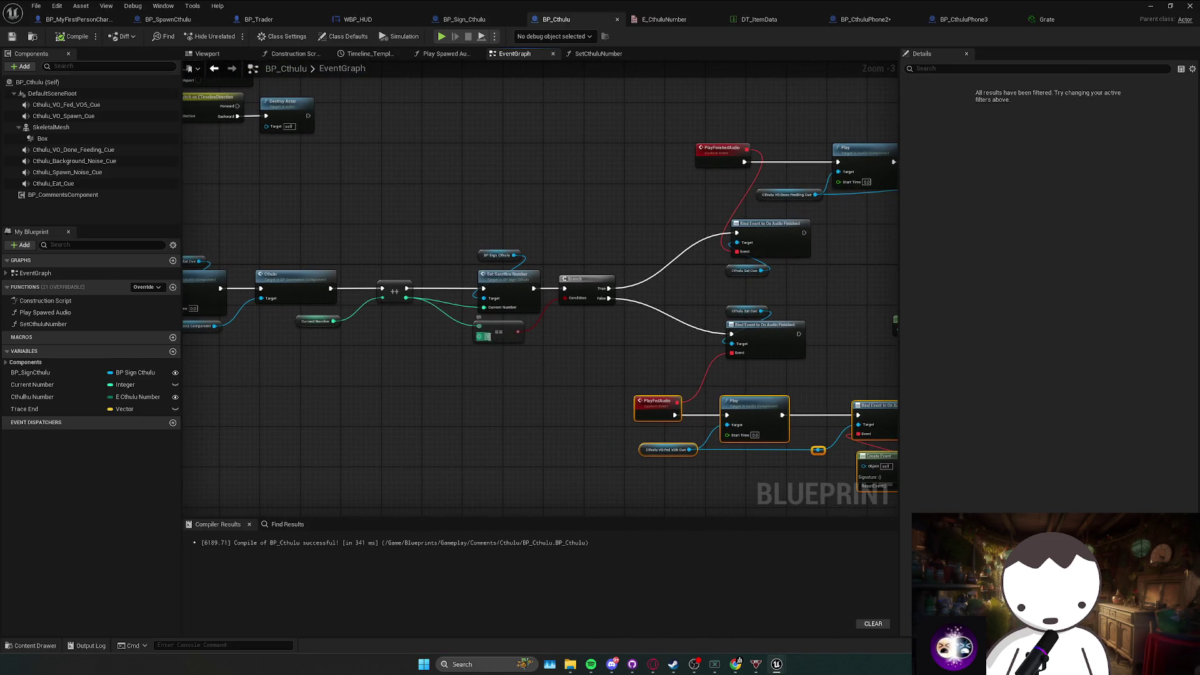
drag(565, 407, 545, 391)
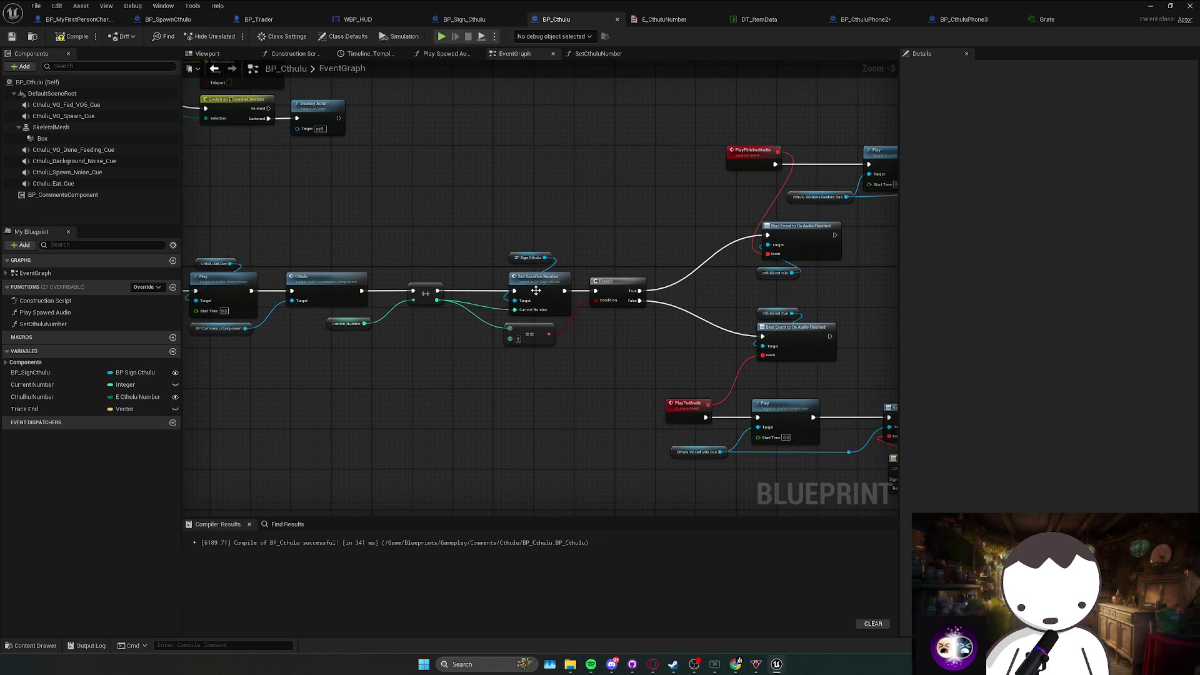
double_click(535, 290)
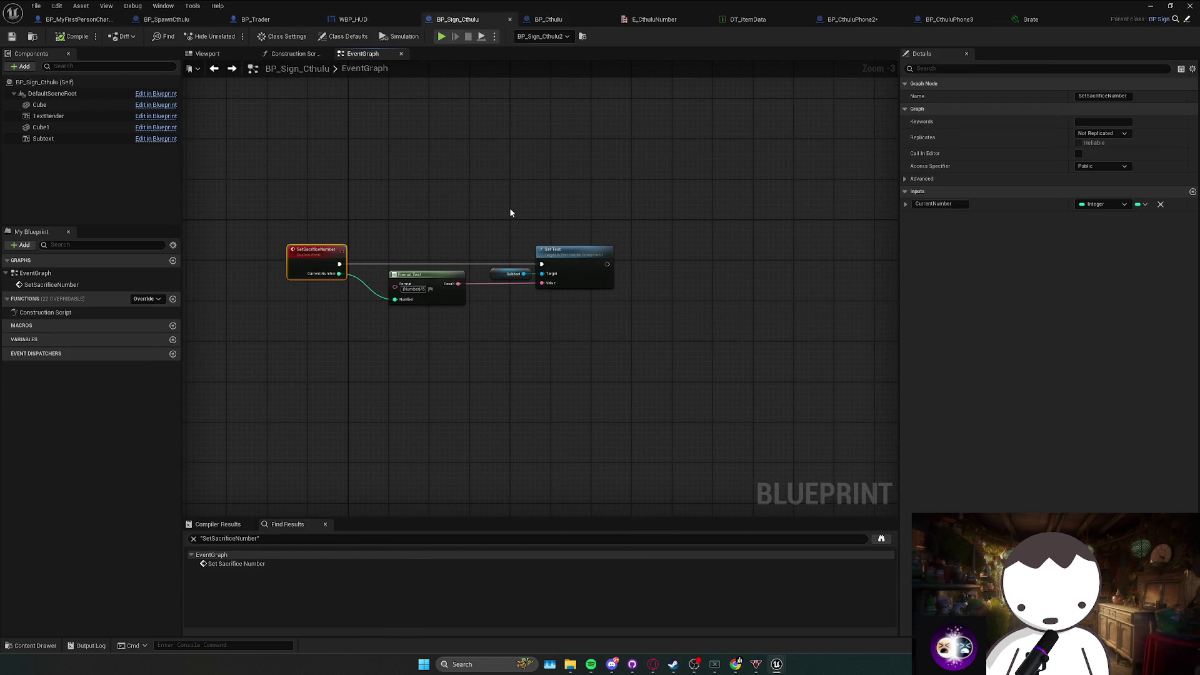
Return to the BP_Cthulu event graph, then go back to the main level editor.
click(549, 19)
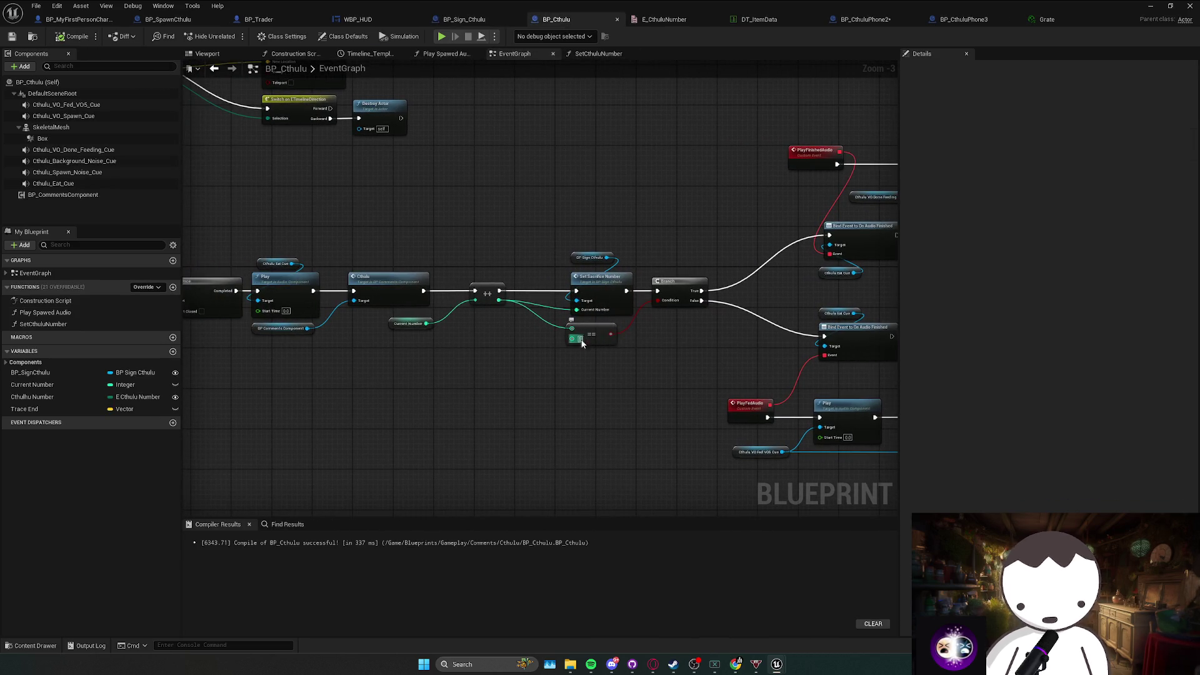
key(alt+Tab)
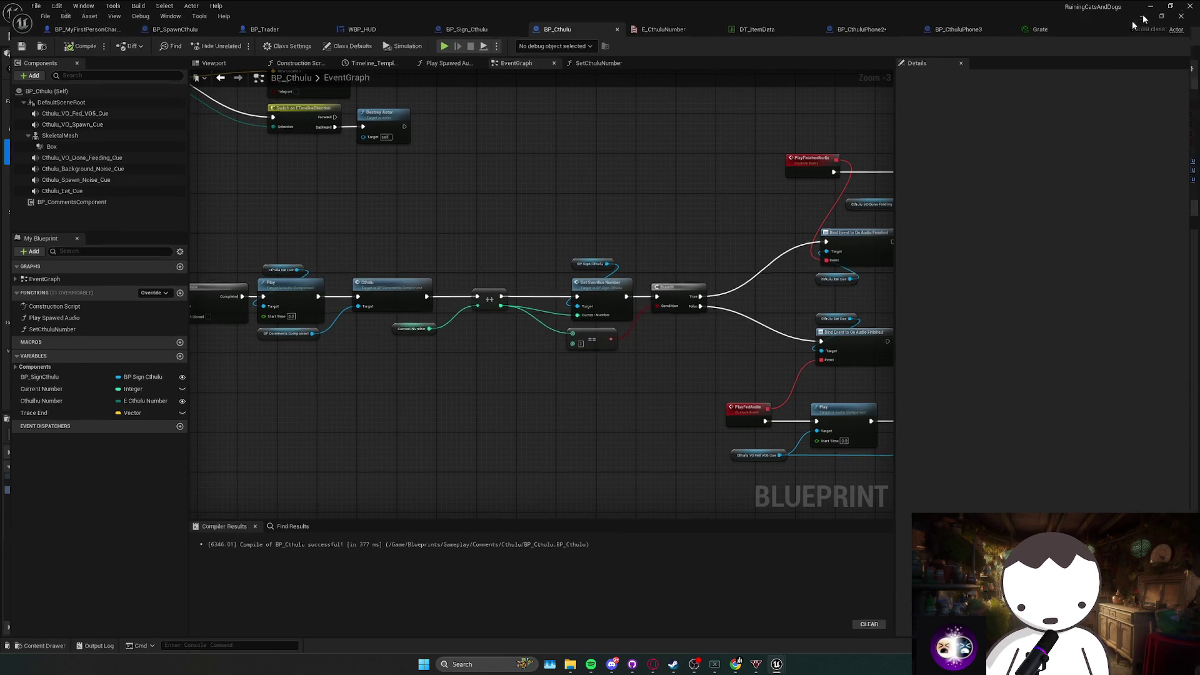
scroll(590, 230, up, 3)
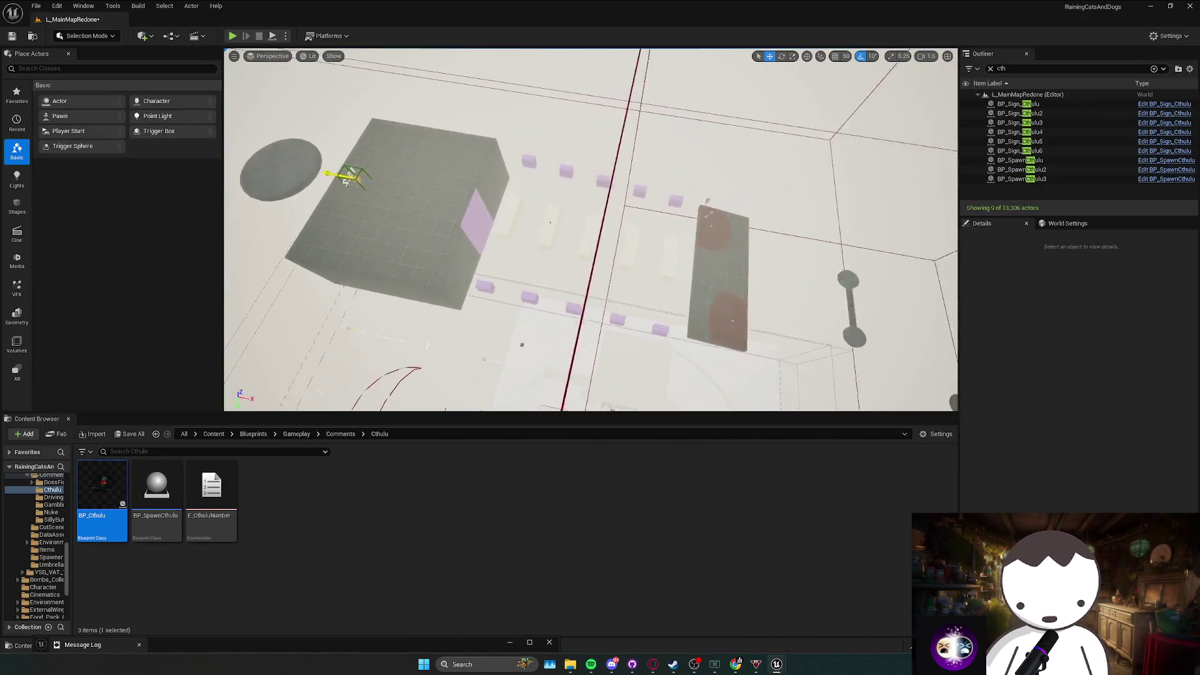
Fly the viewport camera through the level past the pillars, striped ledges and wireframe bounds.
scroll(590, 230, up, 2)
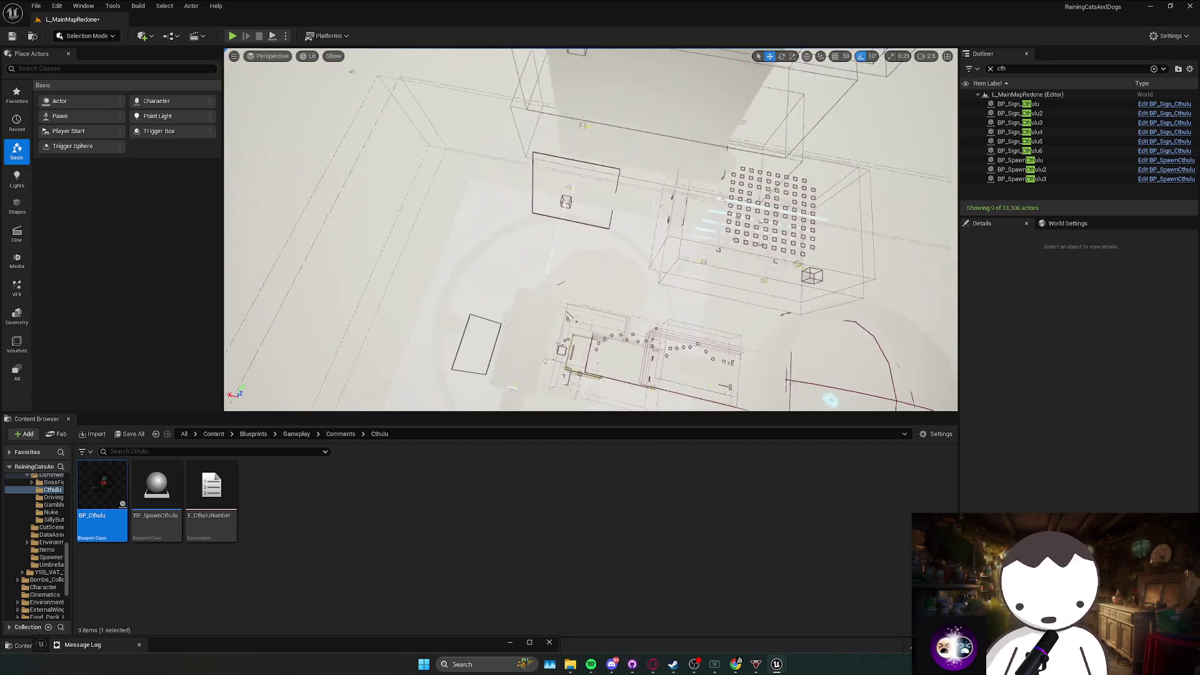
key(w)
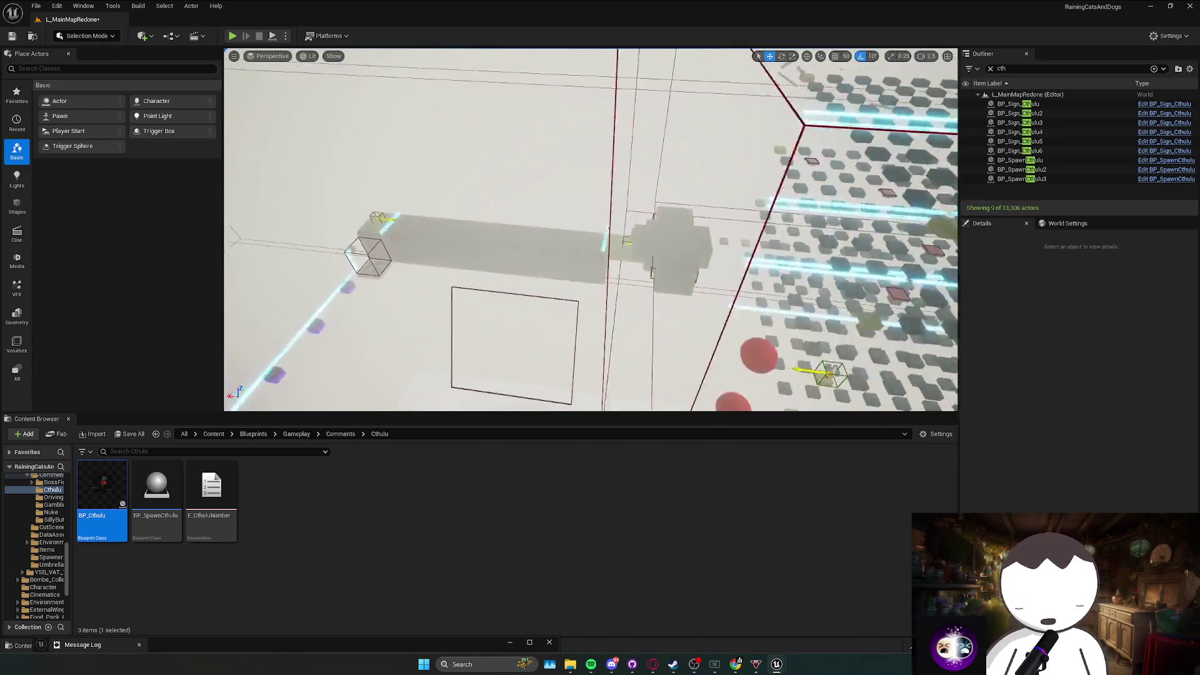
key(w)
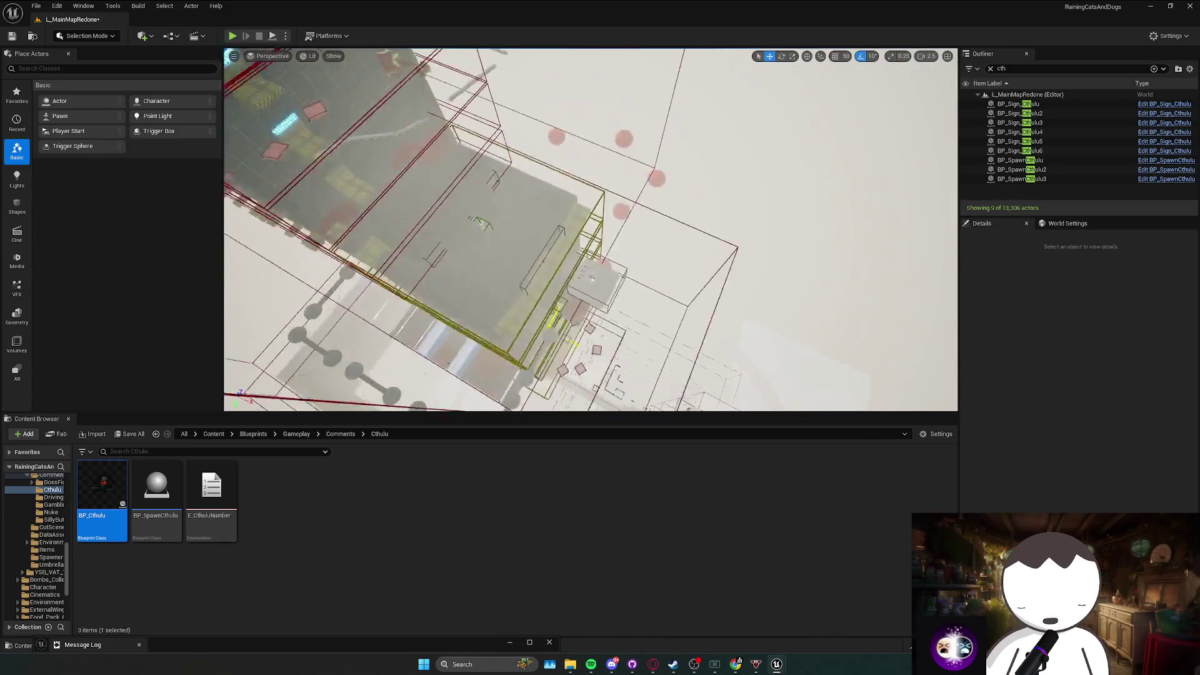
key(w)
scroll(590, 230, down, 2)
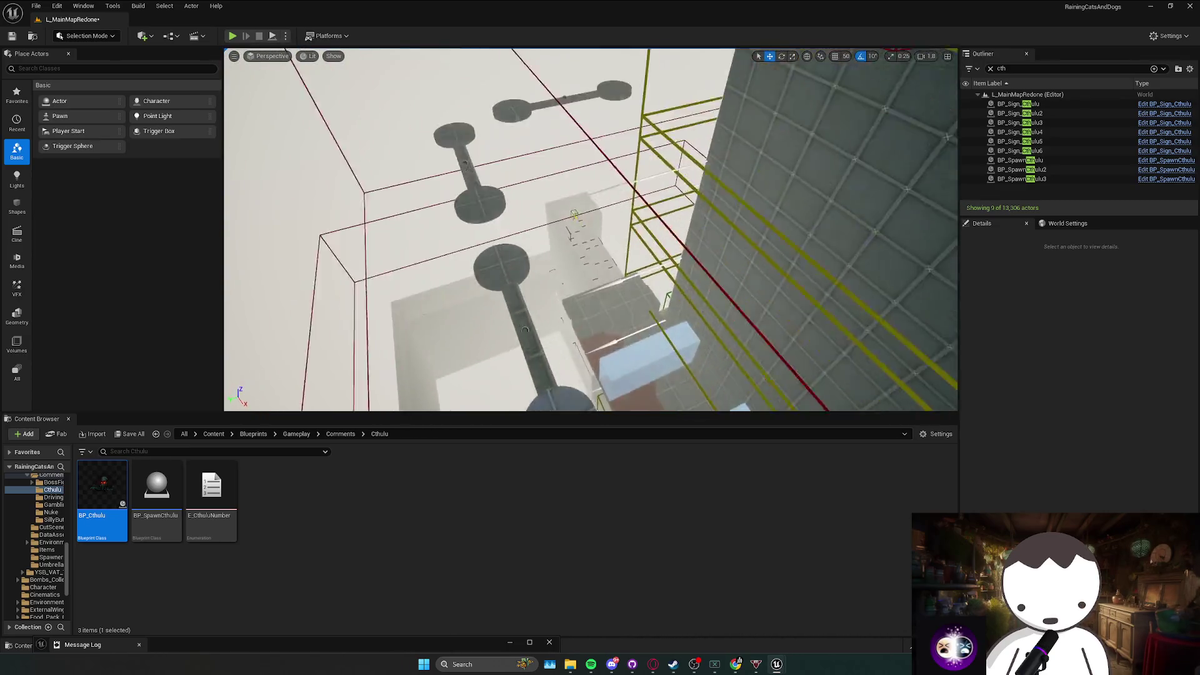
key(w)
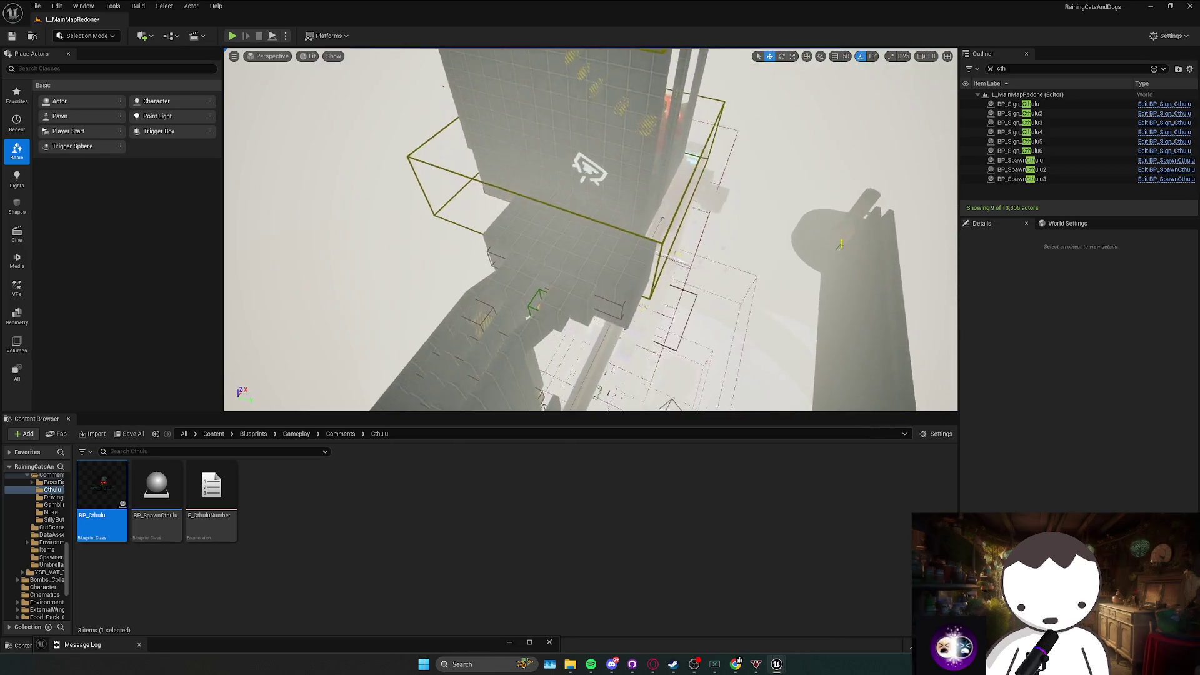
key(w)
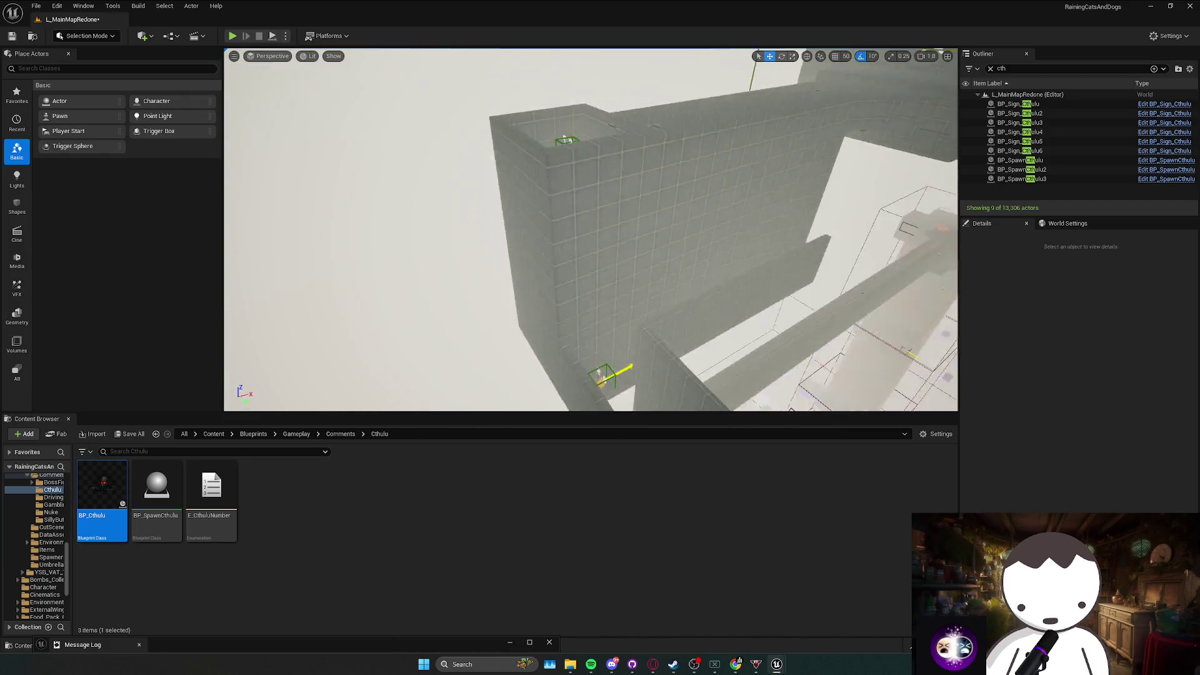
key(w)
scroll(590, 230, up, 2)
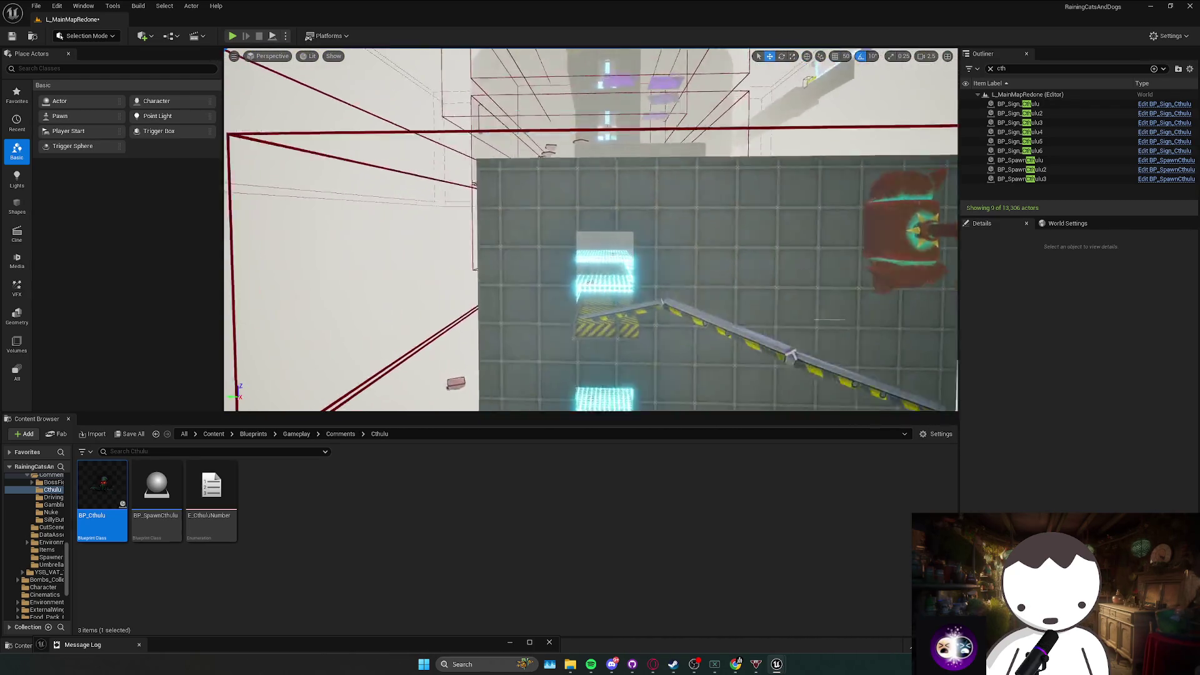
key(w)
scroll(590, 230, down, 2)
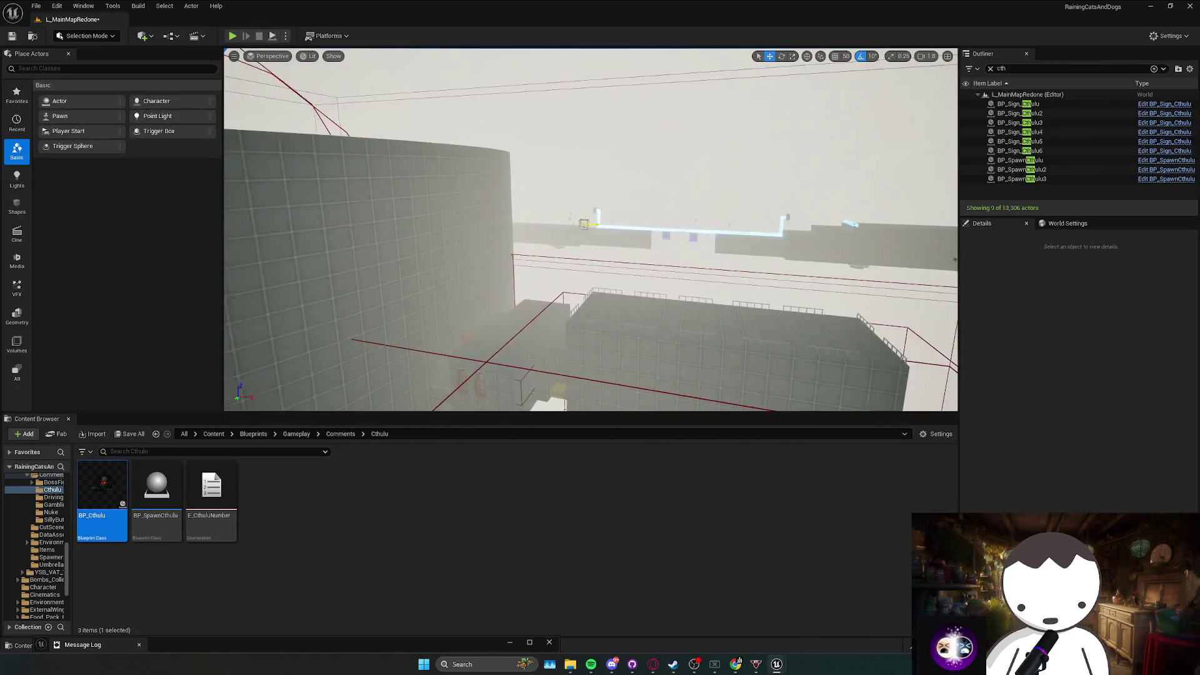
key(w)
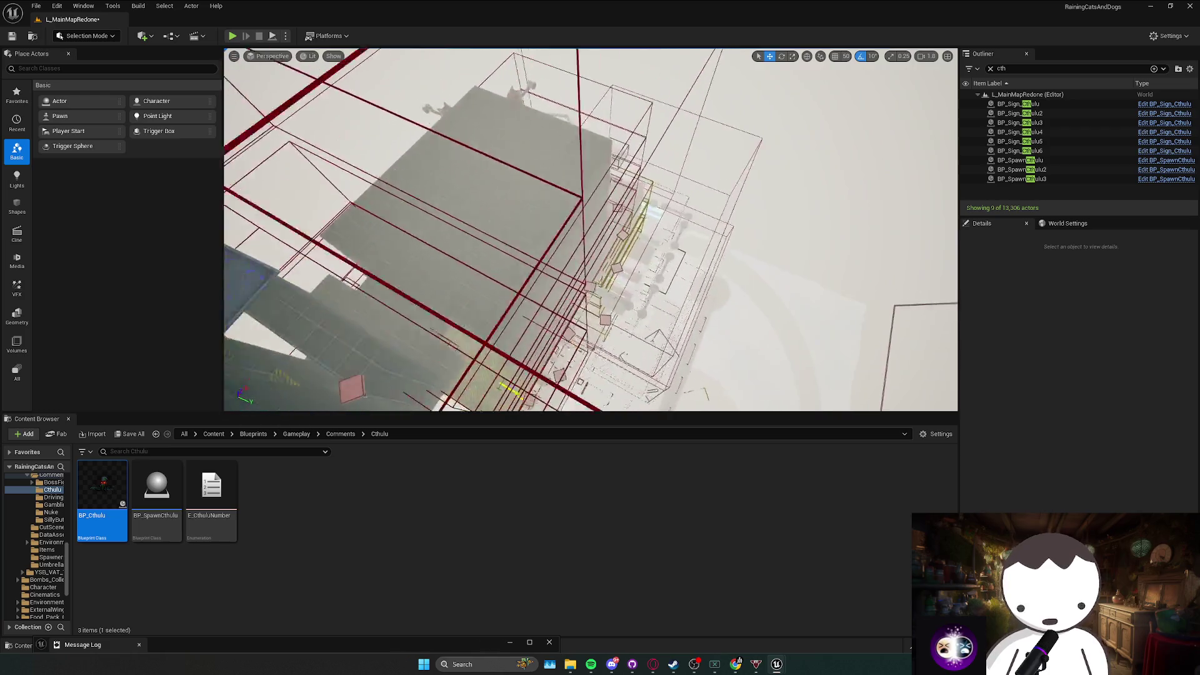
key(w)
scroll(575, 210, up, 2)
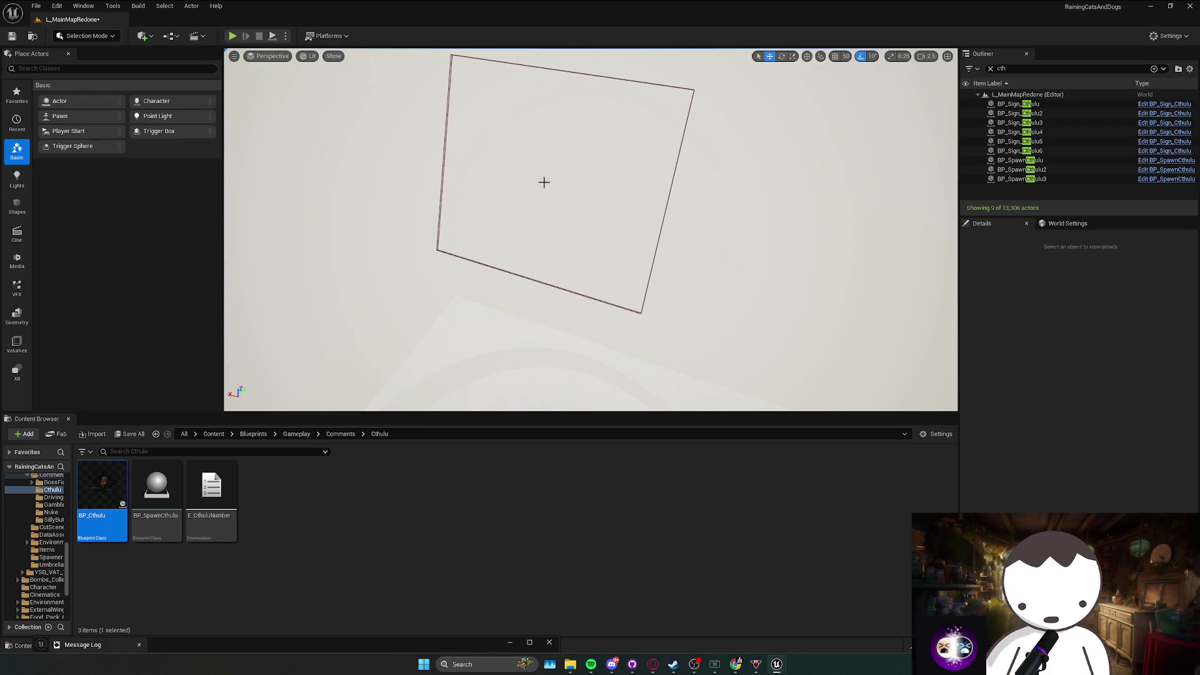
Select the BP_SpawnCthulu2 spawn box, fly on to the hazard-striped corridor, then deselect it.
click(544, 182)
key(w)
scroll(543, 182, down, 1)
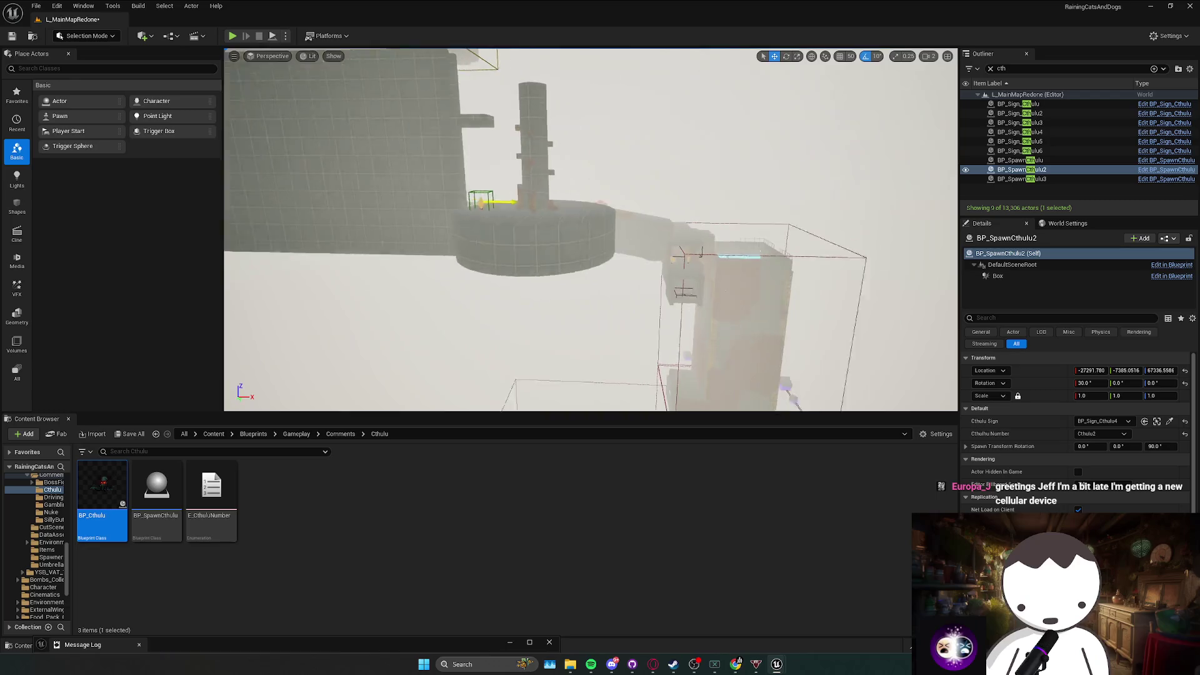
key(w)
scroll(590, 229, down, 1)
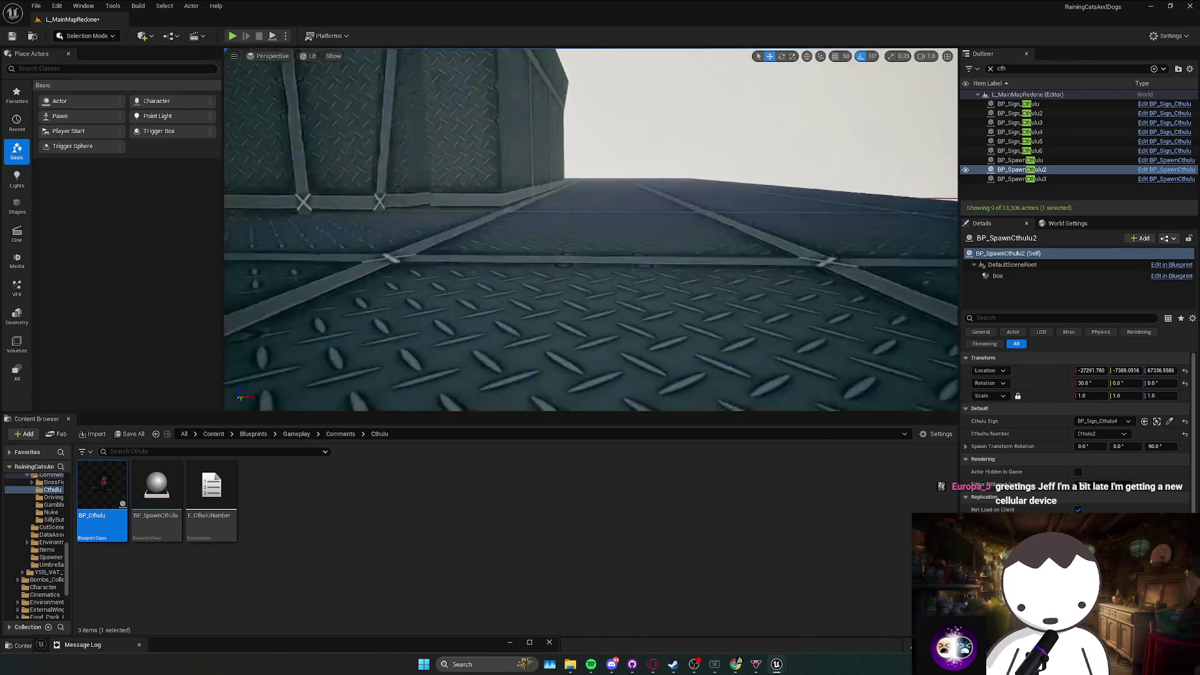
key(w)
scroll(590, 229, down, 1)
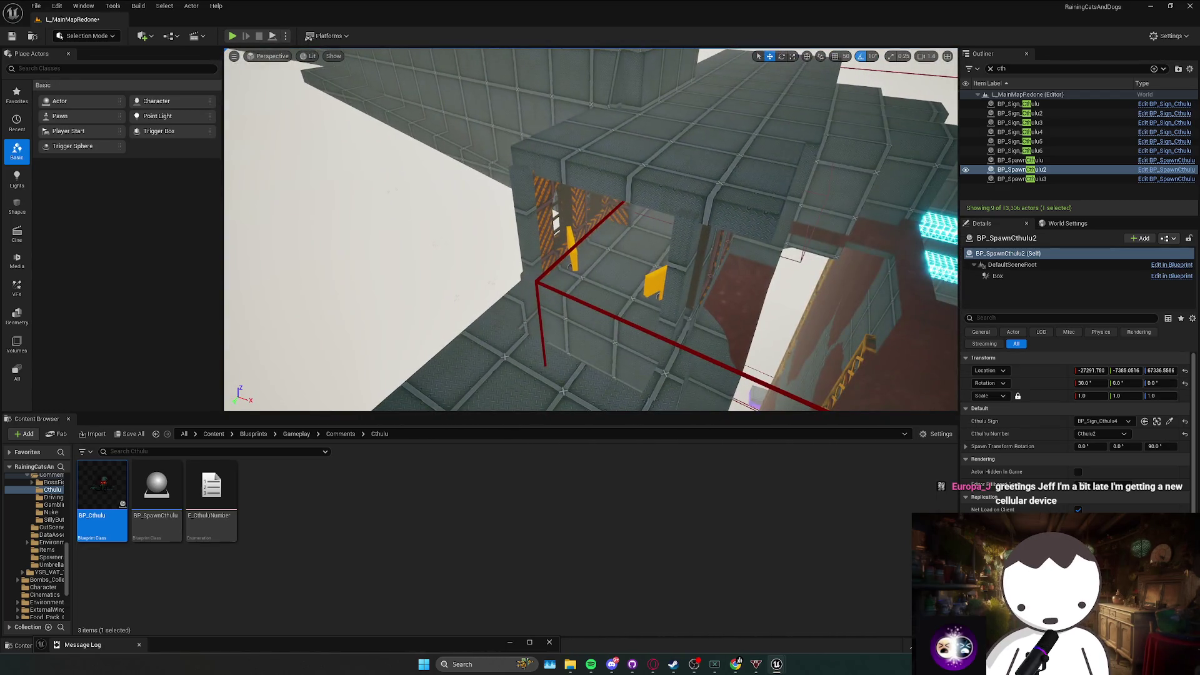
key(Escape)
key(w)
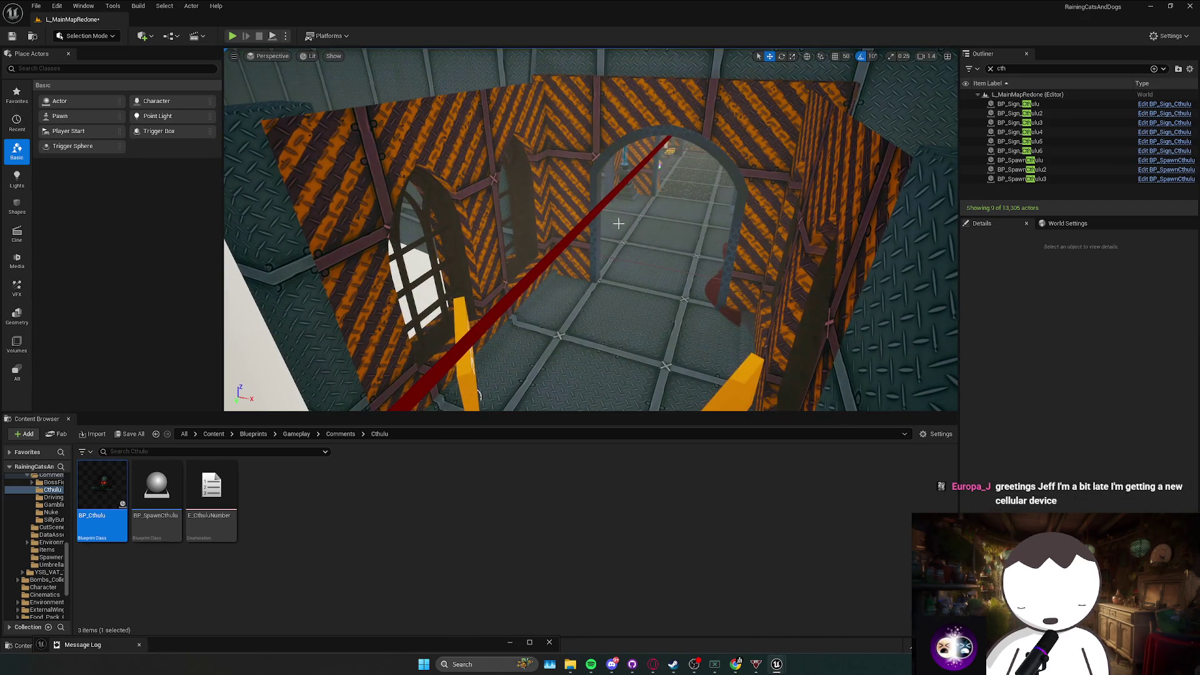
Bring the view to the shop counter box and clear the selection.
click(618, 223)
key(w)
scroll(590, 230, down, 2)
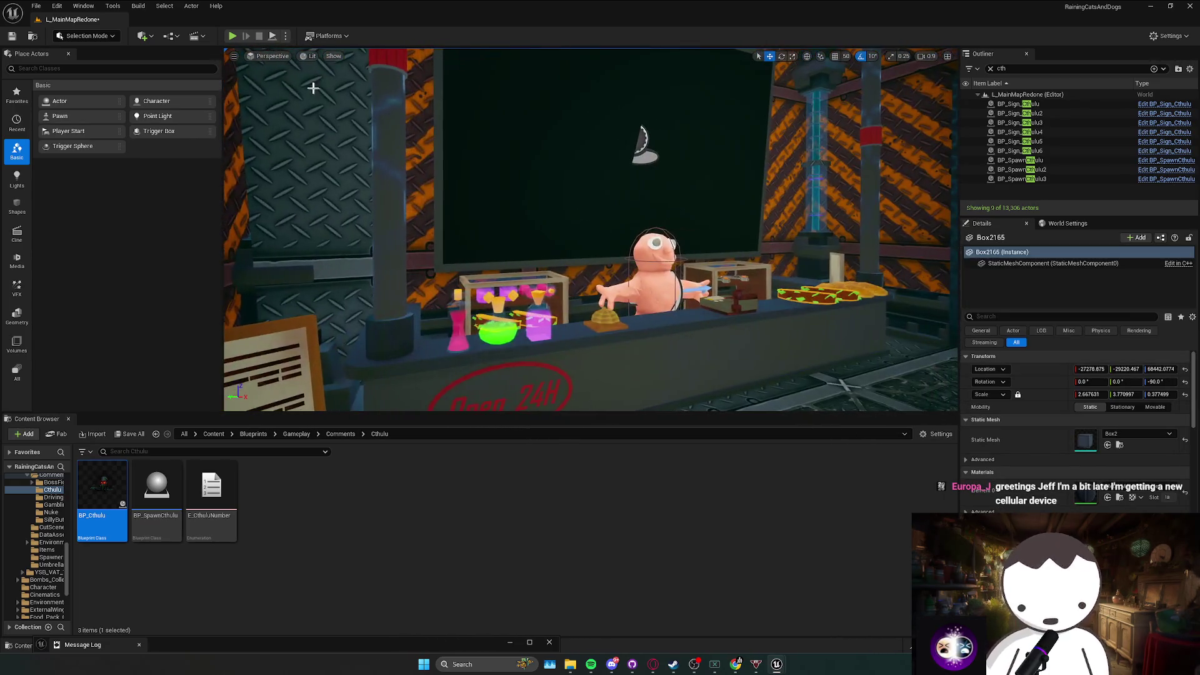
key(Escape)
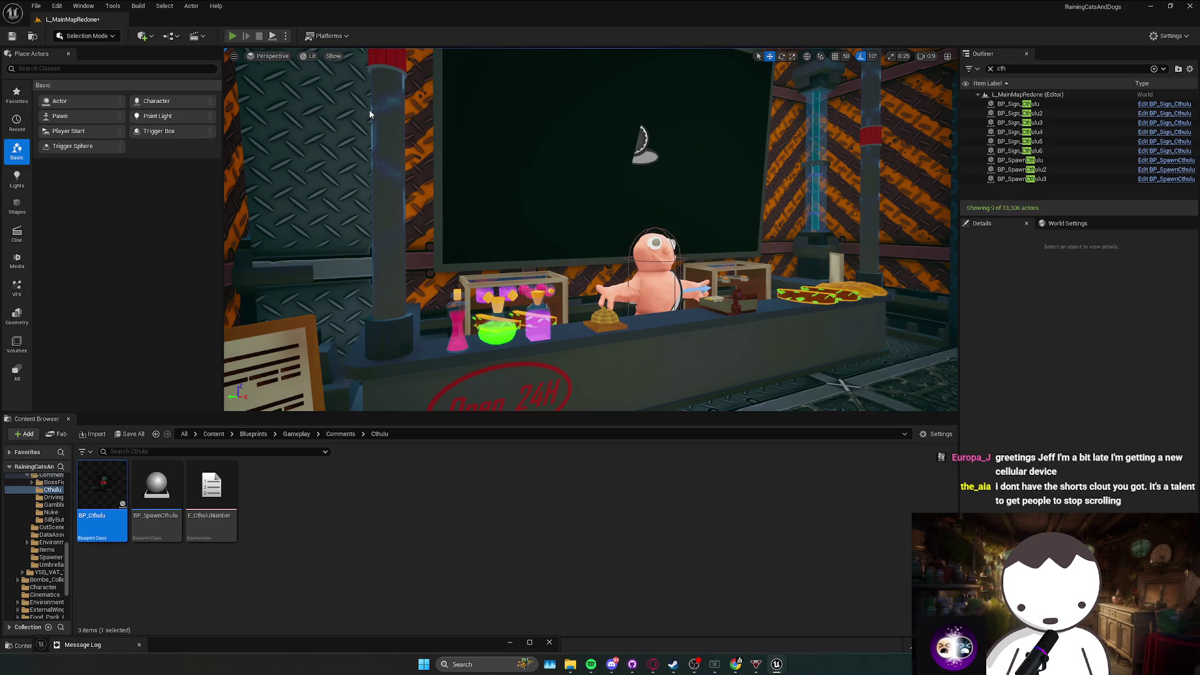
key(alt+p)
In the play test, buy a baby from the Dope Shop, throw it toward the Baby Sacrificer signs, then stop.
key(e)
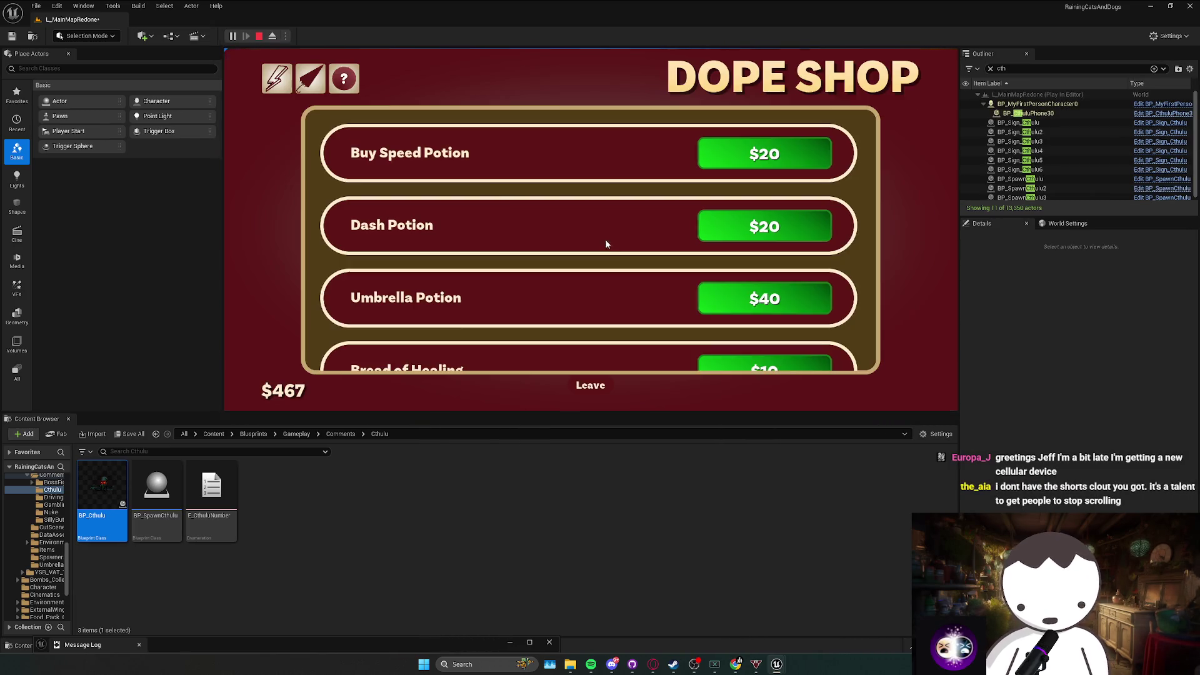
click(344, 78)
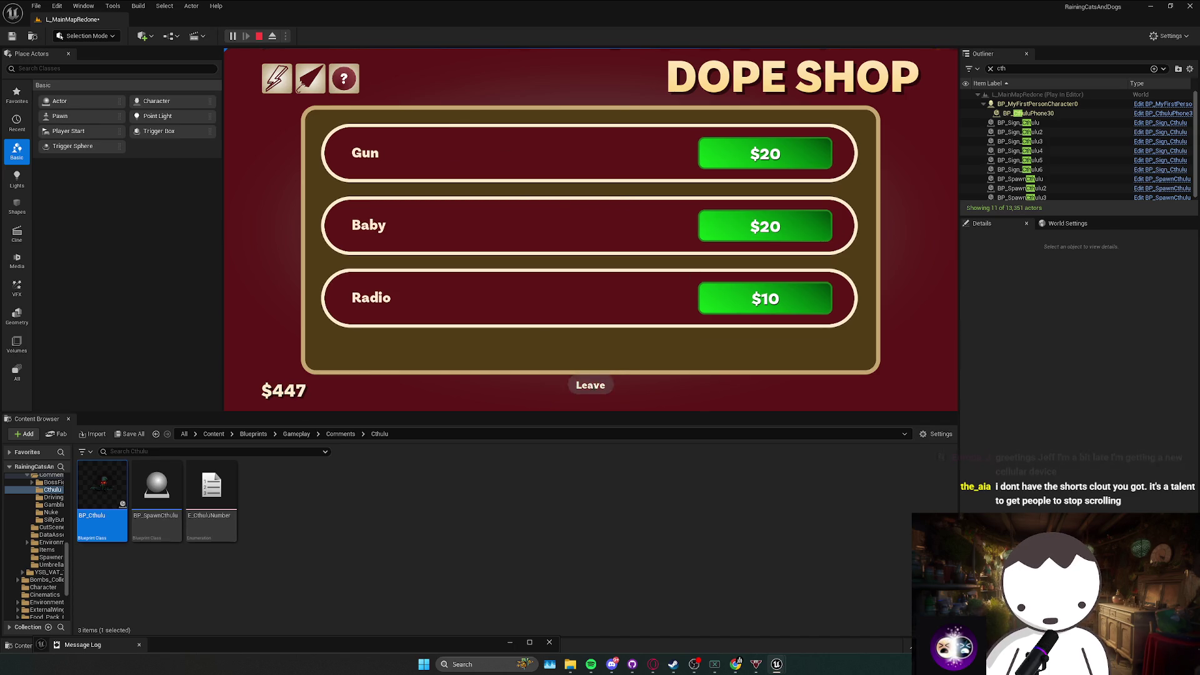
key(Escape)
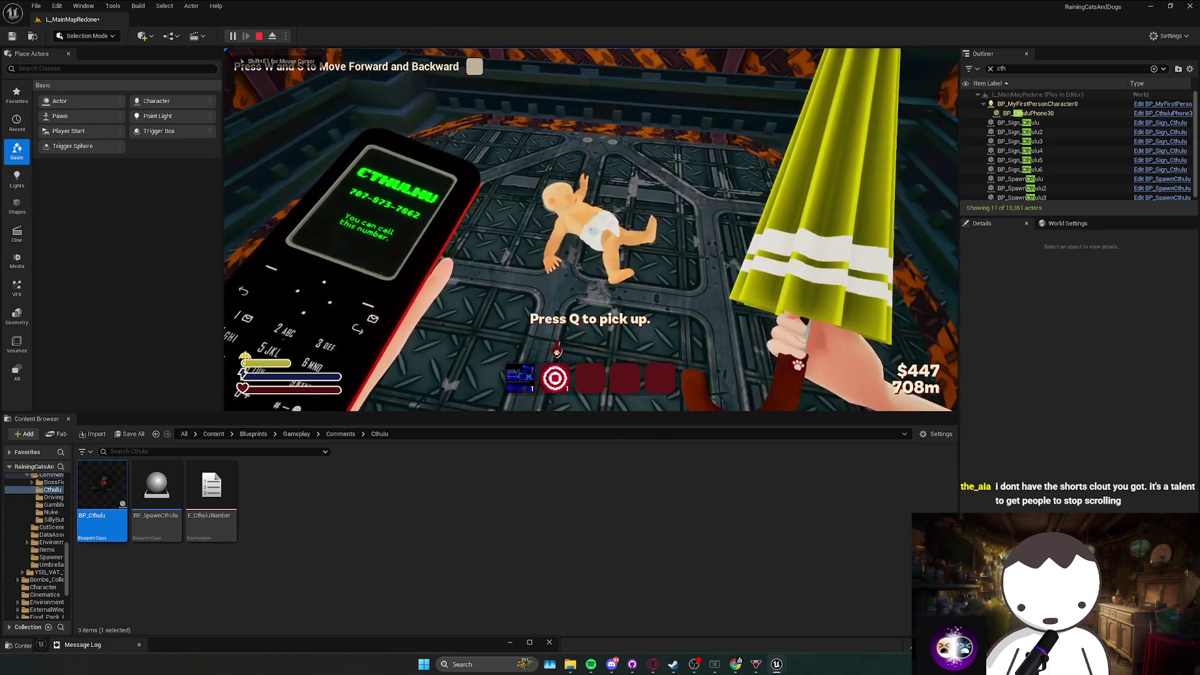
key(q)
key(w)
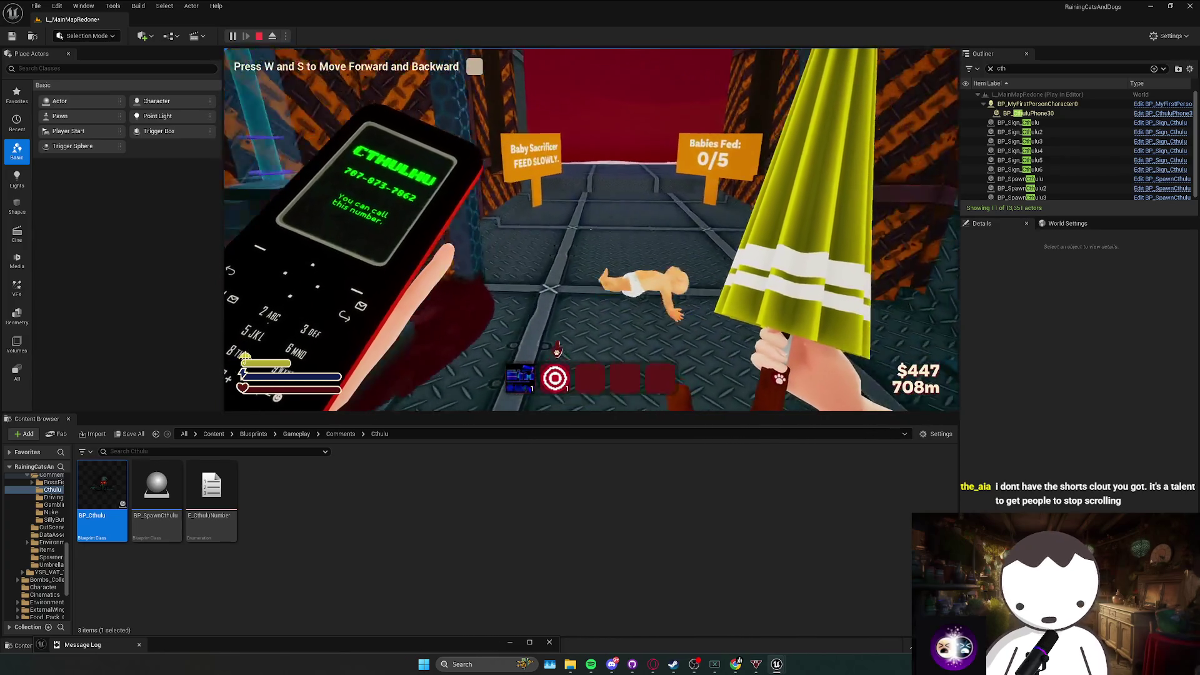
key(w)
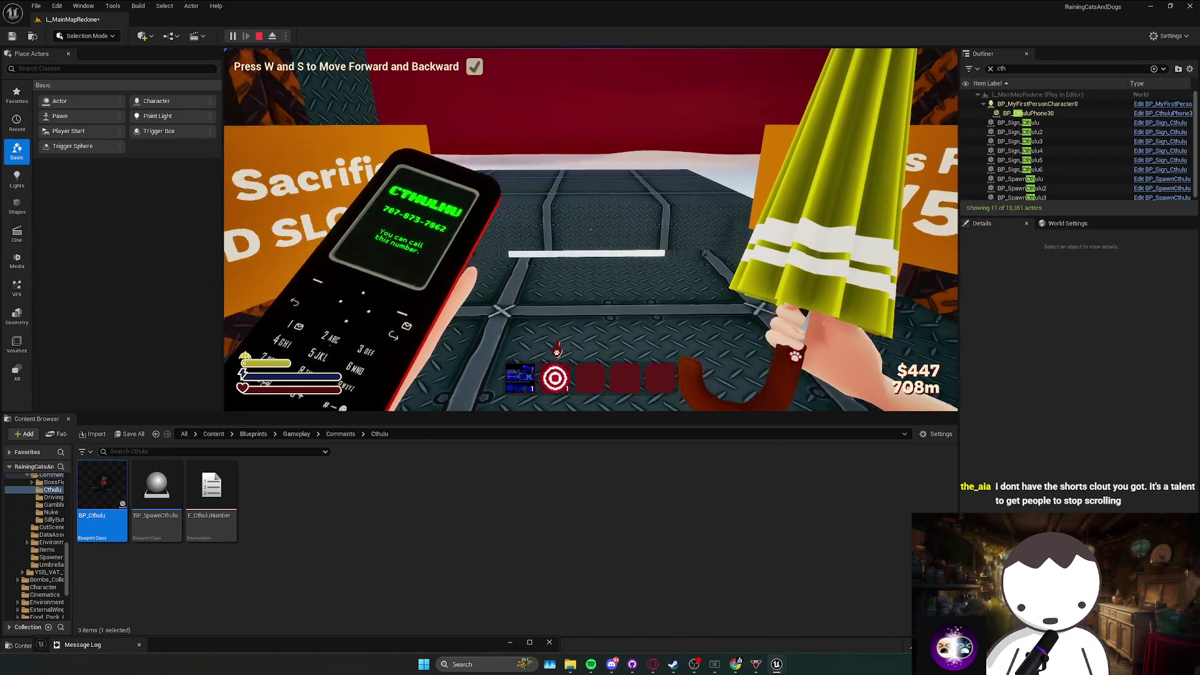
key(w)
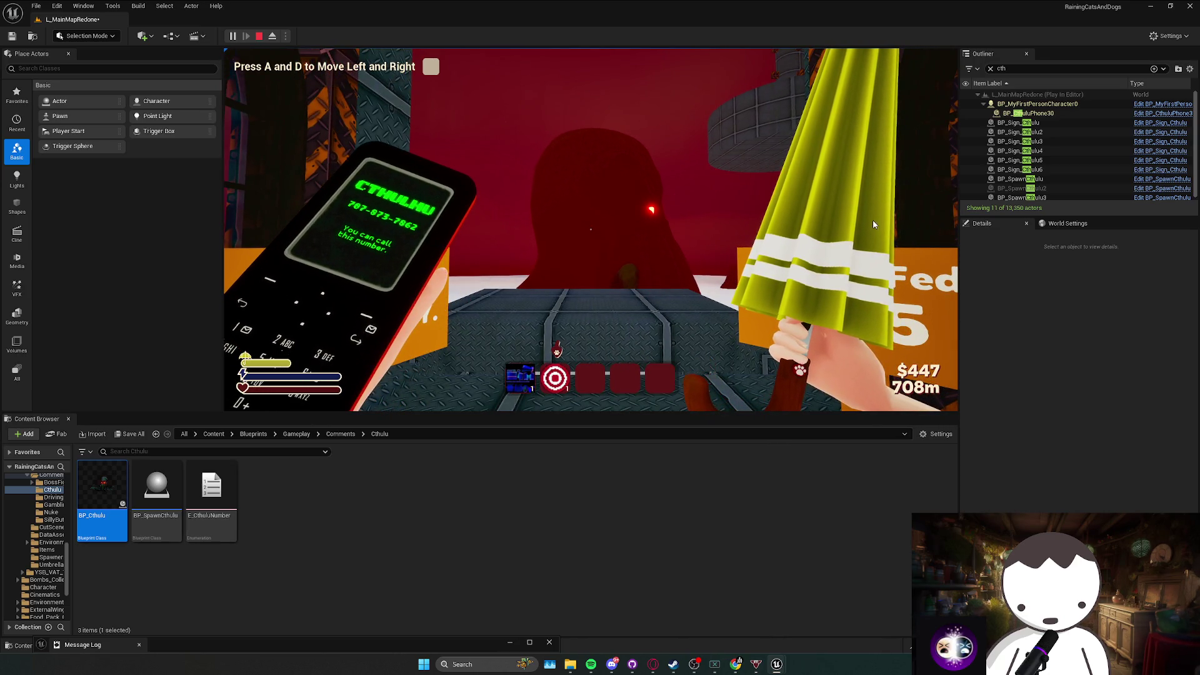
key(Escape)
Give the second Cthulhu spawner a -90 spawn rotation Z and save the level.
click(587, 261)
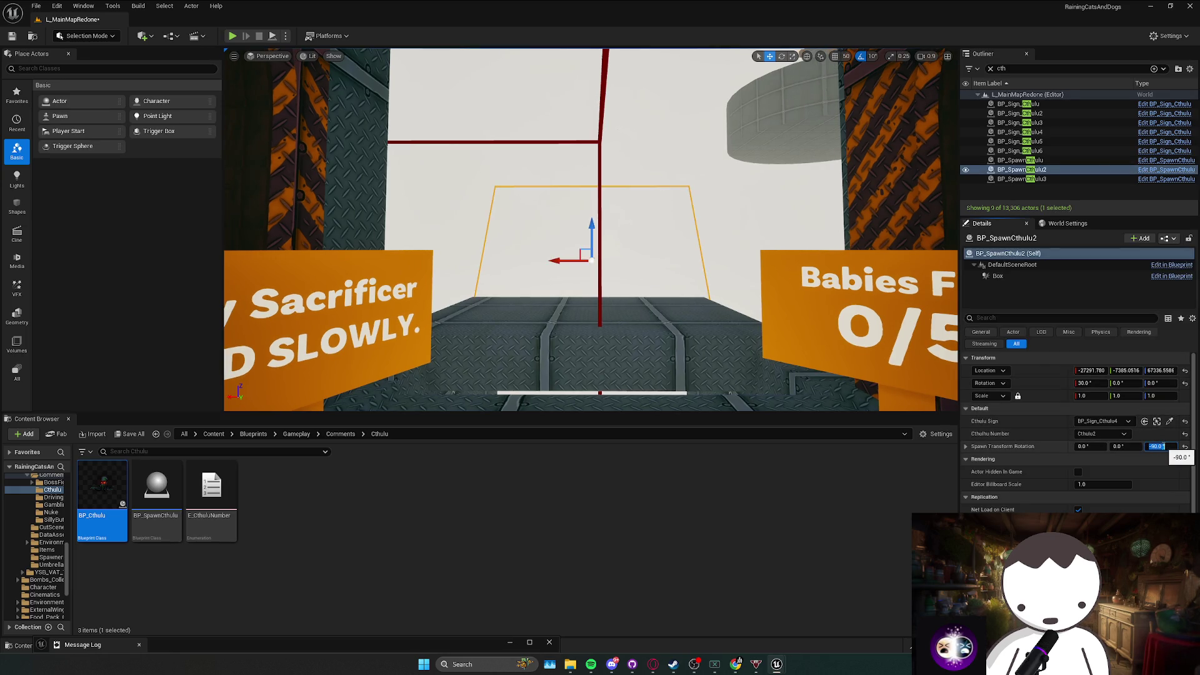
key(ctrl+s)
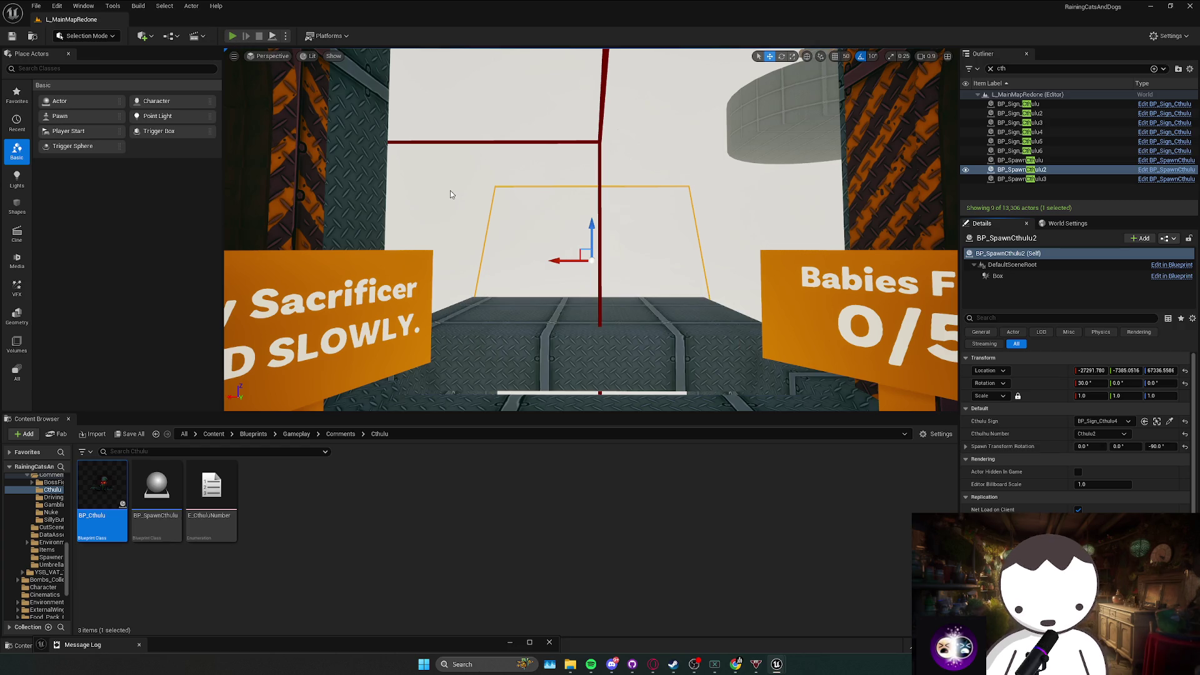
key(alt+p)
Buy a baby at the Dope Shop, throw it toward the Babies Fed sign, then stop the test.
key(e)
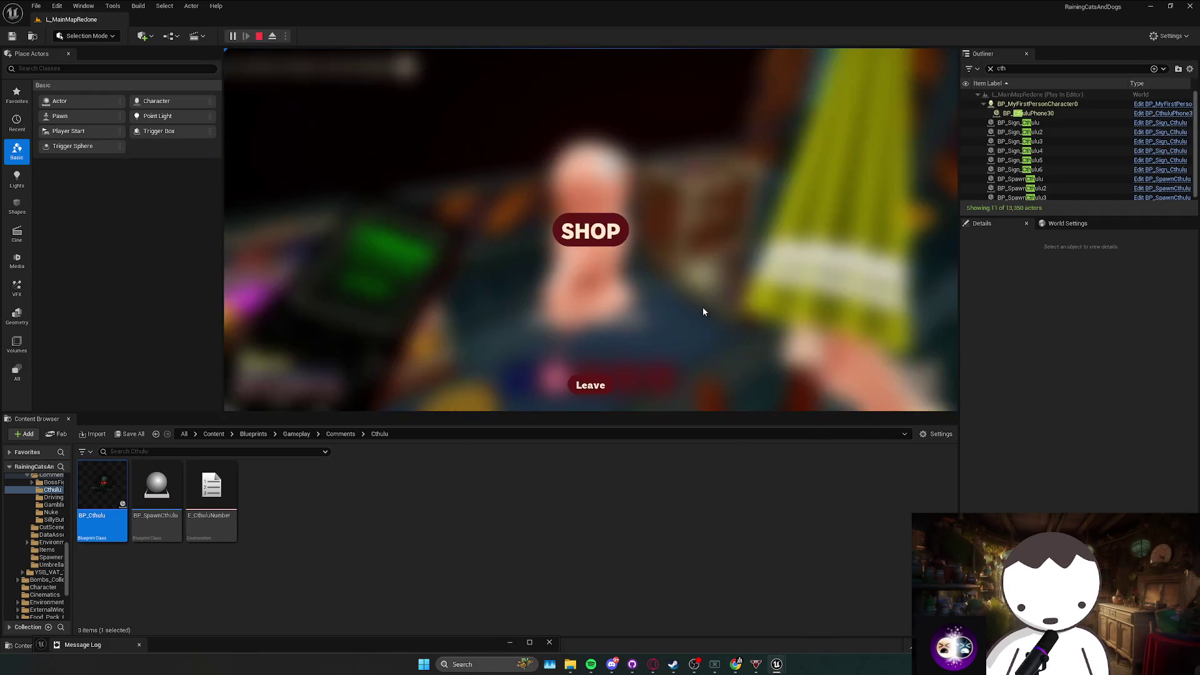
click(337, 75)
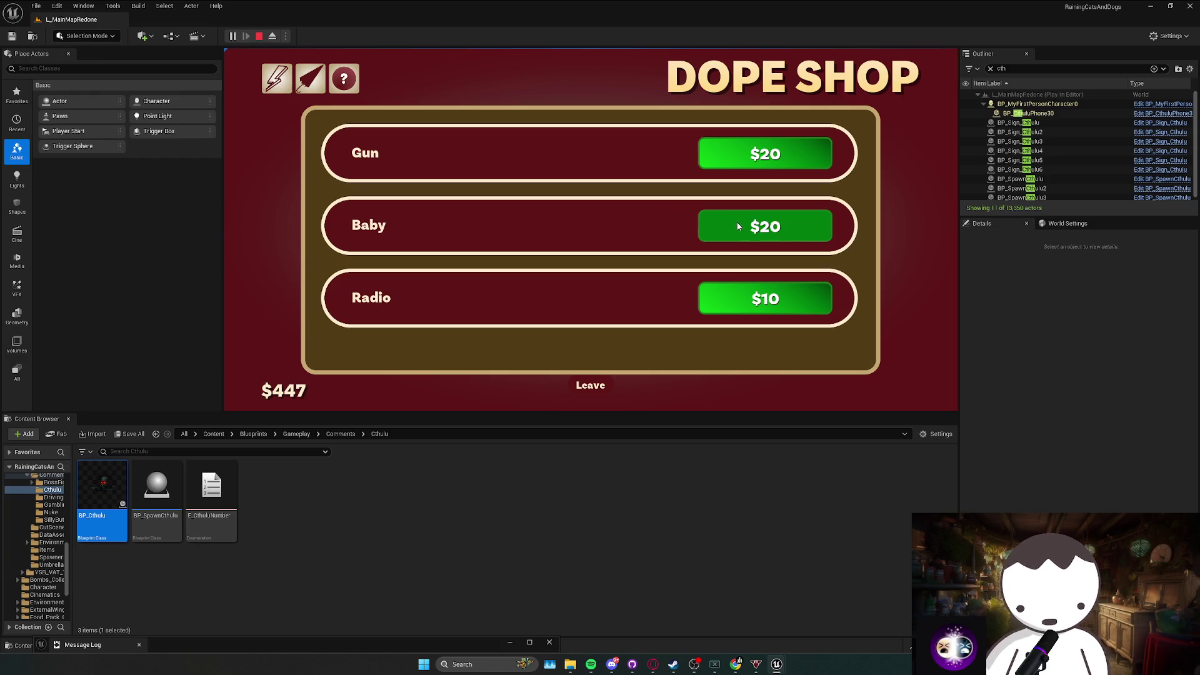
click(609, 381)
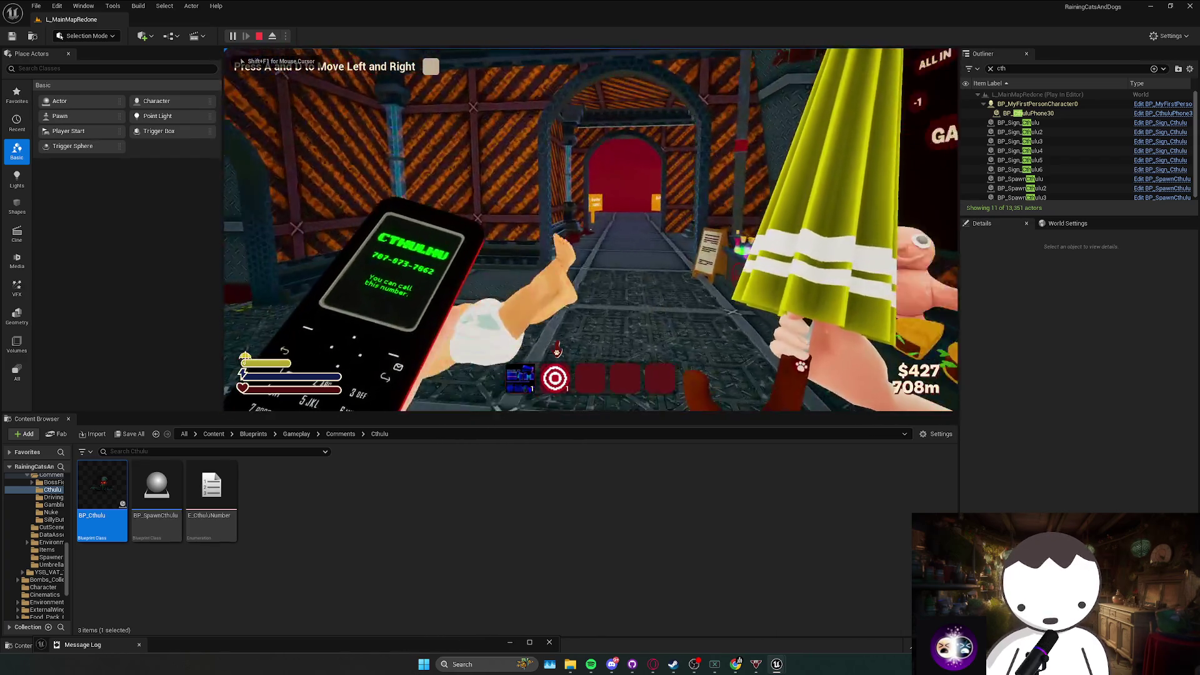
click(557, 350)
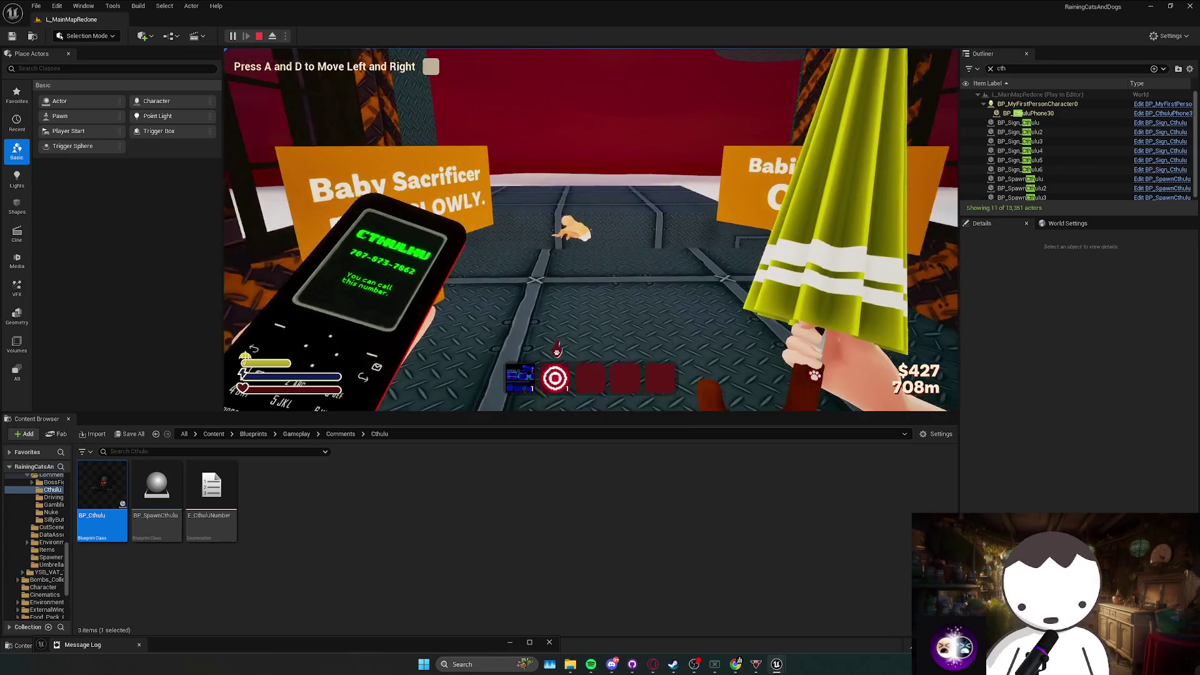
key(d)
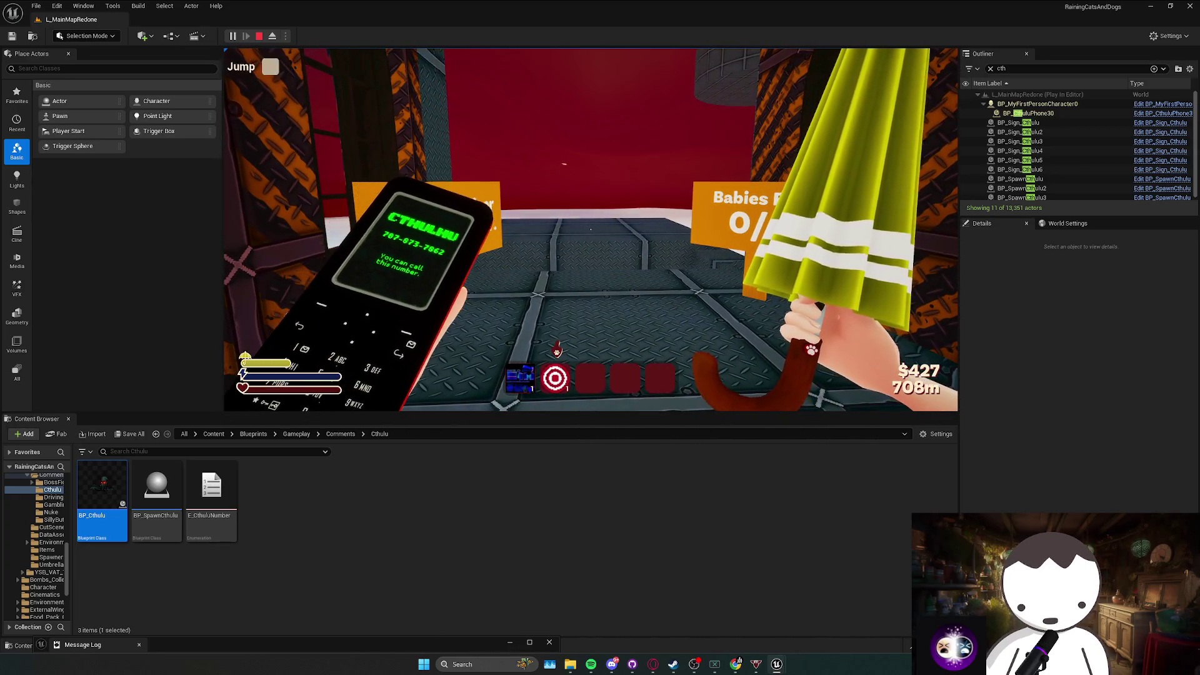
key(e)
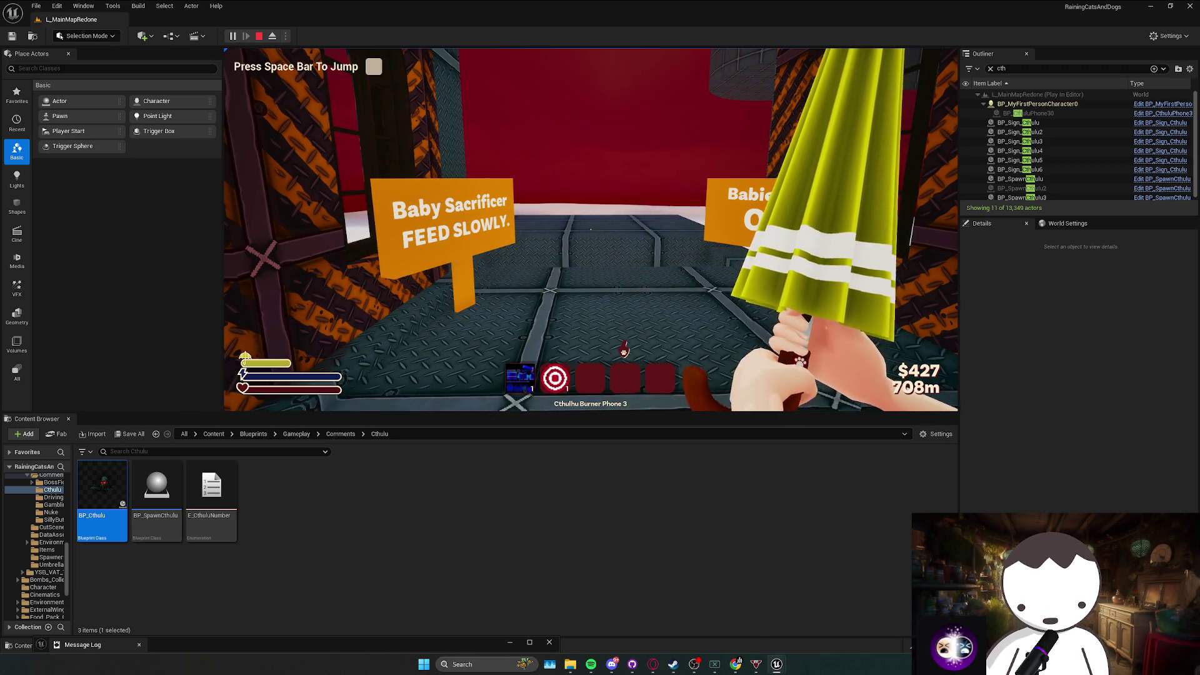
key(w)
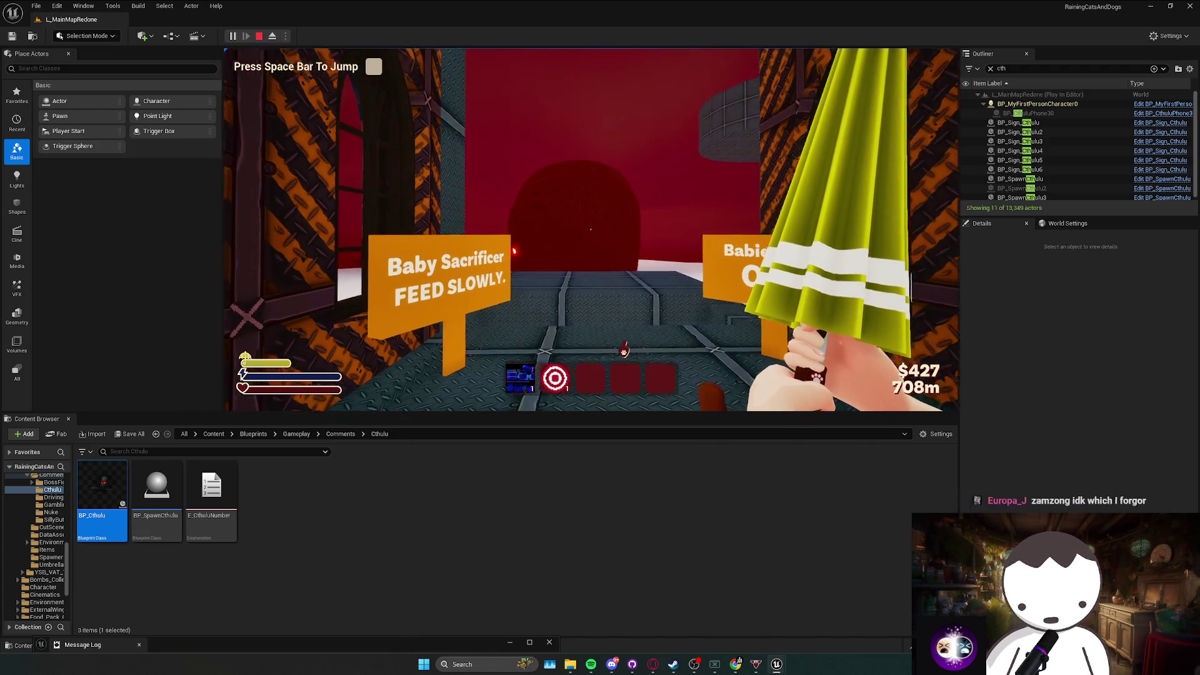
key(Escape)
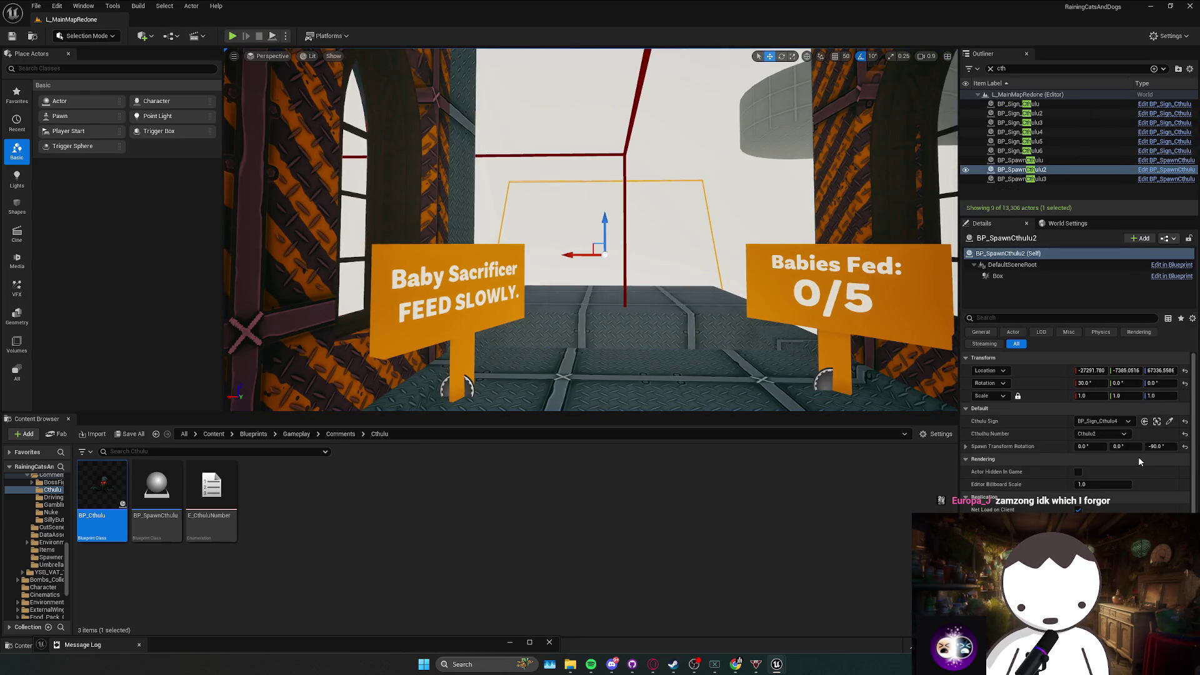
Set the second spawner's spawn rotation Z to 90.
click(1156, 446)
text(90)
key(Return)
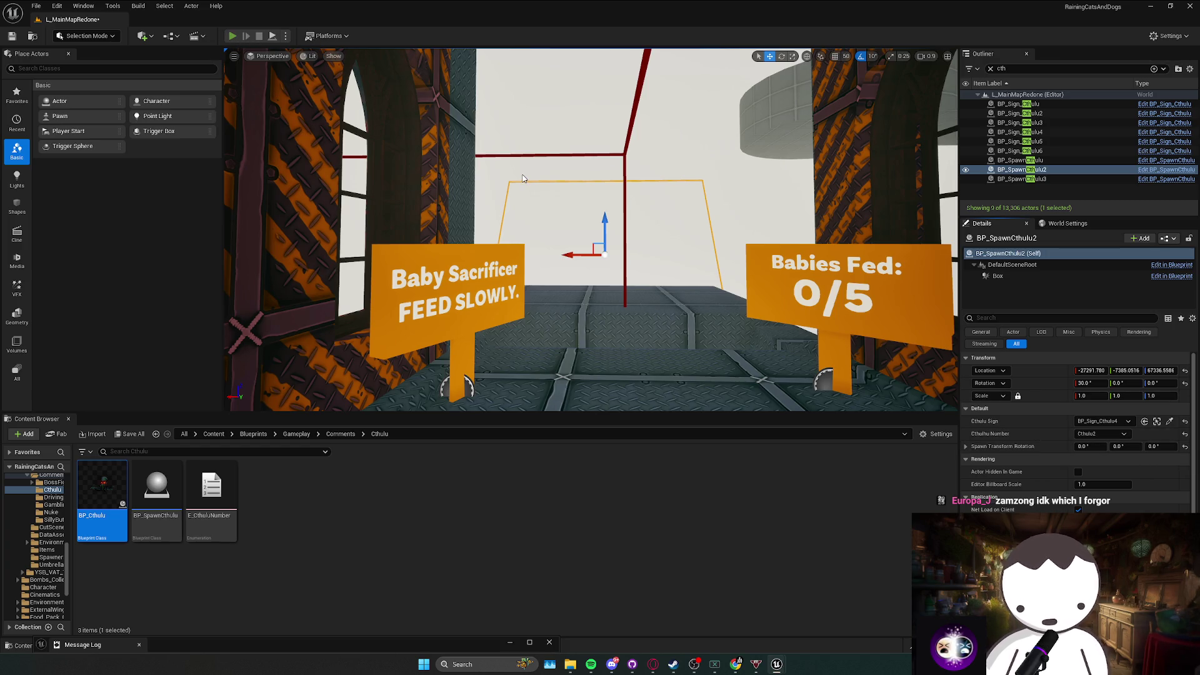
key(alt+p)
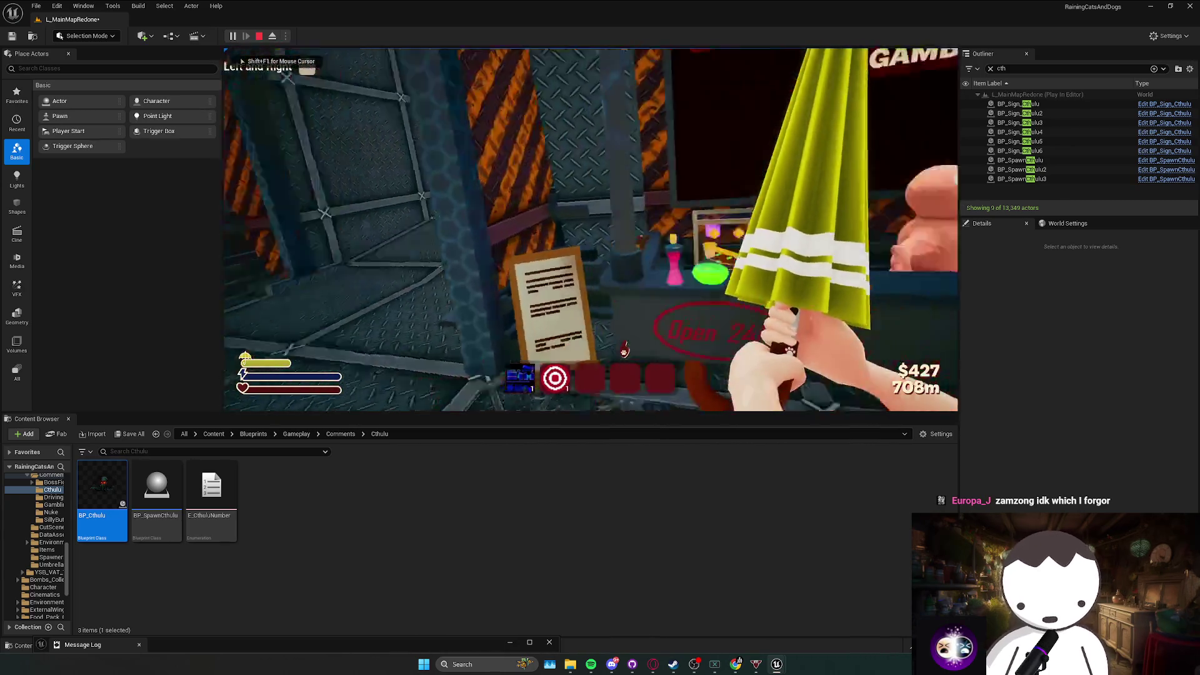
Buy a baby from the Dope Shop, walk to the Baby Sacrificer sign, then stop the test.
key(e)
click(353, 89)
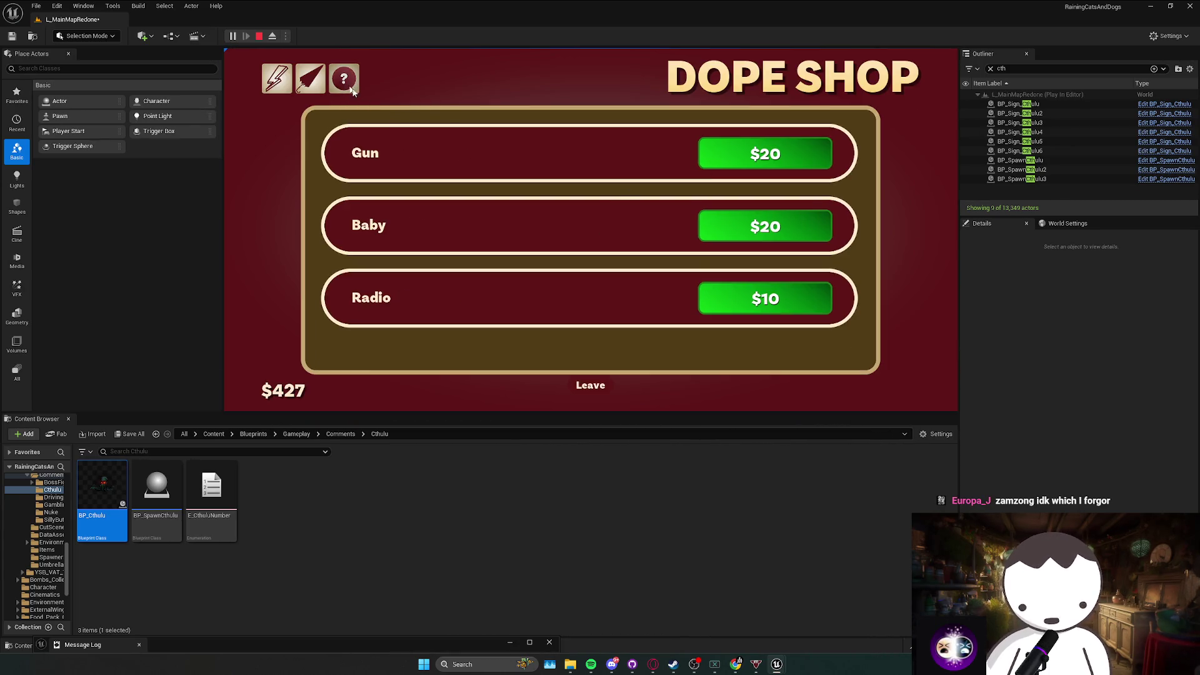
click(583, 388)
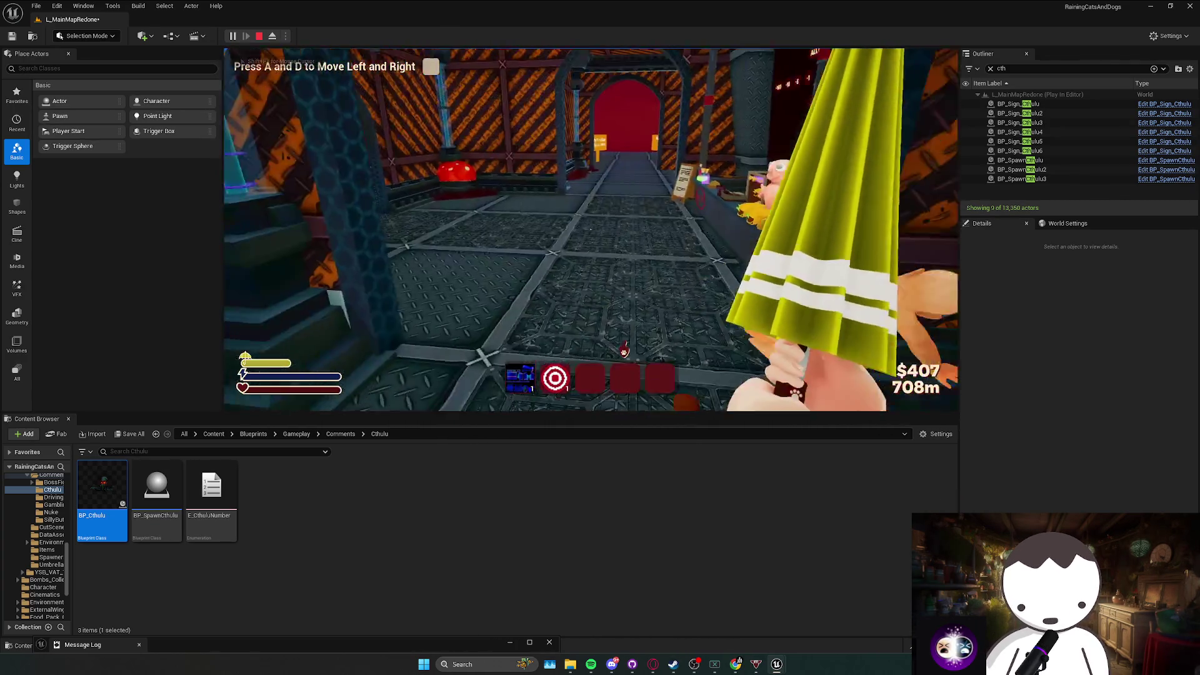
key(w)
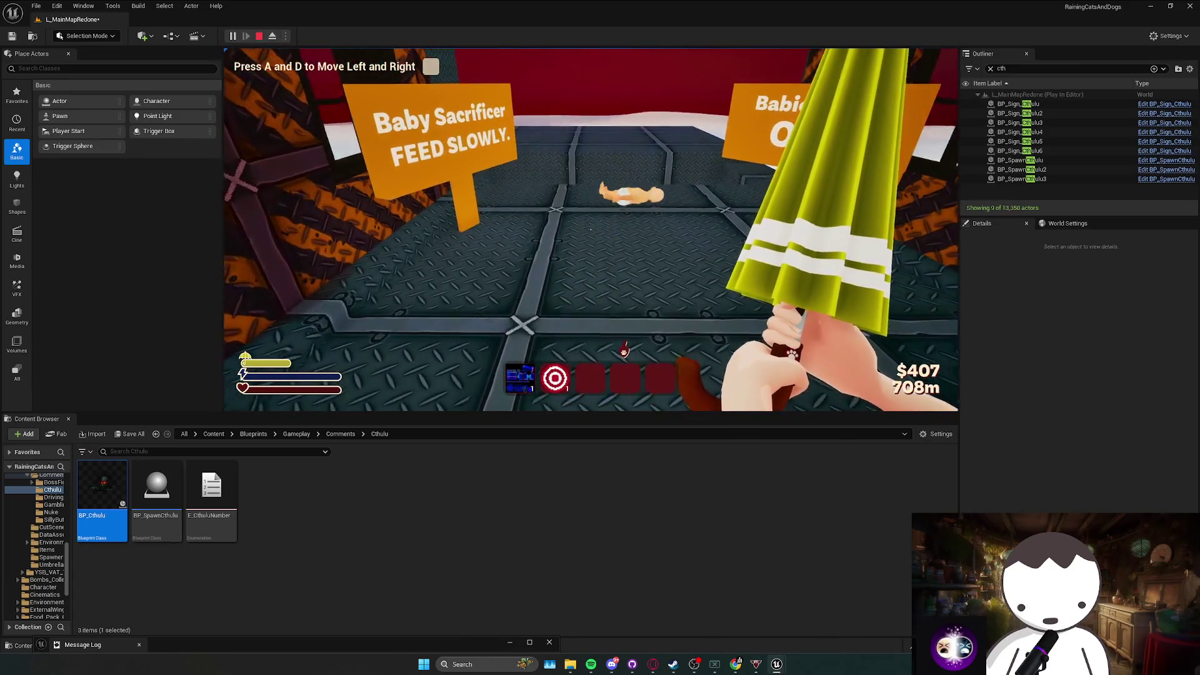
key(s)
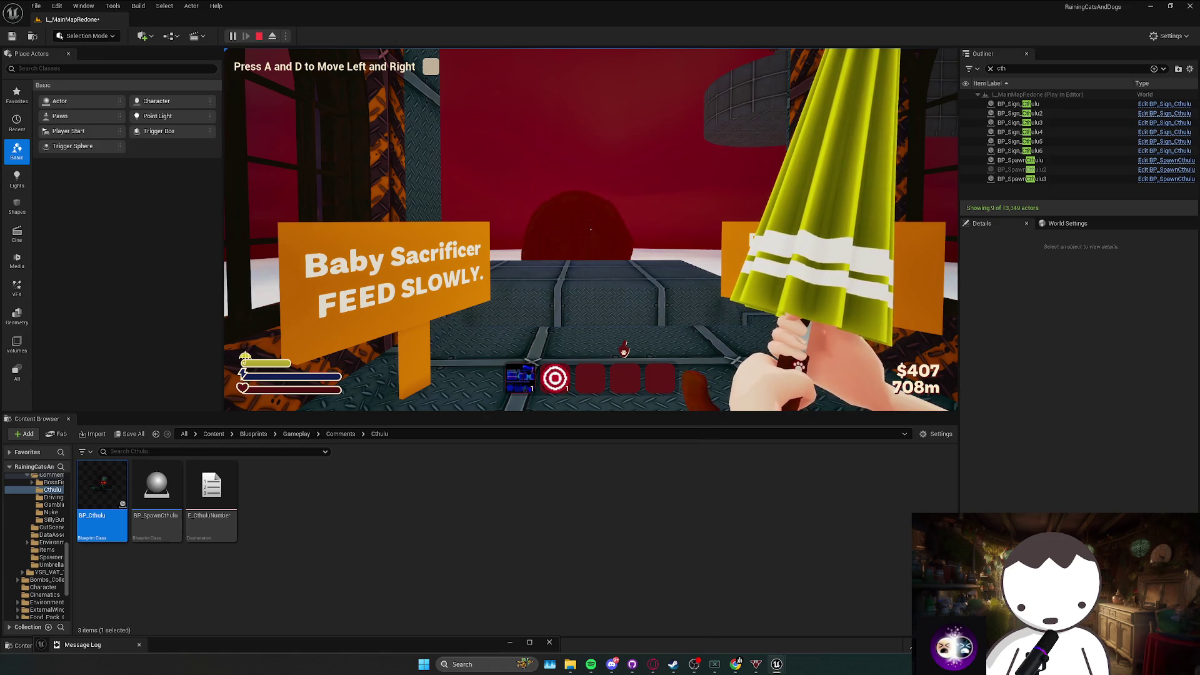
key(Escape)
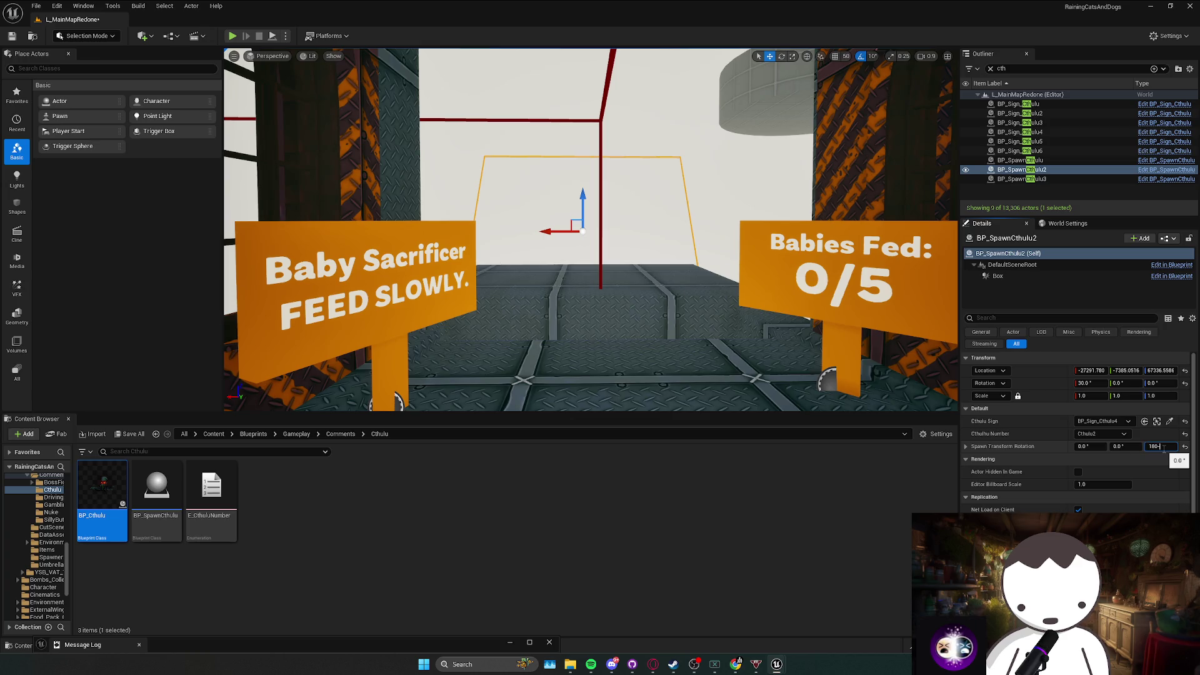
Commit the 180° spawn rotation and save the level.
key(Return)
key(ctrl+s)
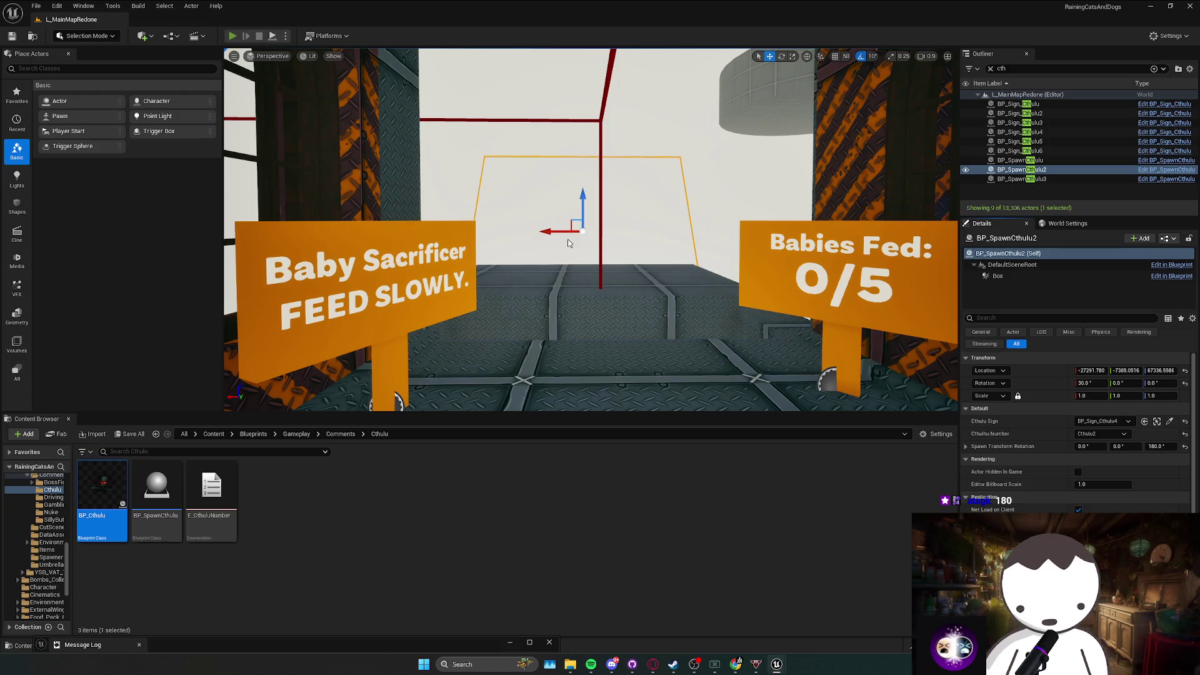
key(alt+p)
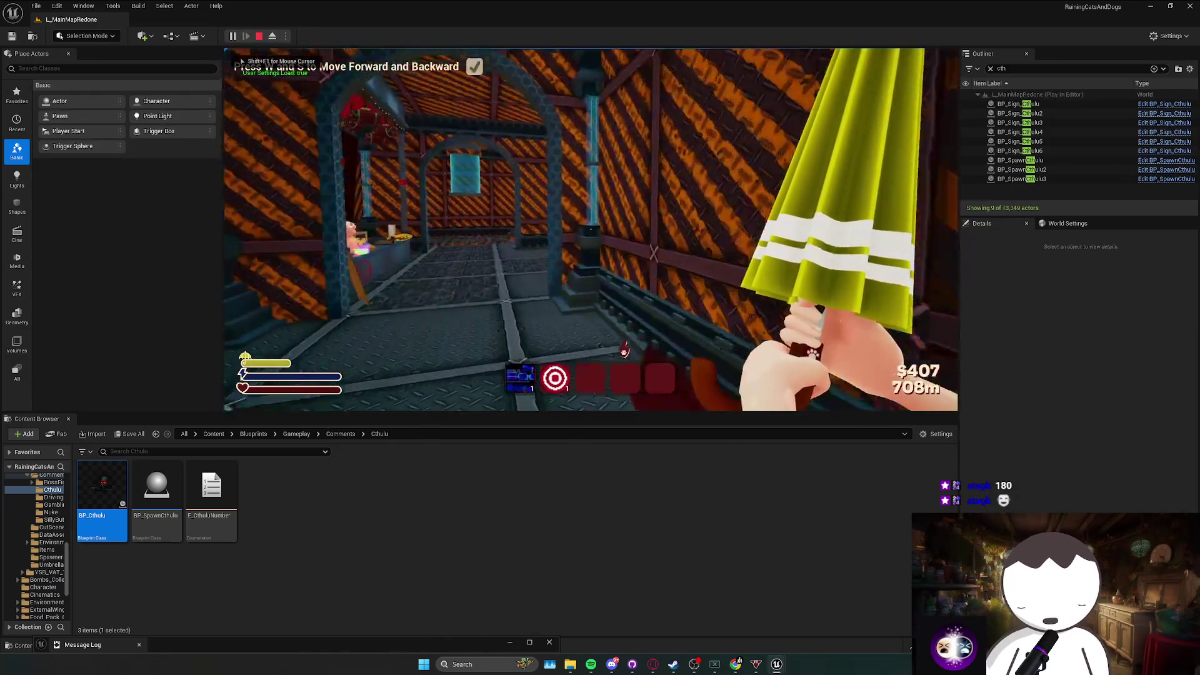
Buy items at the Dope Shop and walk onto the Baby Sacrificer platform past the Cthulhu.
key(w)
key(e)
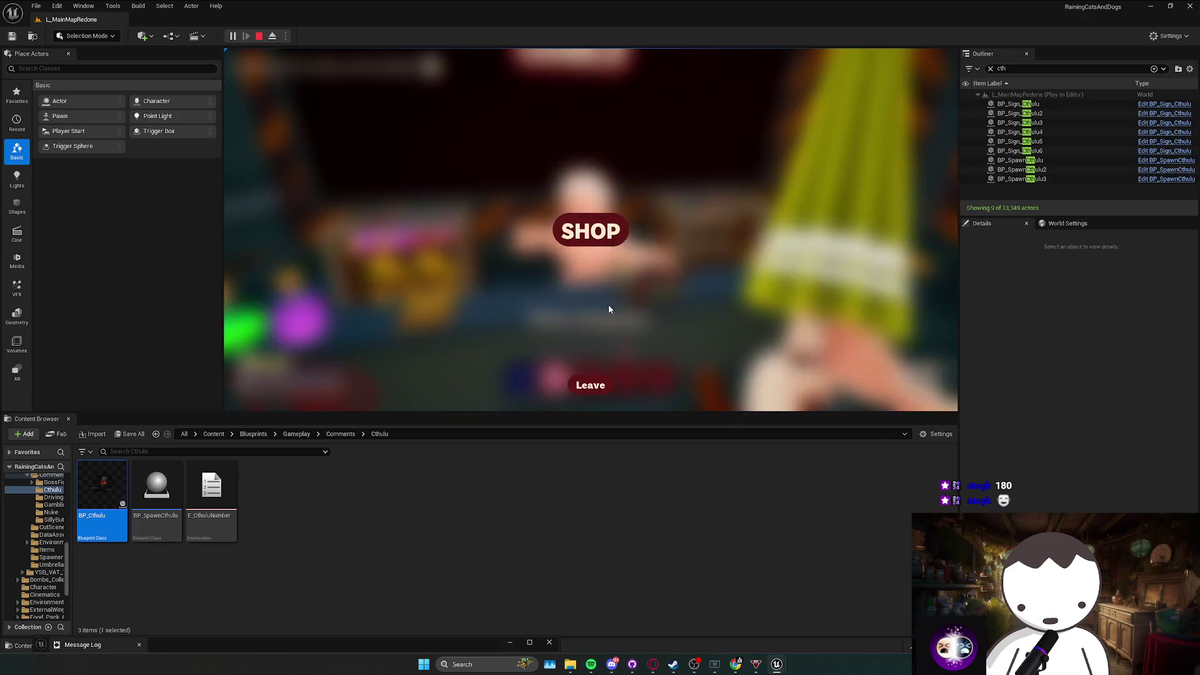
click(586, 227)
click(310, 78)
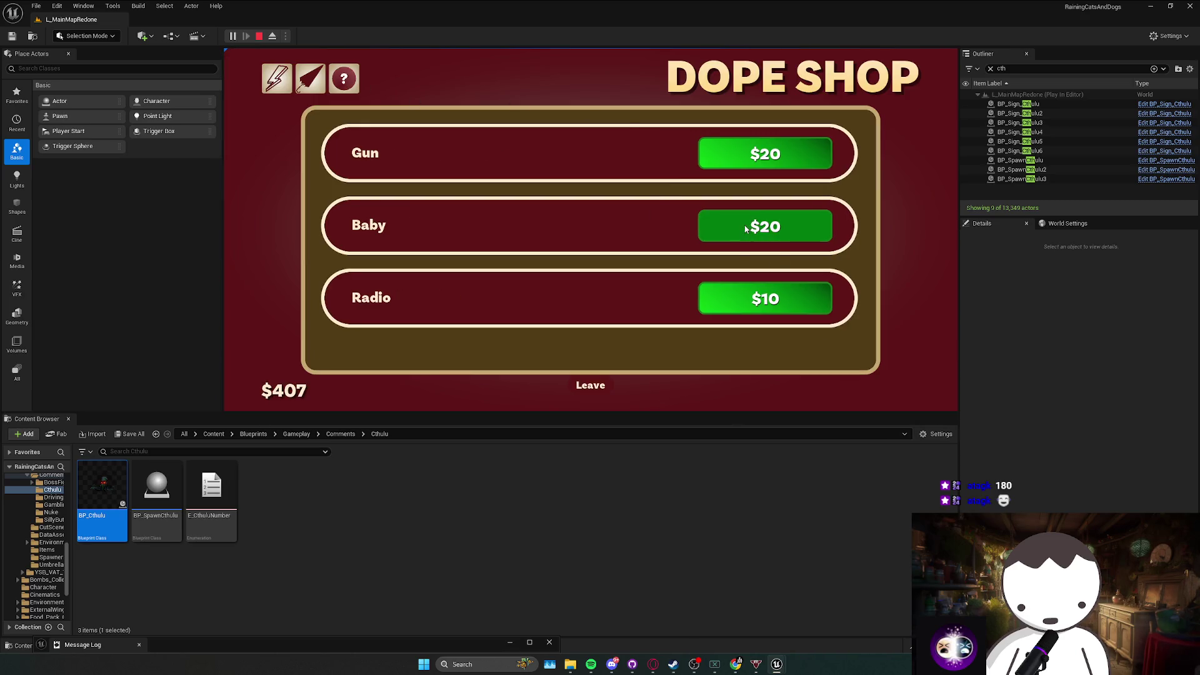
click(577, 386)
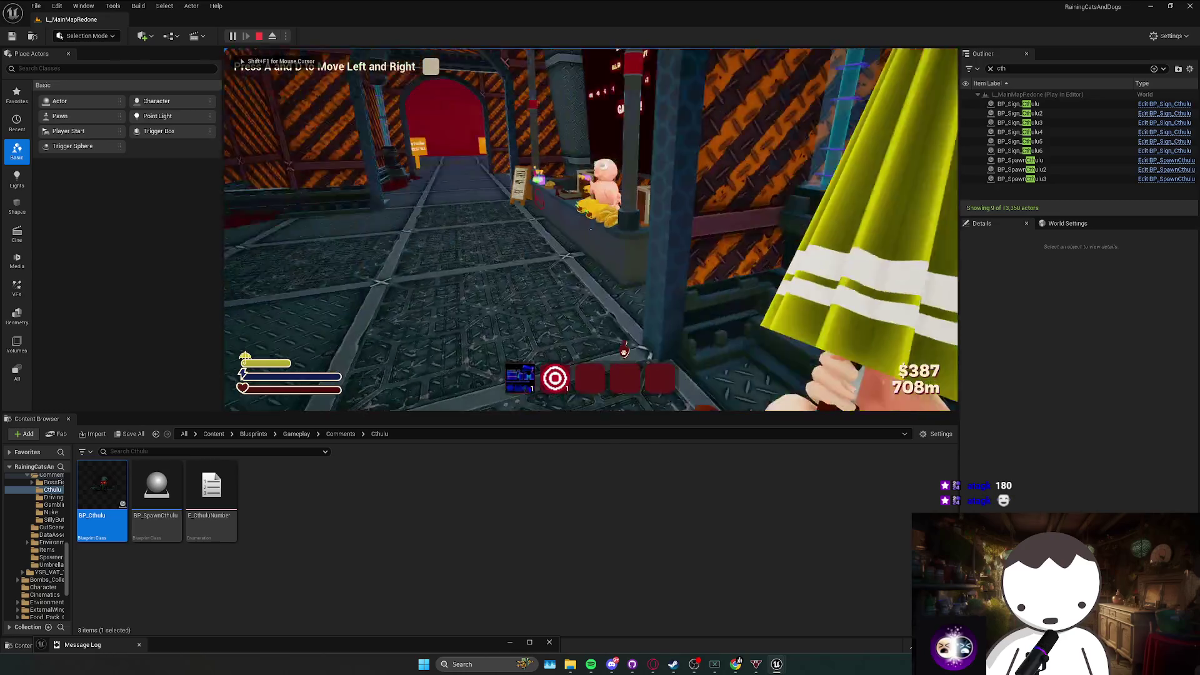
key(w)
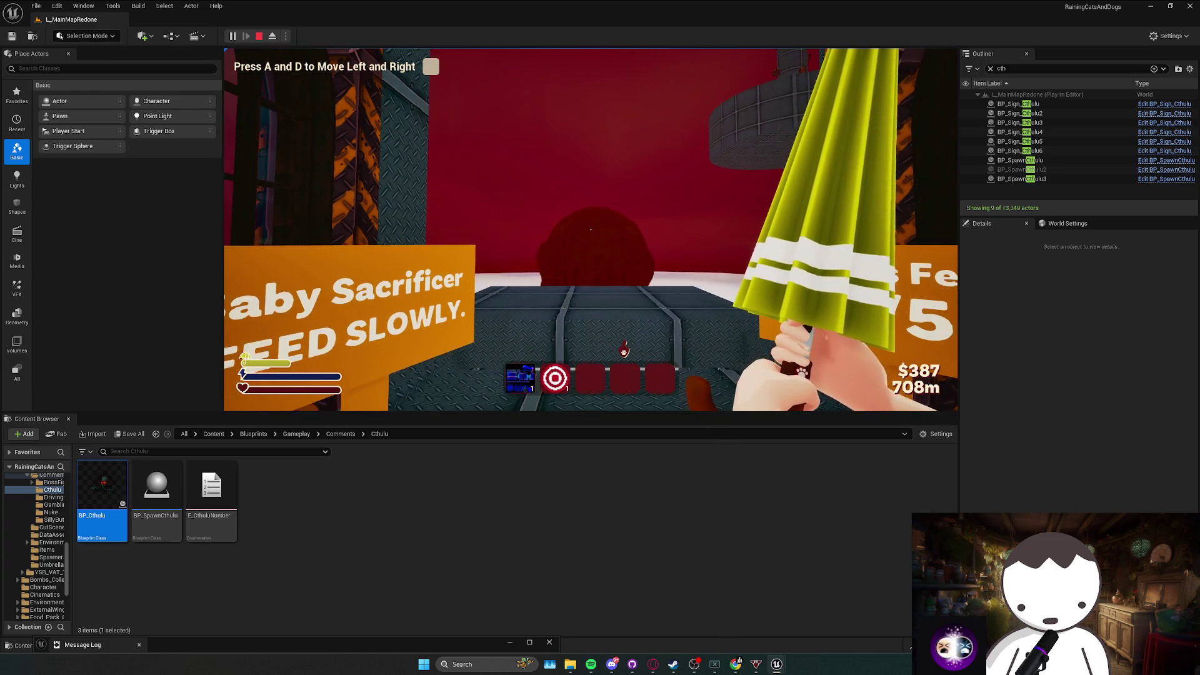
key(d)
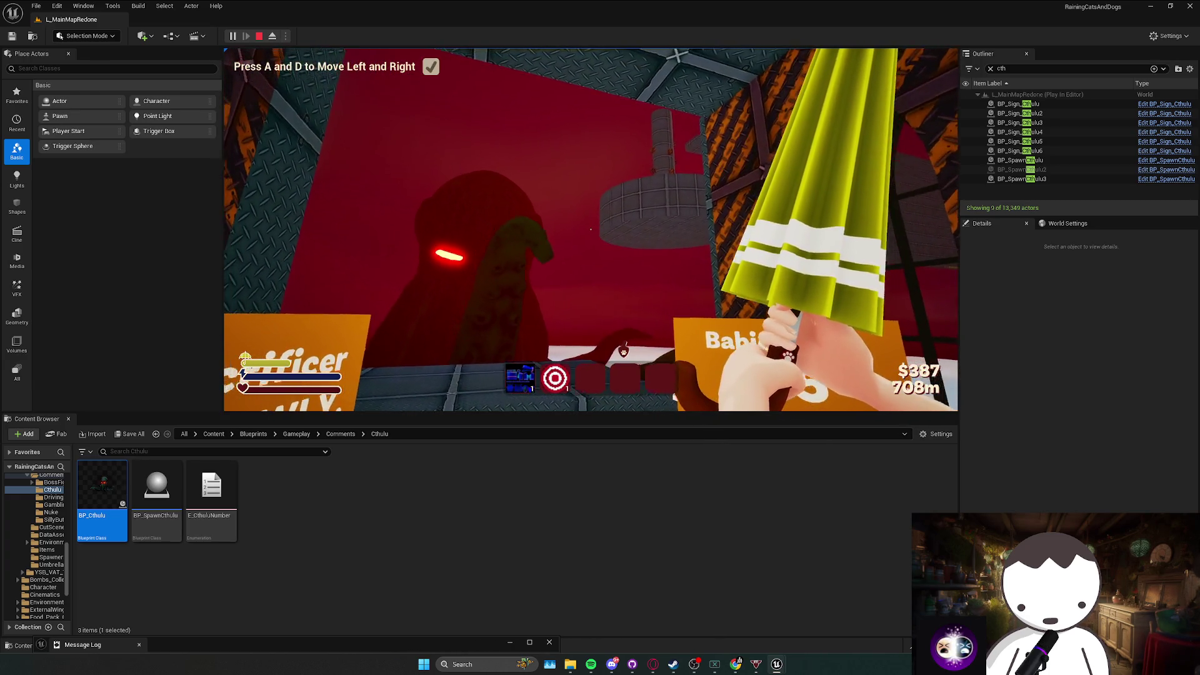
key(a)
Revisit the Dope Shop, pick up Cthulhu Burner Phone 2 by the signs, then stop the test.
key(w)
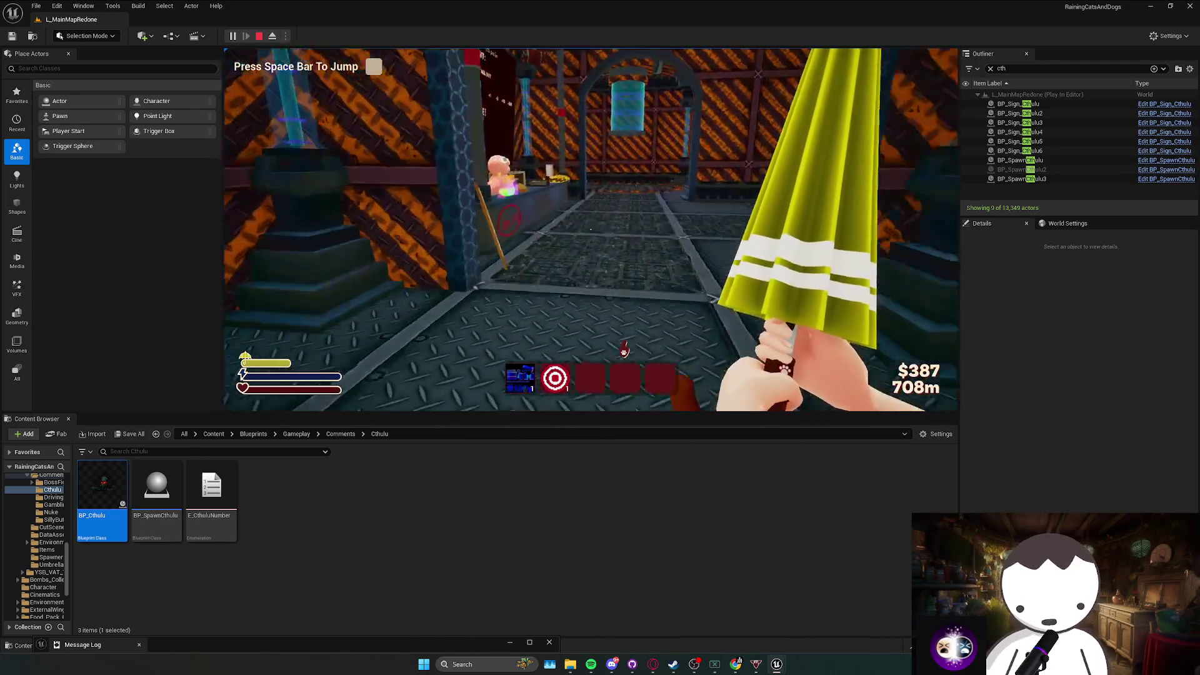
key(e)
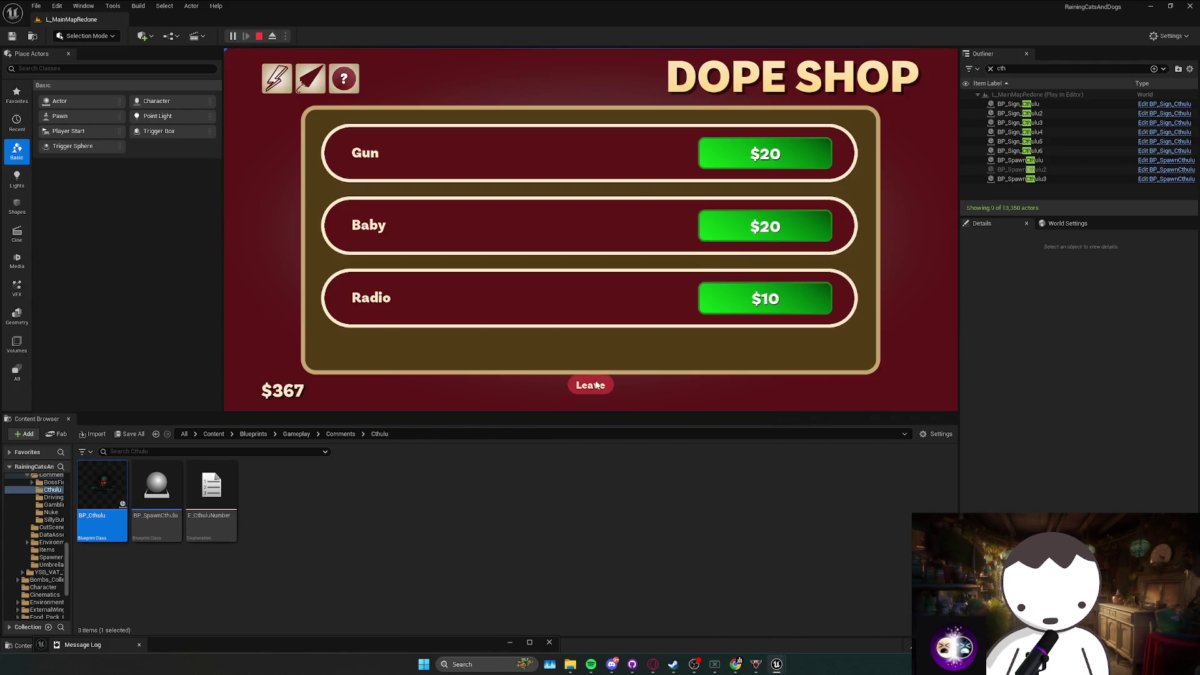
click(595, 385)
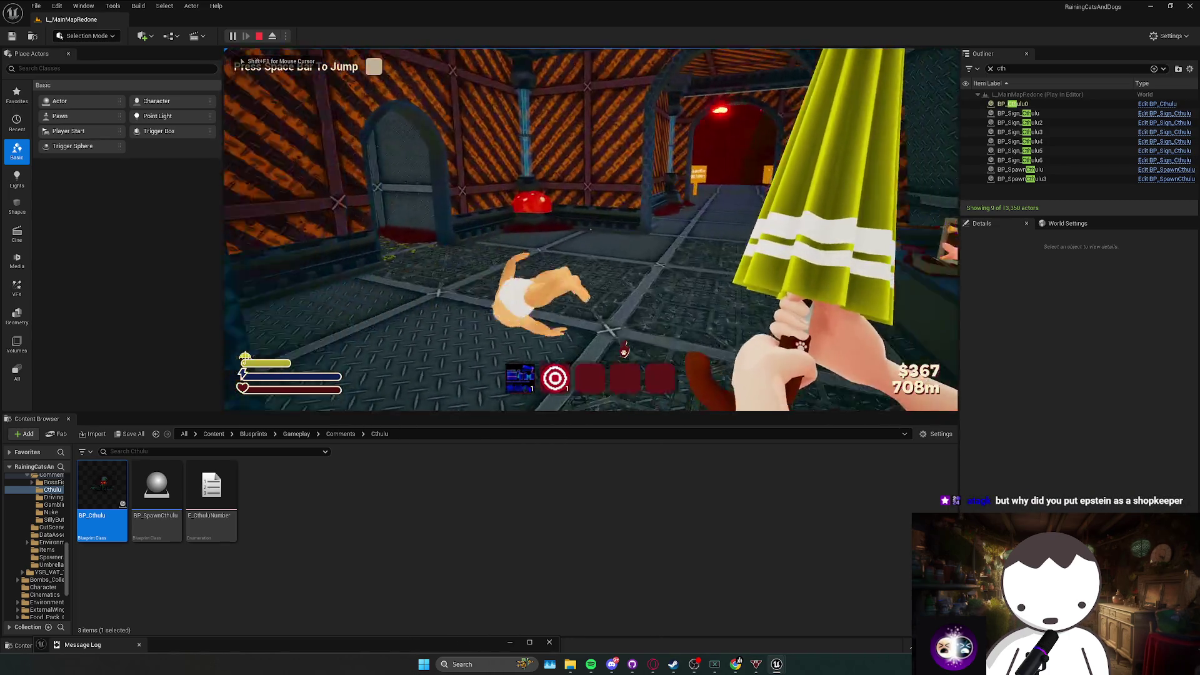
key(w)
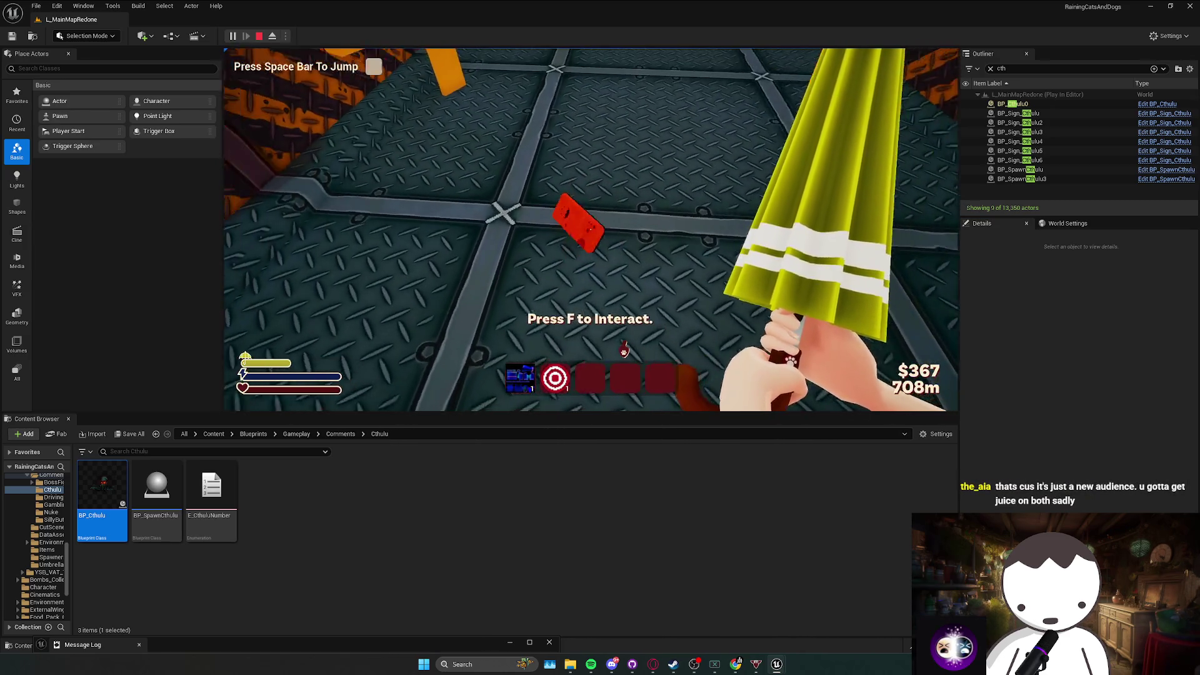
key(f)
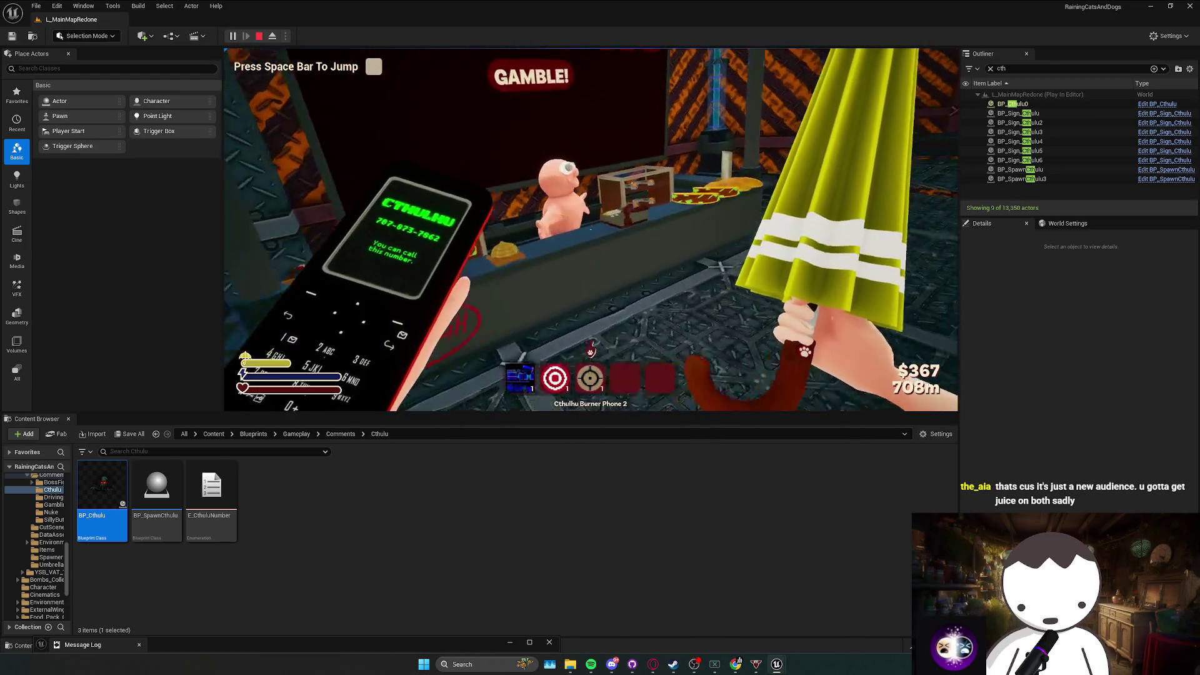
key(Escape)
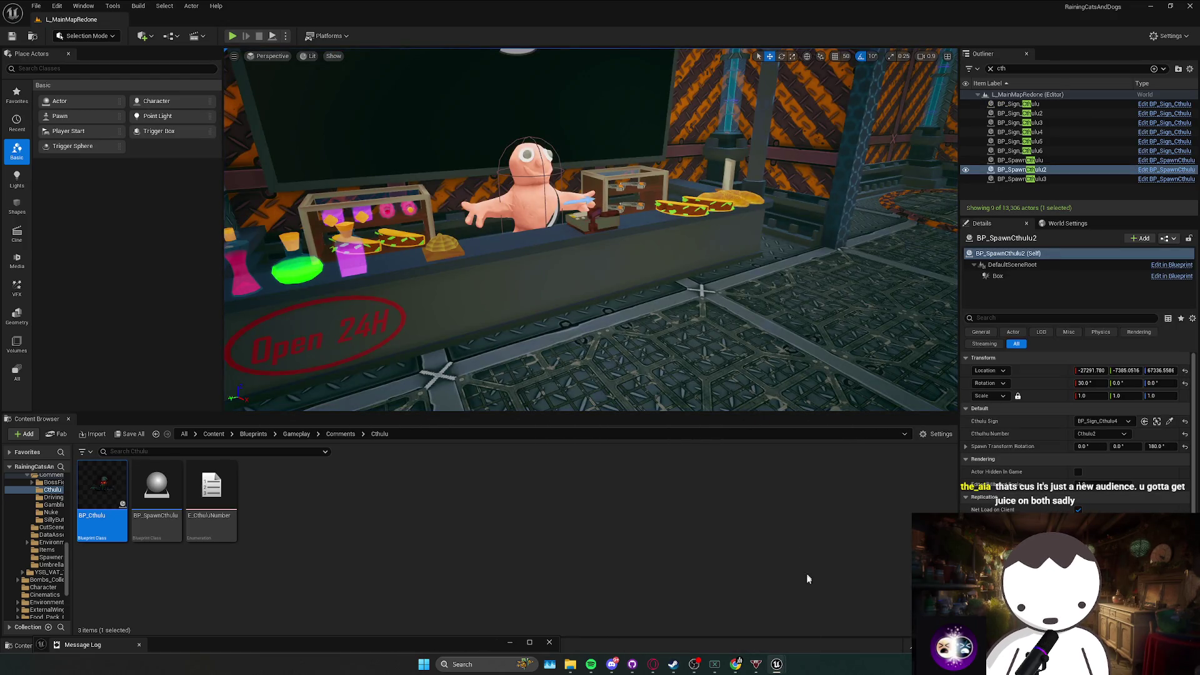
Close the BP_Cthulhu Blueprint editor and frame the selected Cthulhu spawn point.
mouse_move(786, 669)
click(839, 581)
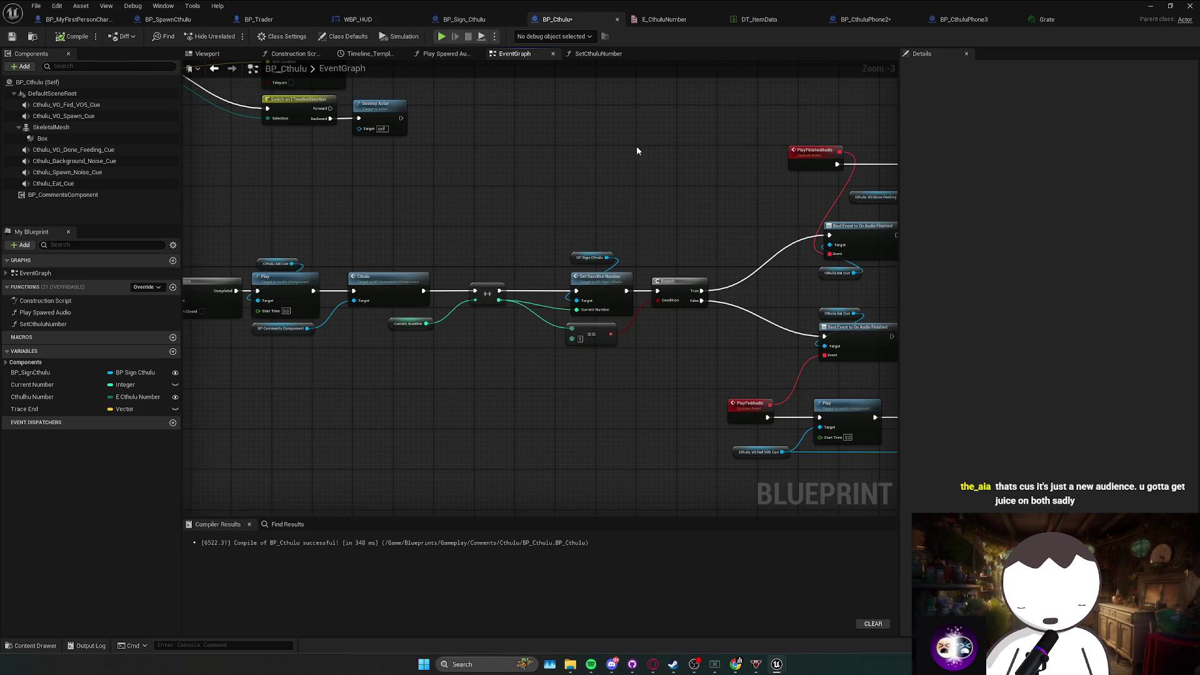
click(1189, 6)
key(f)
Fly the viewport to the character on the yellow hazard-striped floor in plain selection mode.
scroll(566, 235, up, 2)
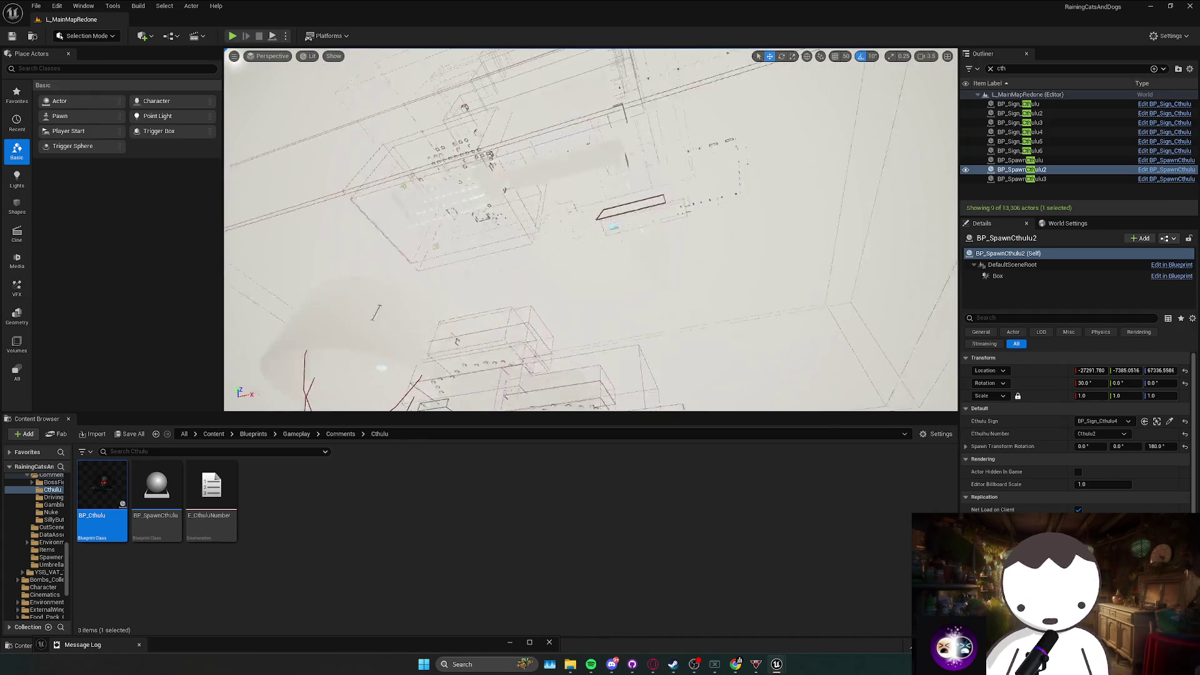
scroll(590, 230, up, 3)
scroll(548, 301, down, 2)
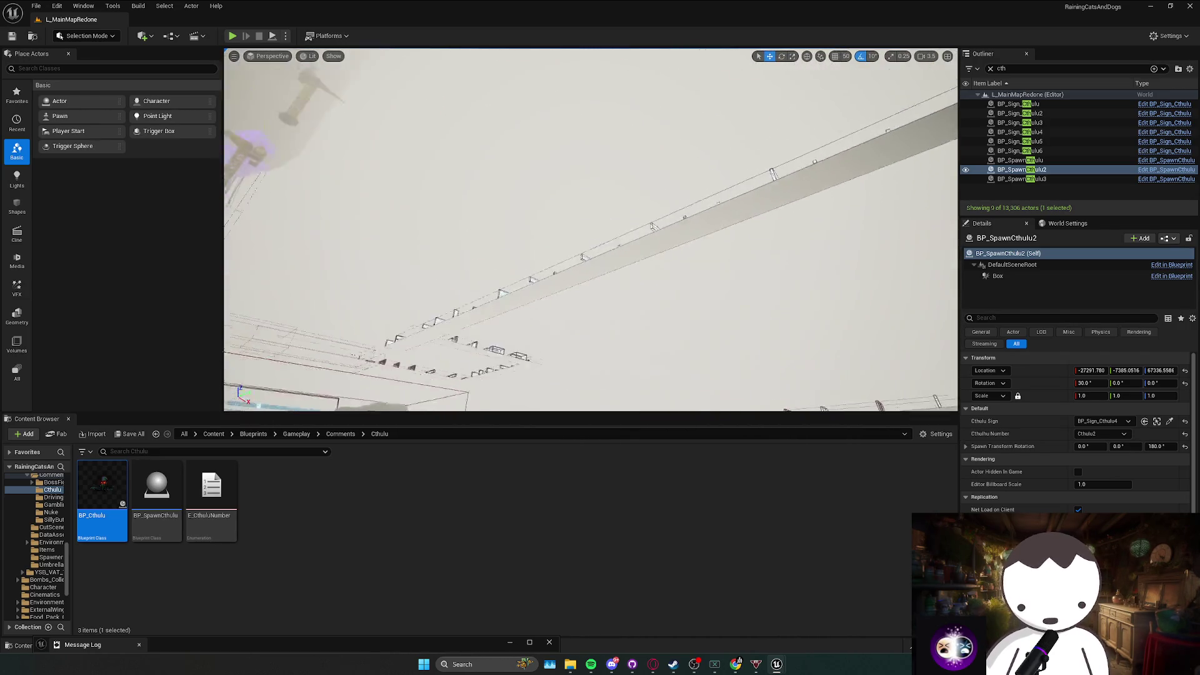
key(Escape)
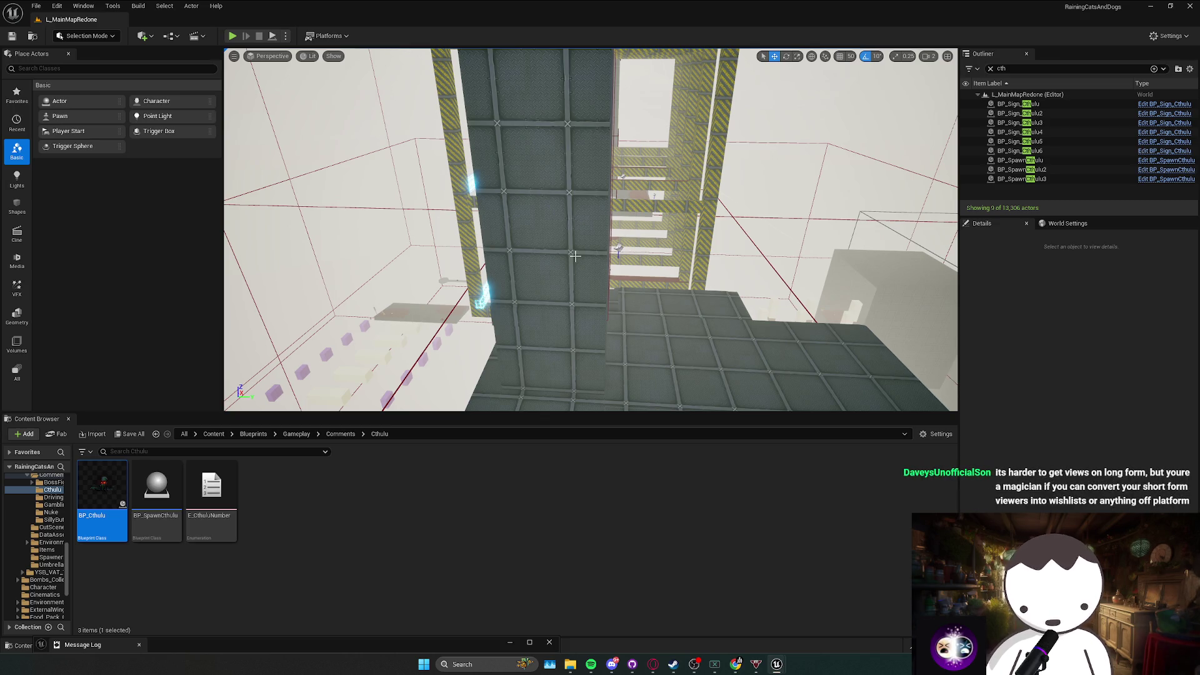
scroll(575, 256, up, 1)
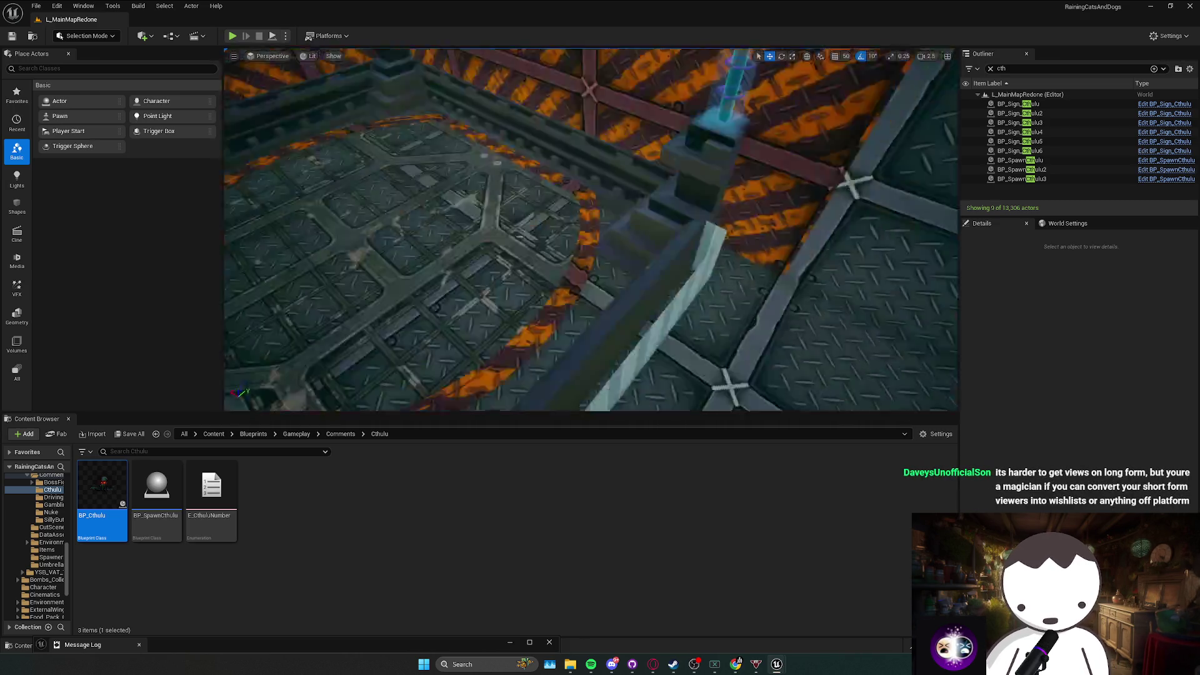
key(q)
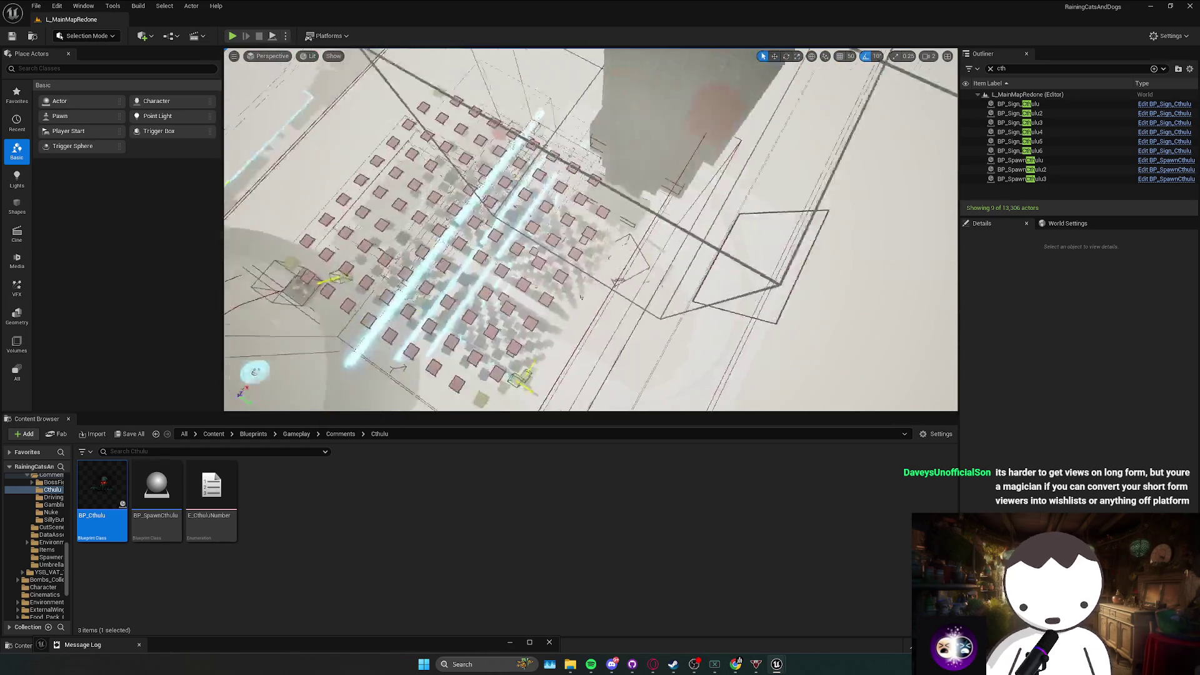
scroll(590, 229, down, 2)
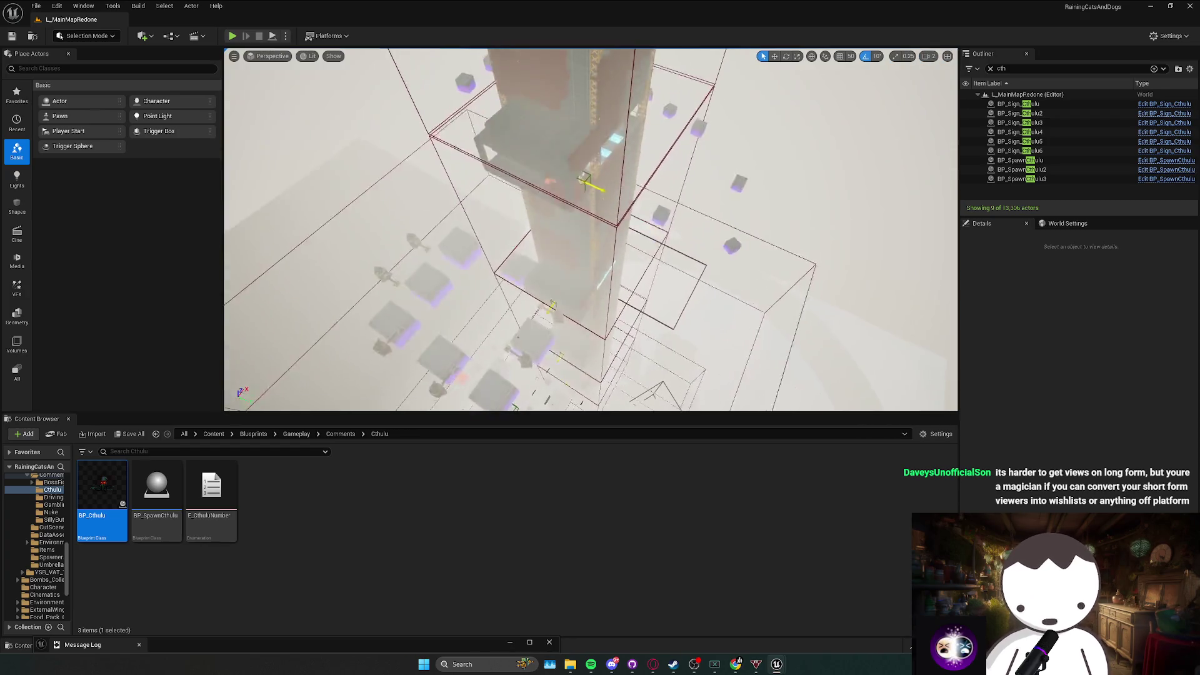
scroll(591, 229, up, 1)
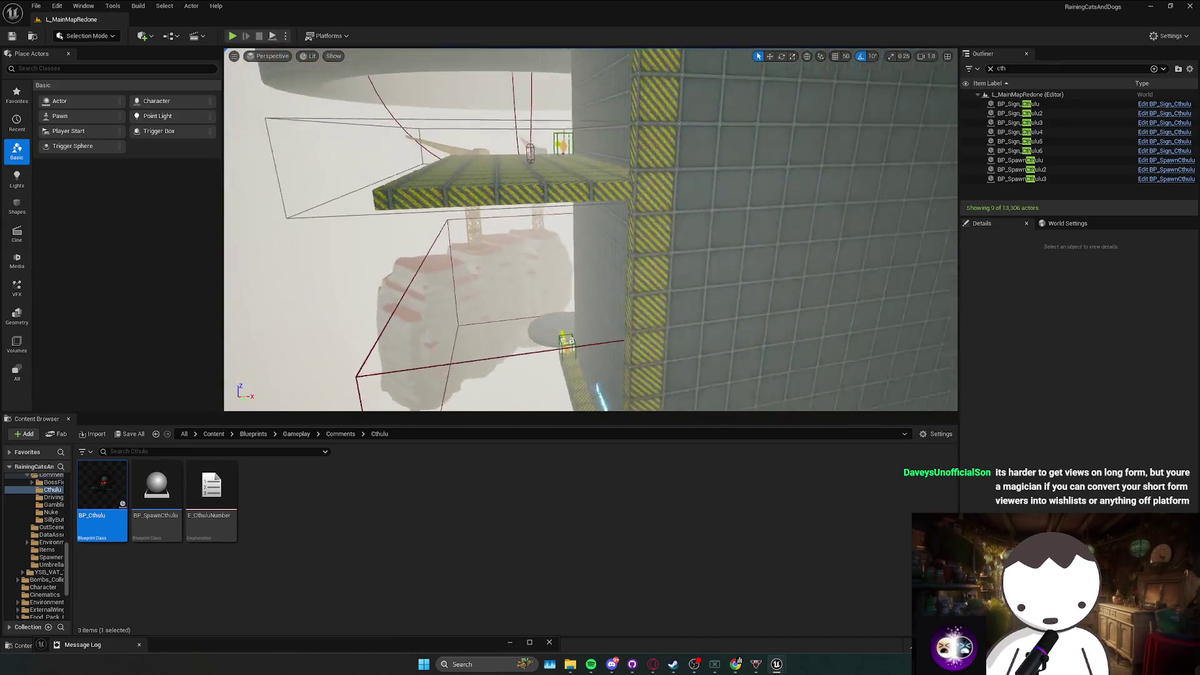
scroll(573, 262, down, 2)
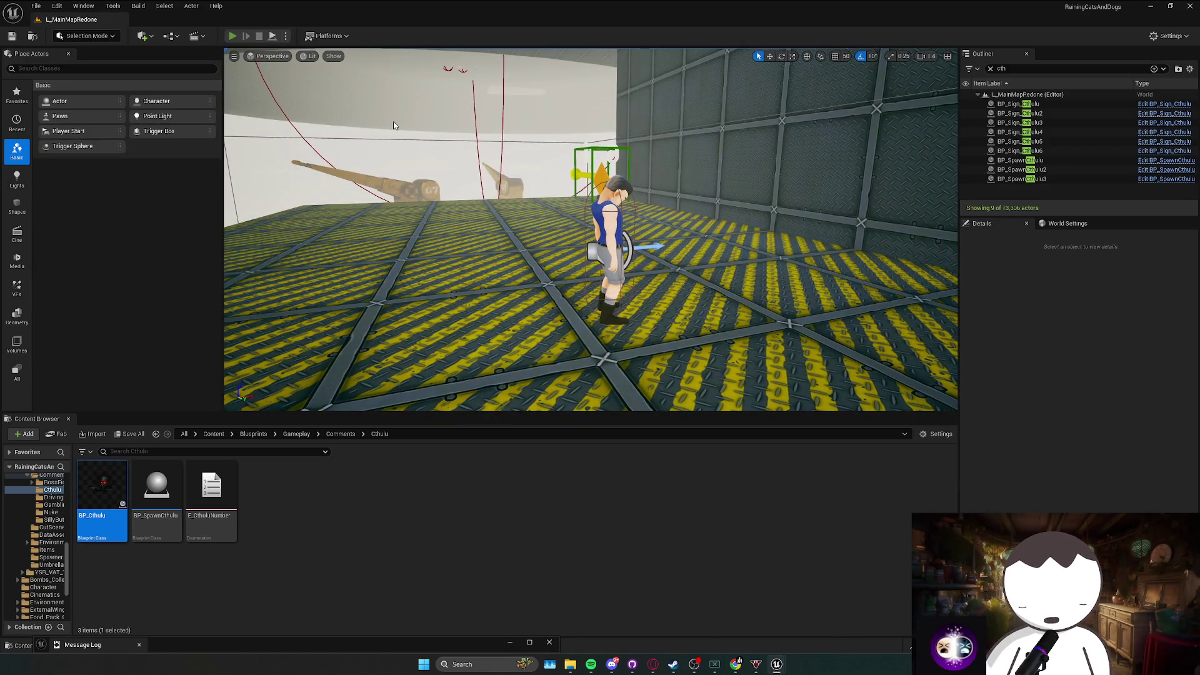
Play-test past the character to trigger 'Checkpoint Set', stop, then show the navigation mesh with P.
key(alt+p)
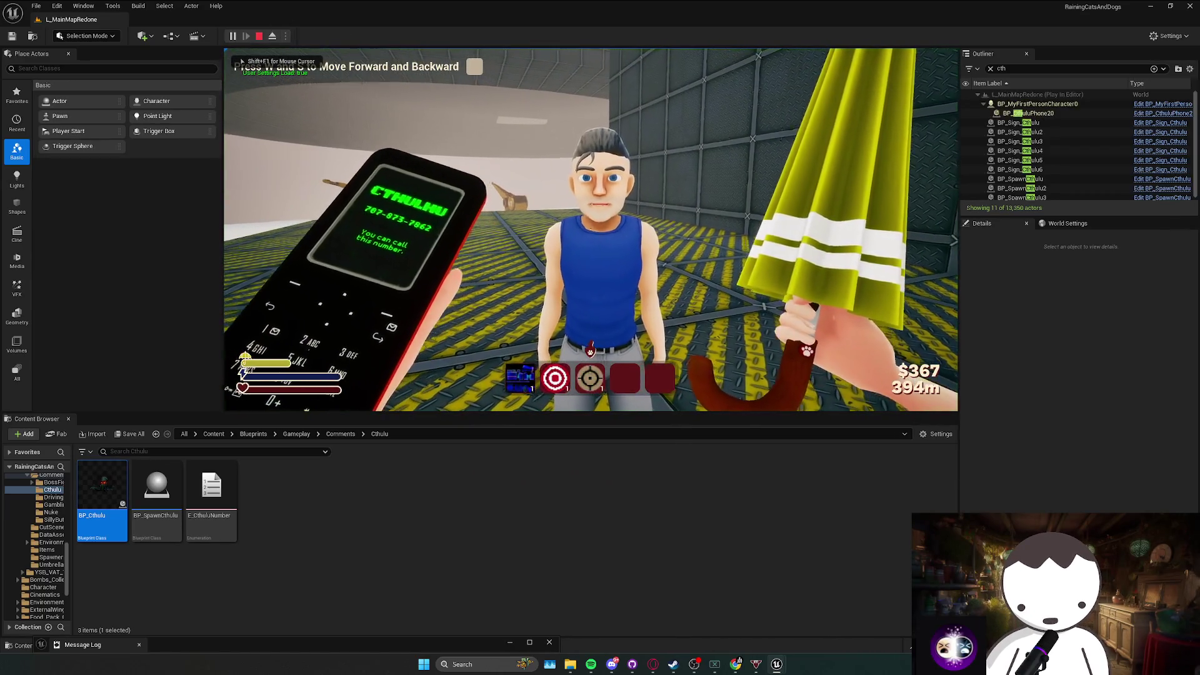
key(s)
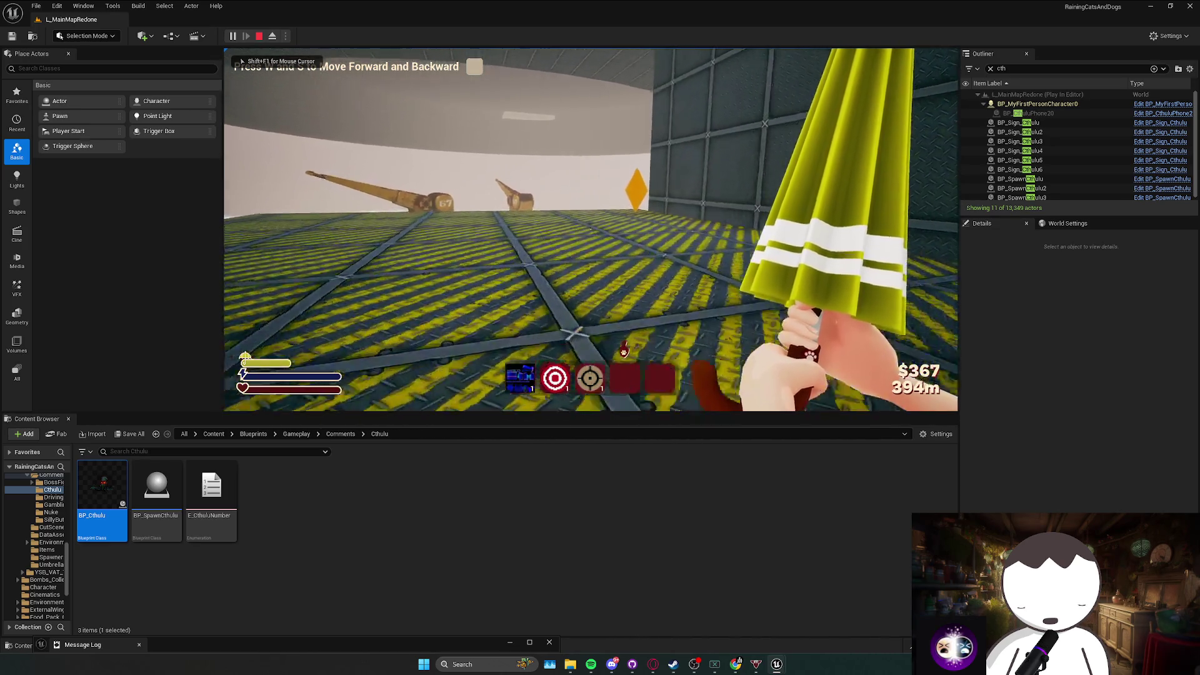
key(w)
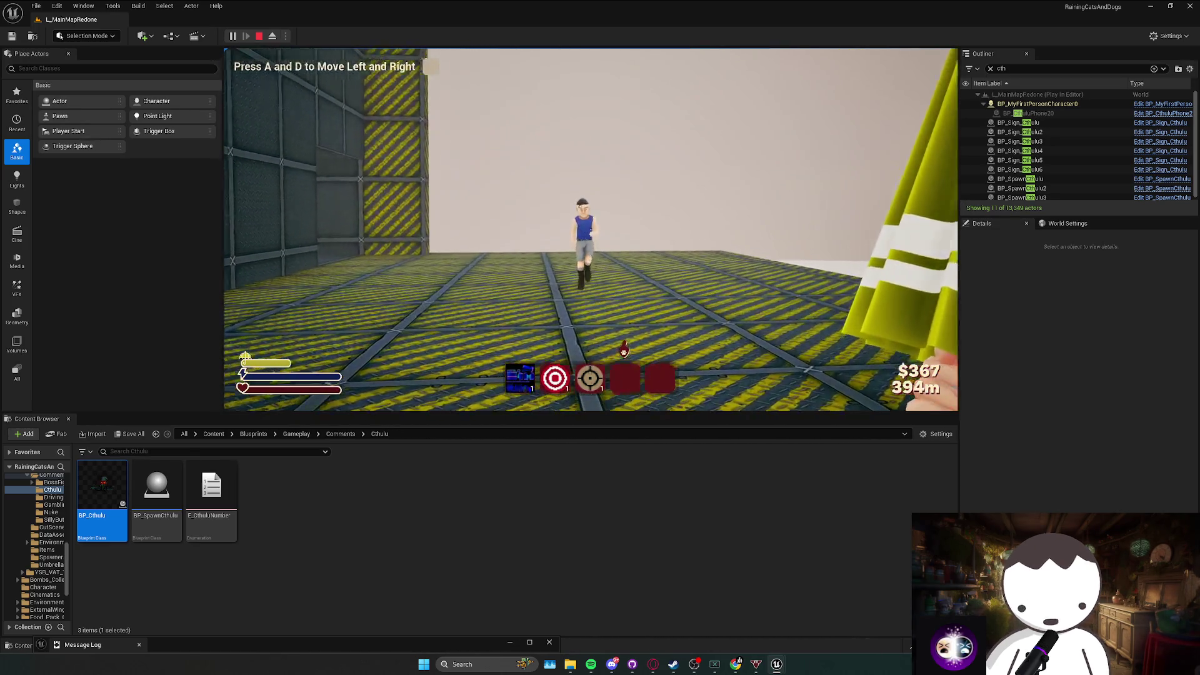
key(w)
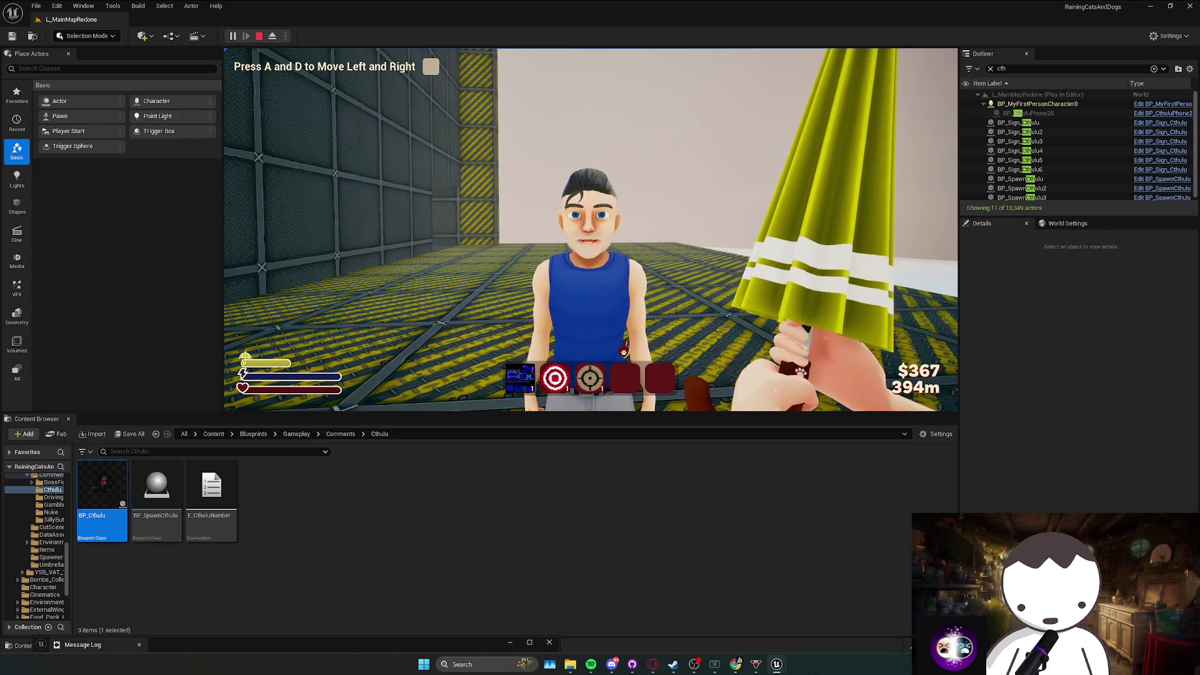
key(w)
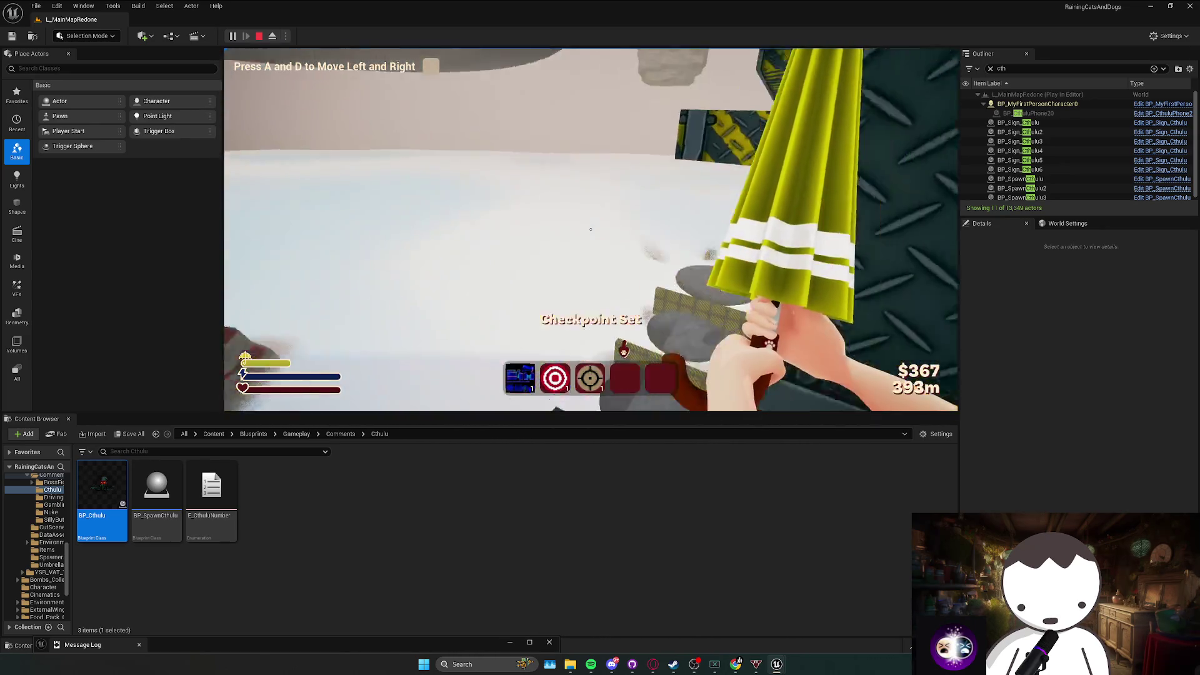
key(w)
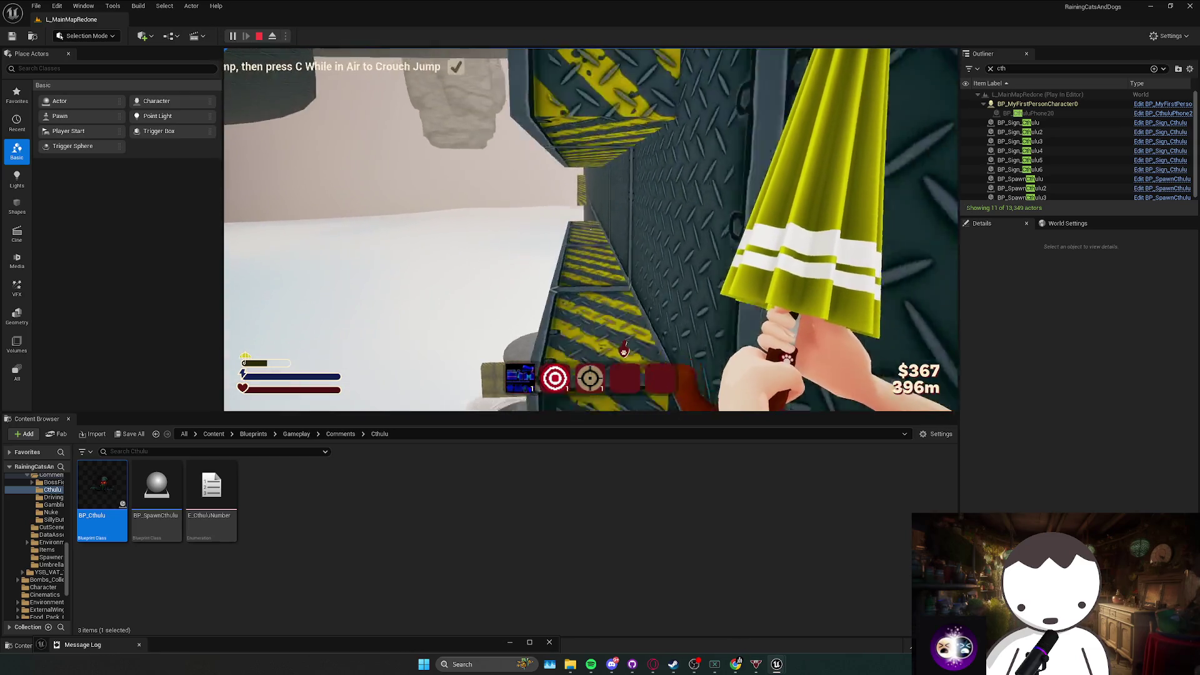
key(w)
key(Escape)
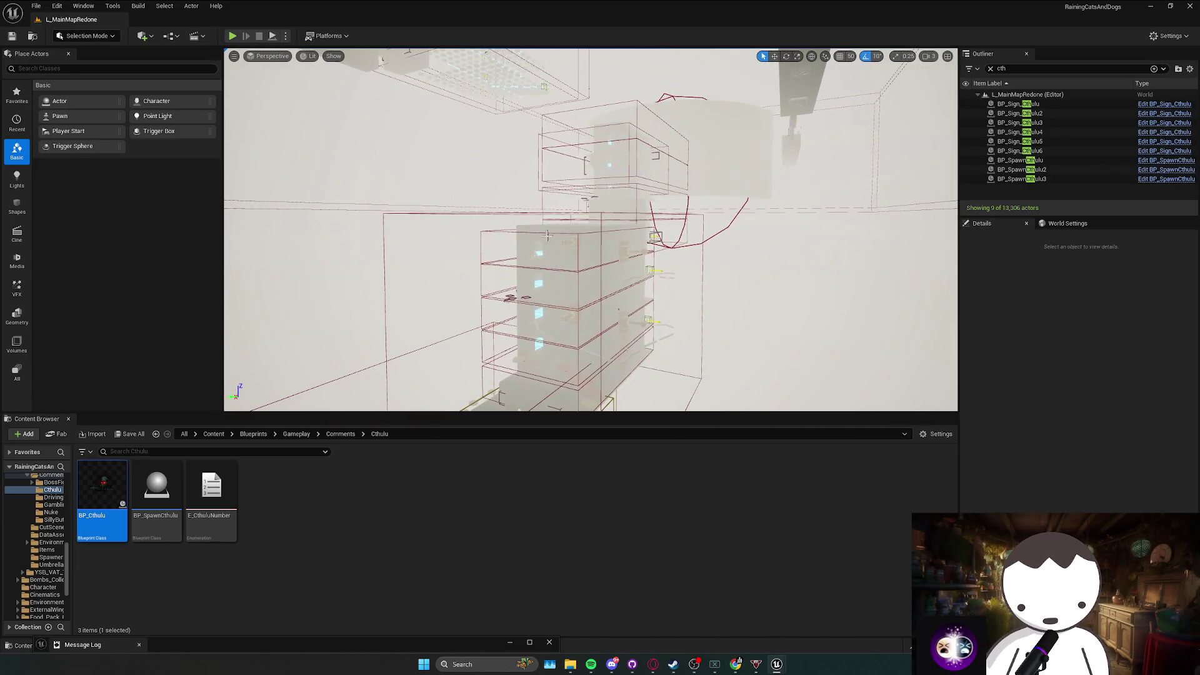
key(p)
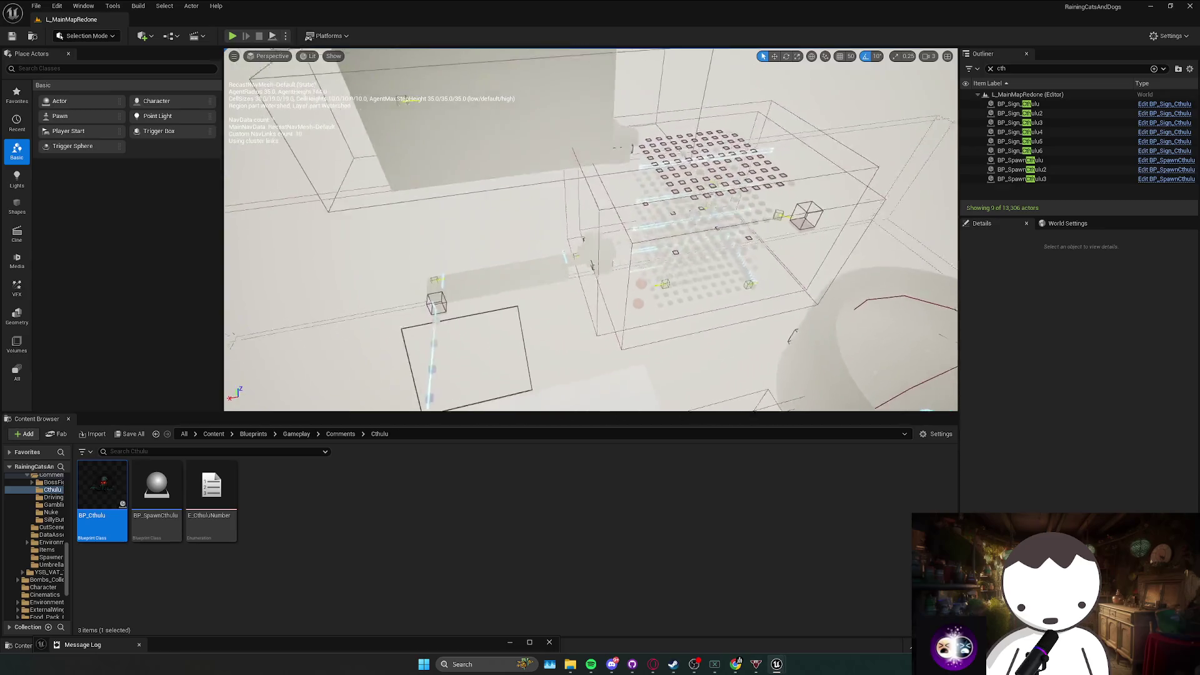